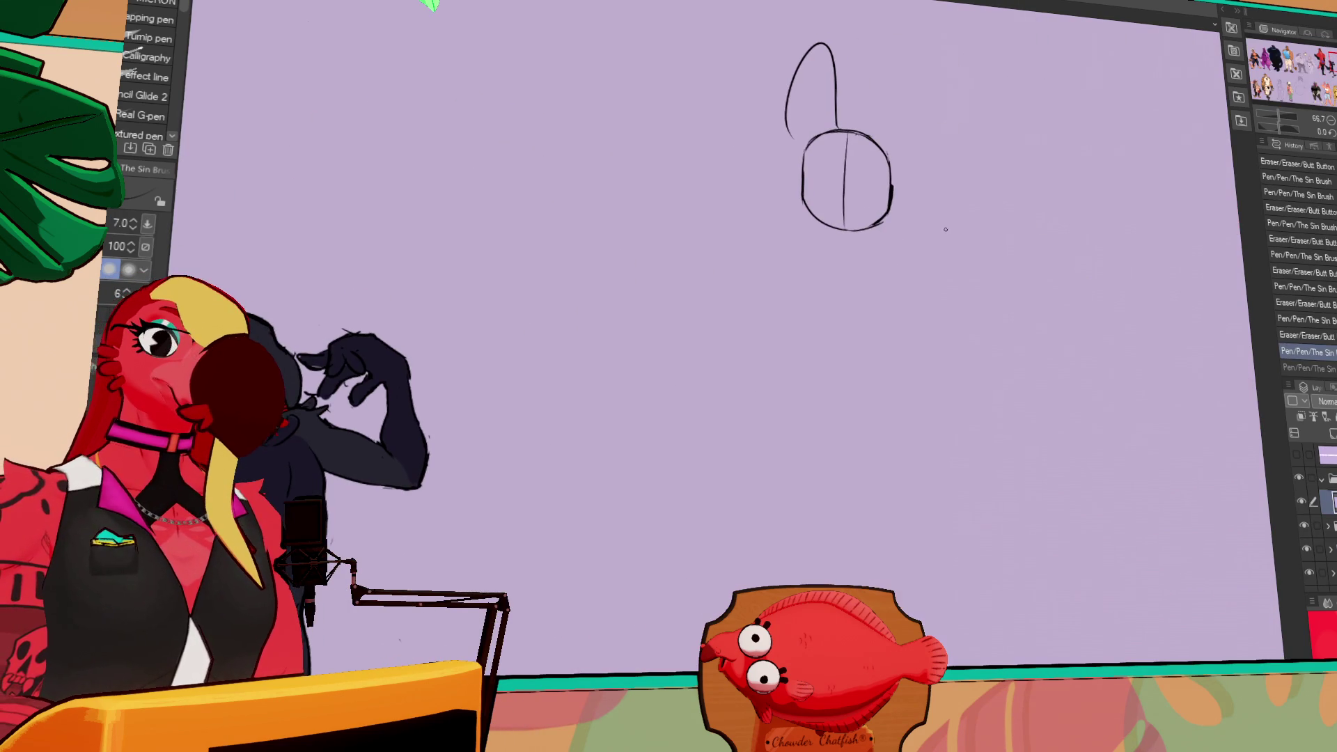
- Erase the stray oval above the sketched circle, then return to The Sin Brush pen
{"action": "key", "text": "e"}
{"action": "mouse_move", "coordinate": [839, 49]}
{"action": "left_mouse_down"}
{"action": "mouse_move", "coordinate": [836, 105]}
{"action": "mouse_move", "coordinate": [816, 42]}
{"action": "left_mouse_up"}
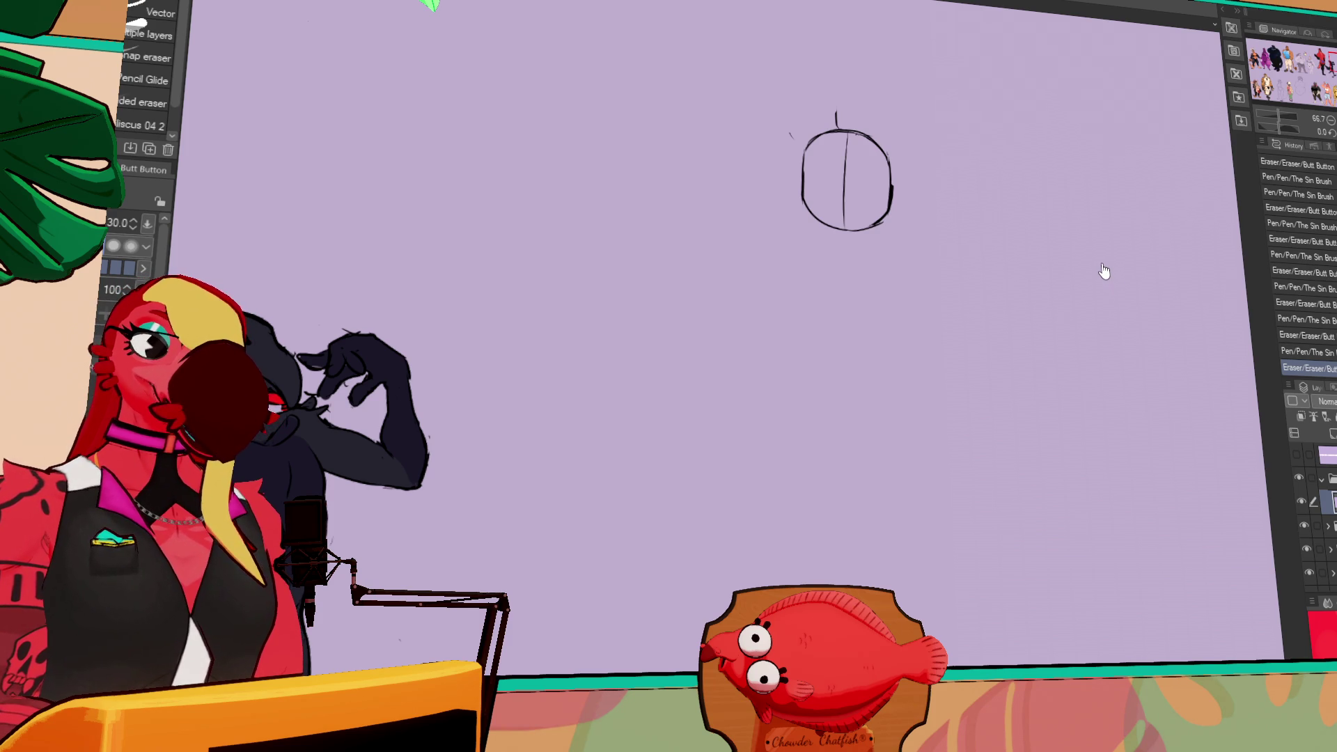
{"action": "key", "text": "p"}
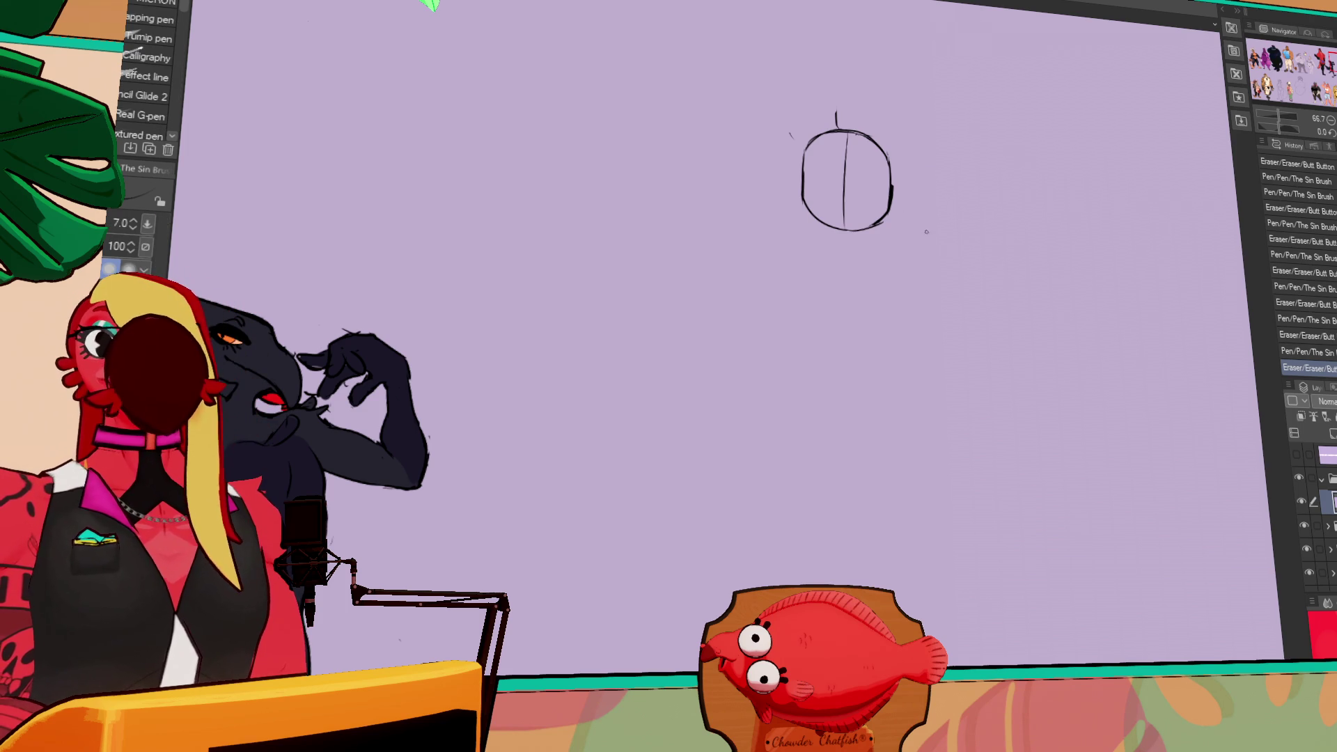
{"action": "left_click_drag", "start_coordinate": [963, 158], "coordinate": [958, 183]}
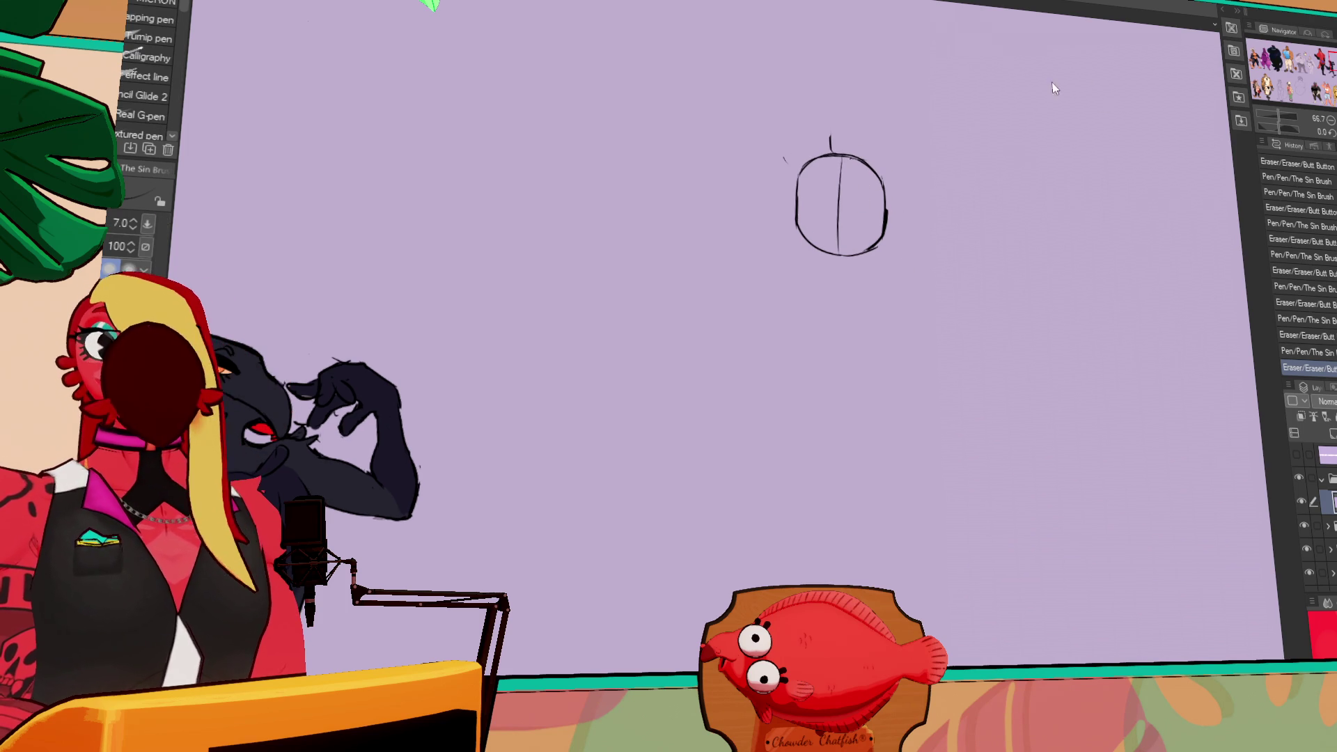
{"action": "left_click", "coordinate": [1264, 64]}
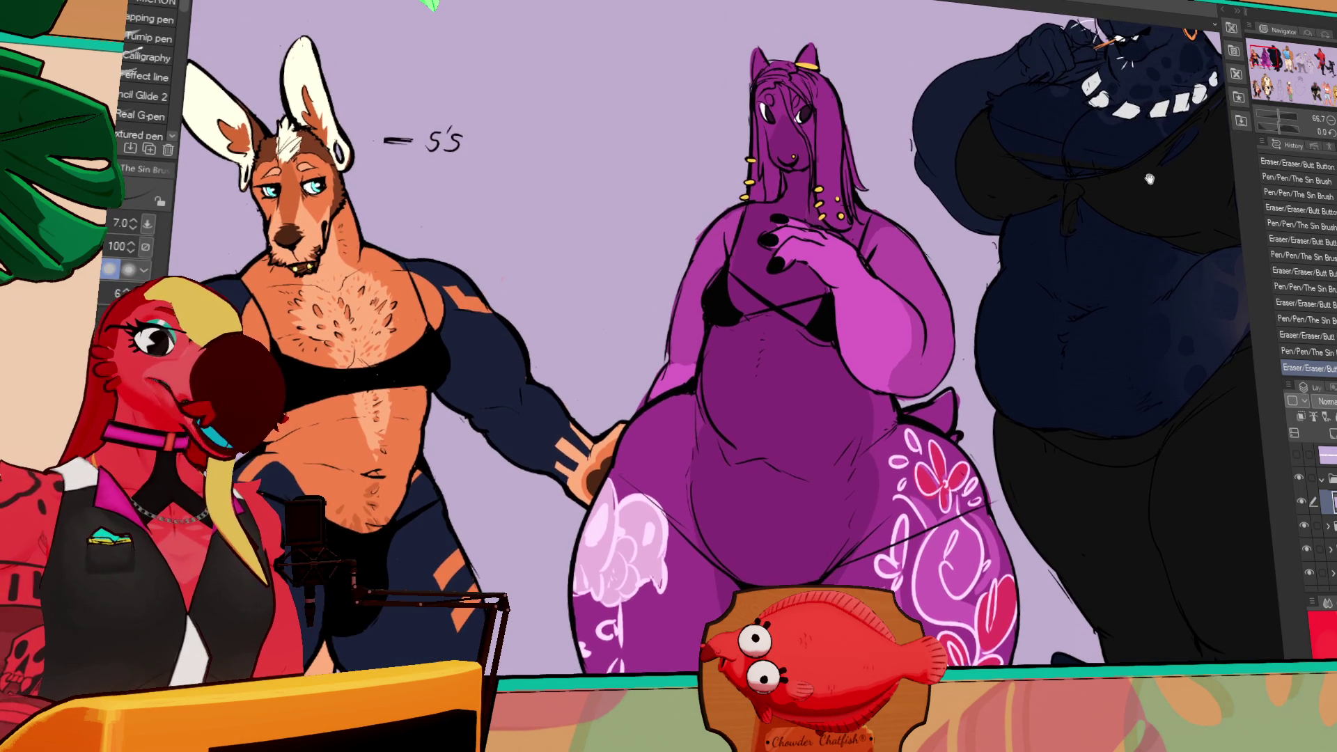
{"action": "mouse_move", "coordinate": [1135, 154]}
{"action": "left_mouse_down"}
{"action": "mouse_move", "coordinate": [839, 227]}
{"action": "mouse_move", "coordinate": [838, 264]}
{"action": "left_mouse_up"}
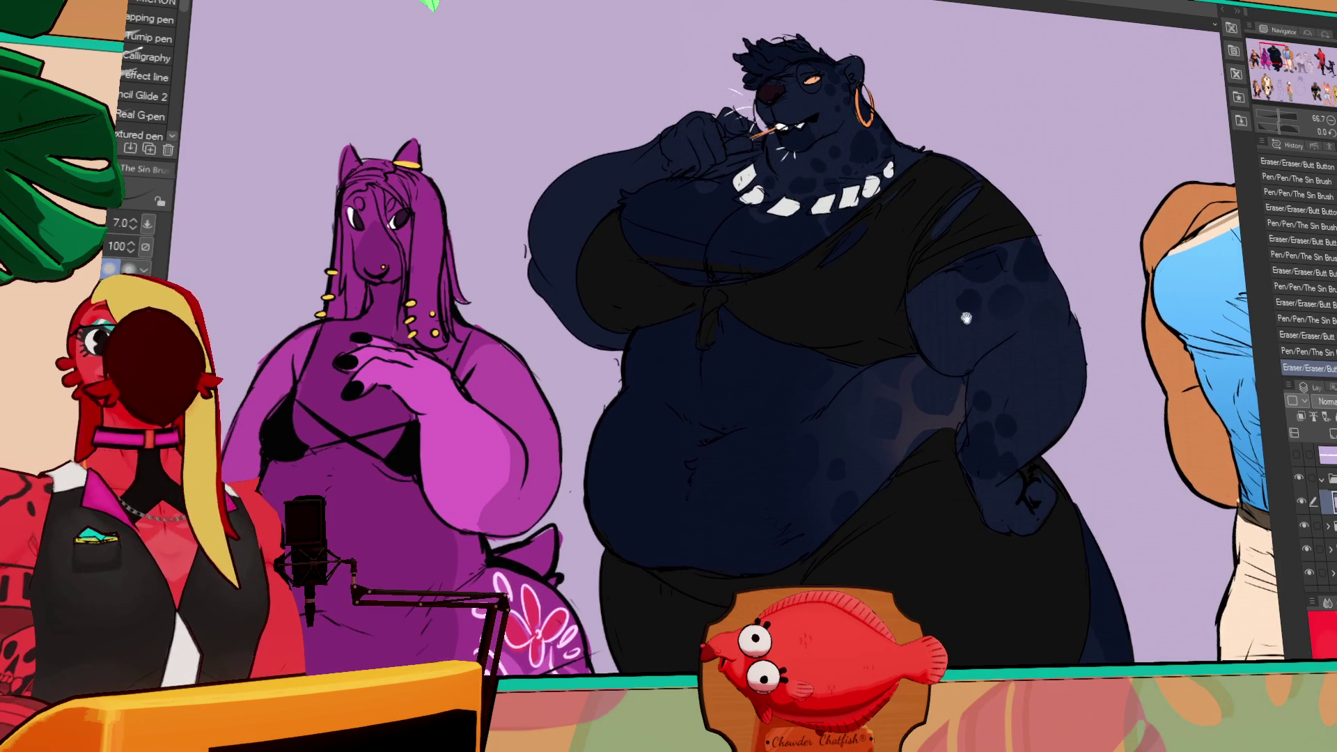
{"action": "left_click_drag", "start_coordinate": [1011, 321], "coordinate": [502, 307]}
{"action": "mouse_move", "coordinate": [1147, 170]}
{"action": "left_mouse_down"}
{"action": "mouse_move", "coordinate": [771, 130]}
{"action": "mouse_move", "coordinate": [239, 28]}
{"action": "mouse_move", "coordinate": [273, 7]}
{"action": "left_mouse_up"}
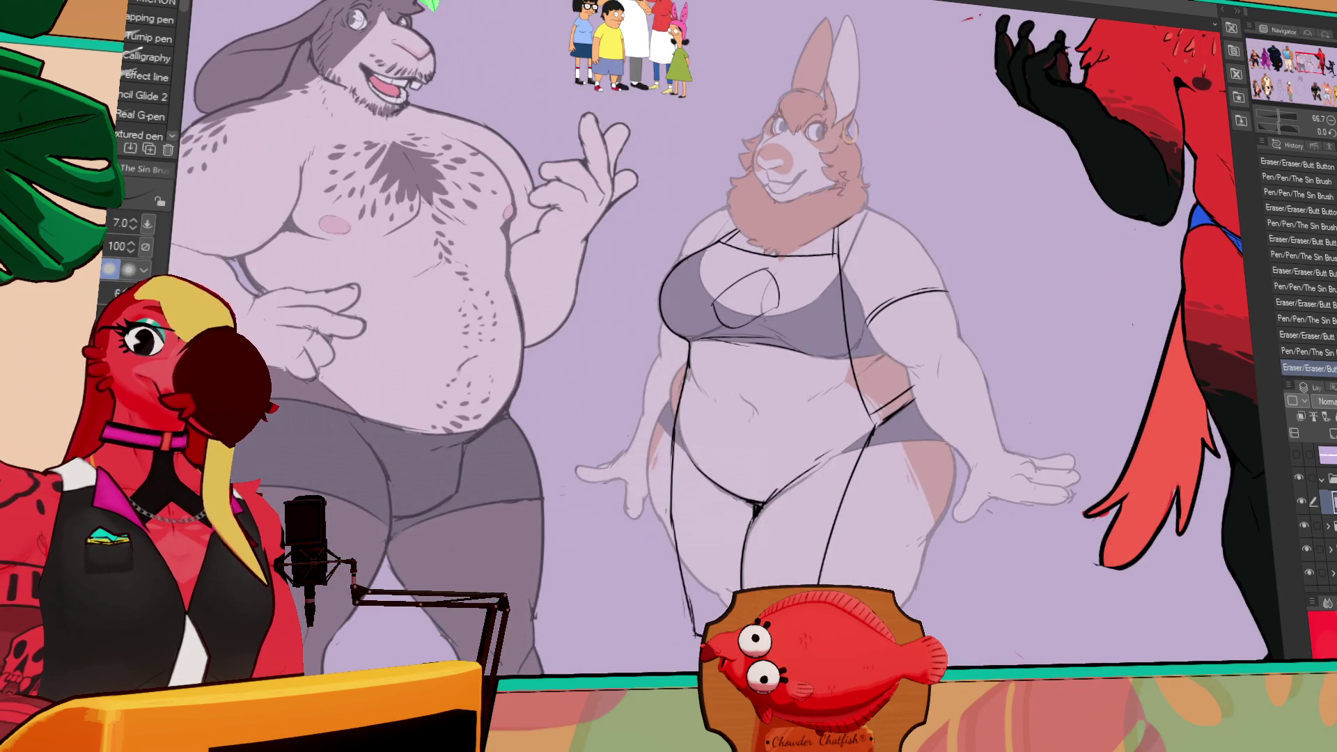
{"action": "left_click", "coordinate": [1256, 89]}
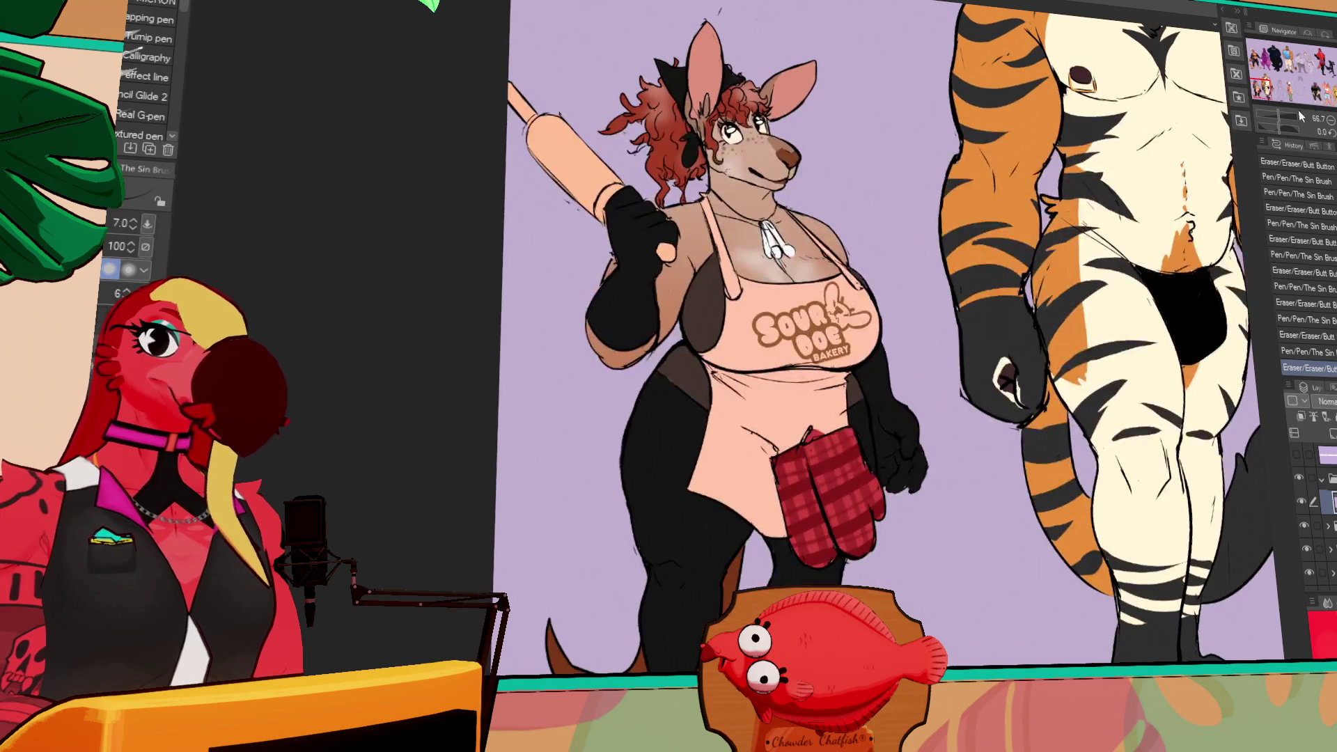
{"action": "left_click", "coordinate": [1280, 88]}
{"action": "left_click_drag", "start_coordinate": [1281, 88], "coordinate": [1289, 89]}
{"action": "mouse_move", "coordinate": [1118, 110]}
{"action": "left_mouse_down"}
{"action": "mouse_move", "coordinate": [780, 188]}
{"action": "mouse_move", "coordinate": [781, 249]}
{"action": "mouse_move", "coordinate": [320, 240]}
{"action": "left_mouse_up"}
{"action": "left_click_drag", "start_coordinate": [773, 209], "coordinate": [460, 172]}
{"action": "mouse_move", "coordinate": [1023, 209]}
{"action": "left_mouse_down"}
{"action": "mouse_move", "coordinate": [396, 226]}
{"action": "mouse_move", "coordinate": [458, 205]}
{"action": "mouse_move", "coordinate": [1114, 209]}
{"action": "left_mouse_up"}
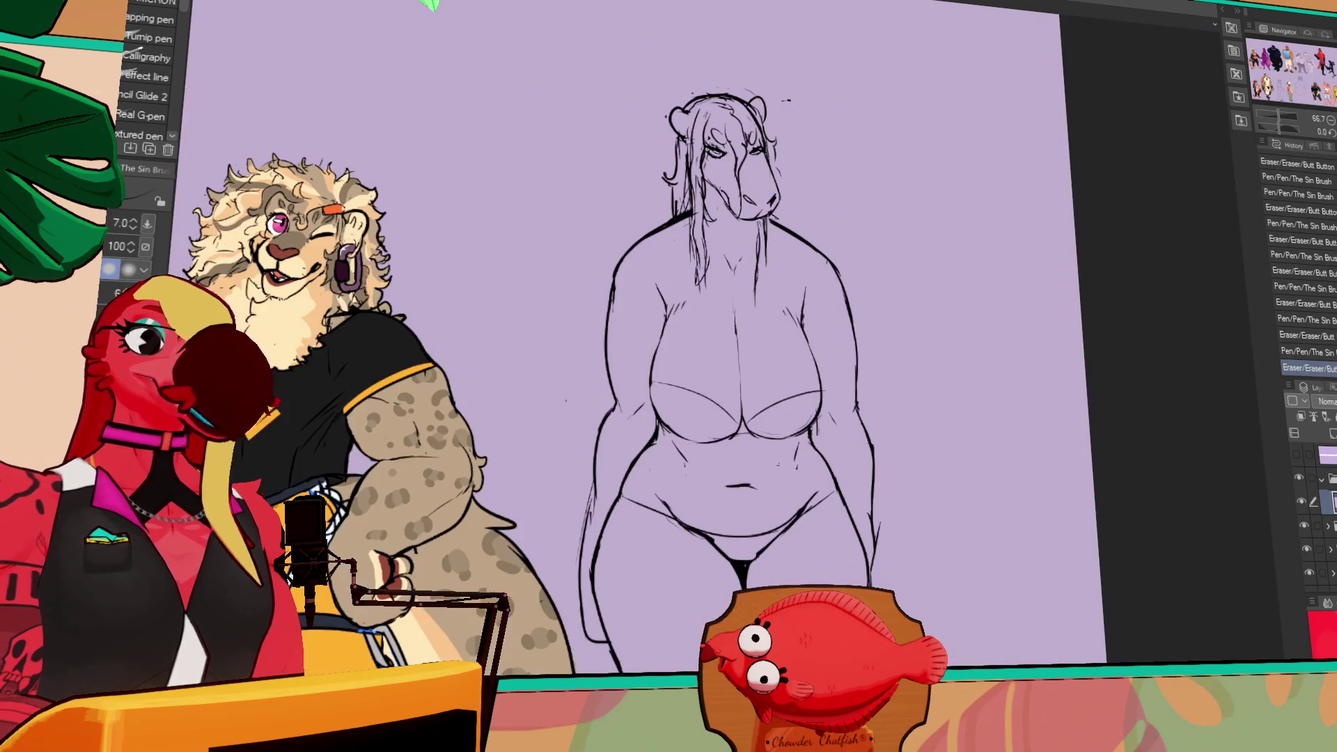
{"action": "left_click_drag", "start_coordinate": [996, 261], "coordinate": [1012, 240]}
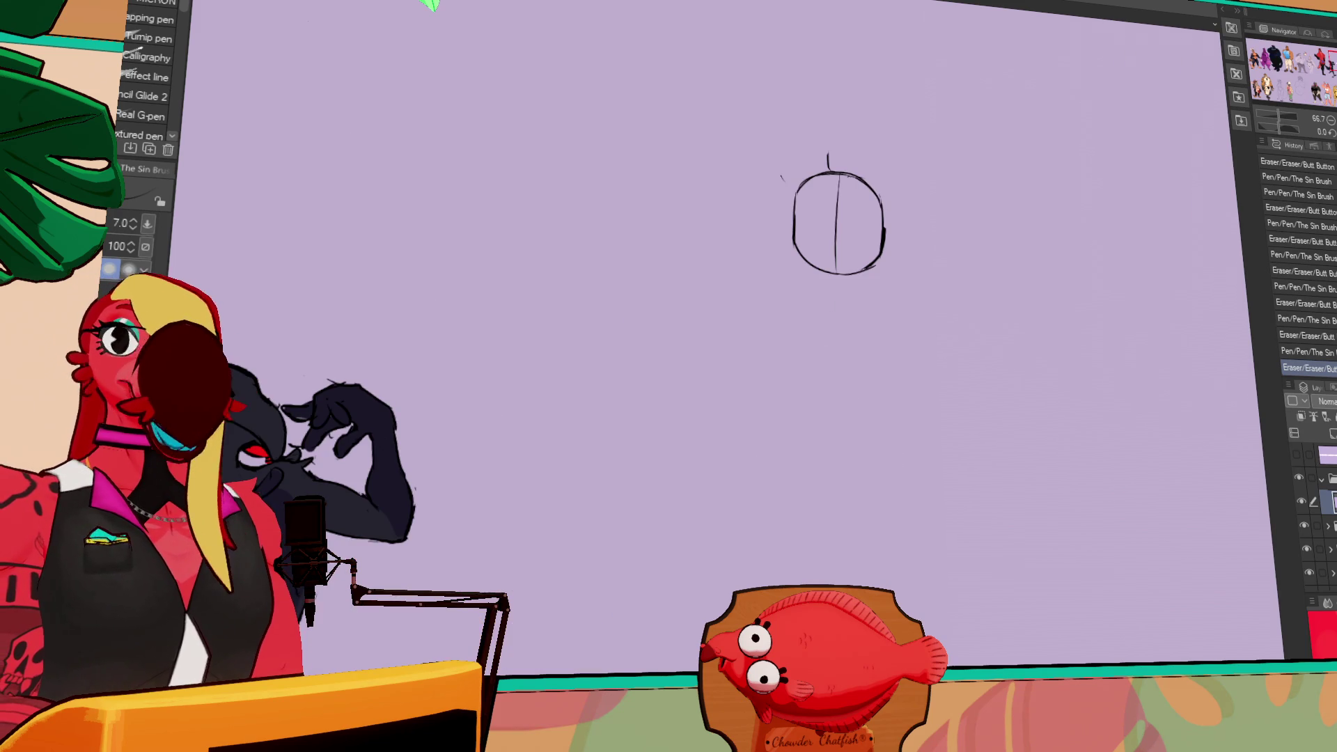
- Draw two tall pointed ears rising from the circle head, undoing misplaced strokes
{"action": "mouse_move", "coordinate": [828, 170]}
{"action": "left_mouse_down"}
{"action": "mouse_move", "coordinate": [814, 80]}
{"action": "mouse_move", "coordinate": [779, 163]}
{"action": "mouse_move", "coordinate": [817, 89]}
{"action": "mouse_move", "coordinate": [794, 196]}
{"action": "left_mouse_up"}
{"action": "key", "text": "ctrl+z"}
{"action": "key", "text": "ctrl+z"}
{"action": "key", "text": "ctrl+z"}
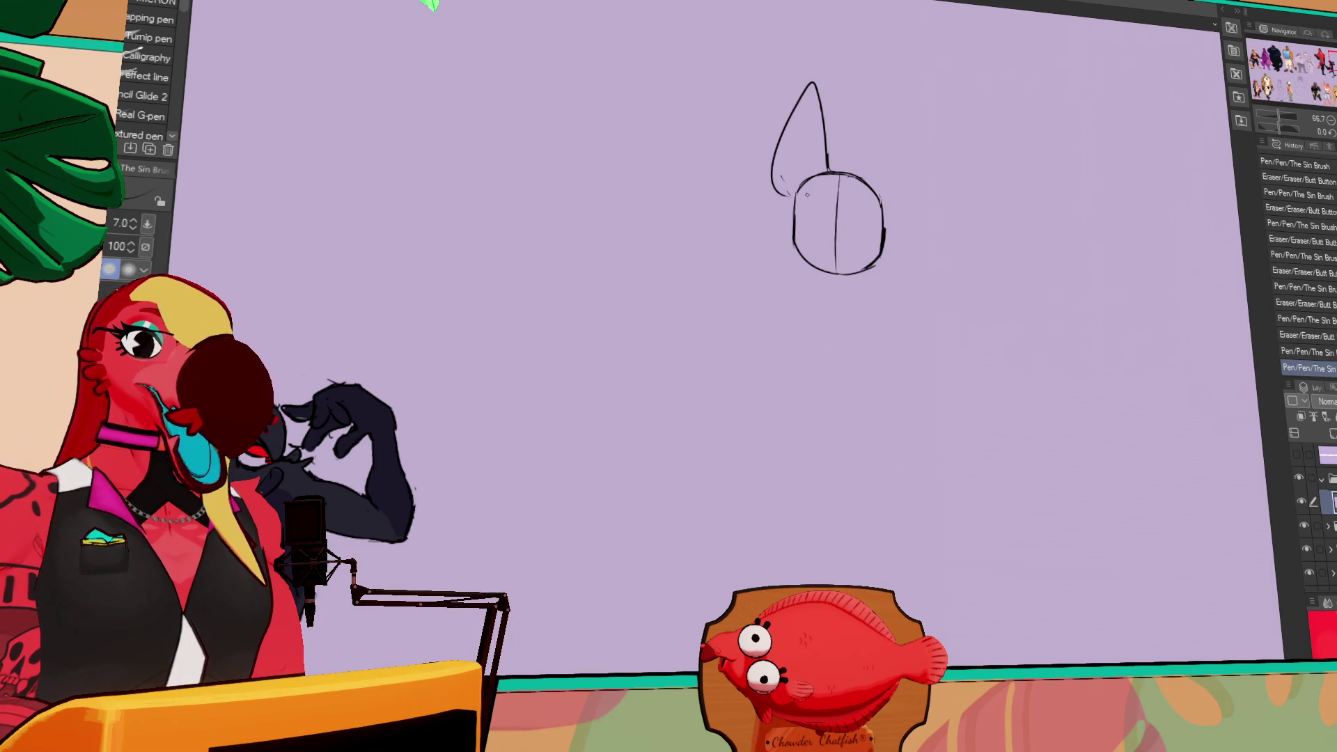
{"action": "left_click_drag", "start_coordinate": [968, 222], "coordinate": [971, 226]}
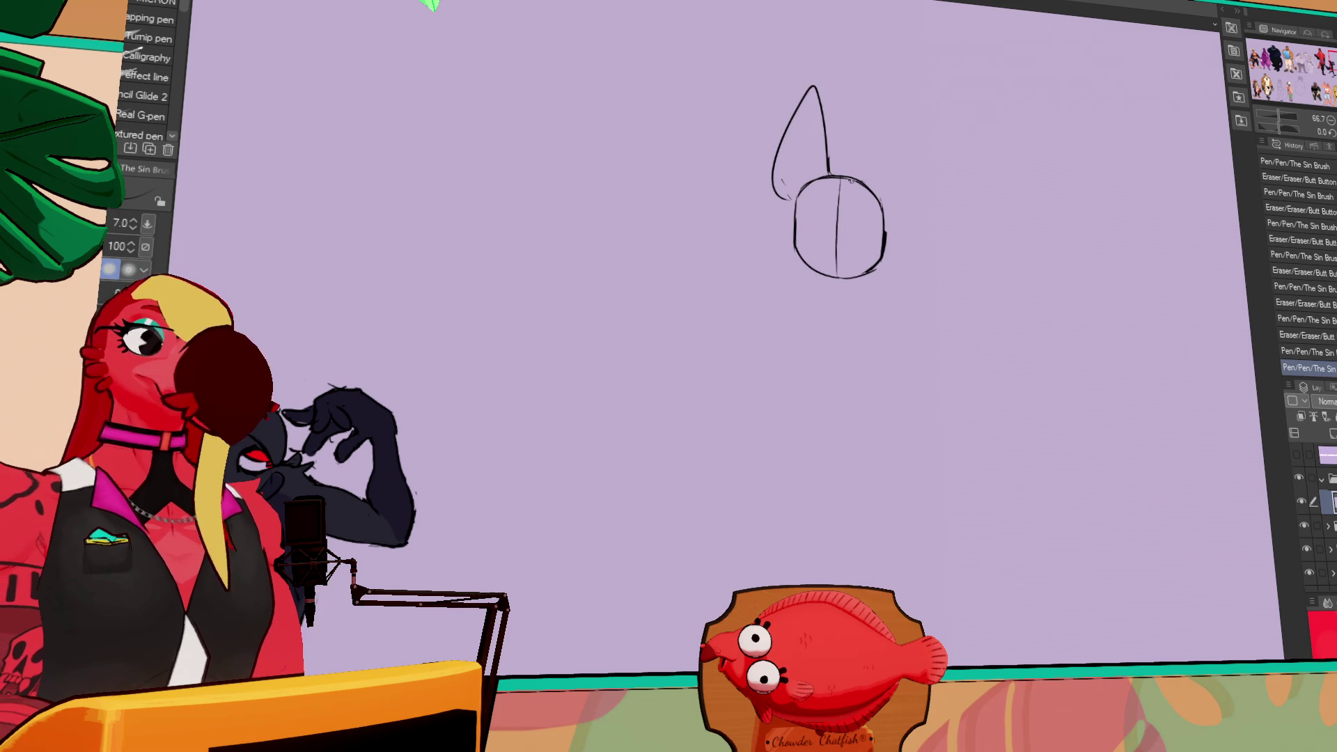
{"action": "key", "text": "ctrl+z"}
{"action": "mouse_move", "coordinate": [864, 178]}
{"action": "left_mouse_down"}
{"action": "mouse_move", "coordinate": [905, 198]}
{"action": "mouse_move", "coordinate": [887, 238]}
{"action": "mouse_move", "coordinate": [945, 211]}
{"action": "left_mouse_up"}
{"action": "key", "text": "e"}
{"action": "key", "text": "p"}
{"action": "key", "text": "e"}
{"action": "key", "text": "p"}
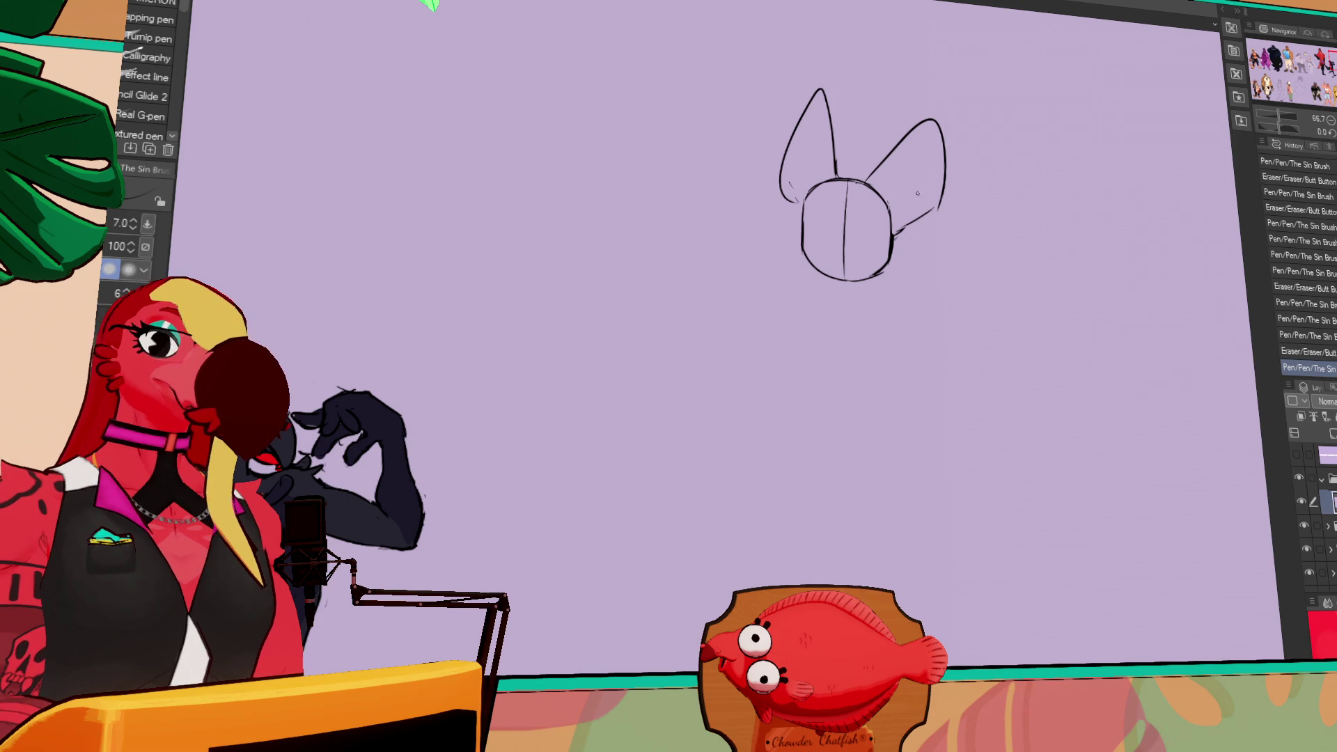
- Draw the two oval eyes on the head
{"action": "mouse_move", "coordinate": [811, 199]}
{"action": "left_mouse_down"}
{"action": "mouse_move", "coordinate": [826, 226]}
{"action": "mouse_move", "coordinate": [863, 229]}
{"action": "left_mouse_up"}
{"action": "key", "text": "ctrl+z"}
{"action": "key", "text": "ctrl+z"}
{"action": "key", "text": "ctrl+z"}
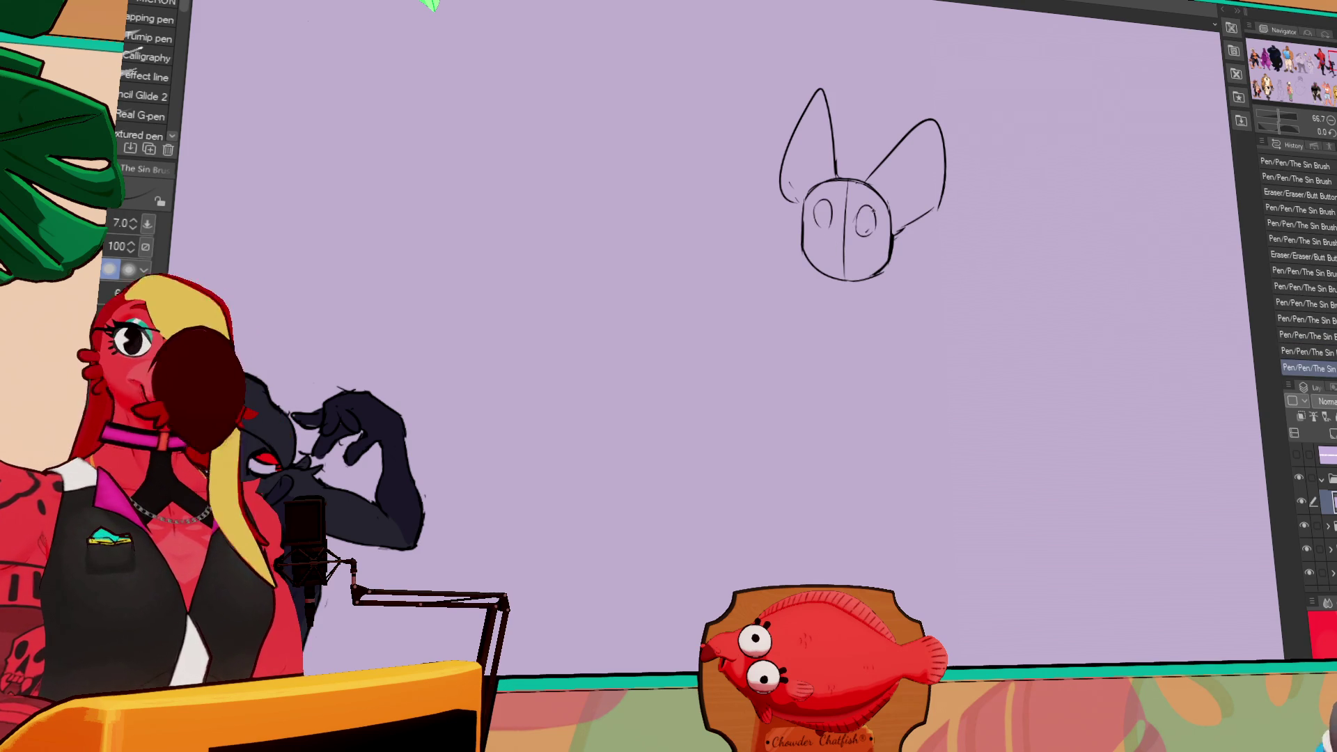
{"action": "left_click_drag", "start_coordinate": [951, 238], "coordinate": [903, 275]}
{"action": "key", "text": "ctrl+y"}
{"action": "key", "text": "ctrl+y"}
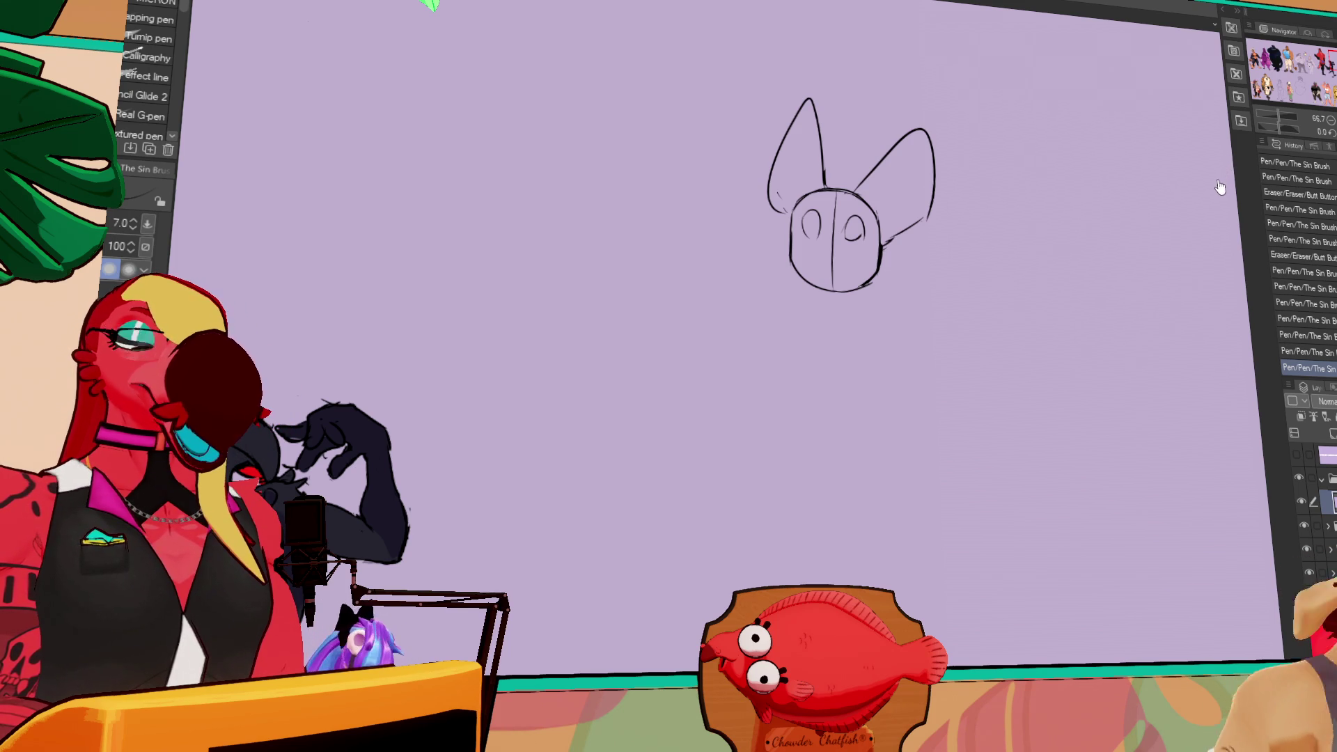
- Sketch small muzzle and nose marks and a pupil in the left eye, redrawing after undos
{"action": "mouse_move", "coordinate": [828, 230]}
{"action": "left_mouse_down"}
{"action": "mouse_move", "coordinate": [874, 257]}
{"action": "mouse_move", "coordinate": [852, 282]}
{"action": "left_mouse_up"}
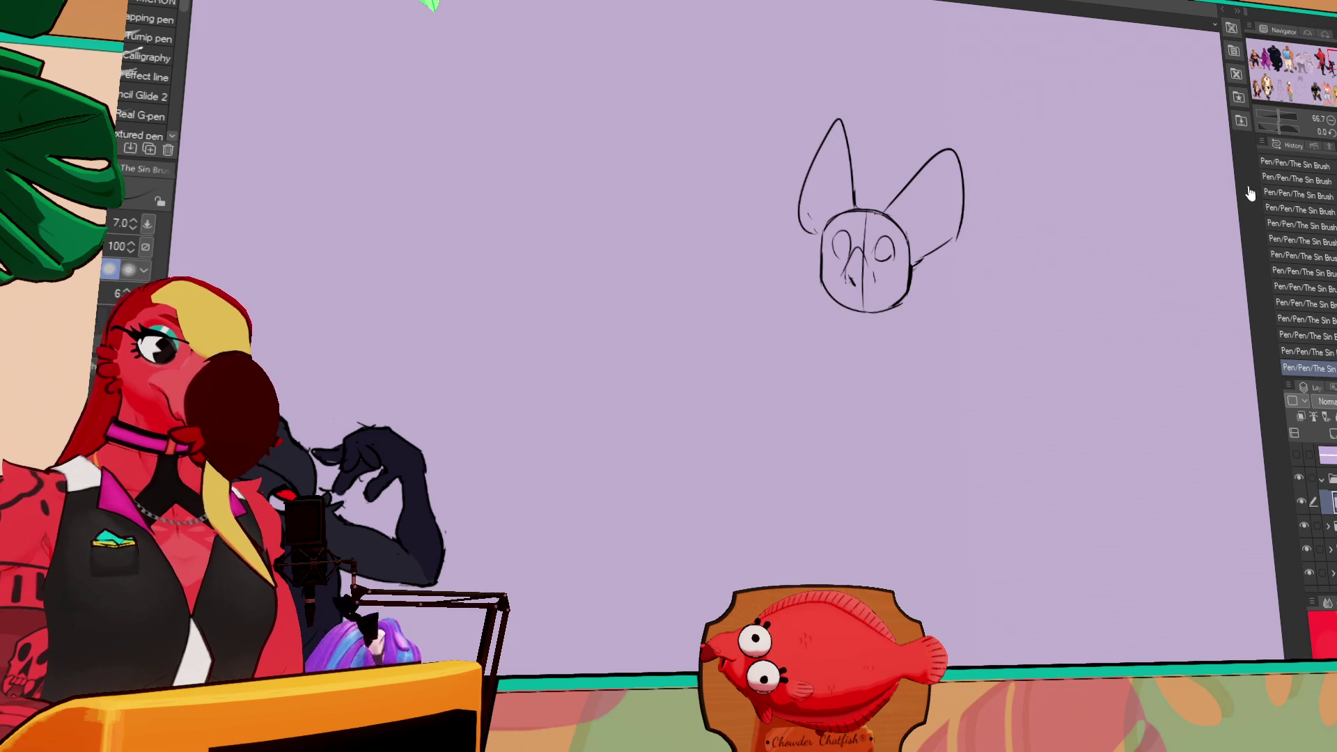
{"action": "key", "text": "ctrl+z"}
{"action": "left_click_drag", "start_coordinate": [847, 277], "coordinate": [855, 291]}
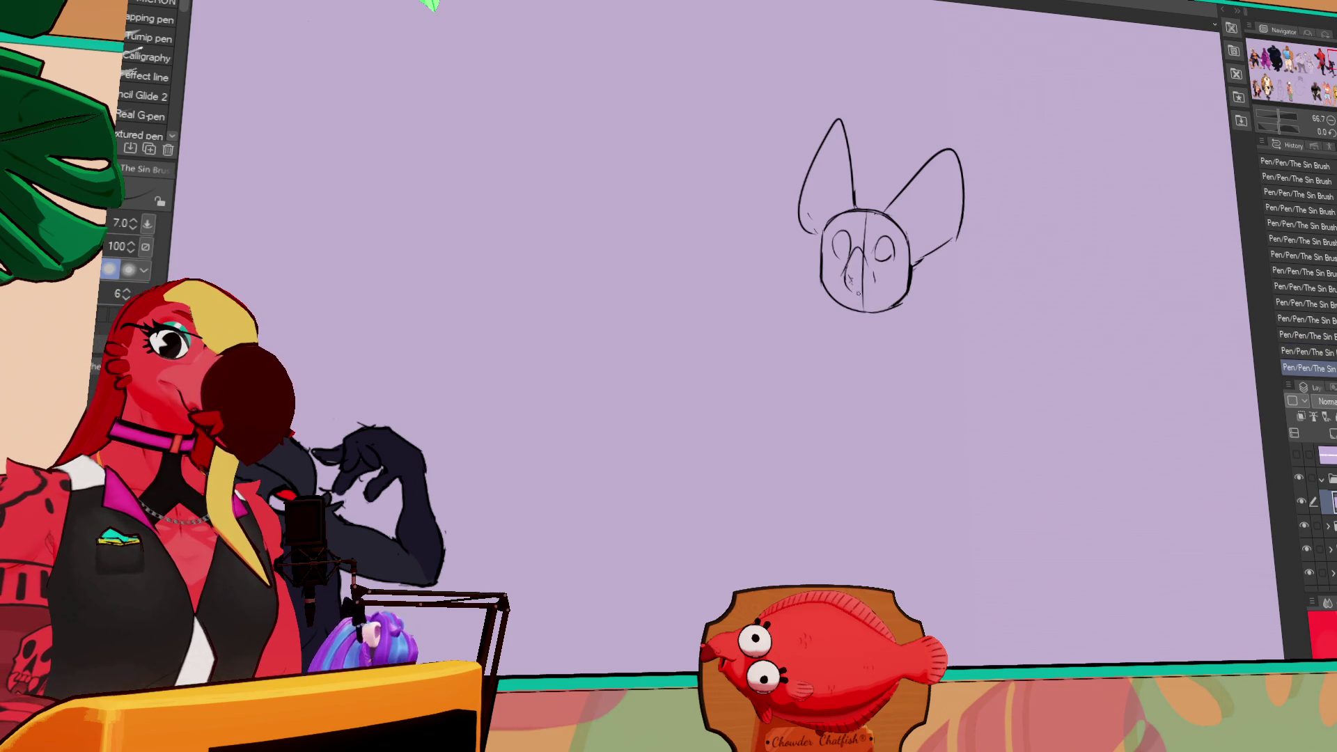
{"action": "left_click_drag", "start_coordinate": [843, 238], "coordinate": [843, 244]}
{"action": "key", "text": "ctrl+z"}
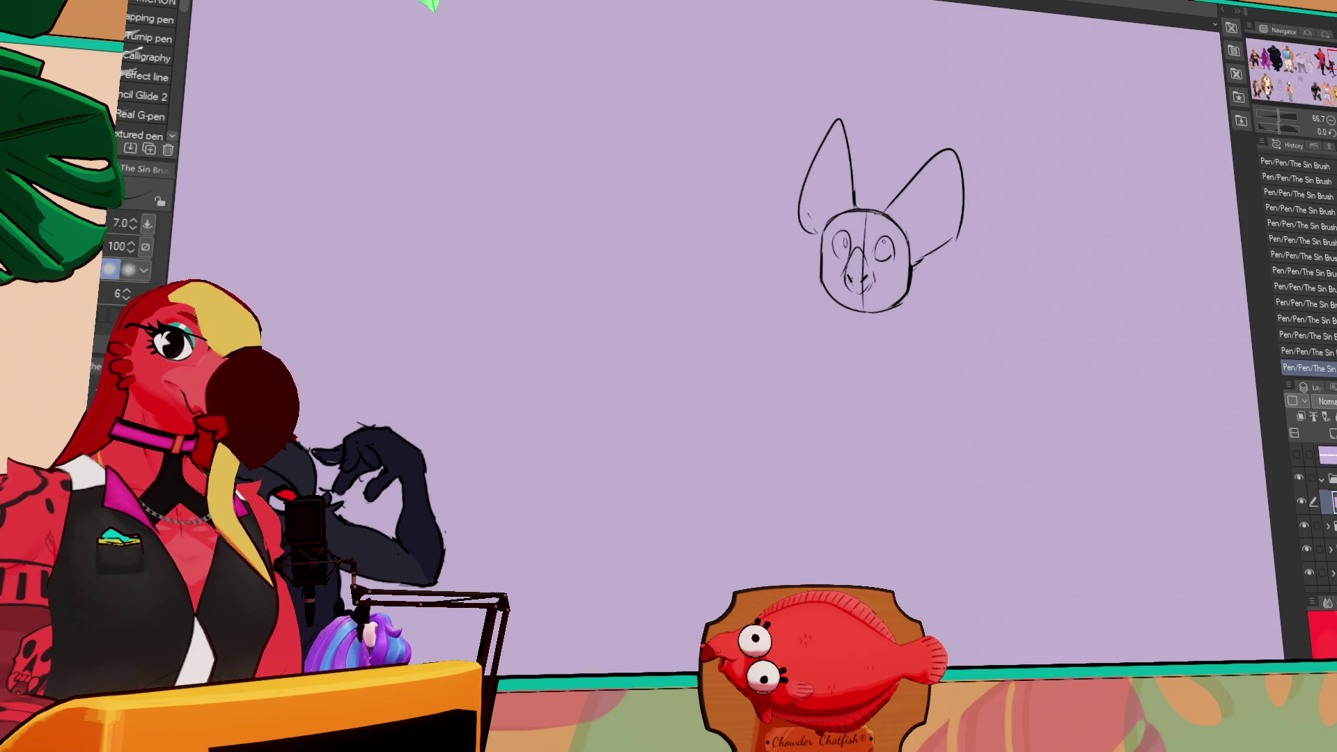
{"action": "left_click_drag", "start_coordinate": [1059, 224], "coordinate": [1038, 170]}
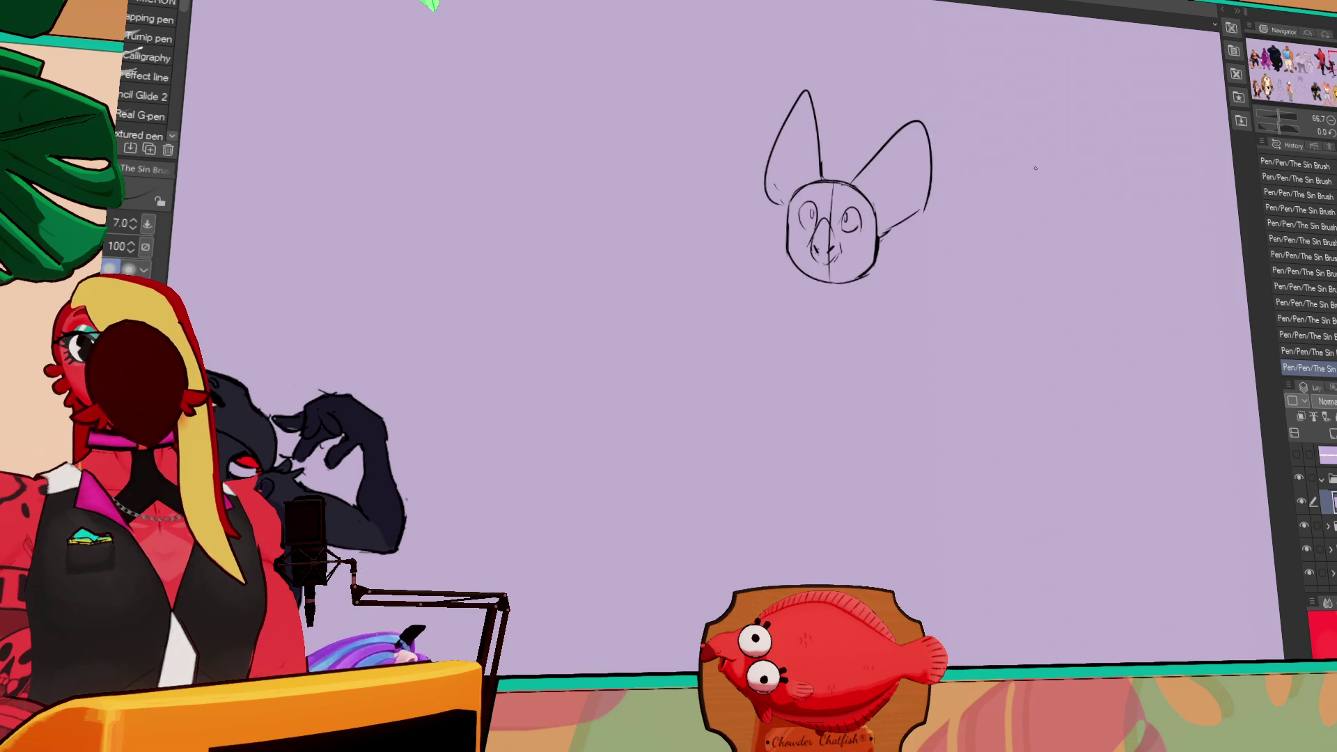
{"action": "left_click_drag", "start_coordinate": [1035, 254], "coordinate": [1004, 205]}
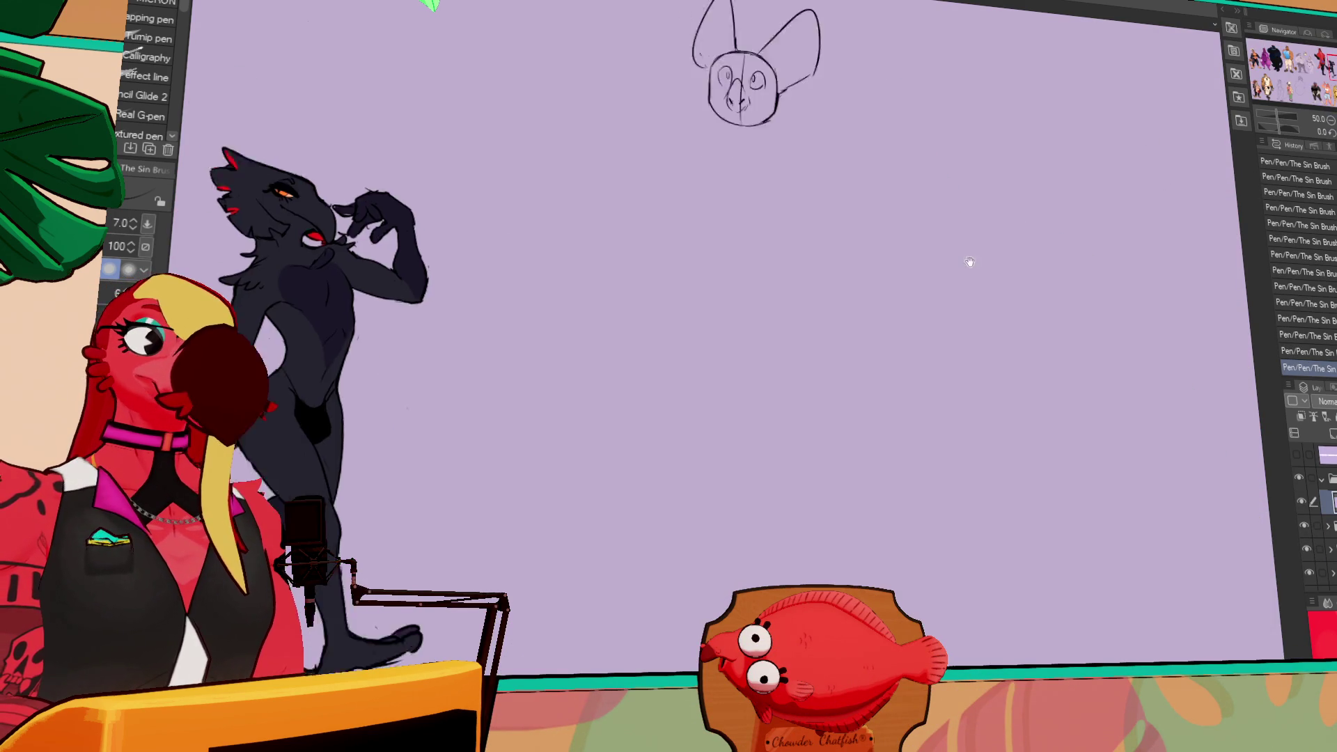
- Zoom in on the head and erase stray marks on the left ear
{"action": "key", "text": "ctrl+equal"}
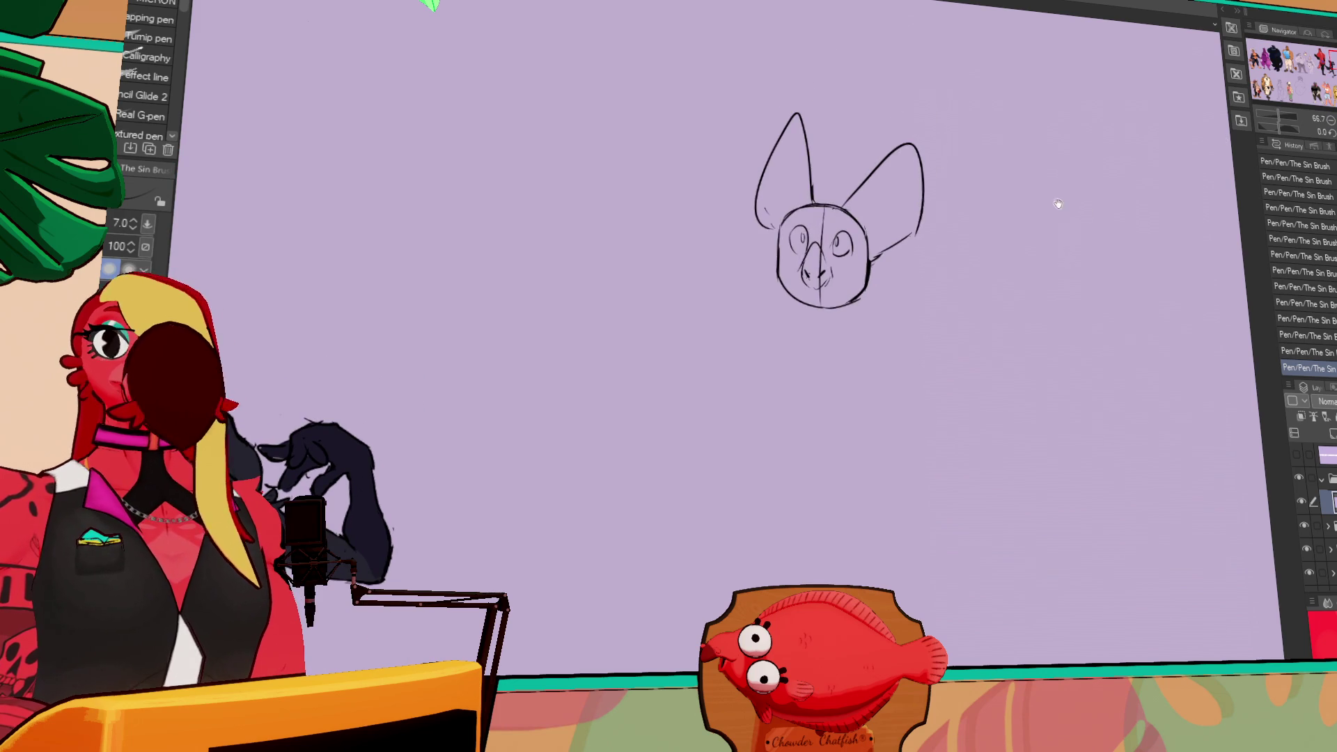
{"action": "left_click_drag", "start_coordinate": [1044, 322], "coordinate": [1066, 329]}
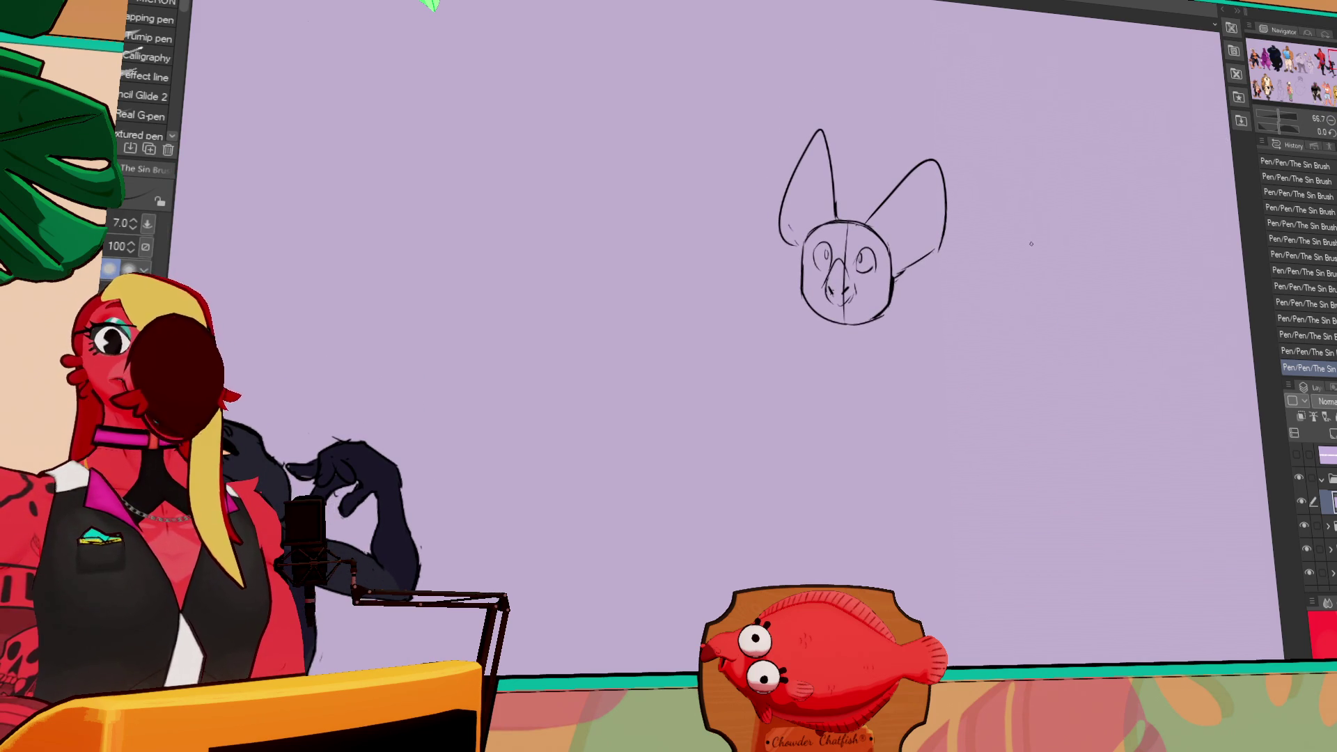
{"action": "key", "text": "e"}
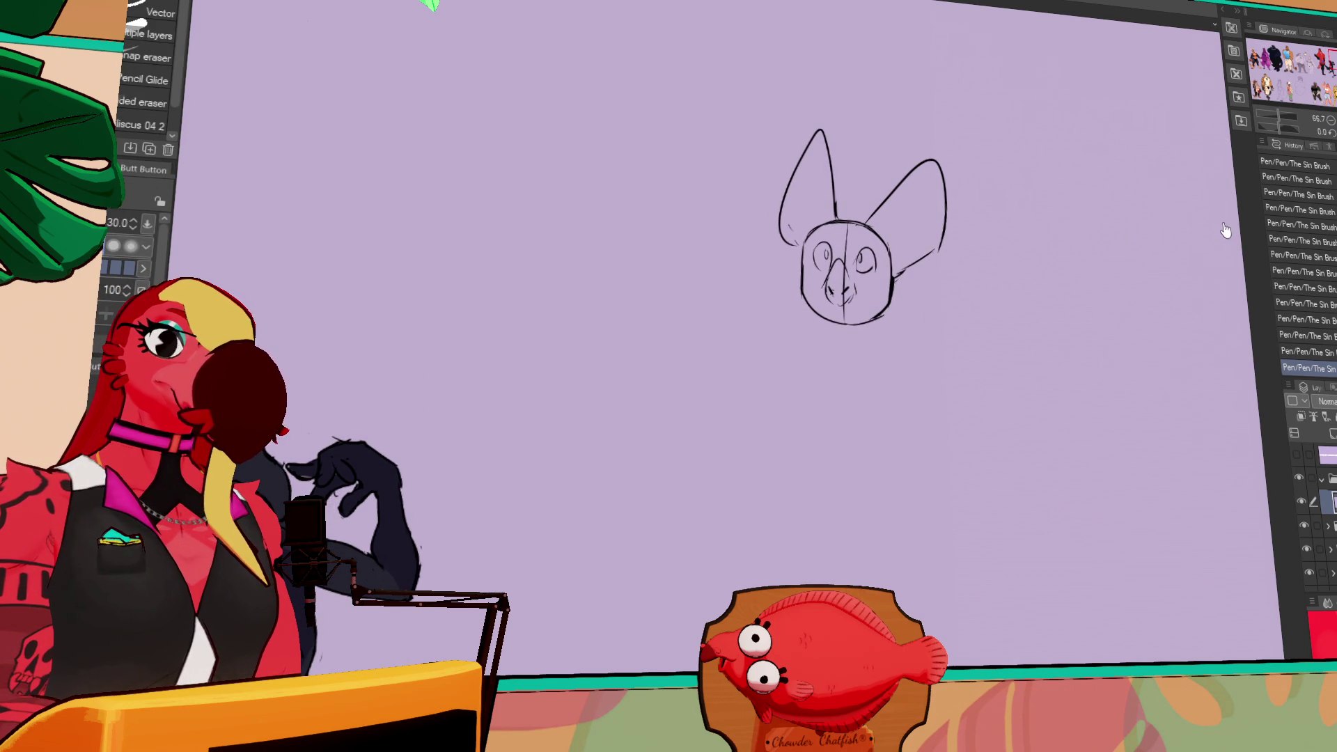
{"action": "key", "text": "p"}
{"action": "key", "text": "e"}
{"action": "left_click_drag", "start_coordinate": [776, 204], "coordinate": [788, 192]}
{"action": "key", "text": "p"}
- Redraw and refine the left ear outline
{"action": "left_click_drag", "start_coordinate": [808, 146], "coordinate": [783, 213]}
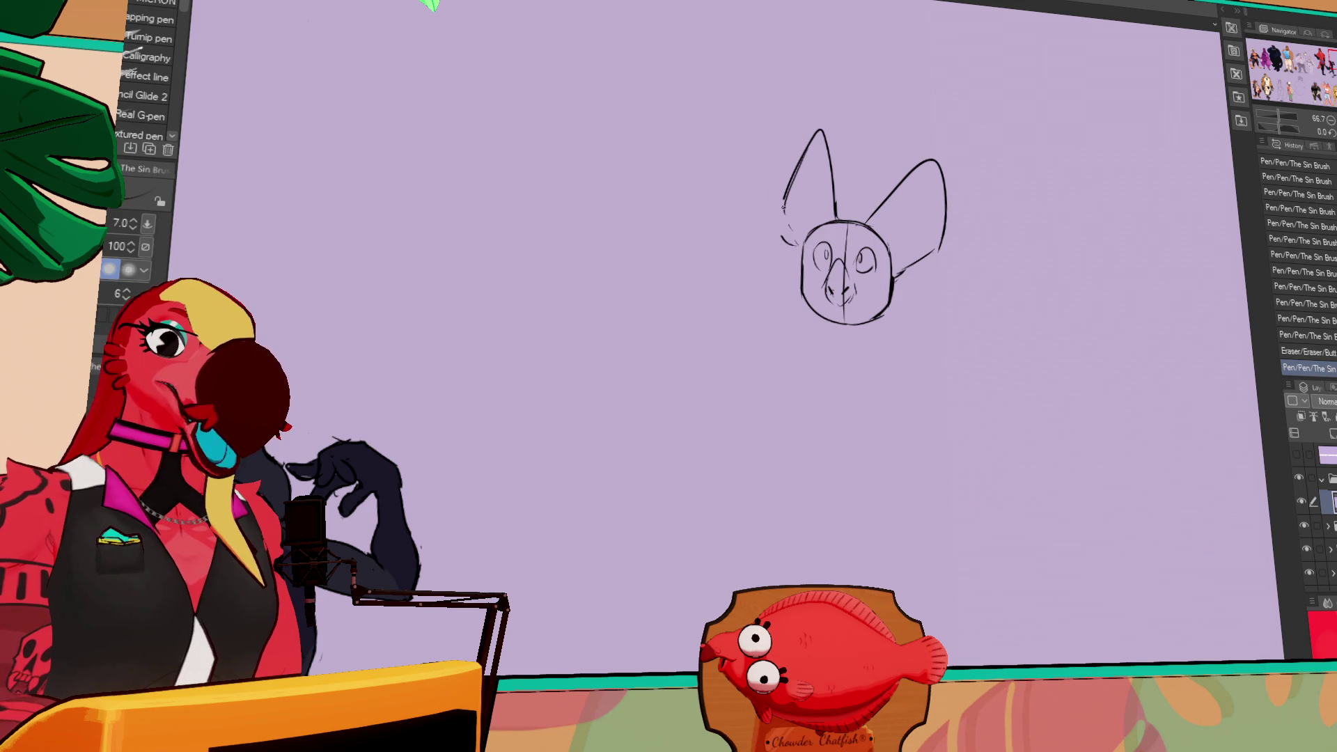
{"action": "key", "text": "e"}
{"action": "left_click_drag", "start_coordinate": [813, 137], "coordinate": [789, 230]}
{"action": "key", "text": "p"}
{"action": "key", "text": "e"}
{"action": "key", "text": "p"}
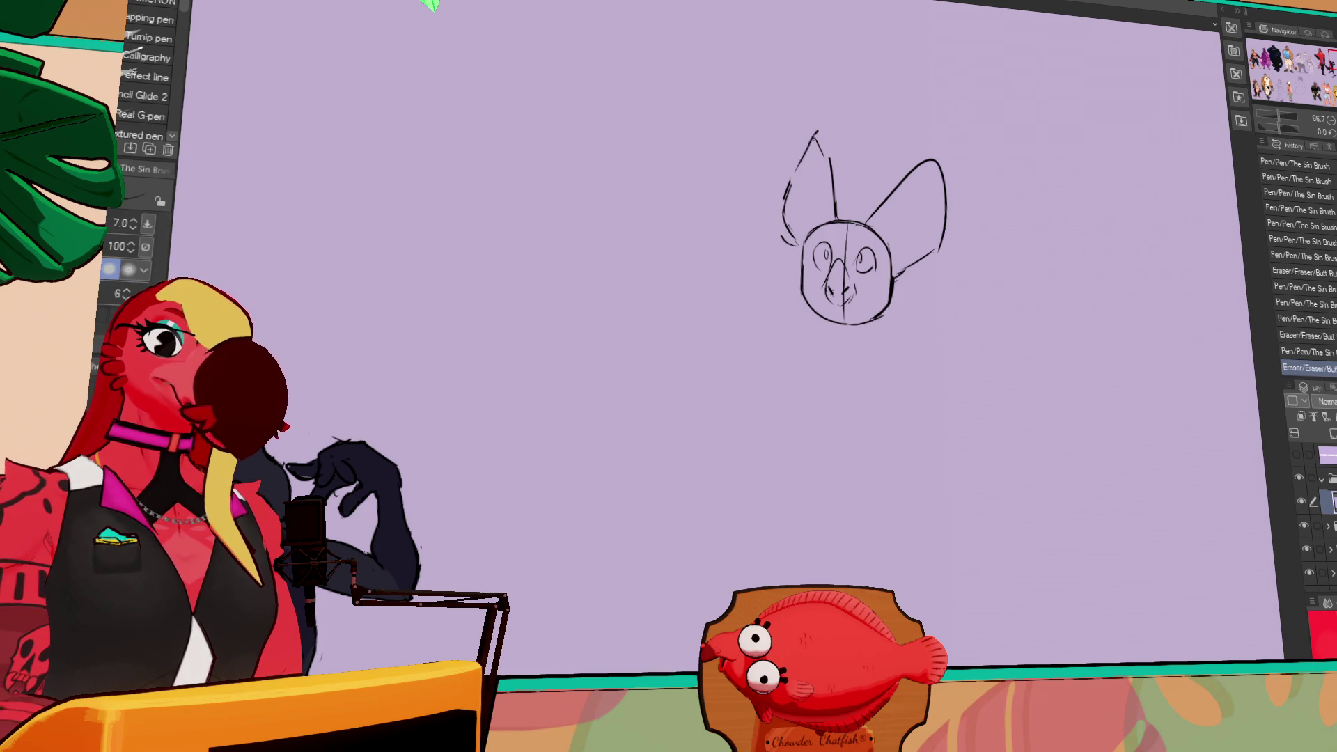
{"action": "left_click_drag", "start_coordinate": [818, 136], "coordinate": [838, 216]}
- Erase the right ear's inner line and old curve to redraw it
{"action": "left_click_drag", "start_coordinate": [972, 241], "coordinate": [976, 241]}
{"action": "key", "text": "e"}
{"action": "mouse_move", "coordinate": [905, 183]}
{"action": "left_mouse_down"}
{"action": "mouse_move", "coordinate": [878, 216]}
{"action": "mouse_move", "coordinate": [928, 165]}
{"action": "mouse_move", "coordinate": [945, 247]}
{"action": "left_mouse_up"}
{"action": "key", "text": "p"}
{"action": "key", "text": "e"}
{"action": "key", "text": "p"}
{"action": "key", "text": "e"}
{"action": "key", "text": "p"}
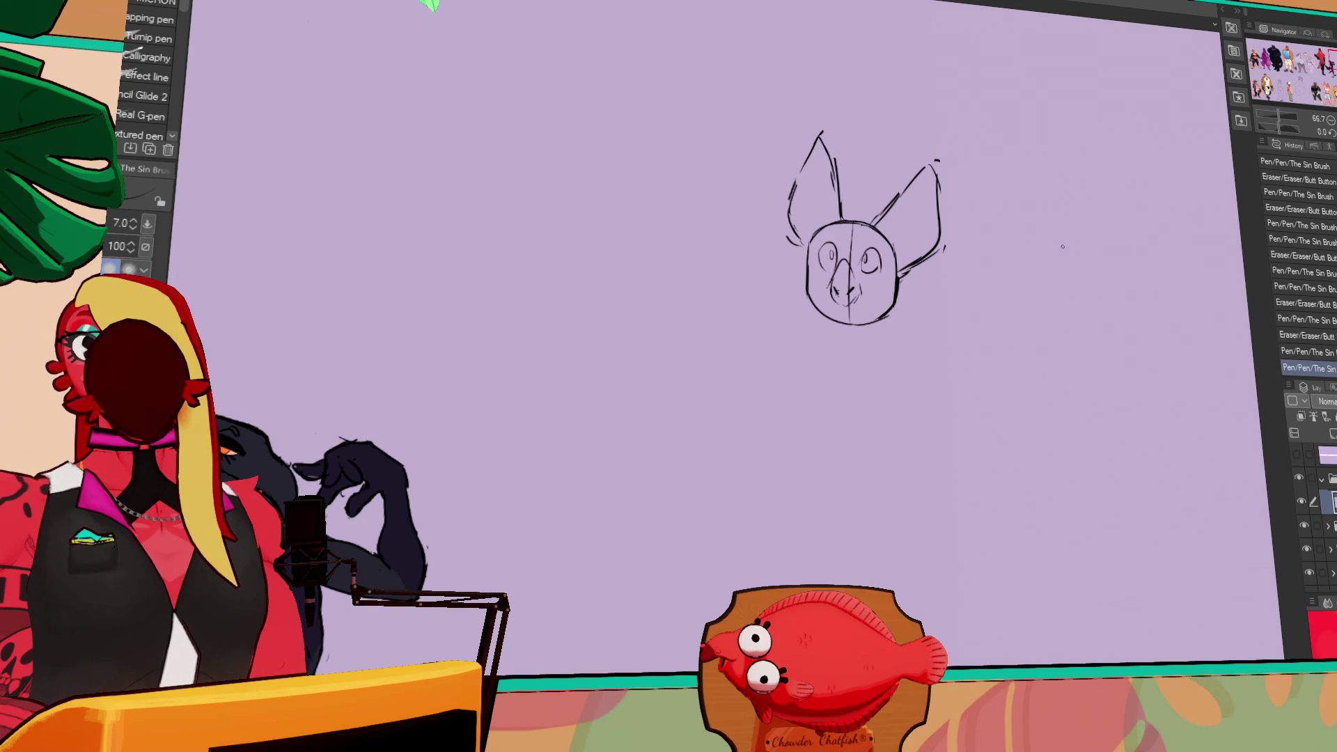
- Retouch and redraw the right cheek line
{"action": "left_click_drag", "start_coordinate": [1030, 251], "coordinate": [1049, 247]}
{"action": "key", "text": "e"}
{"action": "key", "text": "p"}
{"action": "mouse_move", "coordinate": [937, 256]}
{"action": "left_mouse_down"}
{"action": "mouse_move", "coordinate": [926, 270]}
{"action": "mouse_move", "coordinate": [953, 248]}
{"action": "mouse_move", "coordinate": [923, 275]}
{"action": "mouse_move", "coordinate": [918, 264]}
{"action": "left_mouse_up"}
{"action": "key", "text": "e"}
{"action": "key", "text": "p"}
{"action": "left_click_drag", "start_coordinate": [916, 263], "coordinate": [919, 275]}
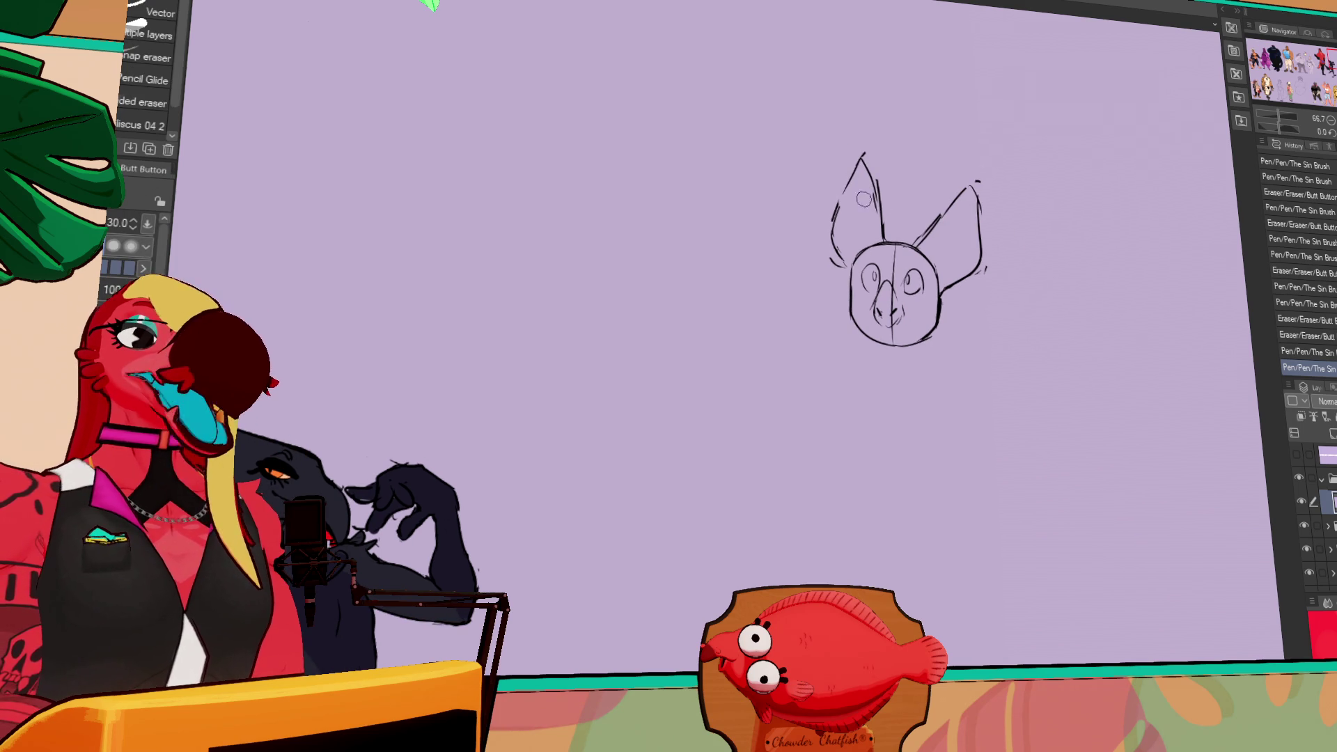
- Keep the left-ear stroke and touch up the right ear's outline
{"action": "key", "text": "ctrl+z"}
{"action": "key", "text": "ctrl+y"}
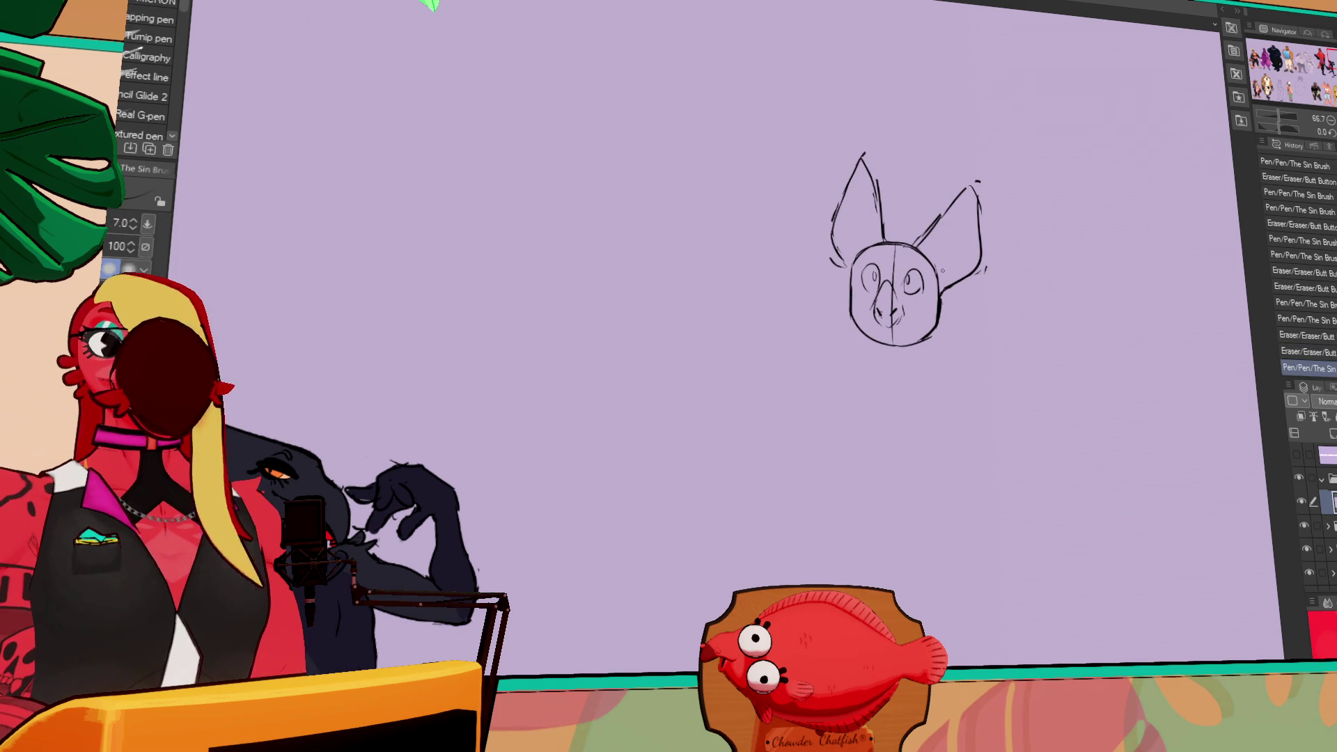
{"action": "left_click_drag", "start_coordinate": [1032, 263], "coordinate": [1039, 264]}
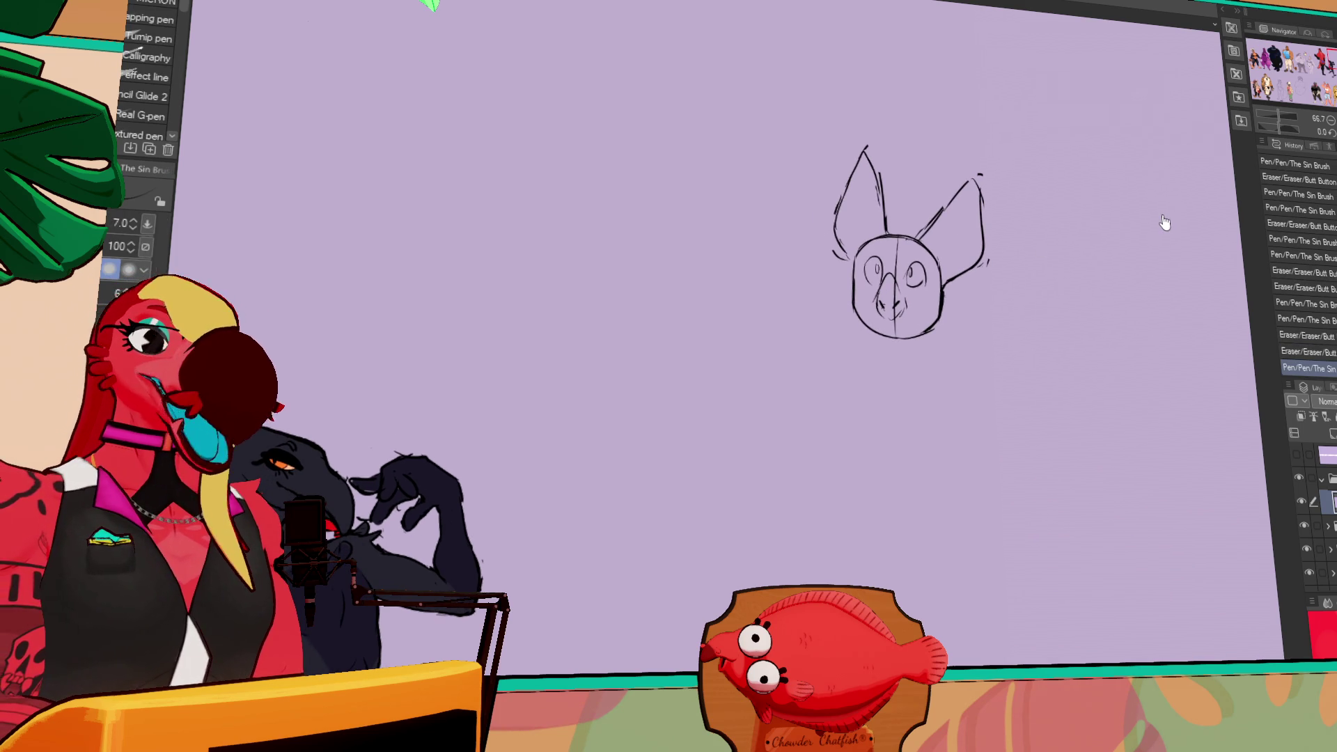
{"action": "mouse_move", "coordinate": [928, 239]}
{"action": "left_mouse_down"}
{"action": "mouse_move", "coordinate": [974, 182]}
{"action": "mouse_move", "coordinate": [984, 240]}
{"action": "left_mouse_up"}
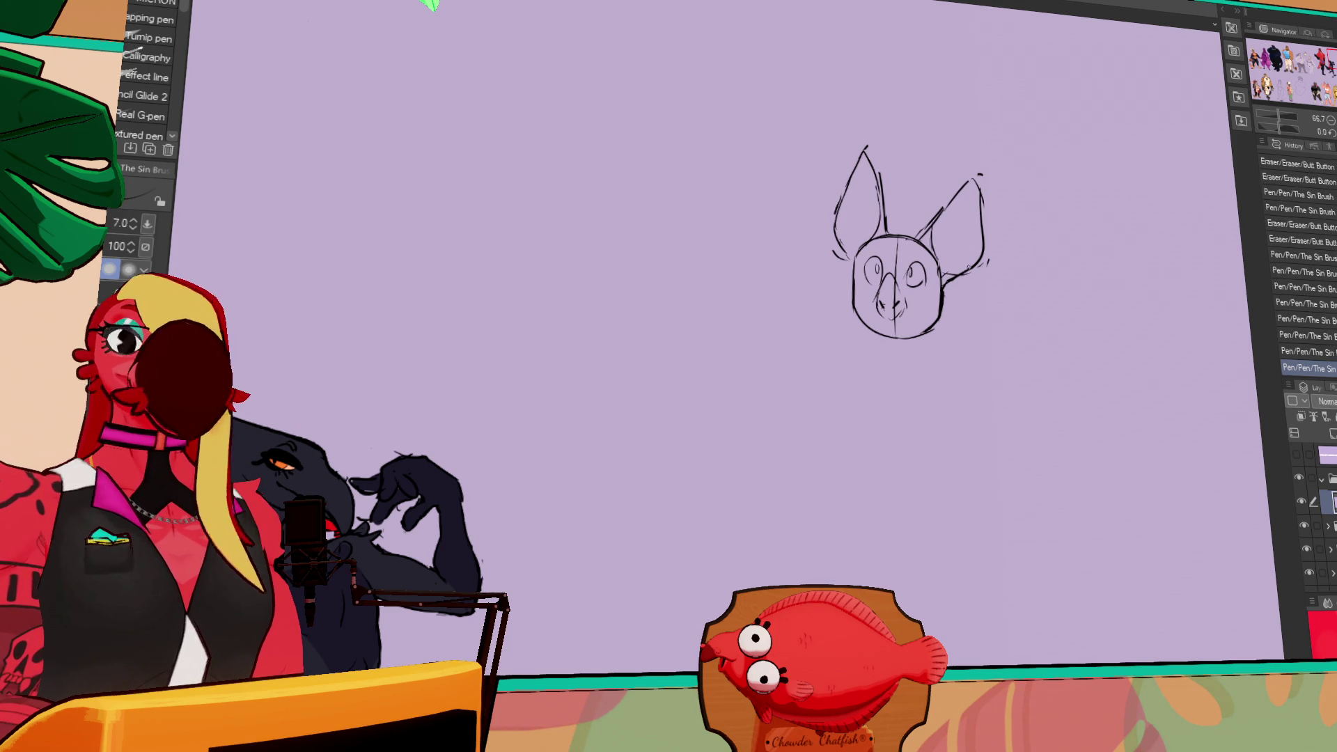
{"action": "left_click_drag", "start_coordinate": [984, 291], "coordinate": [984, 277]}
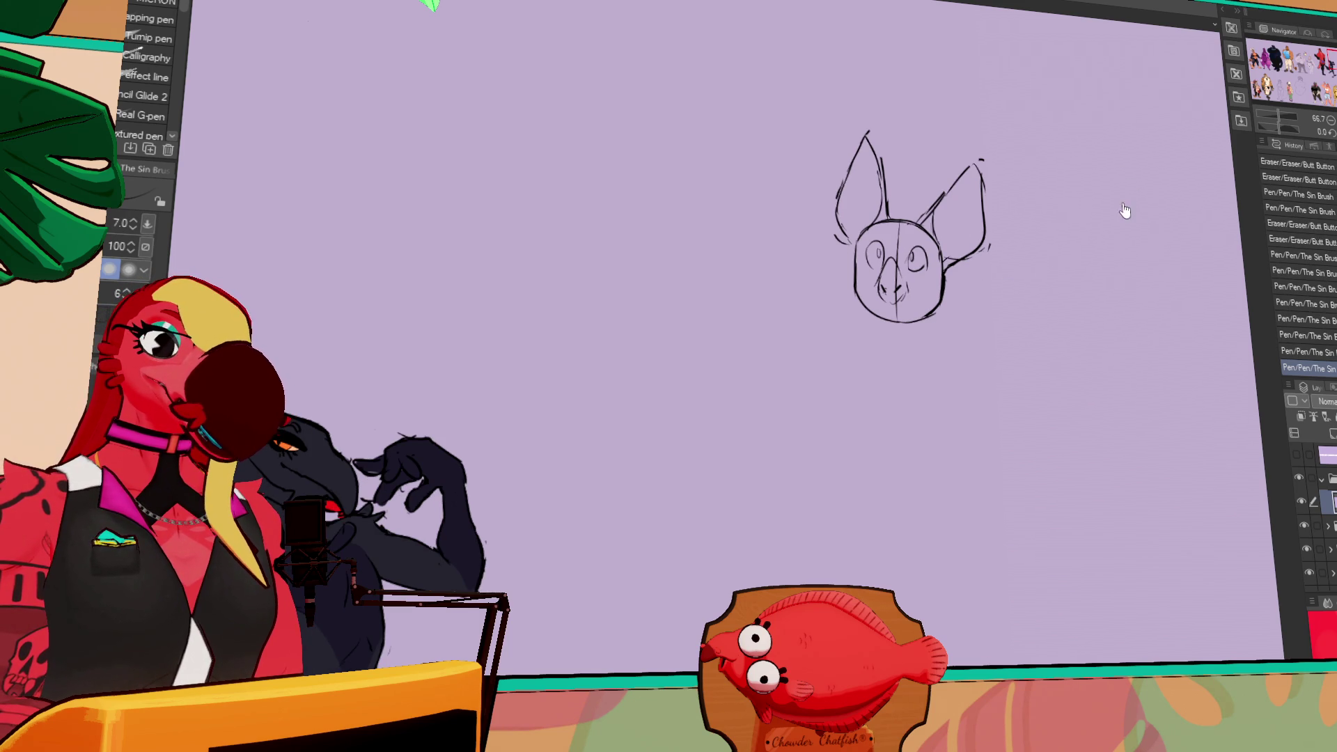
- Erase stray marks near the nose and redraw the nose lines
{"action": "key", "text": "e"}
{"action": "left_click", "coordinate": [900, 224]}
{"action": "left_click_drag", "start_coordinate": [992, 207], "coordinate": [1017, 244]}
{"action": "key", "text": "p"}
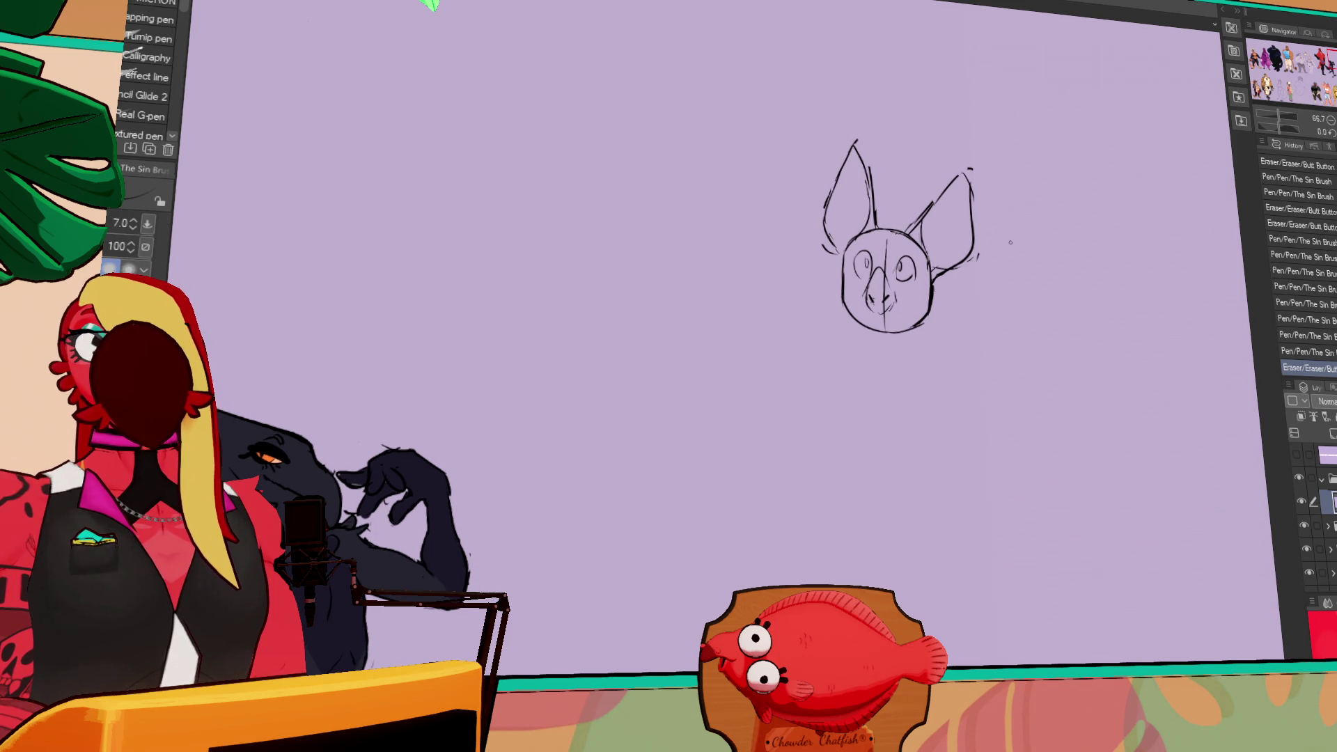
{"action": "left_click_drag", "start_coordinate": [1013, 242], "coordinate": [1020, 250]}
{"action": "key", "text": "e"}
{"action": "mouse_move", "coordinate": [892, 244]}
{"action": "left_mouse_down"}
{"action": "mouse_move", "coordinate": [893, 303]}
{"action": "mouse_move", "coordinate": [879, 287]}
{"action": "left_mouse_up"}
{"action": "key", "text": "p"}
{"action": "mouse_move", "coordinate": [898, 271]}
{"action": "left_mouse_down"}
{"action": "mouse_move", "coordinate": [894, 297]}
{"action": "mouse_move", "coordinate": [917, 280]}
{"action": "mouse_move", "coordinate": [898, 296]}
{"action": "mouse_move", "coordinate": [903, 282]}
{"action": "mouse_move", "coordinate": [850, 268]}
{"action": "mouse_move", "coordinate": [834, 242]}
{"action": "mouse_move", "coordinate": [844, 256]}
{"action": "mouse_move", "coordinate": [864, 230]}
{"action": "left_mouse_up"}
- Rework the right pupil and left cheek, alternating eraser and pen
{"action": "key", "text": "e"}
{"action": "key", "text": "p"}
{"action": "key", "text": "ctrl+z"}
{"action": "key", "text": "e"}
{"action": "key", "text": "p"}
{"action": "key", "text": "e"}
{"action": "key", "text": "p"}
{"action": "key", "text": "e"}
{"action": "key", "text": "p"}
- Add a small pen mark to the head
{"action": "left_click_drag", "start_coordinate": [937, 252], "coordinate": [931, 239]}
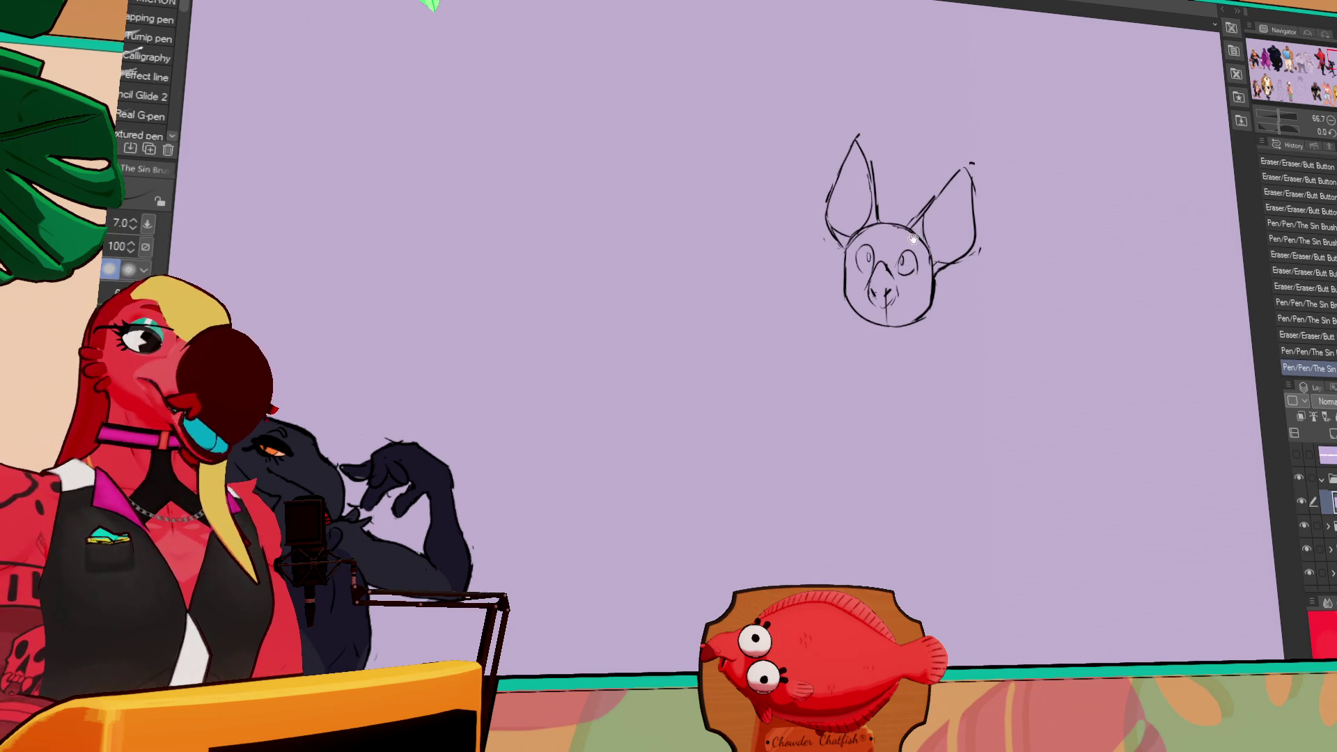
{"action": "left_click", "coordinate": [994, 206]}
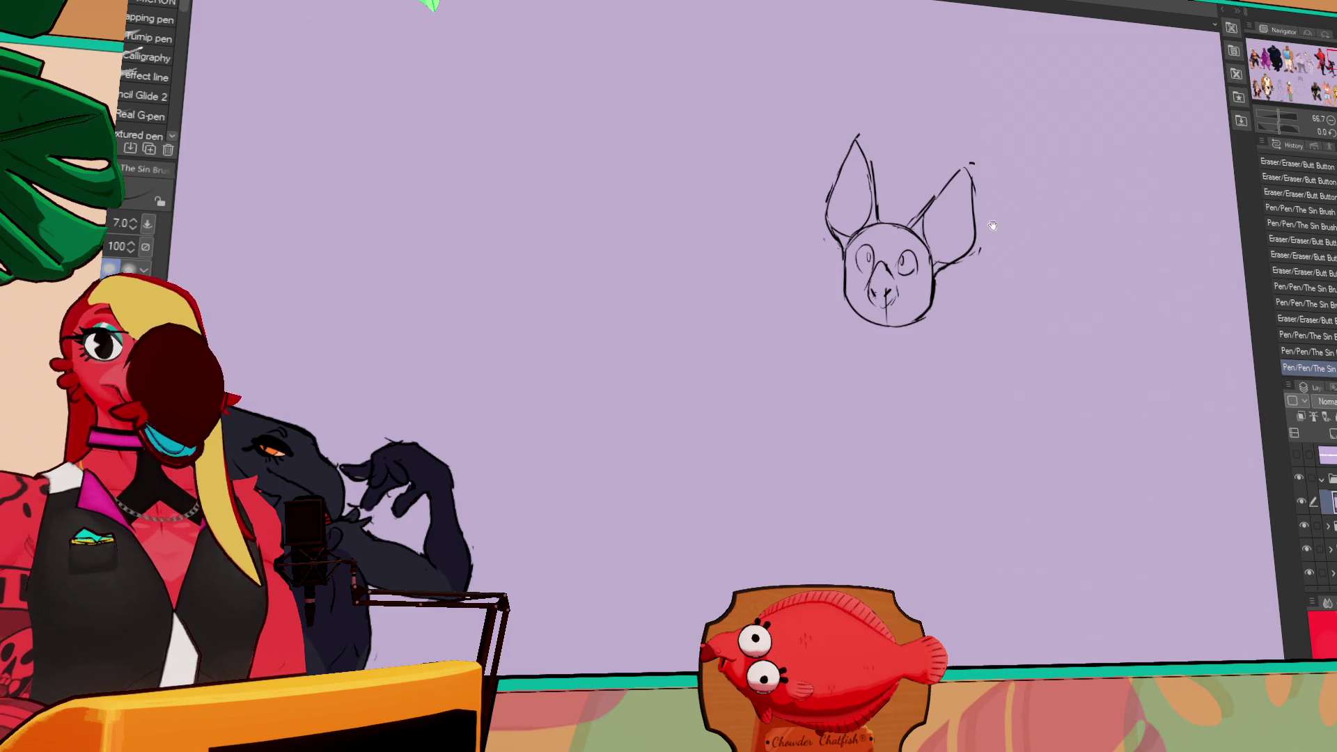
{"action": "scroll", "coordinate": [1067, 221], "scroll_direction": "down", "scroll_amount": 1}
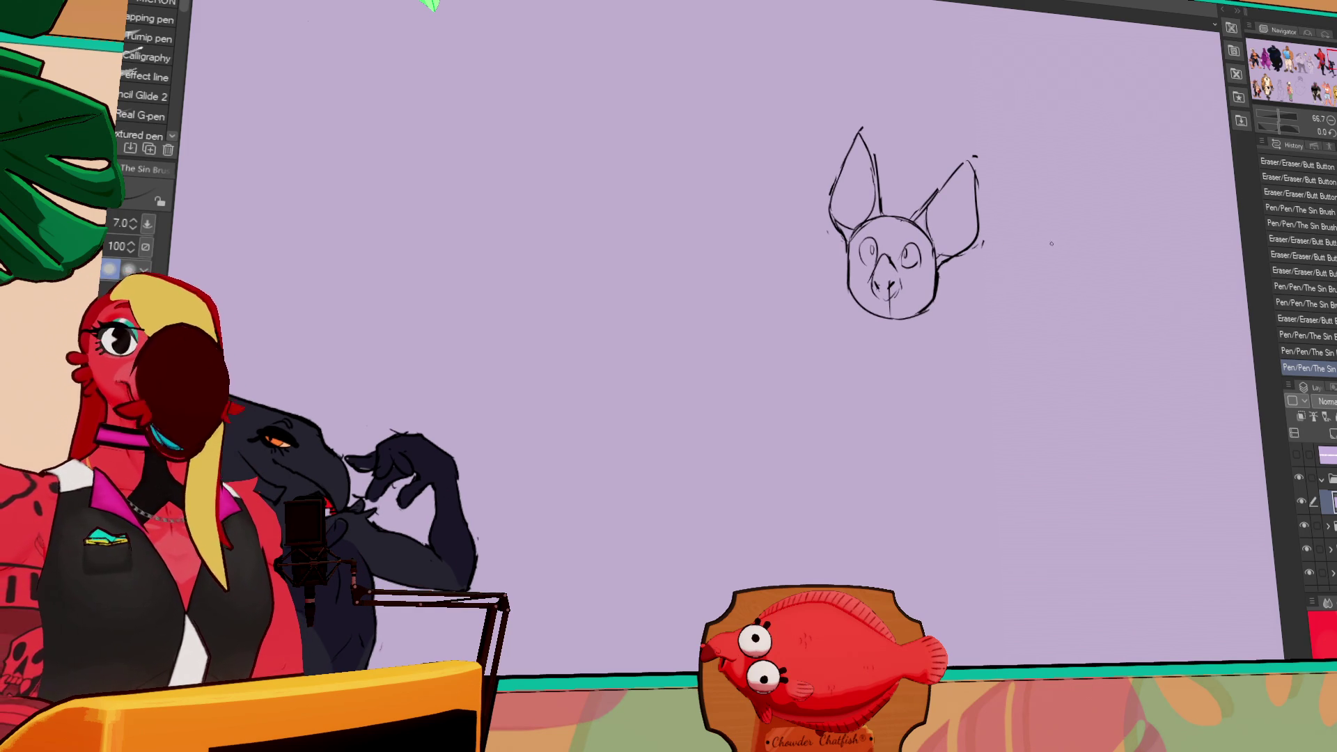
{"action": "left_click_drag", "start_coordinate": [976, 265], "coordinate": [988, 269]}
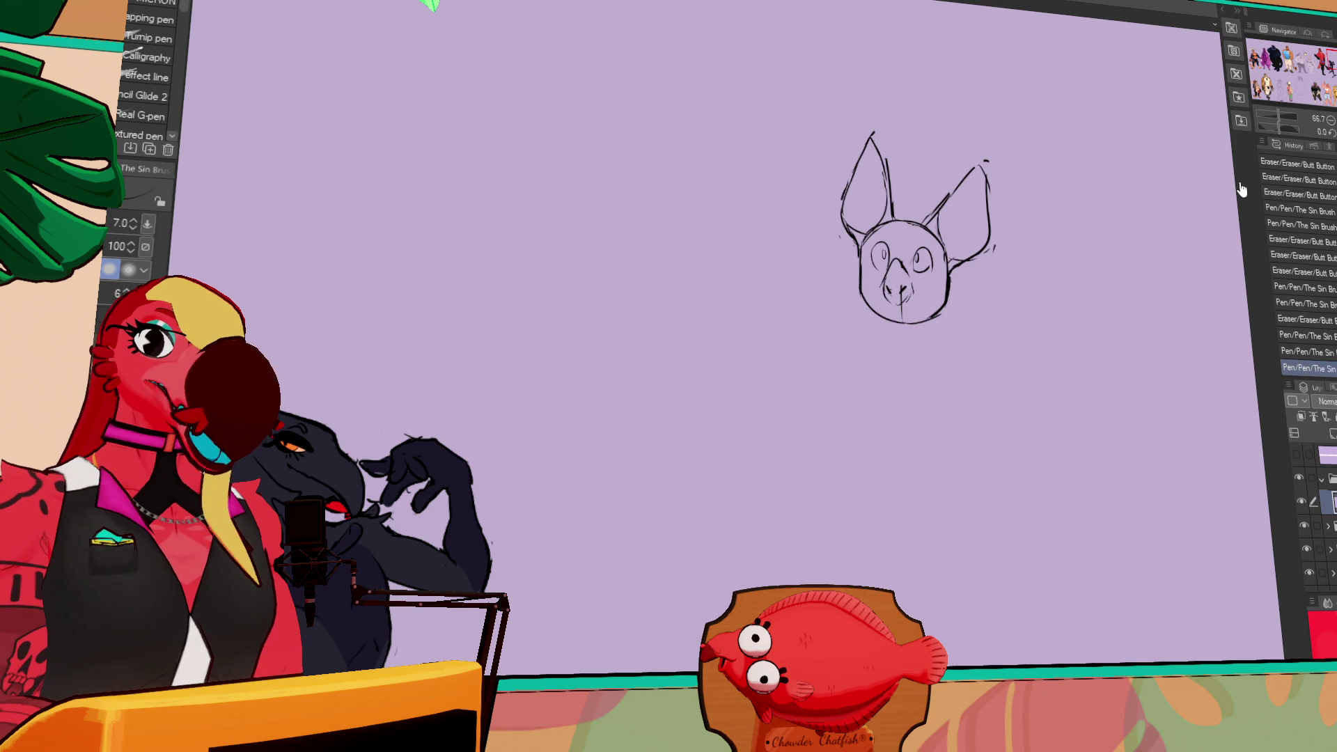
- Sketch fluffy fur tufts between the ears and along the left side of the head
{"action": "left_click_drag", "start_coordinate": [902, 202], "coordinate": [936, 207]}
{"action": "mouse_move", "coordinate": [853, 234]}
{"action": "left_mouse_down"}
{"action": "mouse_move", "coordinate": [830, 280]}
{"action": "mouse_move", "coordinate": [834, 319]}
{"action": "mouse_move", "coordinate": [851, 289]}
{"action": "mouse_move", "coordinate": [861, 300]}
{"action": "mouse_move", "coordinate": [836, 320]}
{"action": "left_mouse_up"}
{"action": "mouse_move", "coordinate": [835, 268]}
{"action": "left_mouse_down"}
{"action": "mouse_move", "coordinate": [827, 313]}
{"action": "mouse_move", "coordinate": [850, 332]}
{"action": "mouse_move", "coordinate": [933, 325]}
{"action": "mouse_move", "coordinate": [883, 357]}
{"action": "mouse_move", "coordinate": [922, 355]}
{"action": "mouse_move", "coordinate": [880, 358]}
{"action": "mouse_move", "coordinate": [924, 362]}
{"action": "mouse_move", "coordinate": [933, 327]}
{"action": "mouse_move", "coordinate": [902, 308]}
{"action": "mouse_move", "coordinate": [916, 306]}
{"action": "mouse_move", "coordinate": [891, 311]}
{"action": "left_mouse_up"}
{"action": "left_click_drag", "start_coordinate": [921, 259], "coordinate": [925, 263]}
{"action": "left_click_drag", "start_coordinate": [908, 310], "coordinate": [920, 303]}
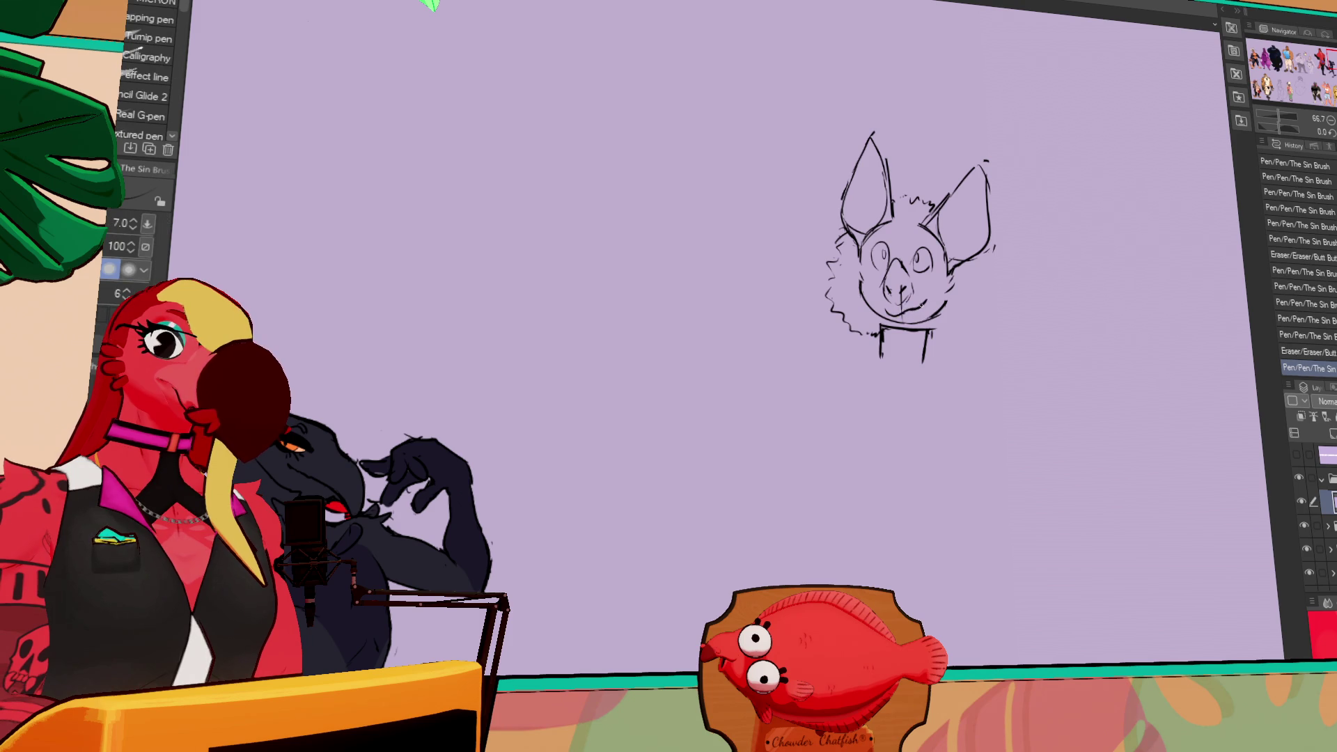
{"action": "mouse_move", "coordinate": [914, 248]}
{"action": "left_mouse_down"}
{"action": "mouse_move", "coordinate": [936, 266]}
{"action": "mouse_move", "coordinate": [929, 248]}
{"action": "left_mouse_up"}
- Rework the mouth and nose area and the right eye
{"action": "key", "text": "ctrl+z"}
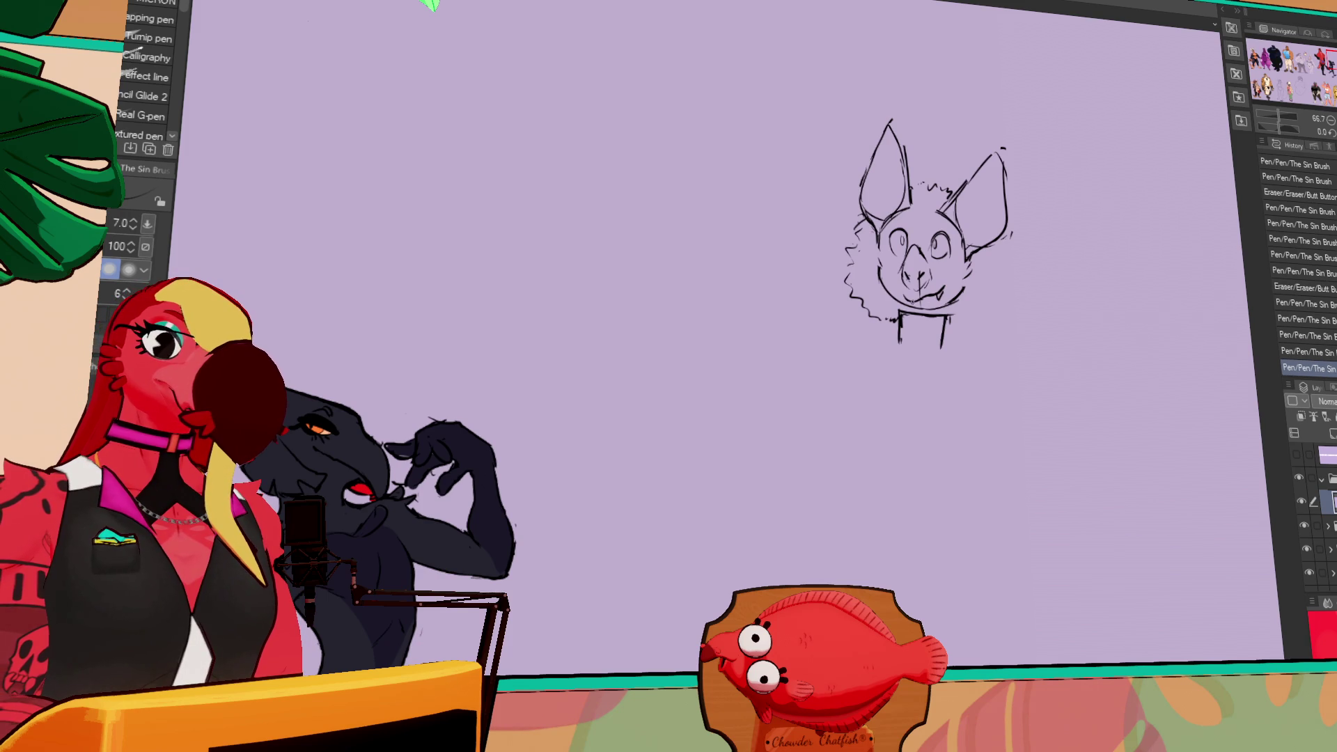
{"action": "mouse_move", "coordinate": [915, 301]}
{"action": "left_mouse_down"}
{"action": "mouse_move", "coordinate": [931, 317]}
{"action": "mouse_move", "coordinate": [942, 305]}
{"action": "left_mouse_up"}
{"action": "mouse_move", "coordinate": [1003, 230]}
{"action": "left_mouse_down"}
{"action": "mouse_move", "coordinate": [1010, 240]}
{"action": "mouse_move", "coordinate": [996, 236]}
{"action": "left_mouse_up"}
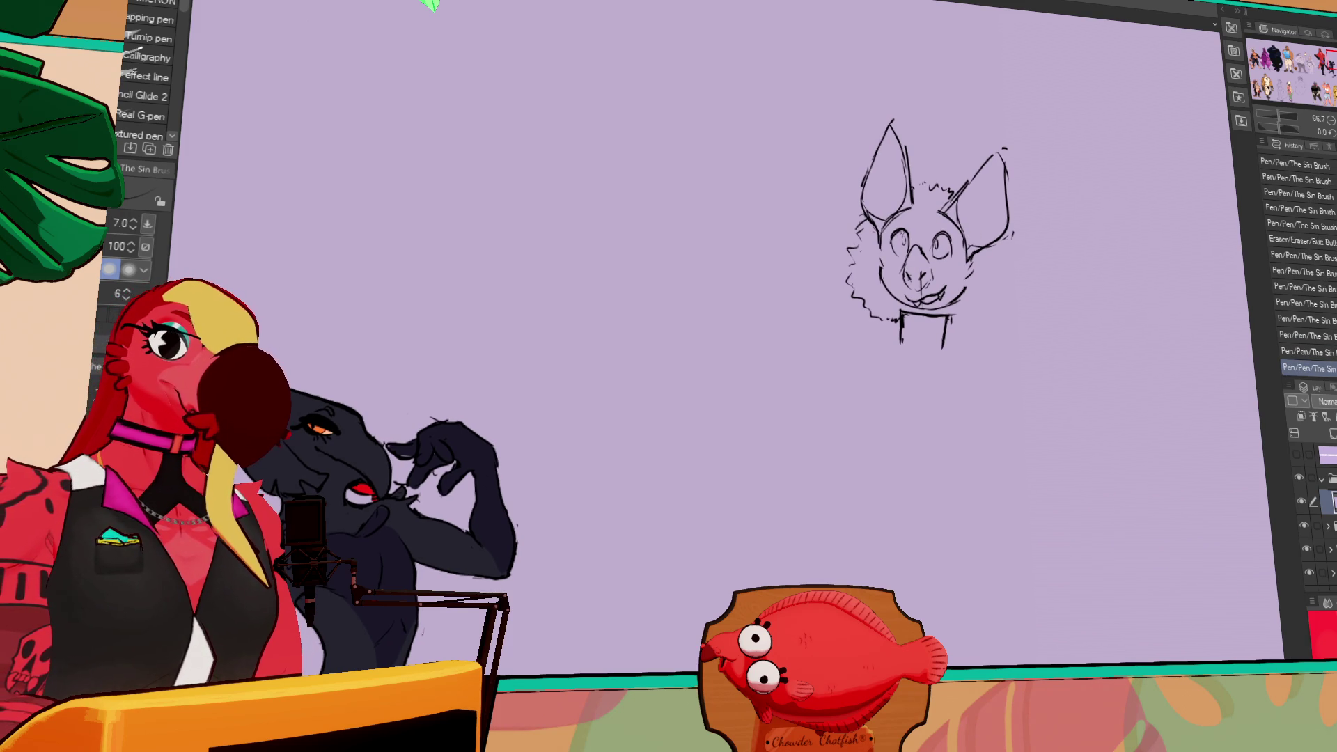
{"action": "mouse_move", "coordinate": [1110, 202]}
{"action": "left_mouse_down"}
{"action": "mouse_move", "coordinate": [1134, 248]}
{"action": "mouse_move", "coordinate": [1114, 278]}
{"action": "left_mouse_up"}
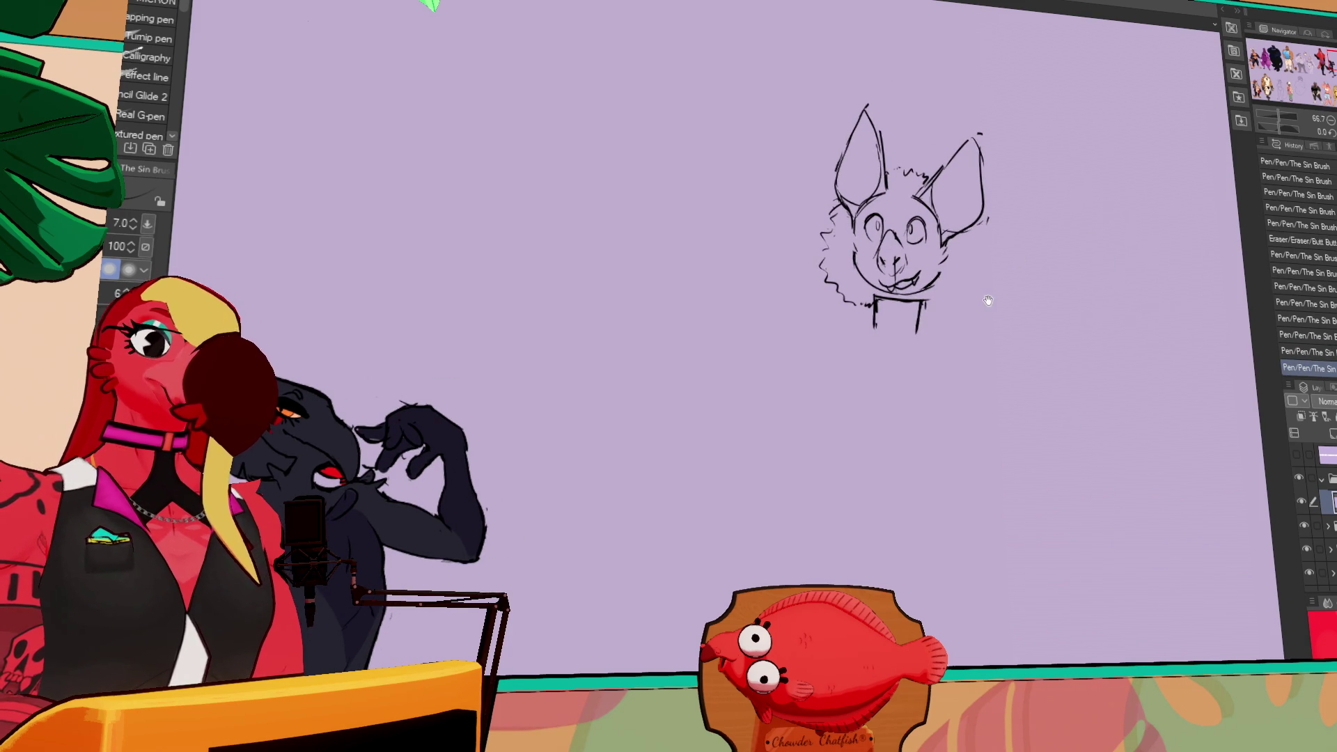
{"action": "left_click_drag", "start_coordinate": [1023, 274], "coordinate": [1056, 318]}
{"action": "left_click", "coordinate": [945, 285]}
{"action": "mouse_move", "coordinate": [941, 281]}
{"action": "left_mouse_down"}
{"action": "mouse_move", "coordinate": [955, 272]}
{"action": "mouse_move", "coordinate": [908, 283]}
{"action": "mouse_move", "coordinate": [961, 276]}
{"action": "left_mouse_up"}
- Redo both eyes and redraw the right pupil, alternating eraser and pen
{"action": "key", "text": "e"}
{"action": "key", "text": "p"}
{"action": "key", "text": "ctrl+z"}
{"action": "key", "text": "ctrl+z"}
{"action": "key", "text": "e"}
{"action": "key", "text": "ctrl+y"}
{"action": "key", "text": "ctrl+y"}
{"action": "key", "text": "p"}
{"action": "key", "text": "e"}
{"action": "key", "text": "p"}
{"action": "key", "text": "e"}
{"action": "key", "text": "p"}
{"action": "key", "text": "e"}
{"action": "key", "text": "p"}
- Erase the old neck lines and redraw the neck with a collar line
{"action": "key", "text": "e"}
{"action": "key", "text": "p"}
{"action": "key", "text": "e"}
{"action": "mouse_move", "coordinate": [909, 341]}
{"action": "left_mouse_down"}
{"action": "mouse_move", "coordinate": [959, 340]}
{"action": "mouse_move", "coordinate": [960, 372]}
{"action": "mouse_move", "coordinate": [913, 371]}
{"action": "left_mouse_up"}
{"action": "key", "text": "p"}
{"action": "key", "text": "e"}
{"action": "key", "text": "p"}
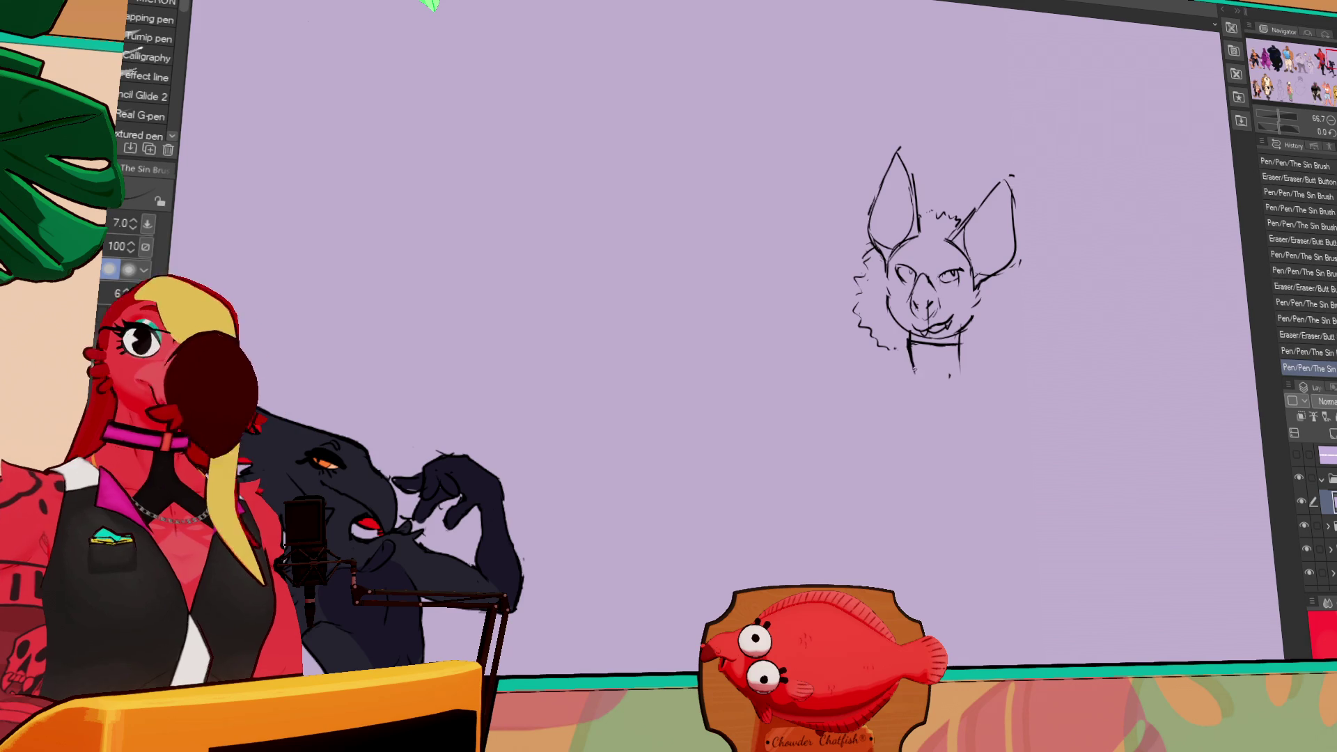
{"action": "left_click_drag", "start_coordinate": [1000, 319], "coordinate": [996, 304]}
- Draw the left shoulder, right neck line and left arm curving out from the bat's neck
{"action": "left_click_drag", "start_coordinate": [905, 355], "coordinate": [884, 417]}
{"action": "left_click_drag", "start_coordinate": [951, 341], "coordinate": [980, 422]}
{"action": "left_click_drag", "start_coordinate": [881, 355], "coordinate": [836, 425]}
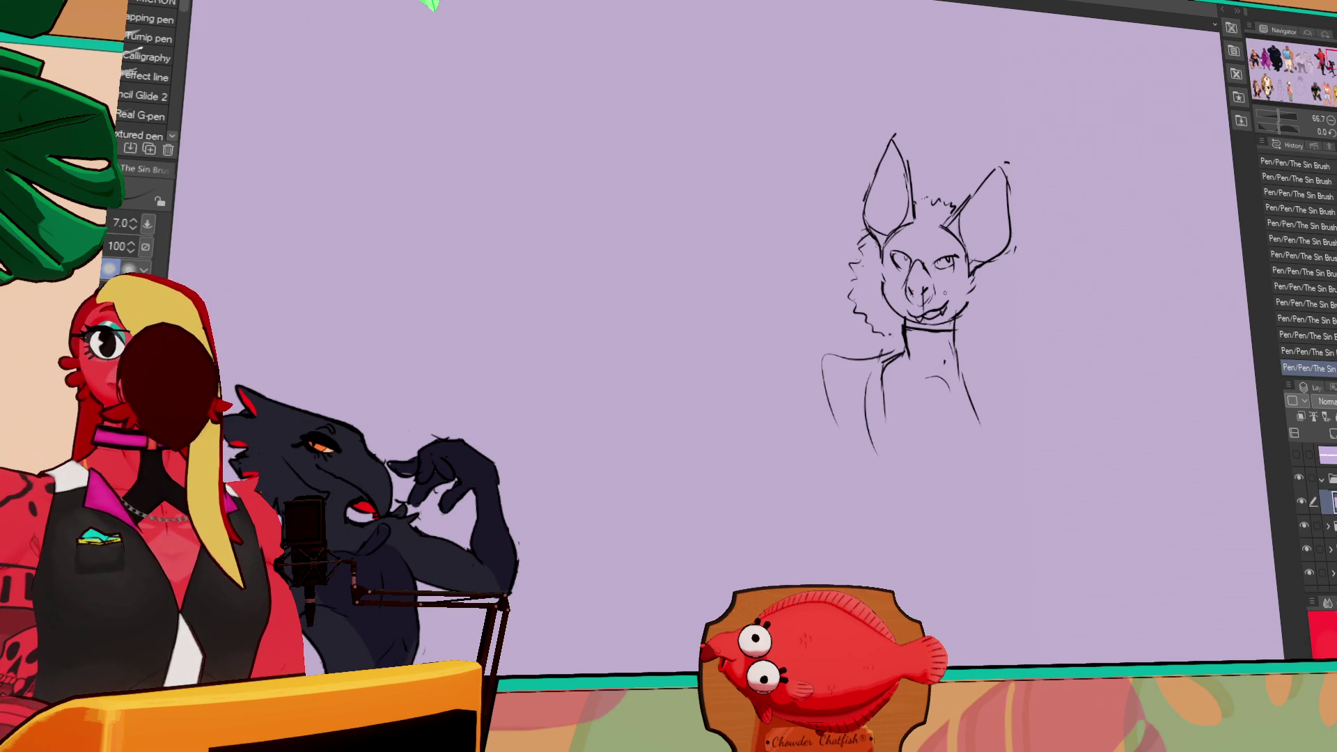
{"action": "left_click_drag", "start_coordinate": [943, 304], "coordinate": [931, 303]}
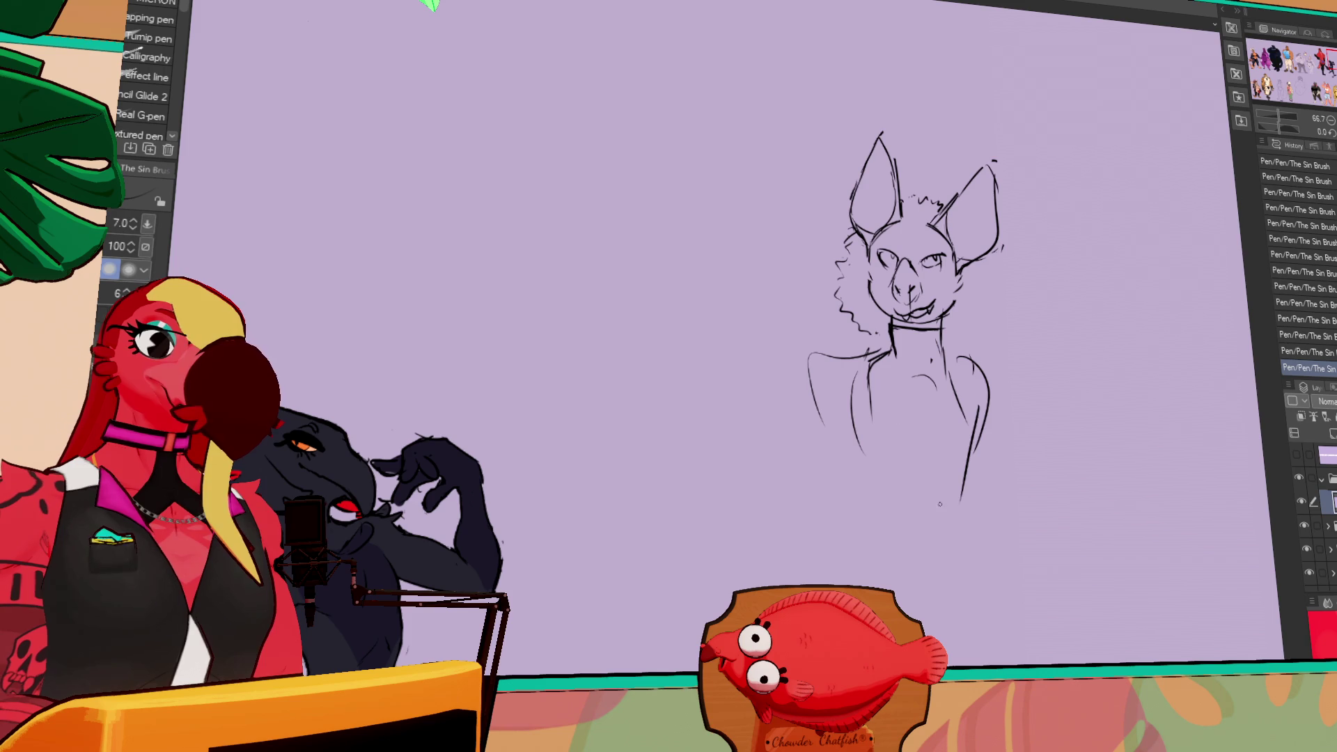
- Lengthen the left body line and erase part of the lower right body lines
{"action": "key", "text": "e"}
{"action": "left_click_drag", "start_coordinate": [855, 390], "coordinate": [877, 585]}
{"action": "key", "text": "p"}
{"action": "key", "text": "e"}
{"action": "key", "text": "p"}
{"action": "key", "text": "e"}
{"action": "mouse_move", "coordinate": [985, 463]}
{"action": "left_mouse_down"}
{"action": "mouse_move", "coordinate": [967, 515]}
{"action": "mouse_move", "coordinate": [1079, 599]}
{"action": "left_mouse_up"}
- Add a short mark on the right body line and erase part of the right eye area
{"action": "key", "text": "p"}
{"action": "key", "text": "e"}
{"action": "key", "text": "p"}
{"action": "left_click_drag", "start_coordinate": [979, 397], "coordinate": [983, 408]}
{"action": "key", "text": "e"}
{"action": "mouse_move", "coordinate": [927, 257]}
{"action": "left_mouse_down"}
{"action": "mouse_move", "coordinate": [940, 265]}
{"action": "mouse_move", "coordinate": [873, 339]}
{"action": "mouse_move", "coordinate": [889, 347]}
{"action": "mouse_move", "coordinate": [897, 327]}
{"action": "mouse_move", "coordinate": [973, 333]}
{"action": "mouse_move", "coordinate": [997, 262]}
{"action": "mouse_move", "coordinate": [970, 235]}
{"action": "mouse_move", "coordinate": [905, 230]}
{"action": "mouse_move", "coordinate": [891, 259]}
{"action": "mouse_move", "coordinate": [937, 252]}
{"action": "left_mouse_up"}
- Redraw the neck fluff and collar line, alternating pen and eraser to extend the neck
{"action": "key", "text": "p"}
{"action": "key", "text": "e"}
{"action": "key", "text": "p"}
{"action": "key", "text": "e"}
{"action": "key", "text": "p"}
{"action": "key", "text": "e"}
{"action": "key", "text": "p"}
{"action": "key", "text": "e"}
{"action": "key", "text": "p"}
{"action": "key", "text": "e"}
{"action": "key", "text": "p"}
{"action": "key", "text": "e"}
{"action": "key", "text": "p"}
{"action": "key", "text": "e"}
{"action": "key", "text": "p"}
{"action": "key", "text": "e"}
{"action": "key", "text": "p"}
- Add fur along the bat's cheeks and clean up at the ear base
{"action": "key", "text": "e"}
{"action": "key", "text": "p"}
{"action": "key", "text": "e"}
{"action": "key", "text": "p"}
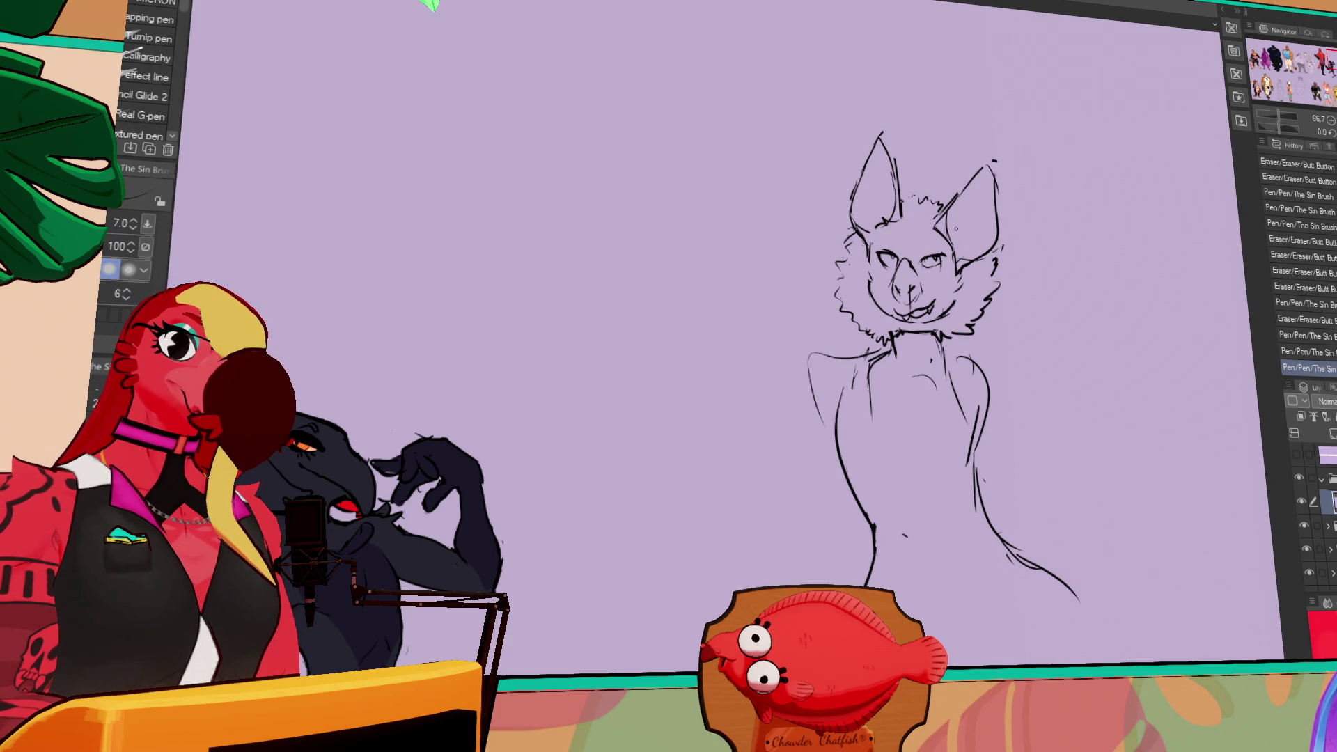
- Erase stray marks on and near the bat's chest
{"action": "left_click_drag", "start_coordinate": [1044, 259], "coordinate": [1064, 211]}
{"action": "key", "text": "e"}
{"action": "left_click_drag", "start_coordinate": [898, 313], "coordinate": [888, 362]}
{"action": "left_click_drag", "start_coordinate": [1116, 292], "coordinate": [1042, 284]}
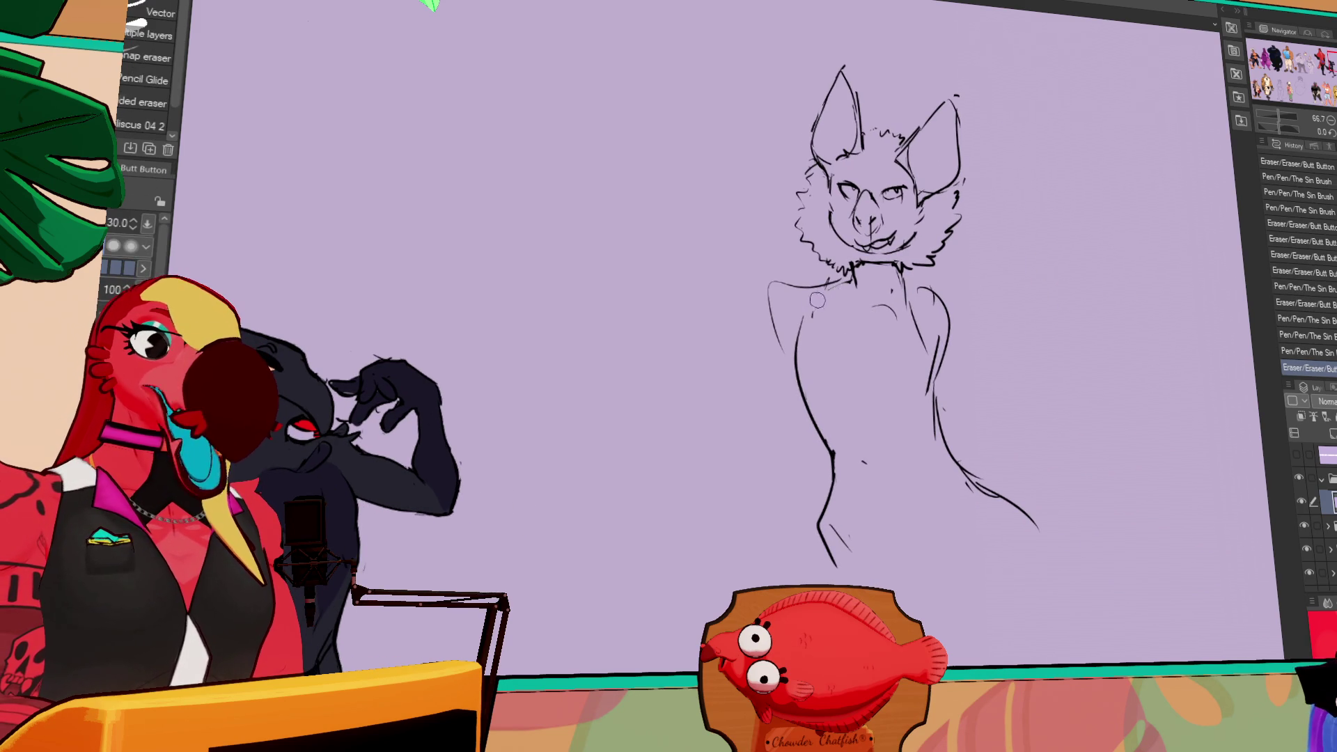
- Redraw the shoulder line several times with undos until it sits right
{"action": "key", "text": "p"}
{"action": "left_click_drag", "start_coordinate": [844, 276], "coordinate": [805, 369]}
{"action": "key", "text": "ctrl+z"}
{"action": "key", "text": "ctrl+z"}
{"action": "left_click_drag", "start_coordinate": [841, 276], "coordinate": [799, 381]}
{"action": "key", "text": "ctrl+z"}
{"action": "left_click_drag", "start_coordinate": [841, 277], "coordinate": [800, 382]}
{"action": "key", "text": "ctrl+z"}
{"action": "mouse_move", "coordinate": [843, 277]}
{"action": "left_mouse_down"}
{"action": "mouse_move", "coordinate": [832, 301]}
{"action": "mouse_move", "coordinate": [926, 351]}
{"action": "left_mouse_up"}
- Add strokes along the neck, then lasso the nose and nudge it into place
{"action": "left_click_drag", "start_coordinate": [899, 275], "coordinate": [929, 390]}
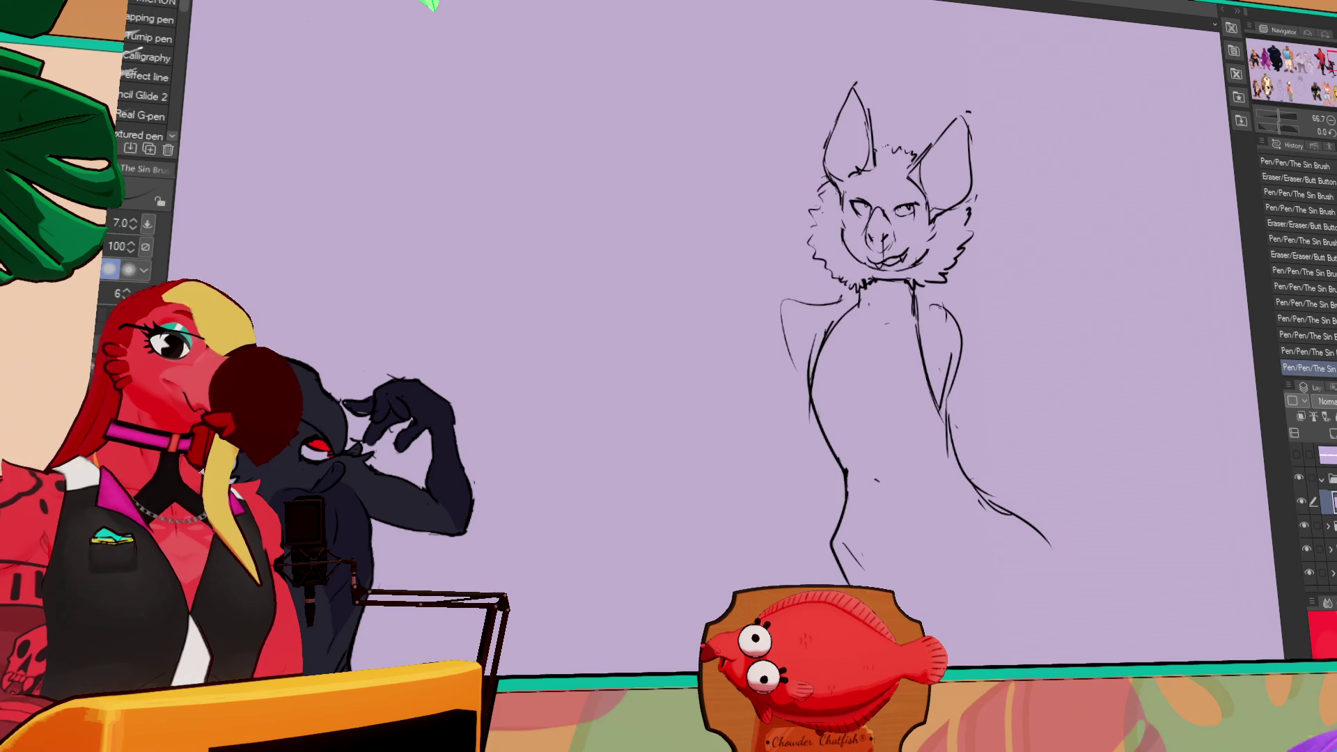
{"action": "key", "text": "m"}
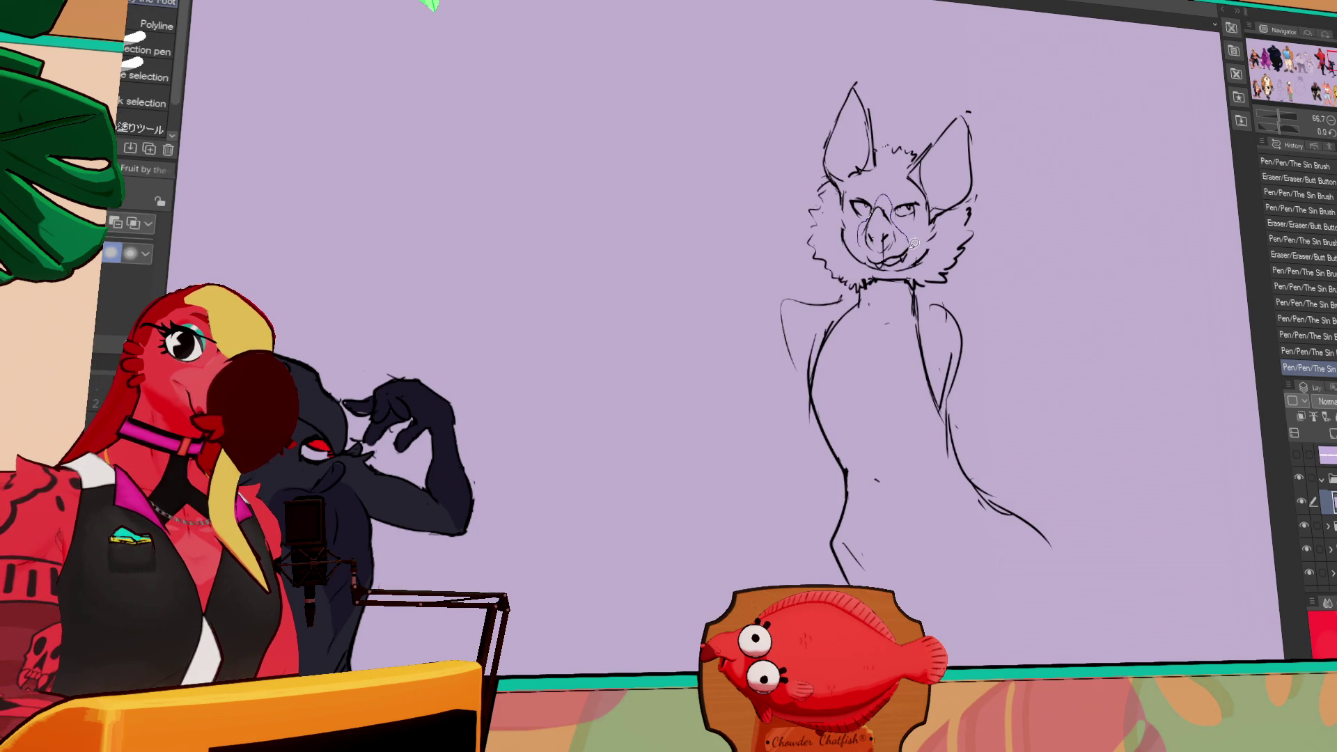
{"action": "mouse_move", "coordinate": [901, 240]}
{"action": "left_mouse_down"}
{"action": "mouse_move", "coordinate": [883, 256]}
{"action": "mouse_move", "coordinate": [885, 245]}
{"action": "left_mouse_up"}
{"action": "key", "text": "k"}
{"action": "key", "text": "ctrl+d"}
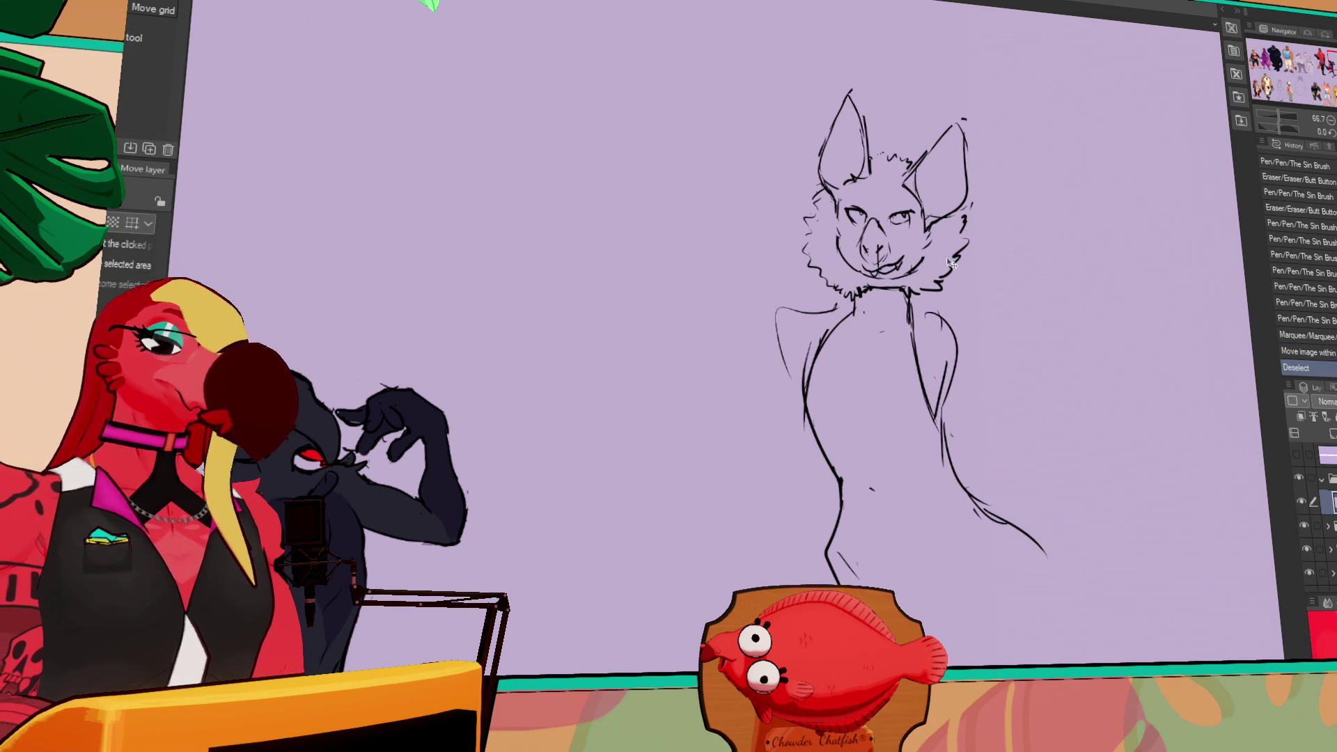
- Select and deselect part of the face, then start a small doodle beside the bat
{"action": "key", "text": "m"}
{"action": "left_click_drag", "start_coordinate": [900, 244], "coordinate": [917, 245]}
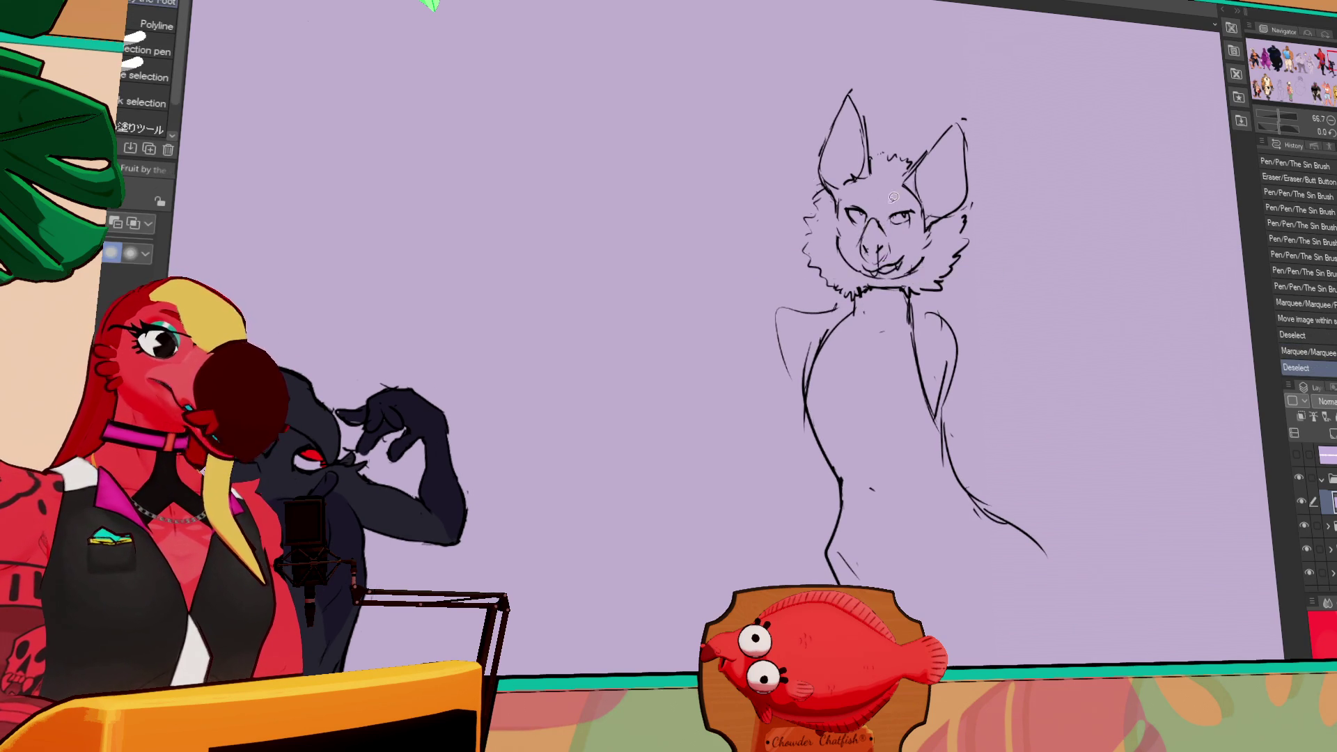
{"action": "key", "text": "ctrl+d"}
{"action": "left_click_drag", "start_coordinate": [715, 145], "coordinate": [875, 298]}
{"action": "key", "text": "p"}
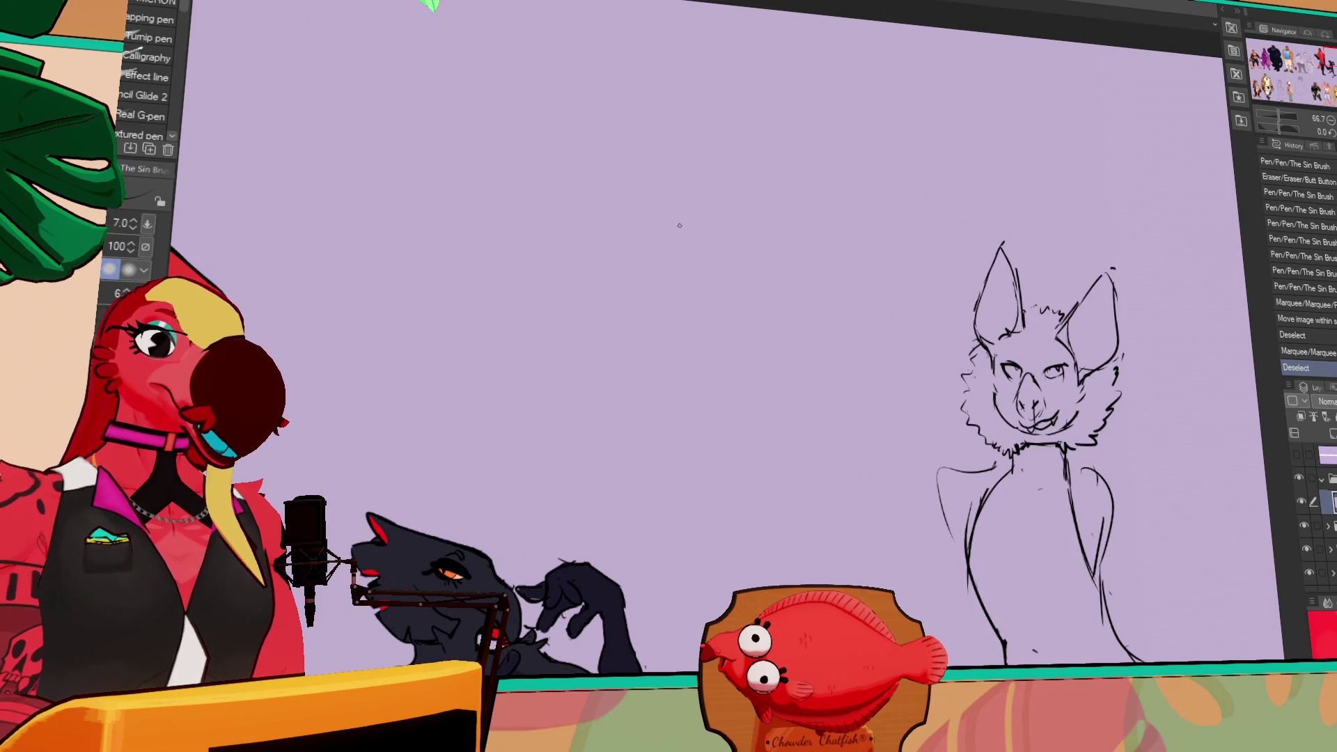
{"action": "key", "text": "ctrl+z"}
{"action": "mouse_move", "coordinate": [695, 209]}
{"action": "left_mouse_down"}
{"action": "mouse_move", "coordinate": [674, 233]}
{"action": "mouse_move", "coordinate": [672, 221]}
{"action": "mouse_move", "coordinate": [724, 228]}
{"action": "left_mouse_up"}
- Draw a small heart with a double chevron beside the bat sketch
{"action": "key", "text": "ctrl+z"}
{"action": "key", "text": "ctrl+z"}
{"action": "key", "text": "ctrl+z"}
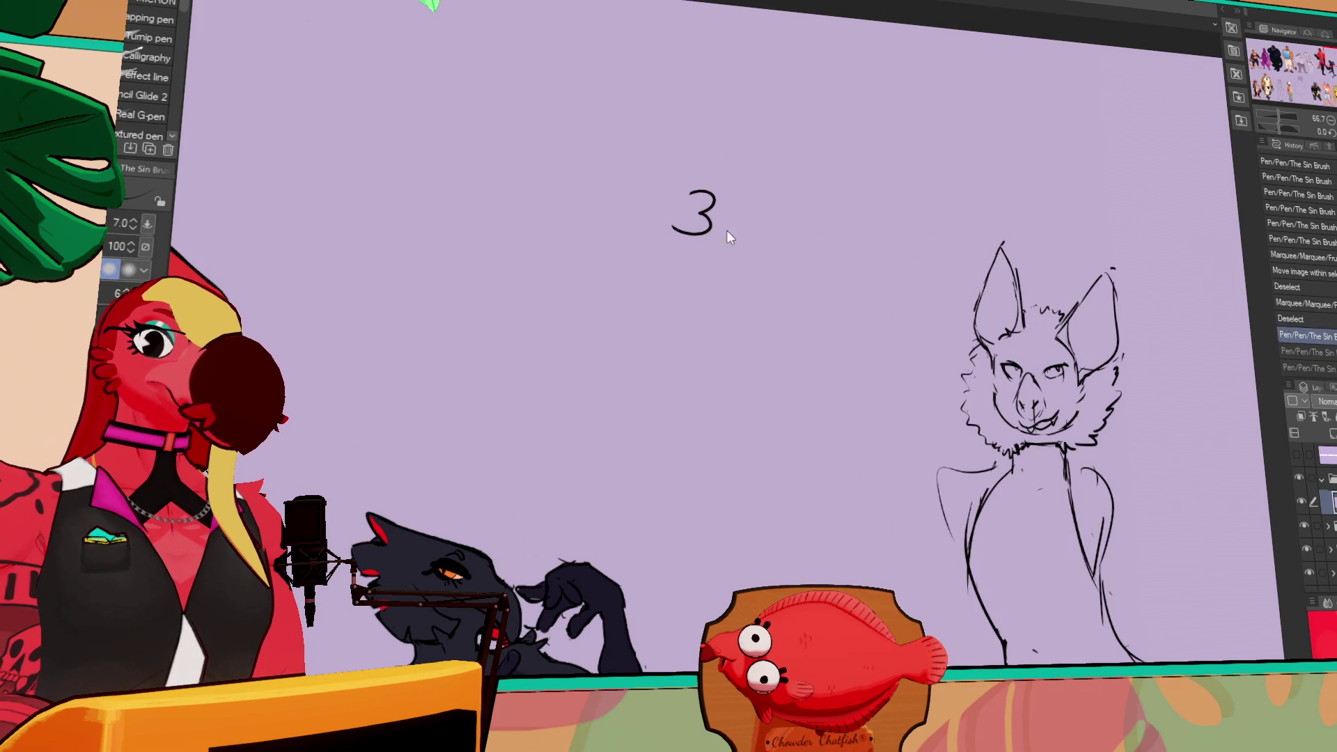
{"action": "mouse_move", "coordinate": [717, 187]}
{"action": "left_mouse_down"}
{"action": "mouse_move", "coordinate": [698, 224]}
{"action": "mouse_move", "coordinate": [722, 224]}
{"action": "left_mouse_up"}
{"action": "key", "text": "ctrl+z"}
{"action": "mouse_move", "coordinate": [919, 424]}
{"action": "left_mouse_down"}
{"action": "mouse_move", "coordinate": [942, 395]}
{"action": "mouse_move", "coordinate": [934, 286]}
{"action": "mouse_move", "coordinate": [975, 293]}
{"action": "left_mouse_up"}
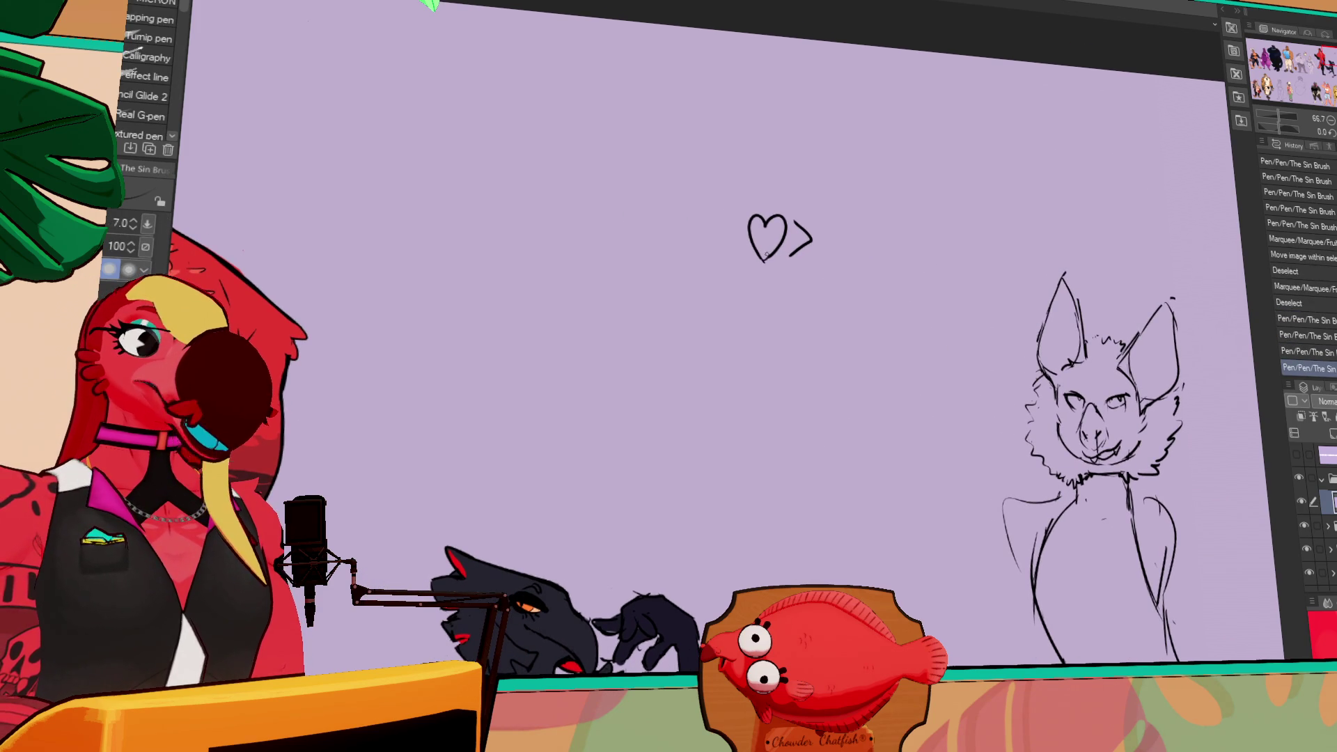
{"action": "left_click_drag", "start_coordinate": [1035, 260], "coordinate": [1088, 245]}
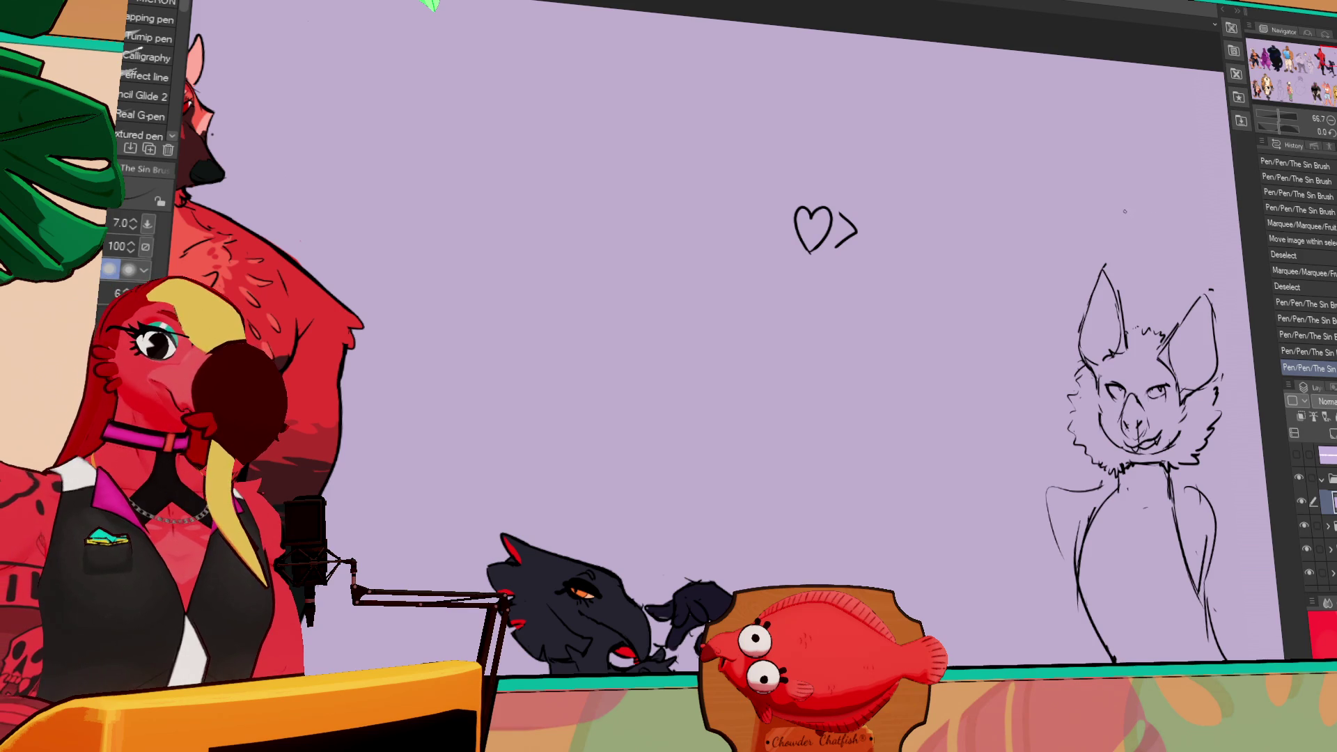
{"action": "left_click_drag", "start_coordinate": [842, 210], "coordinate": [868, 231]}
{"action": "left_click_drag", "start_coordinate": [867, 231], "coordinate": [839, 255]}
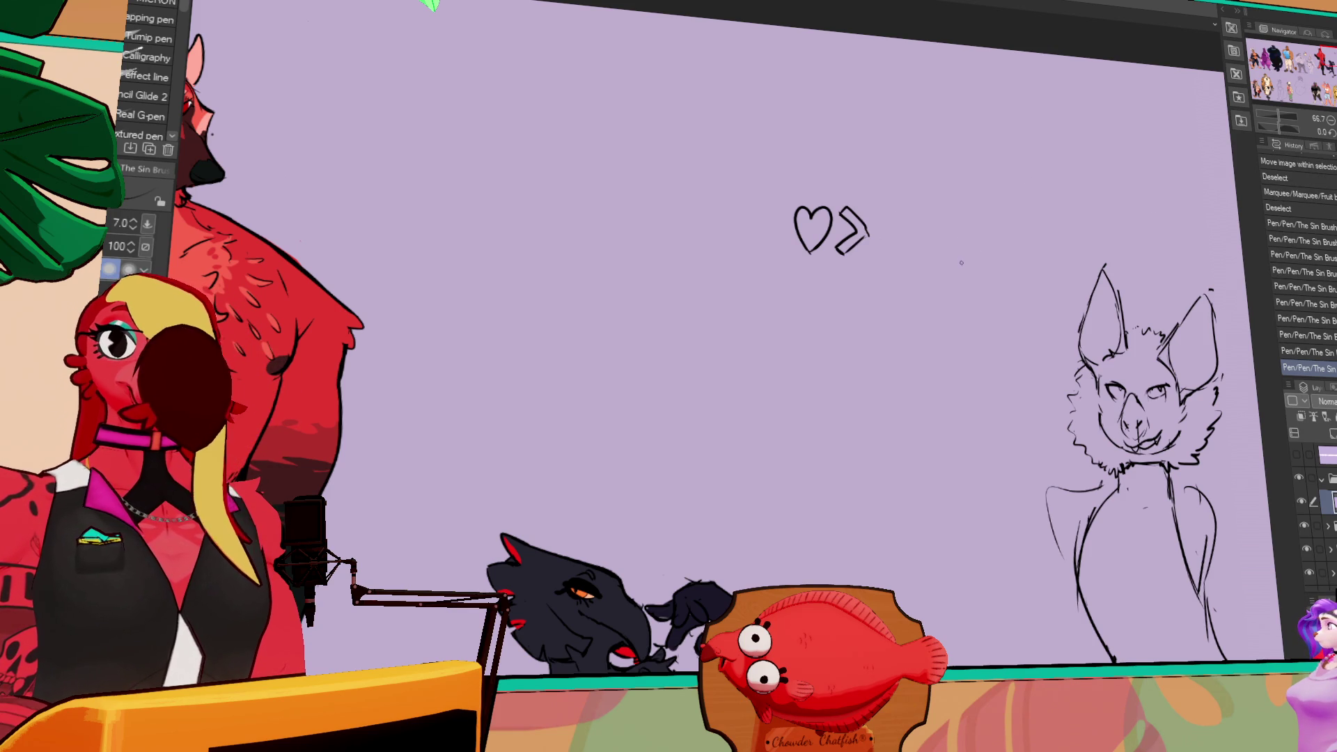
{"action": "mouse_move", "coordinate": [983, 277]}
{"action": "left_mouse_down"}
{"action": "mouse_move", "coordinate": [1185, 170]}
{"action": "mouse_move", "coordinate": [1107, 158]}
{"action": "left_mouse_up"}
{"action": "mouse_move", "coordinate": [1018, 232]}
{"action": "left_mouse_down"}
{"action": "mouse_move", "coordinate": [1047, 301]}
{"action": "mouse_move", "coordinate": [1117, 251]}
{"action": "mouse_move", "coordinate": [1322, 202]}
{"action": "left_mouse_up"}
- Try redrawing the left shoulder line, erasing and undoing the attempts
{"action": "left_click_drag", "start_coordinate": [689, 226], "coordinate": [696, 186]}
{"action": "left_click_drag", "start_coordinate": [706, 180], "coordinate": [732, 210]}
{"action": "key", "text": "ctrl+z"}
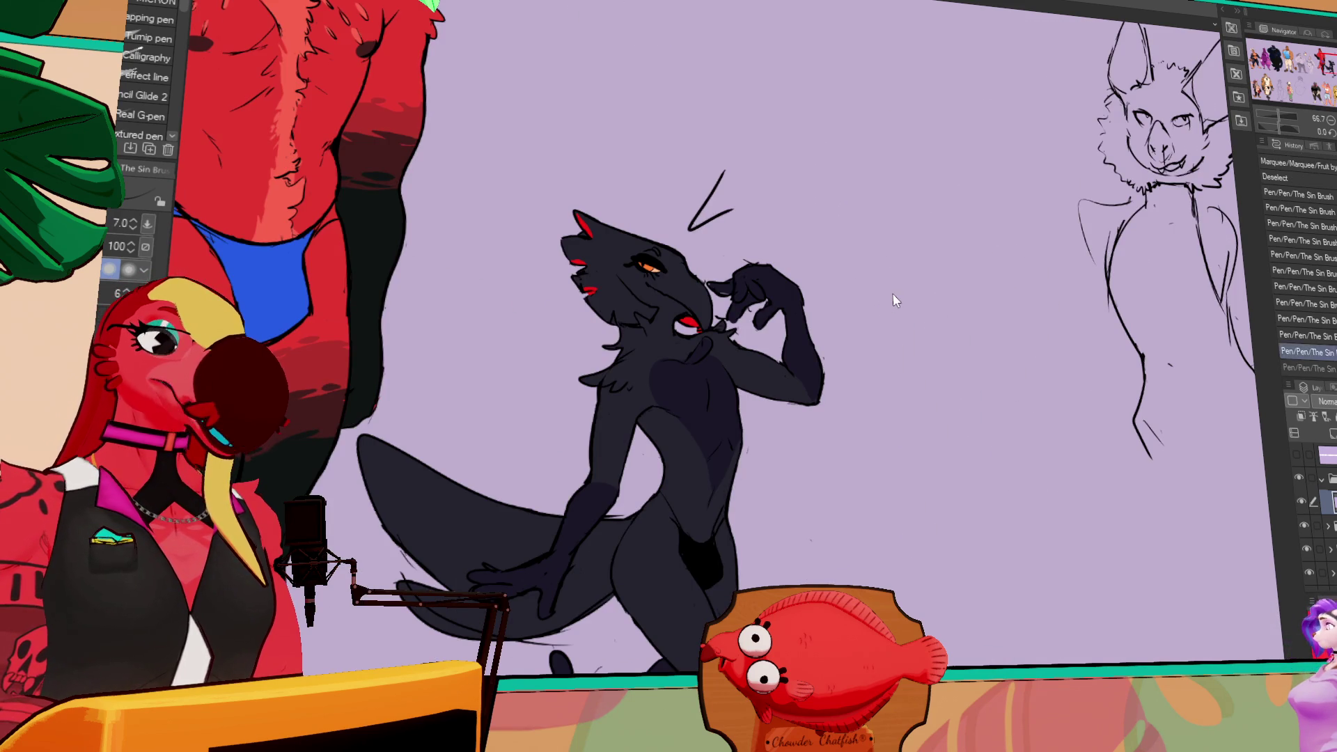
{"action": "key", "text": "ctrl+z"}
{"action": "key", "text": "e"}
{"action": "mouse_move", "coordinate": [1006, 263]}
{"action": "left_mouse_down"}
{"action": "mouse_move", "coordinate": [1048, 247]}
{"action": "mouse_move", "coordinate": [946, 314]}
{"action": "left_mouse_up"}
{"action": "key", "text": "p"}
{"action": "key", "text": "ctrl+z"}
{"action": "key", "text": "ctrl+z"}
{"action": "key", "text": "ctrl+z"}
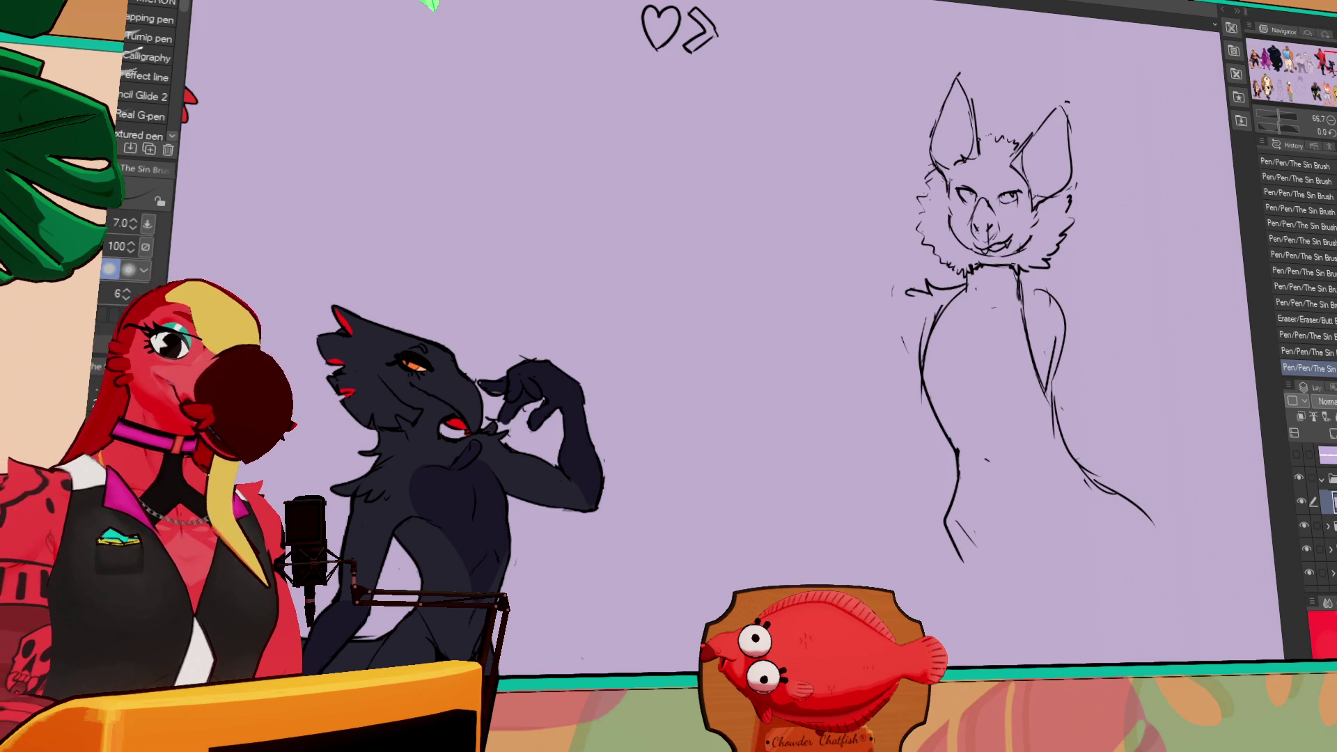
- Lasso the bat's eyes, then its snout, shifting each slightly into place and deselecting
{"action": "key", "text": "m"}
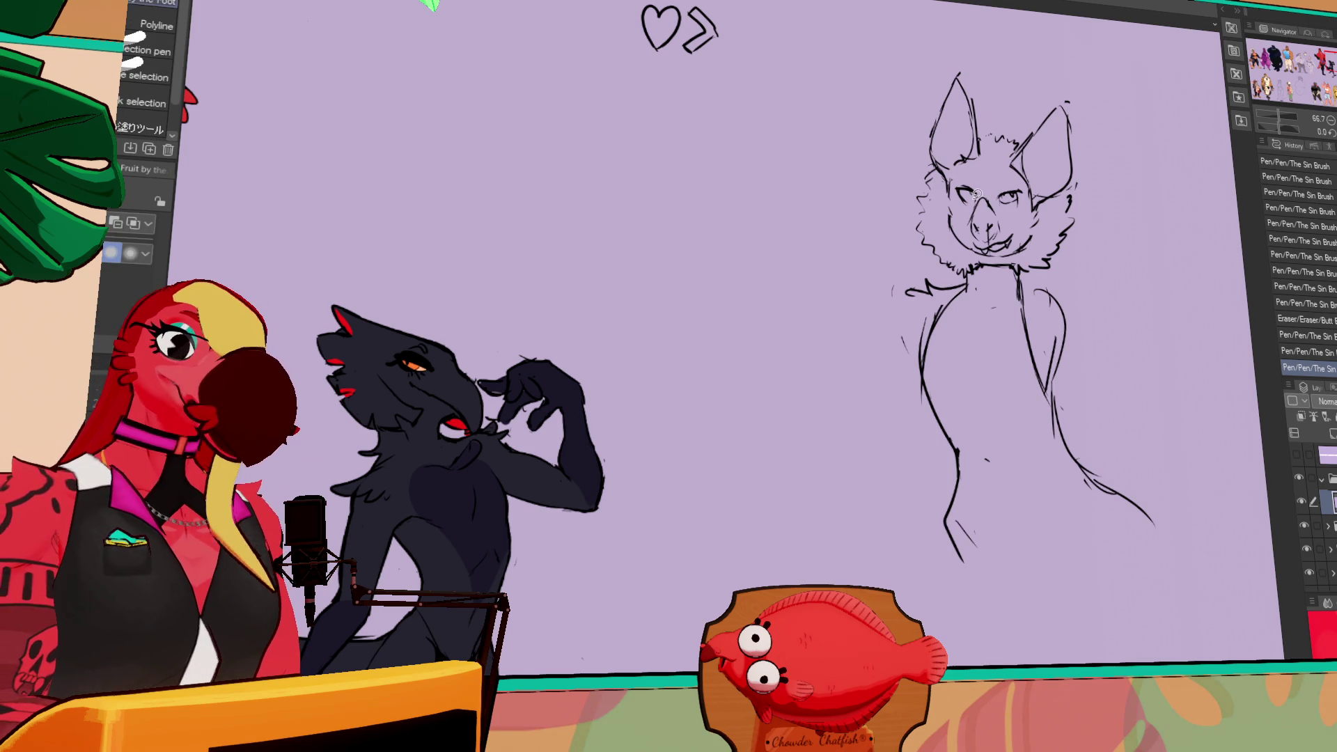
{"action": "key", "text": "k"}
{"action": "left_click_drag", "start_coordinate": [987, 186], "coordinate": [989, 183]}
{"action": "key", "text": "ctrl+d"}
{"action": "left_click_drag", "start_coordinate": [1169, 169], "coordinate": [1079, 201]}
{"action": "key", "text": "m"}
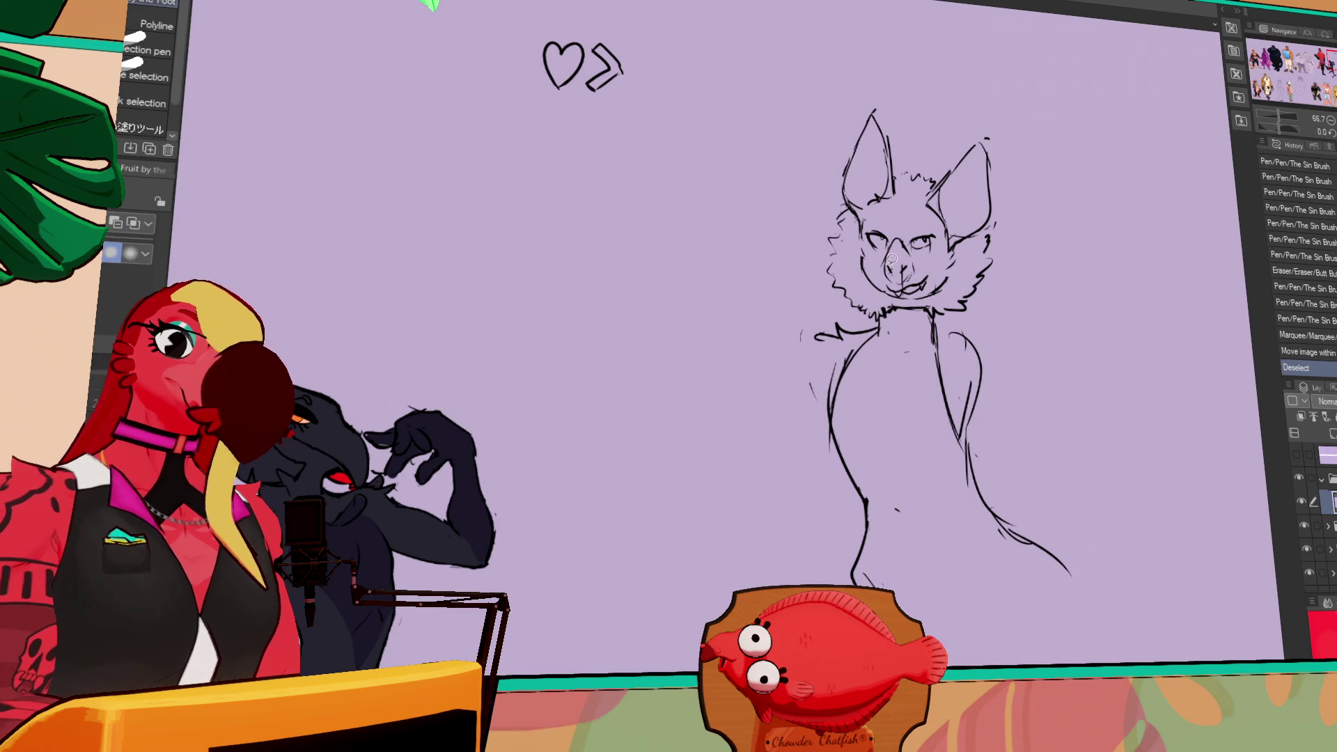
{"action": "left_click_drag", "start_coordinate": [890, 284], "coordinate": [907, 286]}
{"action": "key", "text": "k"}
{"action": "key", "text": "ctrl+d"}
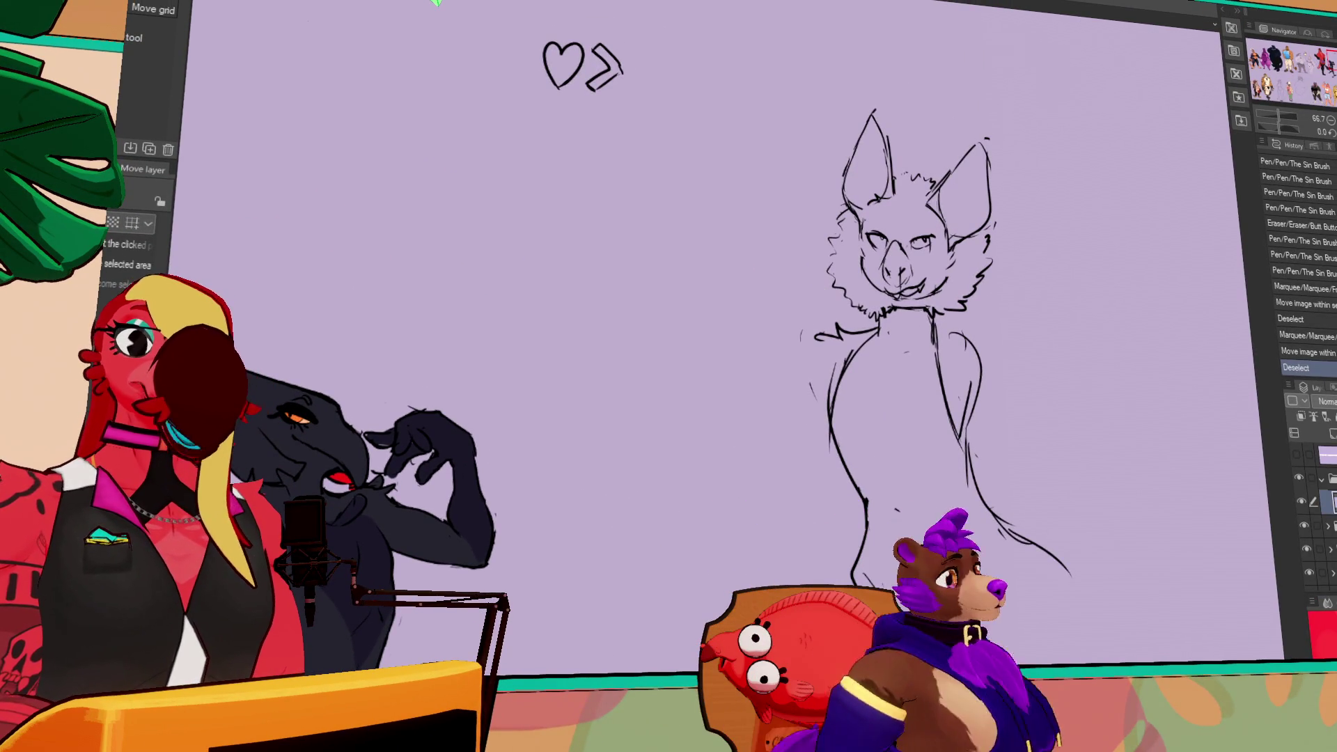
- Centre the bat's upper body and erase the old shoulder line
{"action": "mouse_move", "coordinate": [836, 331]}
{"action": "left_mouse_down"}
{"action": "mouse_move", "coordinate": [924, 276]}
{"action": "mouse_move", "coordinate": [924, 252]}
{"action": "mouse_move", "coordinate": [882, 284]}
{"action": "mouse_move", "coordinate": [895, 273]}
{"action": "left_mouse_up"}
{"action": "key", "text": "e"}
{"action": "key", "text": "p"}
{"action": "key", "text": "e"}
{"action": "key", "text": "p"}
{"action": "key", "text": "e"}
- Draw and tidy the fluffy fur strokes on the right shoulder
{"action": "left_click_drag", "start_coordinate": [1013, 256], "coordinate": [1055, 259]}
{"action": "left_click_drag", "start_coordinate": [1016, 259], "coordinate": [1052, 259]}
{"action": "key", "text": "e"}
{"action": "key", "text": "p"}
{"action": "key", "text": "e"}
{"action": "key", "text": "p"}
{"action": "left_click_drag", "start_coordinate": [1015, 258], "coordinate": [1051, 260]}
{"action": "key", "text": "e"}
{"action": "left_click_drag", "start_coordinate": [1047, 259], "coordinate": [1055, 263]}
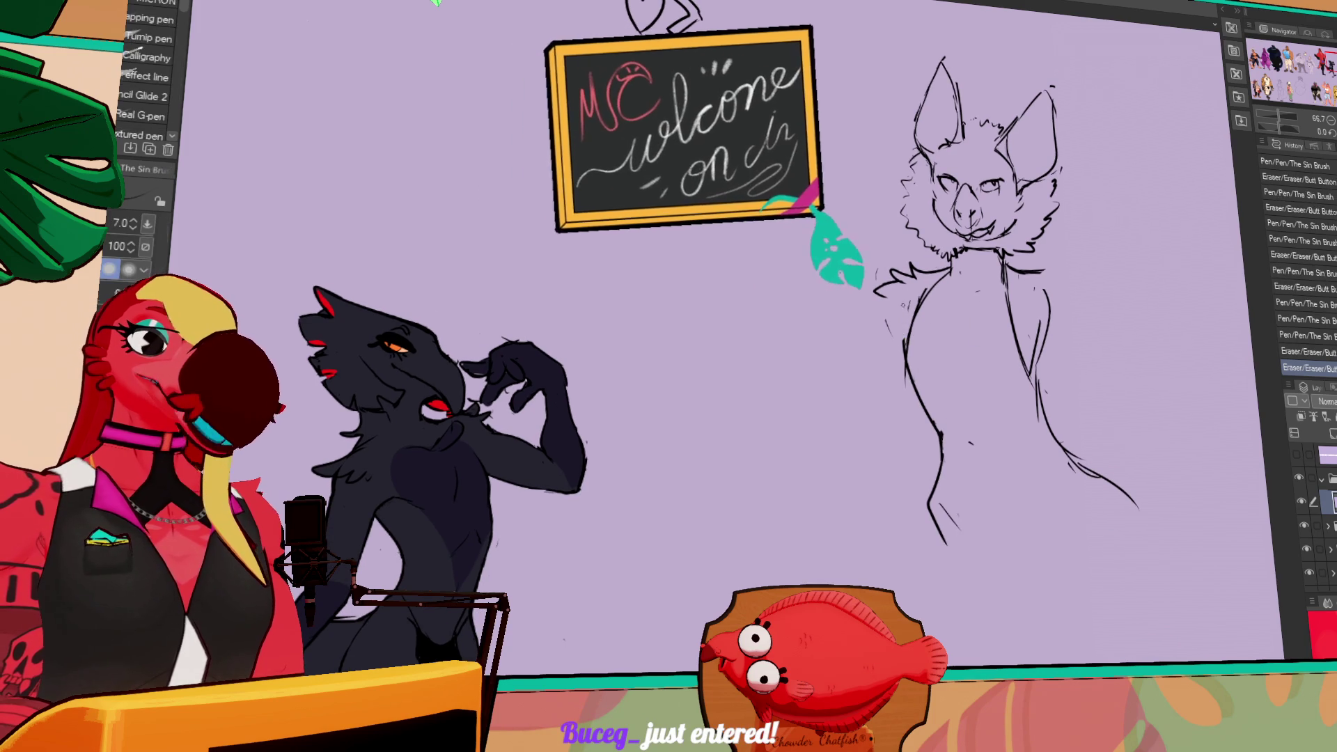
- Erase stray marks along both sides of the bat's torso with the large eraser
{"action": "key", "text": "e"}
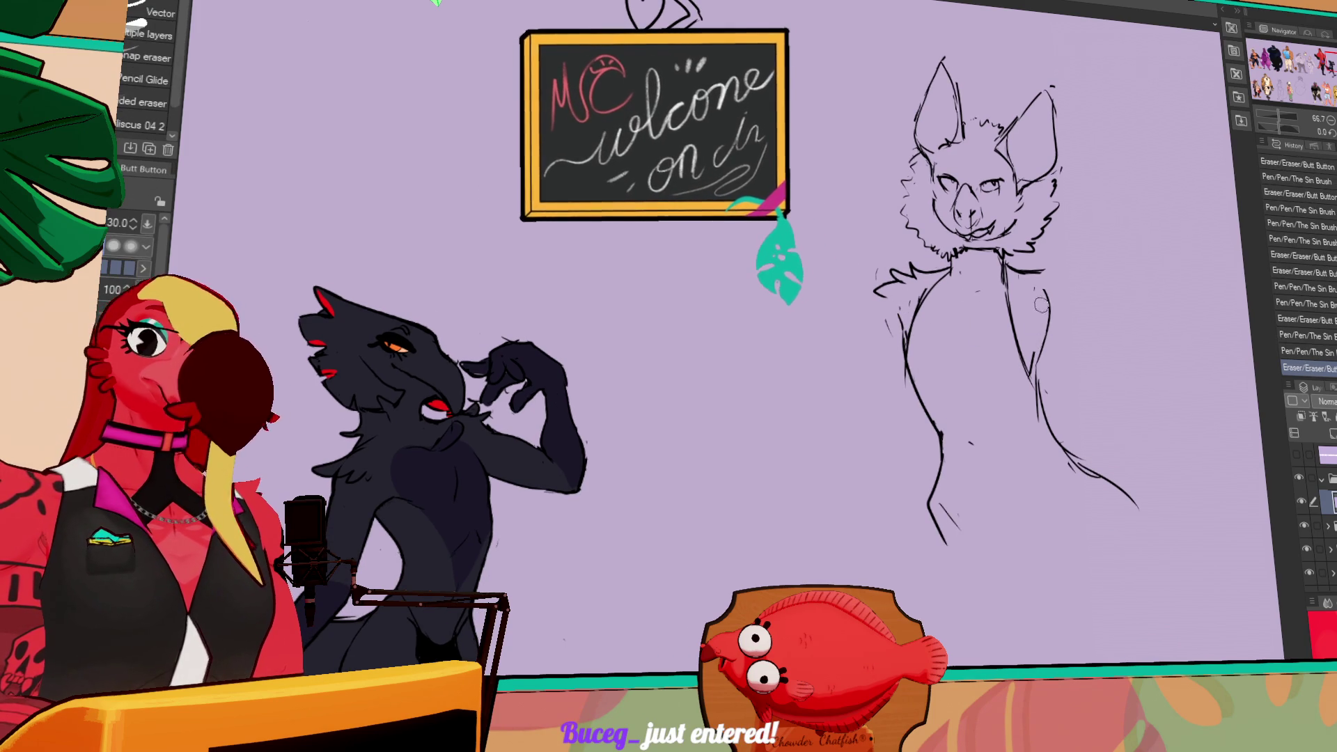
{"action": "left_click_drag", "start_coordinate": [1041, 333], "coordinate": [1038, 347]}
{"action": "left_click_drag", "start_coordinate": [920, 305], "coordinate": [891, 319]}
{"action": "key", "text": "p"}
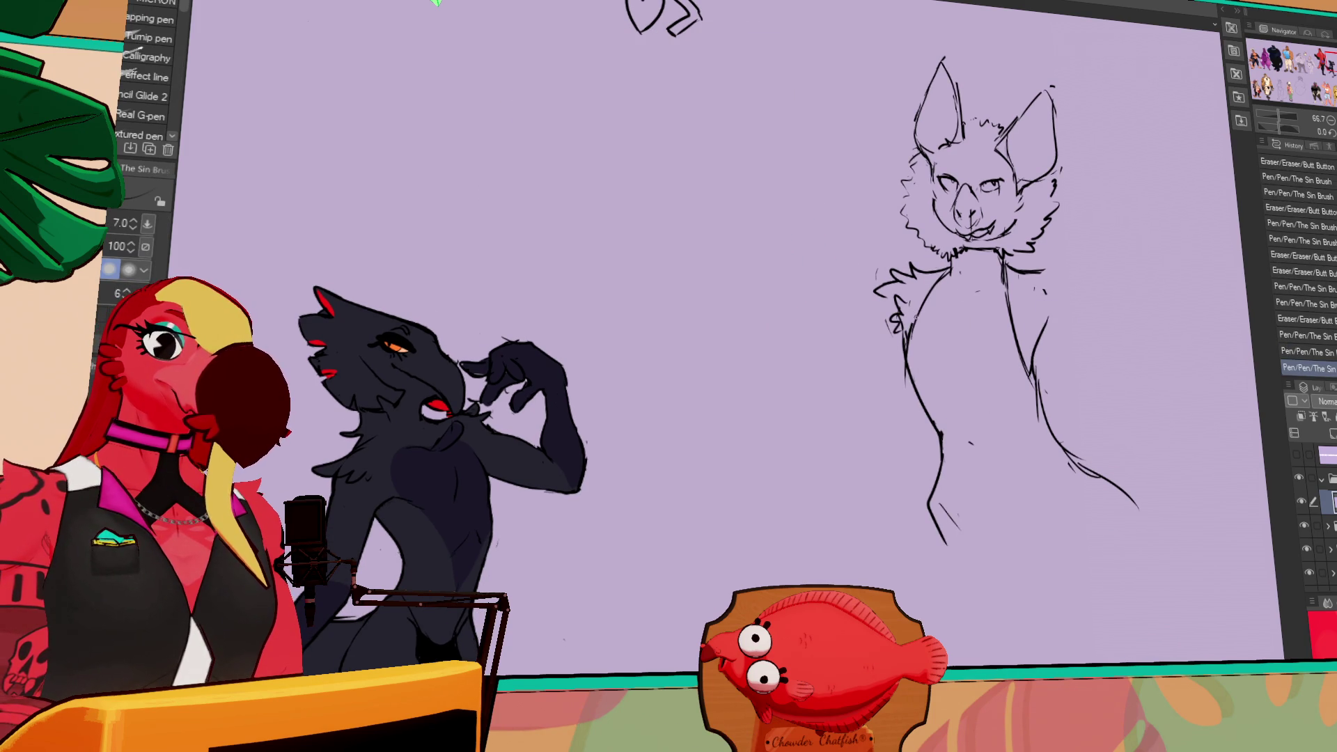
- Fix the face linework around the mouth and add a tiny mark on the cheek
{"action": "key", "text": "e"}
{"action": "left_click_drag", "start_coordinate": [948, 221], "coordinate": [992, 258]}
{"action": "key", "text": "p"}
{"action": "key", "text": "e"}
{"action": "key", "text": "p"}
{"action": "key", "text": "e"}
{"action": "key", "text": "p"}
{"action": "left_click", "coordinate": [1017, 218]}
- Lasso the nose, move it into place, and deselect
{"action": "key", "text": "m"}
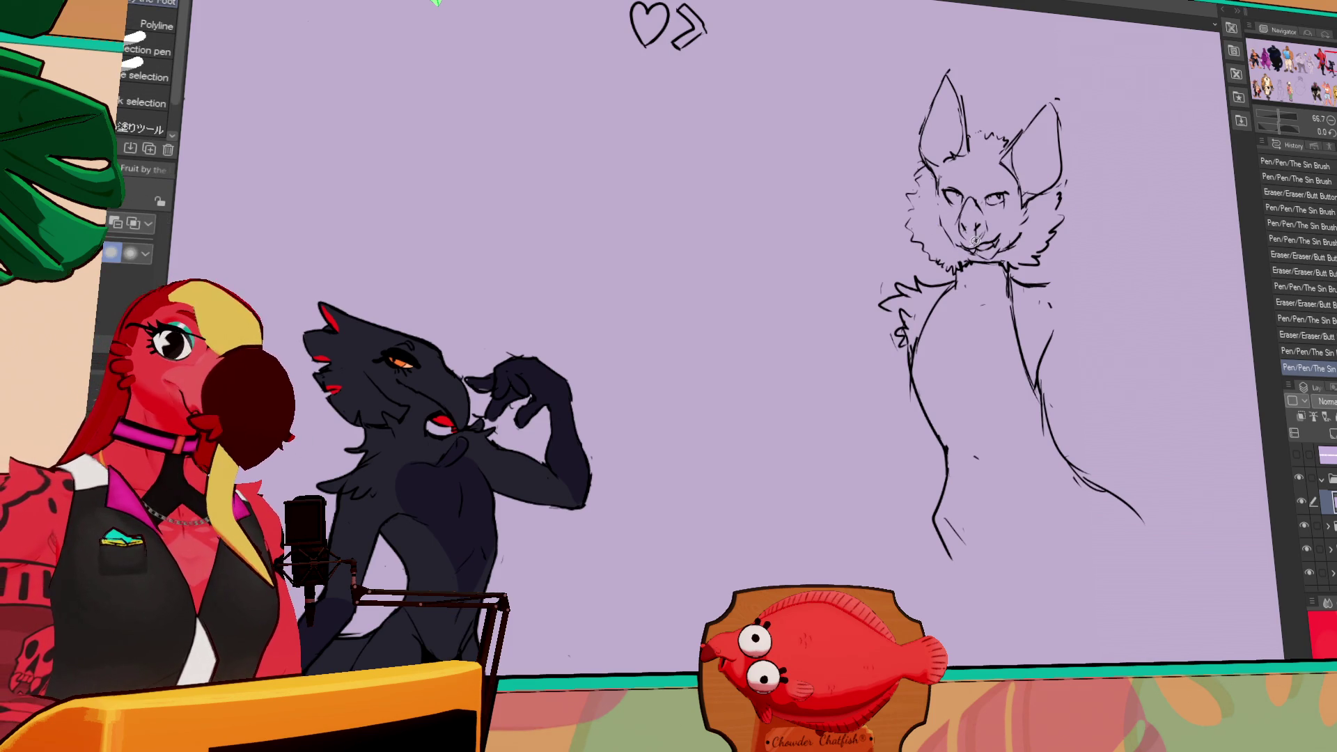
{"action": "mouse_move", "coordinate": [964, 243]}
{"action": "left_mouse_down"}
{"action": "mouse_move", "coordinate": [960, 256]}
{"action": "mouse_move", "coordinate": [969, 201]}
{"action": "left_mouse_up"}
{"action": "key", "text": "ctrl+d"}
{"action": "key", "text": "p"}
- Retouch the left eye with small pen and eraser strokes
{"action": "key", "text": "e"}
{"action": "key", "text": "p"}
{"action": "key", "text": "e"}
{"action": "key", "text": "p"}
{"action": "key", "text": "ctrl+z"}
{"action": "left_click_drag", "start_coordinate": [965, 198], "coordinate": [969, 201]}
{"action": "left_click_drag", "start_coordinate": [964, 198], "coordinate": [990, 224]}
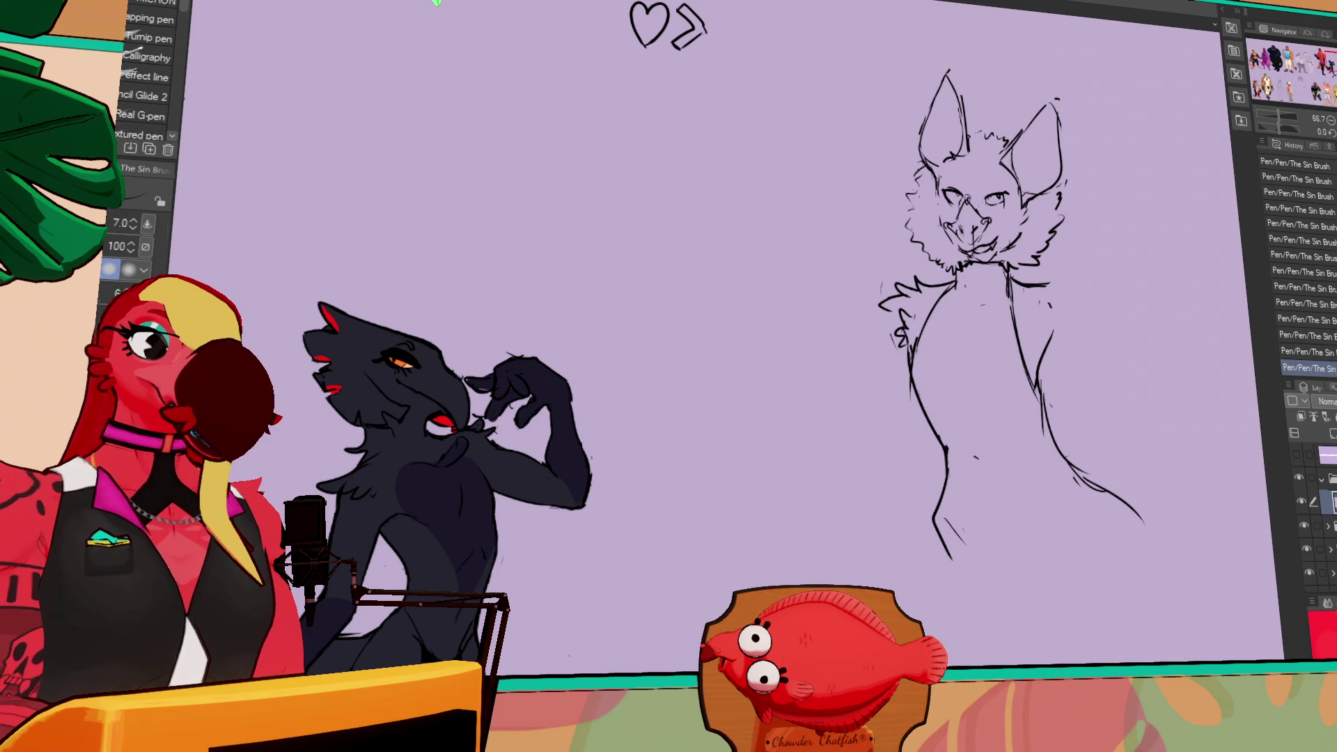
- Restore the bat's nose stroke, retouch the nose, and erase a stray mark on the face
{"action": "key", "text": "p"}
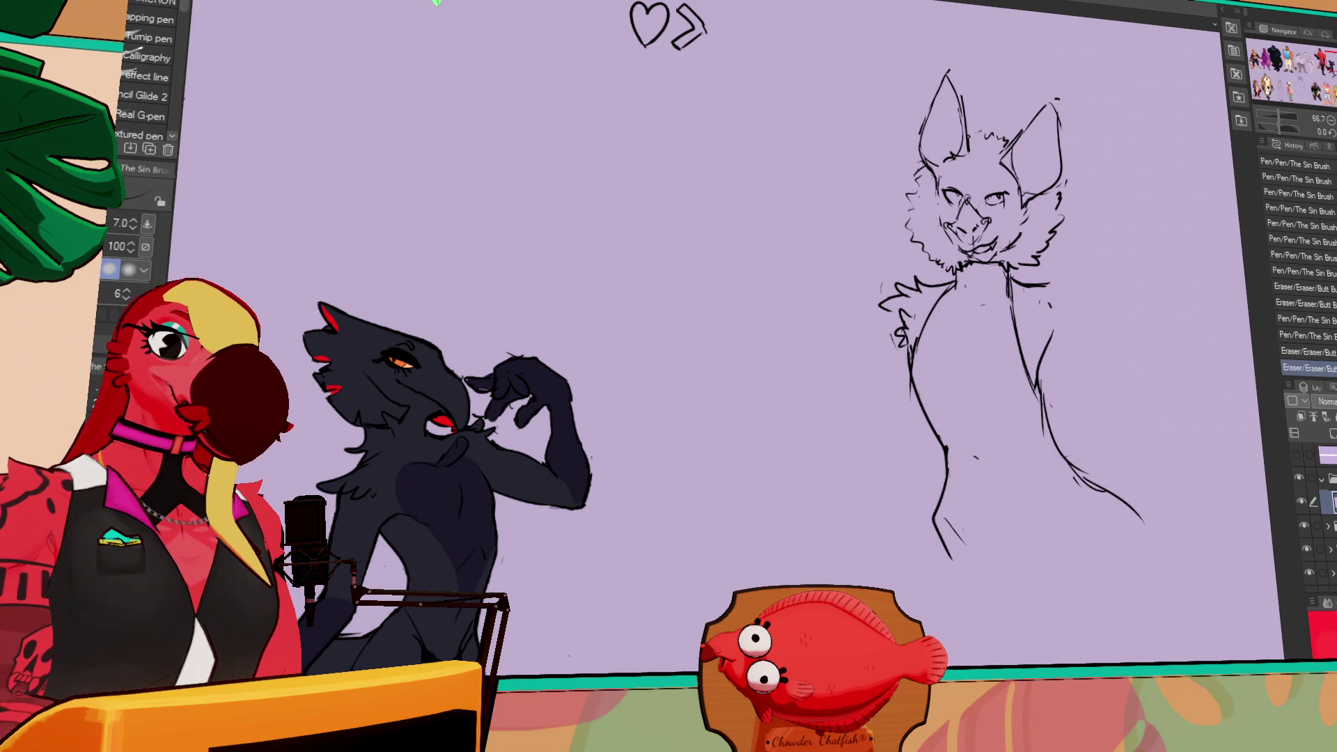
{"action": "key", "text": "ctrl+z"}
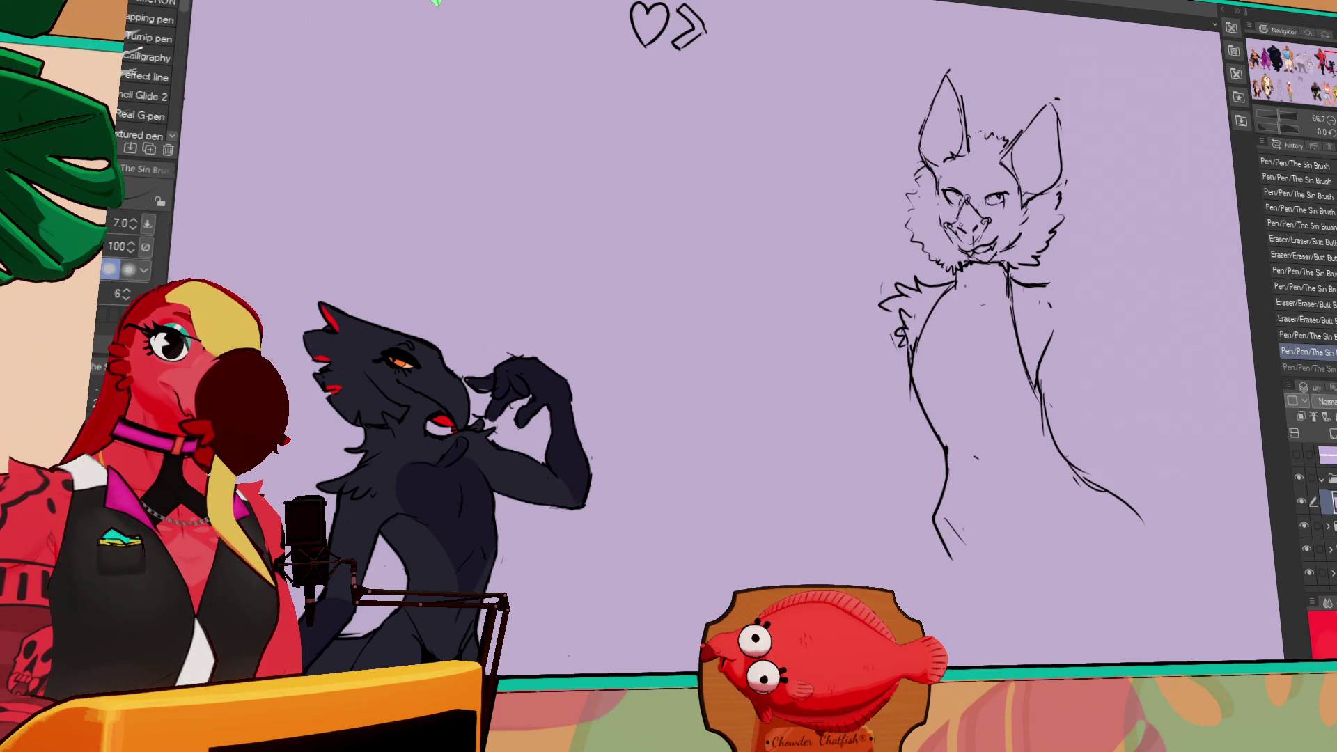
{"action": "key", "text": "ctrl+y"}
{"action": "left_click_drag", "start_coordinate": [958, 223], "coordinate": [976, 227]}
{"action": "left_click_drag", "start_coordinate": [1025, 182], "coordinate": [1017, 184]}
{"action": "mouse_move", "coordinate": [1119, 195]}
{"action": "left_mouse_down"}
{"action": "mouse_move", "coordinate": [1114, 215]}
{"action": "mouse_move", "coordinate": [1035, 182]}
{"action": "left_mouse_up"}
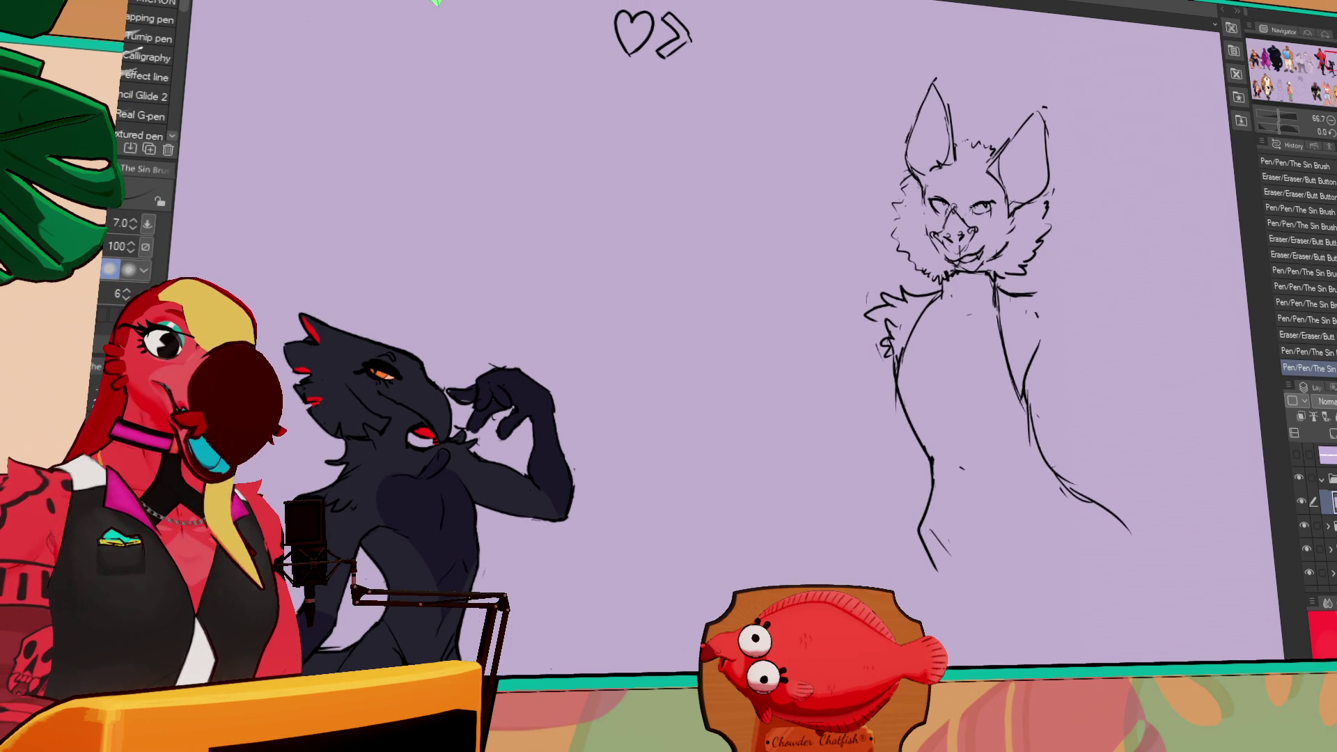
{"action": "key", "text": "e"}
{"action": "left_click_drag", "start_coordinate": [981, 202], "coordinate": [982, 204]}
{"action": "key", "text": "p"}
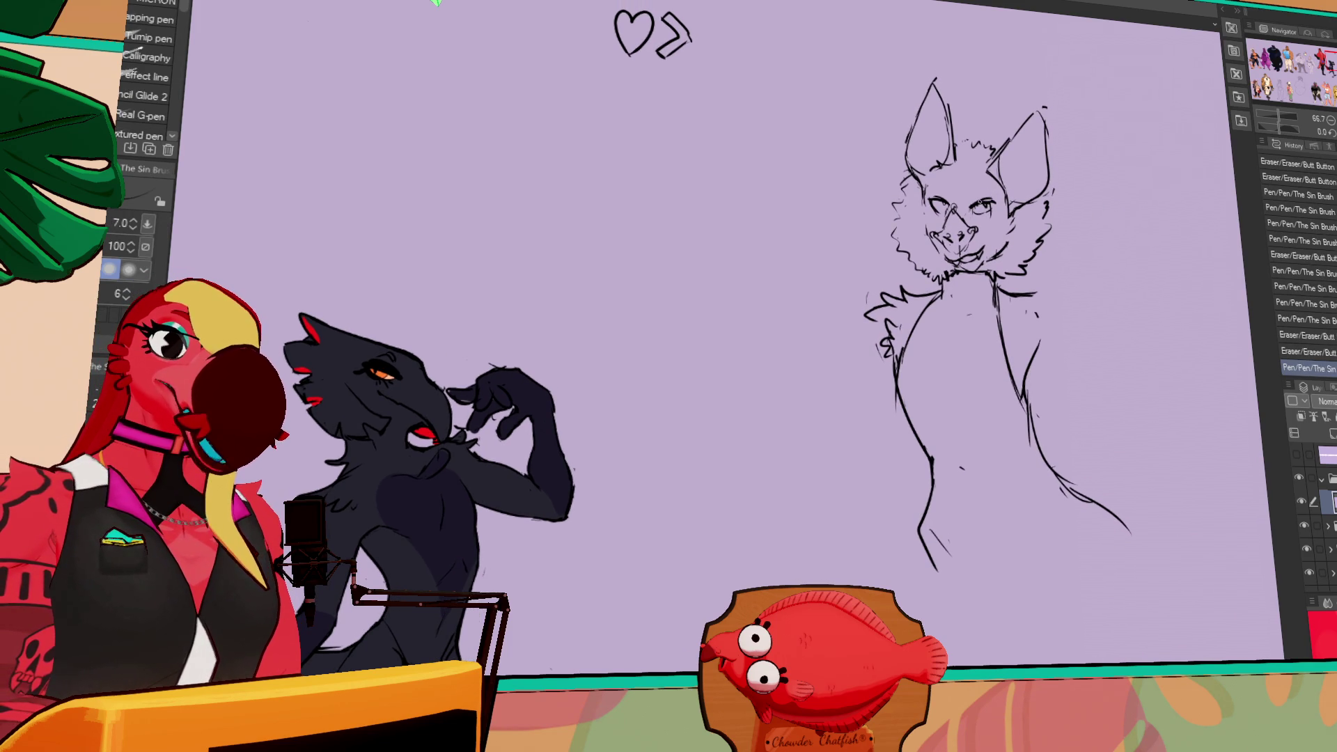
- Lasso the bat's face, nudge it slightly into place, and deselect
{"action": "key", "text": "m"}
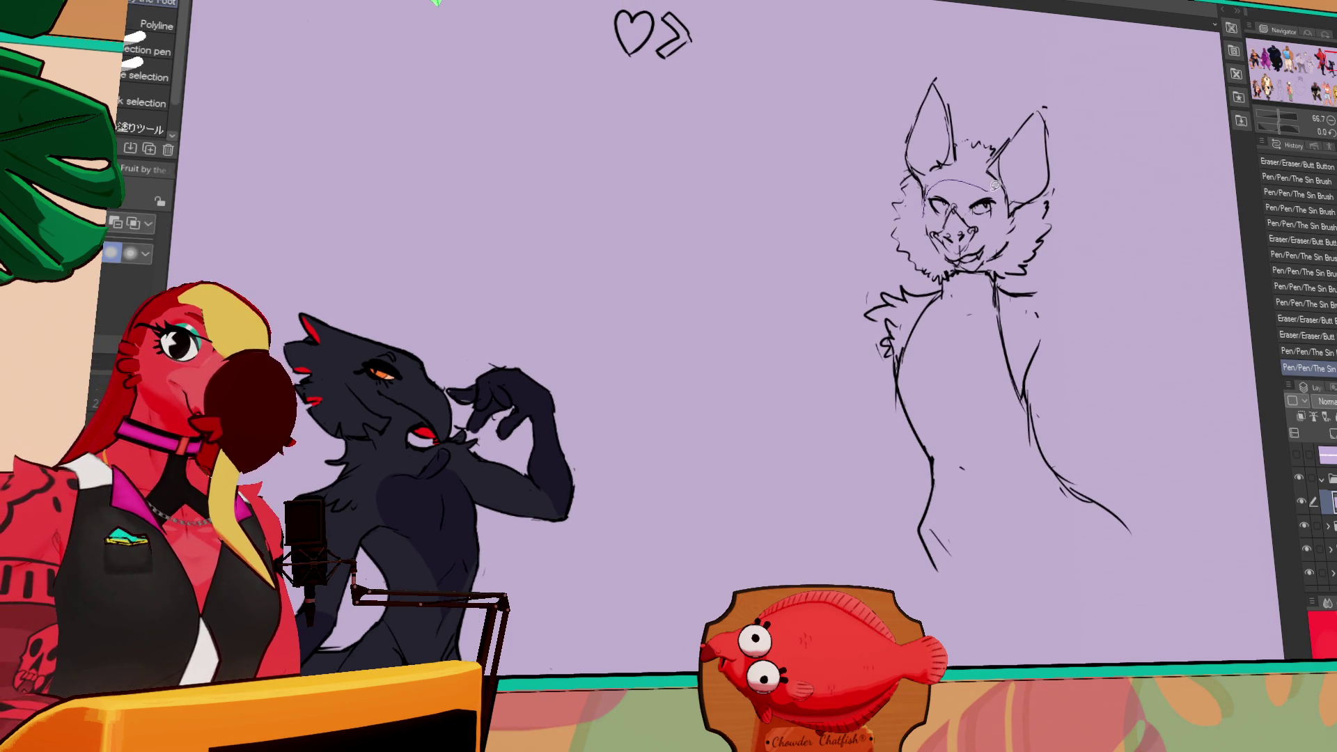
{"action": "left_click_drag", "start_coordinate": [958, 265], "coordinate": [980, 259]}
{"action": "key", "text": "k"}
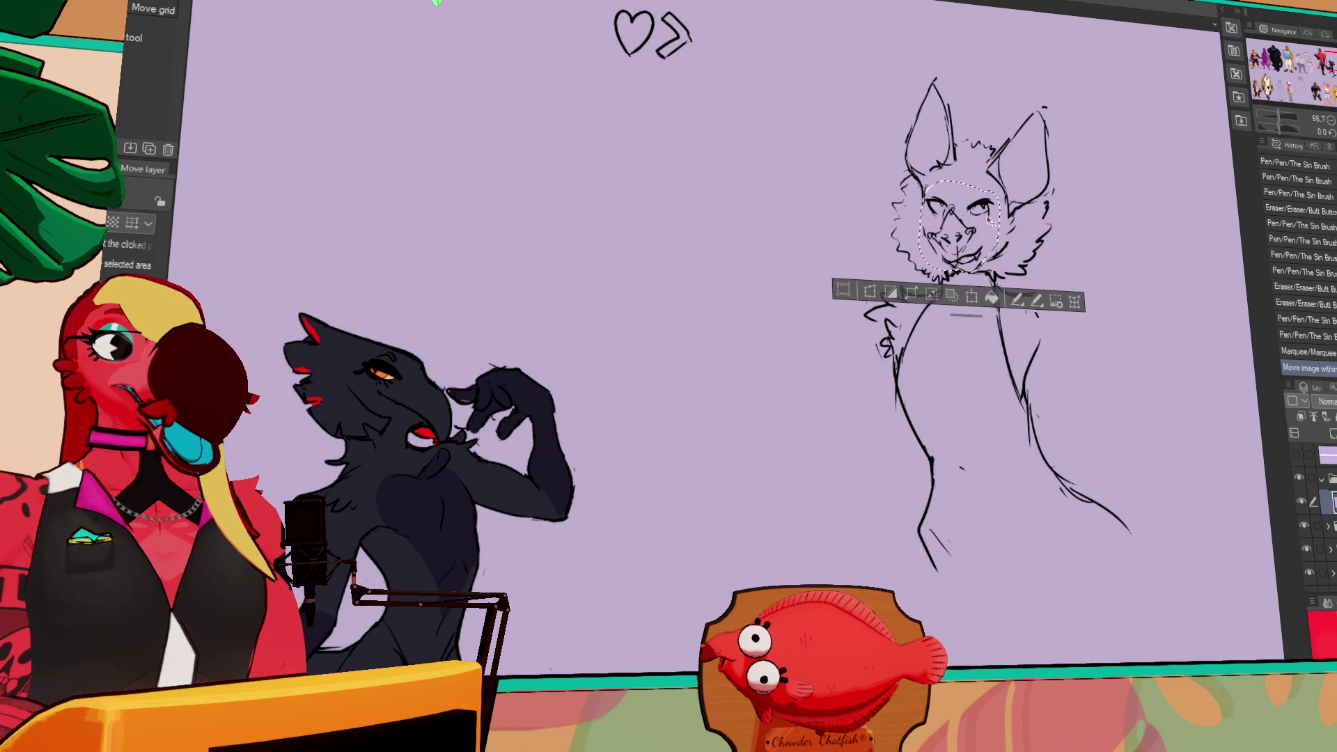
{"action": "key", "text": "ctrl+d"}
{"action": "key", "text": "e"}
{"action": "key", "text": "p"}
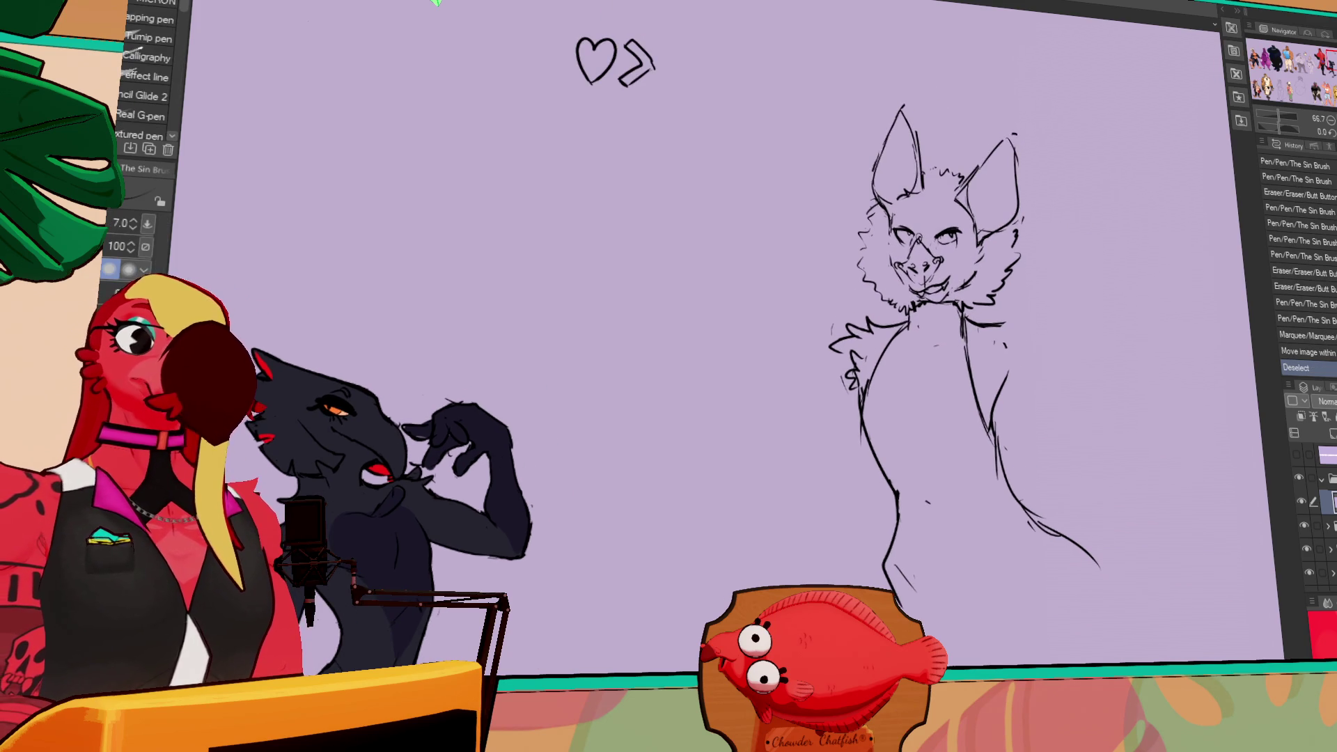
- Zoom to 100%, view the other figures, then centre the bat sketch again
{"action": "key", "text": "ctrl+plus"}
{"action": "left_click", "coordinate": [1304, 65]}
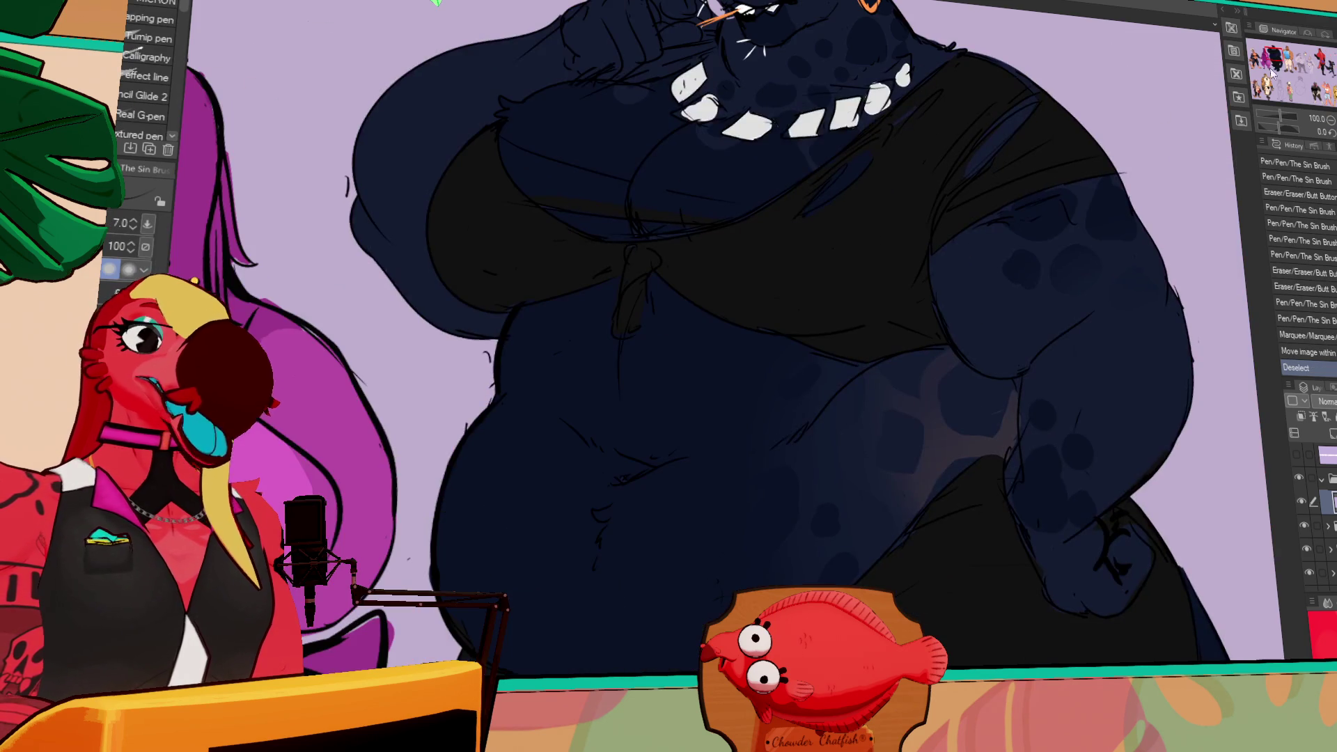
{"action": "left_click", "coordinate": [1323, 74]}
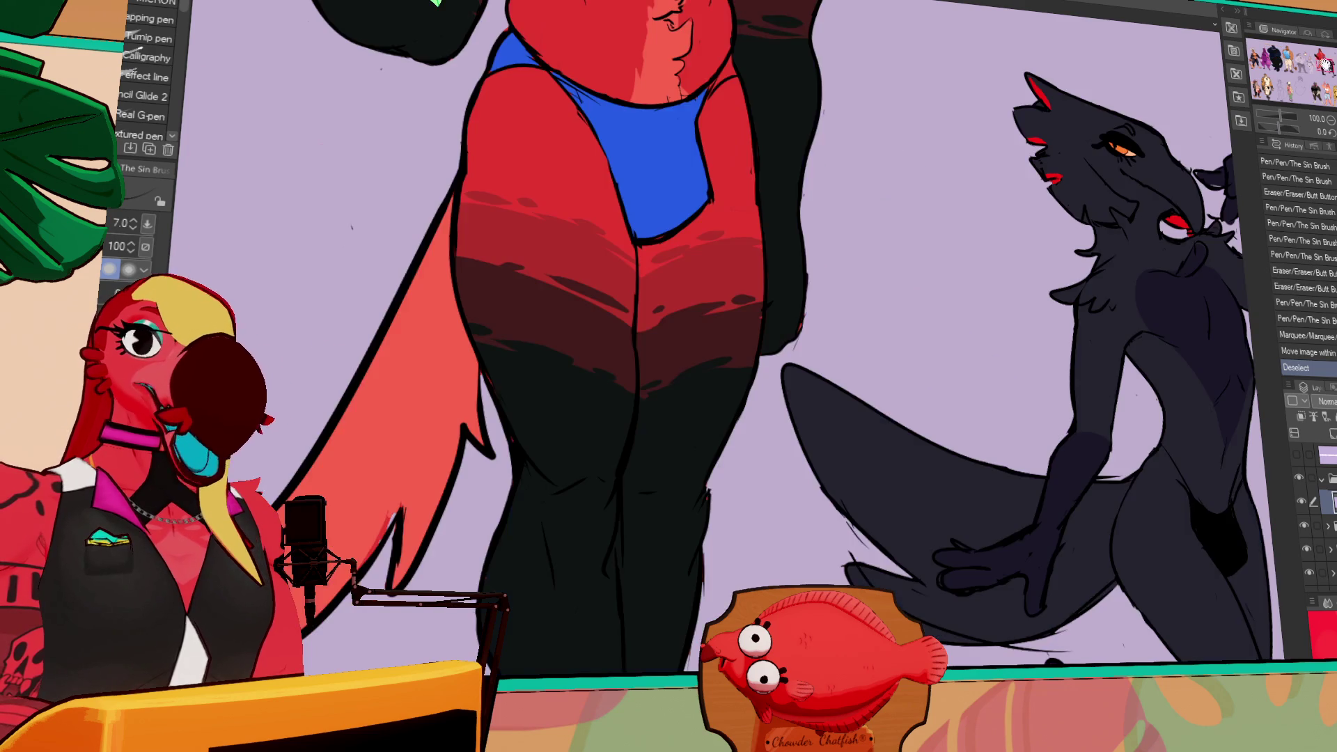
{"action": "left_click_drag", "start_coordinate": [1142, 230], "coordinate": [913, 261]}
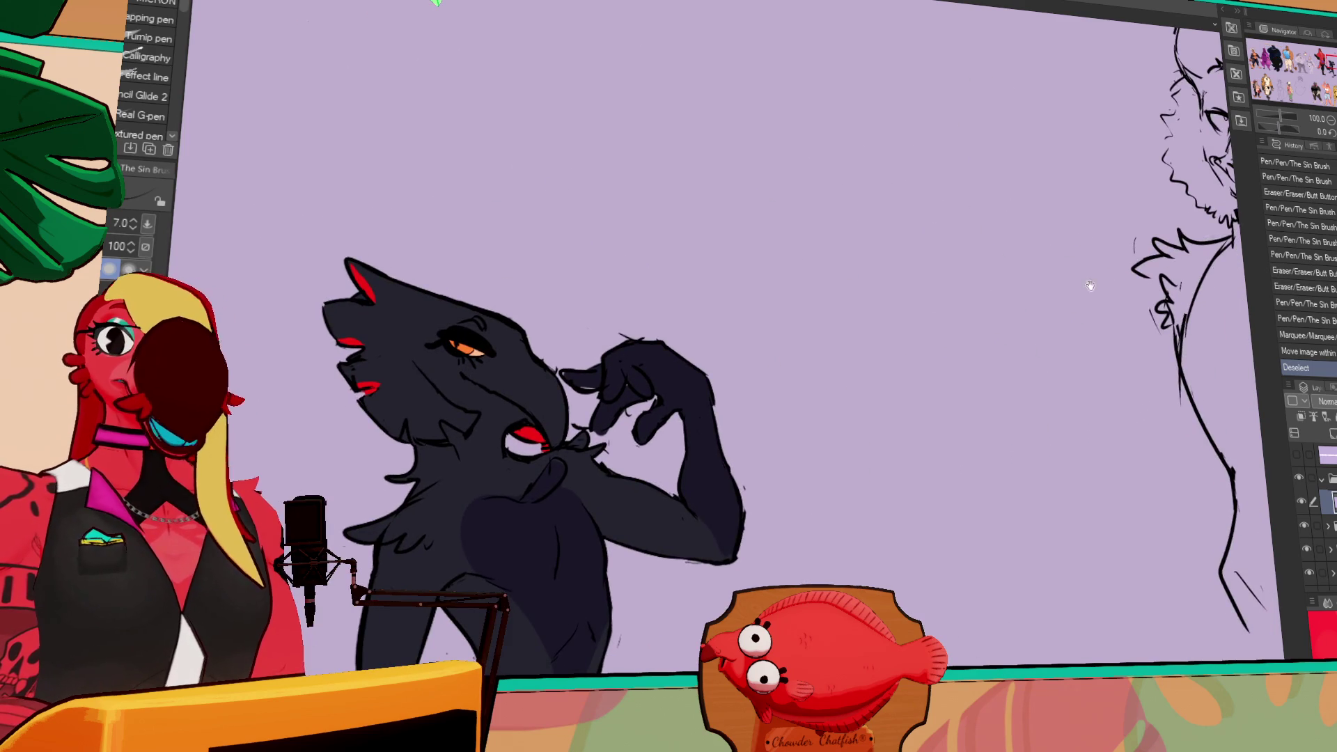
{"action": "left_click_drag", "start_coordinate": [1112, 273], "coordinate": [903, 339]}
{"action": "mouse_move", "coordinate": [1126, 232]}
{"action": "left_mouse_down"}
{"action": "mouse_move", "coordinate": [1021, 237]}
{"action": "mouse_move", "coordinate": [986, 309]}
{"action": "left_mouse_up"}
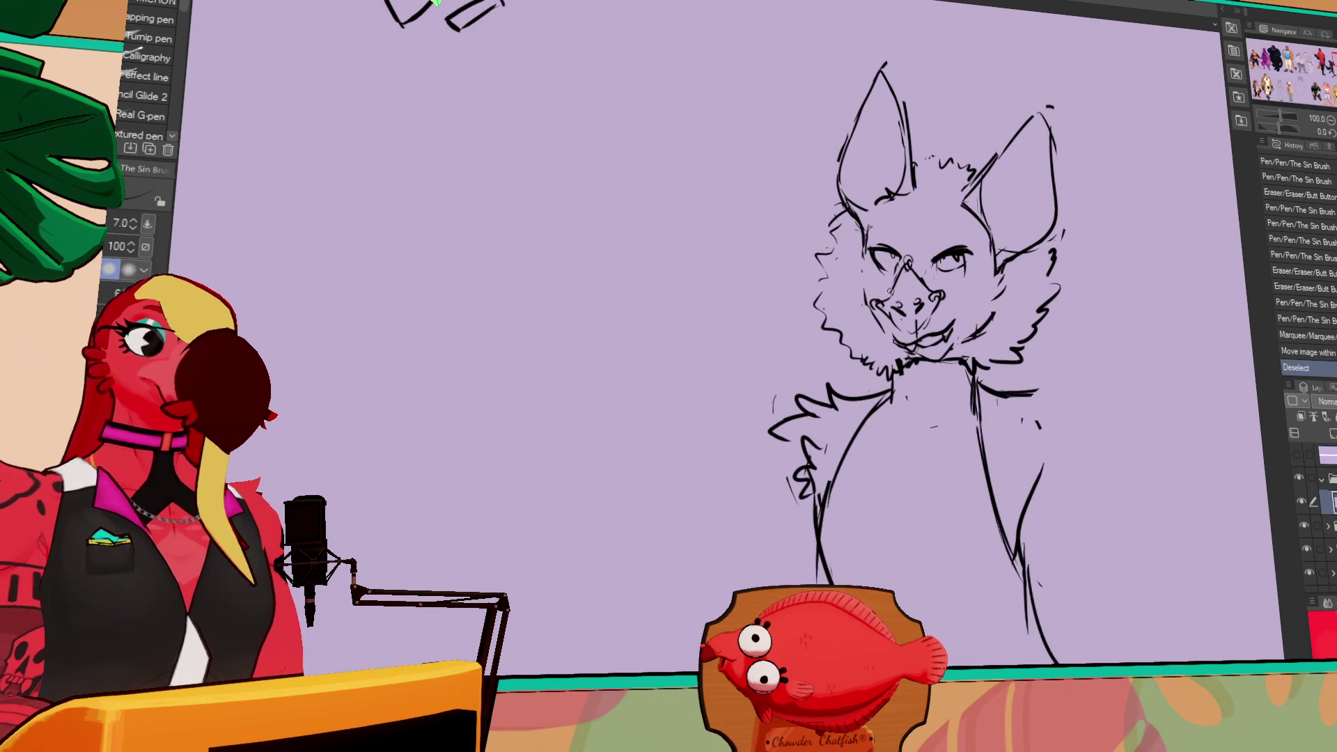
- Draw fur strokes on the bat's left cheek, tidy the neck fur, and redraw the head tuft
{"action": "left_click", "coordinate": [821, 240]}
{"action": "left_click_drag", "start_coordinate": [821, 240], "coordinate": [820, 259]}
{"action": "left_click_drag", "start_coordinate": [823, 258], "coordinate": [826, 279]}
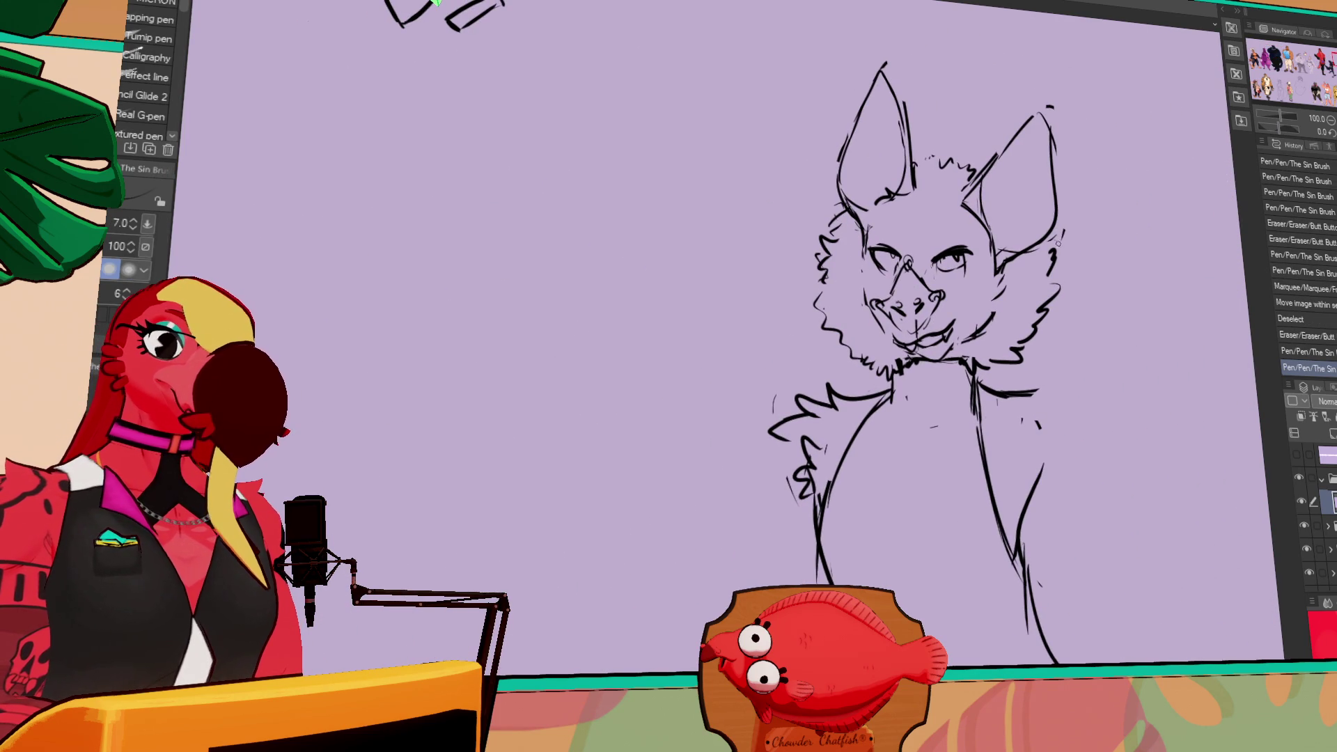
{"action": "left_click_drag", "start_coordinate": [971, 359], "coordinate": [1011, 373]}
{"action": "mouse_move", "coordinate": [937, 162]}
{"action": "left_mouse_down"}
{"action": "mouse_move", "coordinate": [975, 167]}
{"action": "mouse_move", "coordinate": [934, 156]}
{"action": "left_mouse_up"}
- Erase stray strokes and redraw the marks around the bat's right eye
{"action": "key", "text": "e"}
{"action": "left_click_drag", "start_coordinate": [863, 233], "coordinate": [867, 275]}
{"action": "key", "text": "p"}
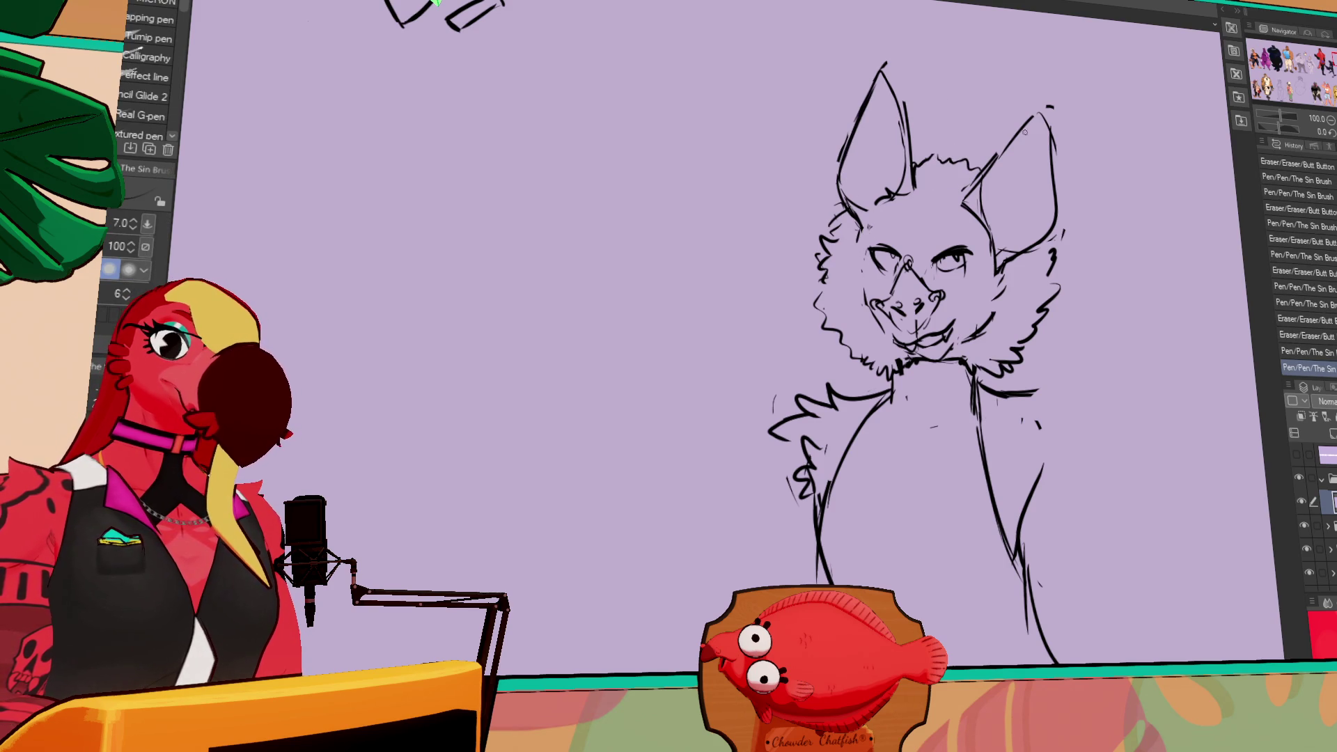
{"action": "left_click_drag", "start_coordinate": [1089, 263], "coordinate": [1088, 251]}
{"action": "key", "text": "e"}
{"action": "mouse_move", "coordinate": [936, 244]}
{"action": "left_mouse_down"}
{"action": "mouse_move", "coordinate": [948, 263]}
{"action": "mouse_move", "coordinate": [971, 262]}
{"action": "left_mouse_up"}
{"action": "key", "text": "p"}
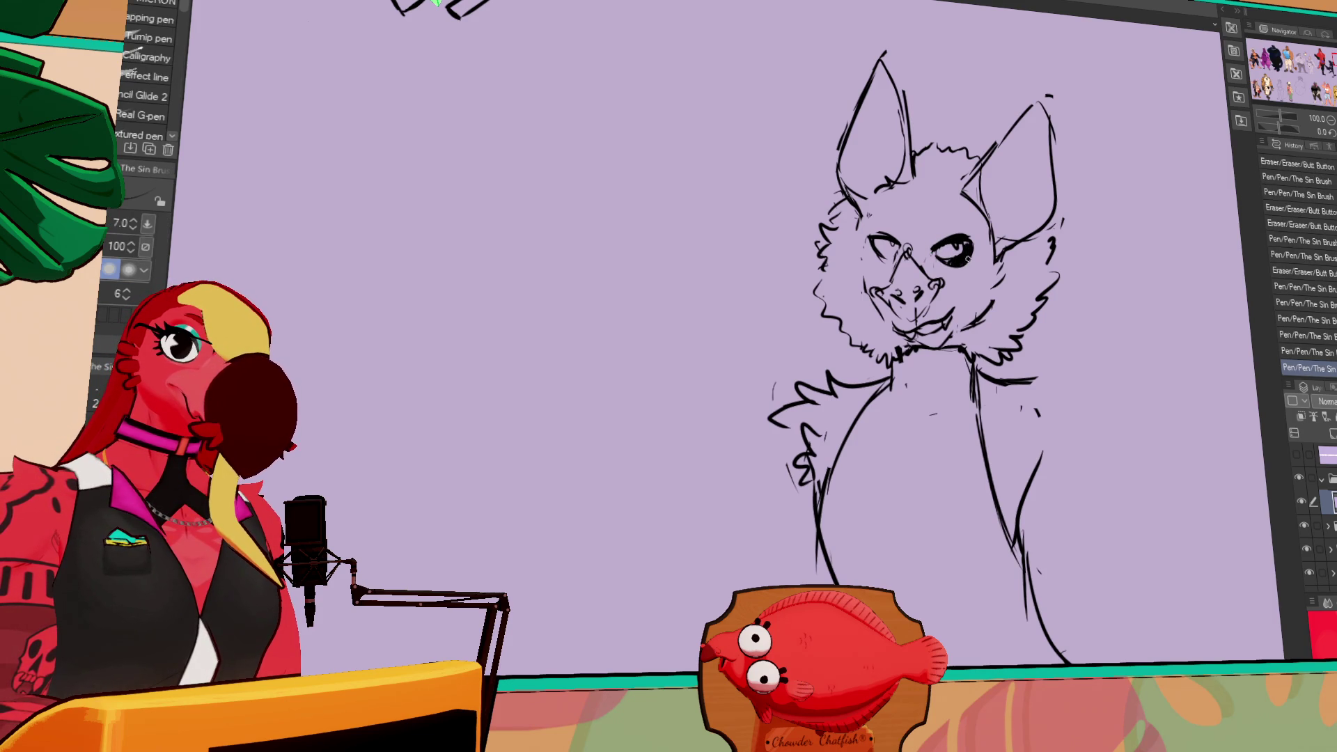
{"action": "key", "text": "ctrl+z"}
{"action": "key", "text": "ctrl+z"}
{"action": "key", "text": "ctrl+z"}
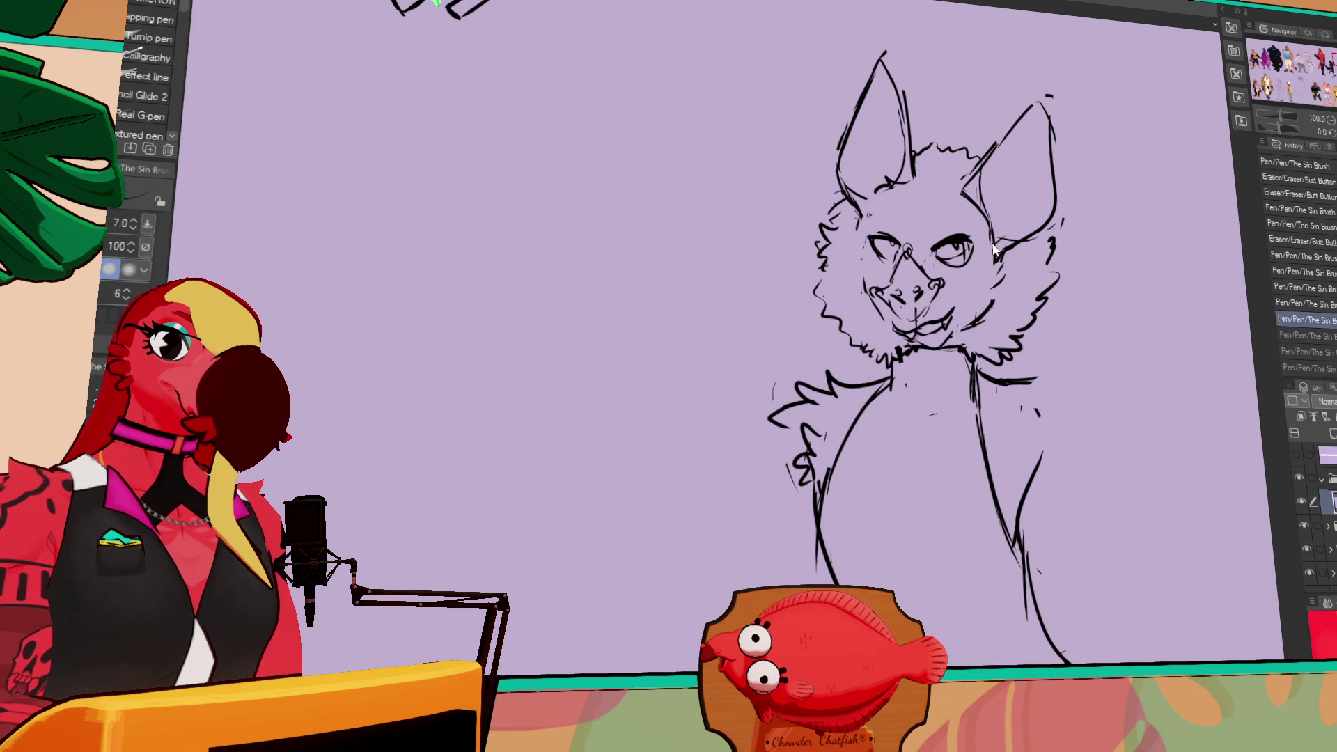
{"action": "mouse_move", "coordinate": [943, 261]}
{"action": "left_mouse_down"}
{"action": "mouse_move", "coordinate": [967, 265]}
{"action": "mouse_move", "coordinate": [969, 238]}
{"action": "left_mouse_up"}
{"action": "left_click_drag", "start_coordinate": [905, 348], "coordinate": [883, 346]}
- Re-centre the bat sketch and erase stray marks on its chest
{"action": "left_click_drag", "start_coordinate": [1033, 223], "coordinate": [1039, 231]}
{"action": "left_click_drag", "start_coordinate": [983, 280], "coordinate": [1183, 187]}
{"action": "left_click_drag", "start_coordinate": [1150, 243], "coordinate": [1151, 212]}
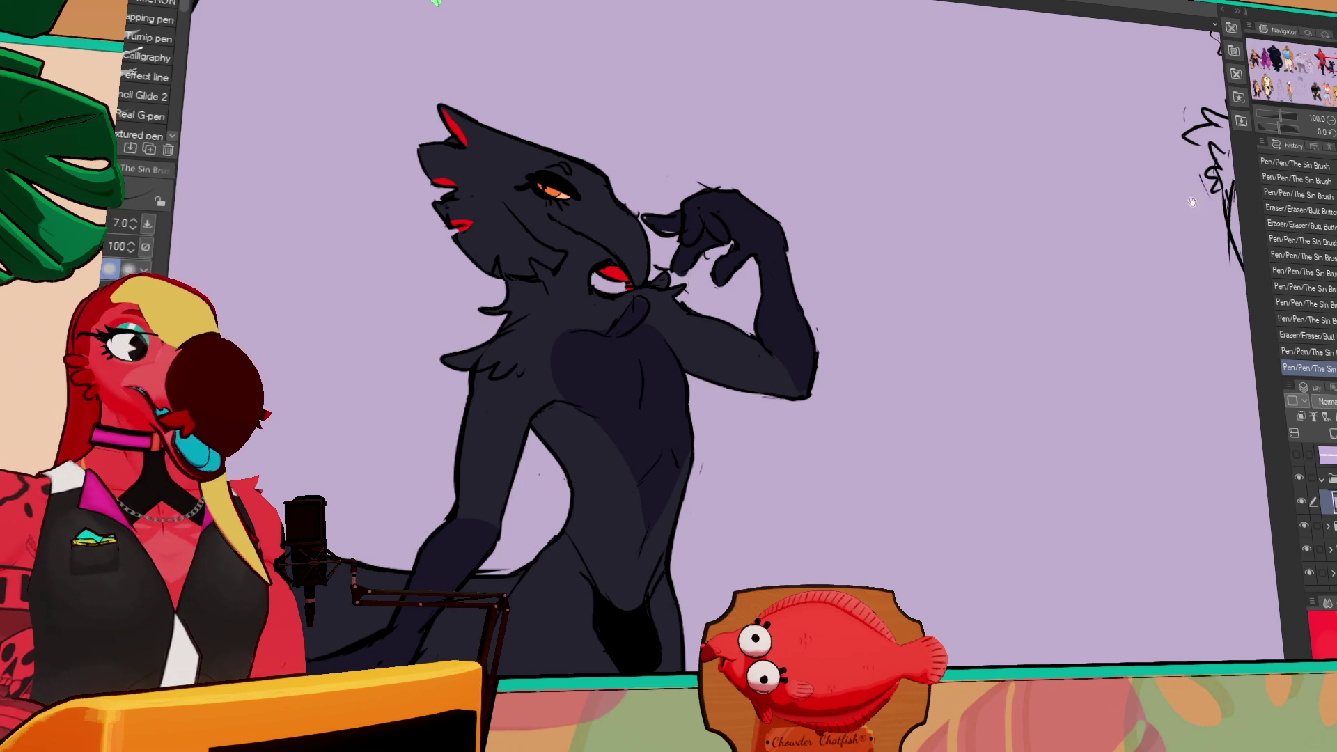
{"action": "left_click_drag", "start_coordinate": [1203, 179], "coordinate": [974, 249]}
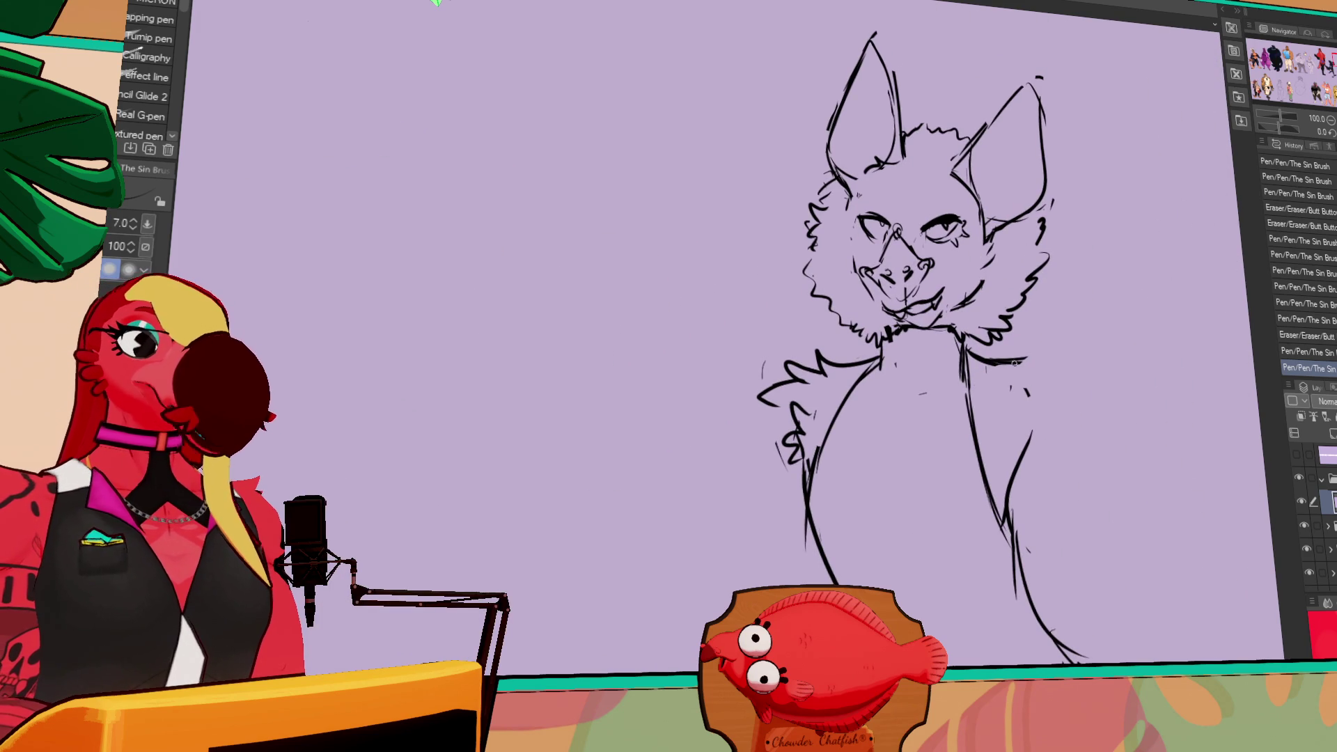
{"action": "left_click_drag", "start_coordinate": [971, 353], "coordinate": [966, 370]}
{"action": "left_click_drag", "start_coordinate": [919, 418], "coordinate": [923, 396]}
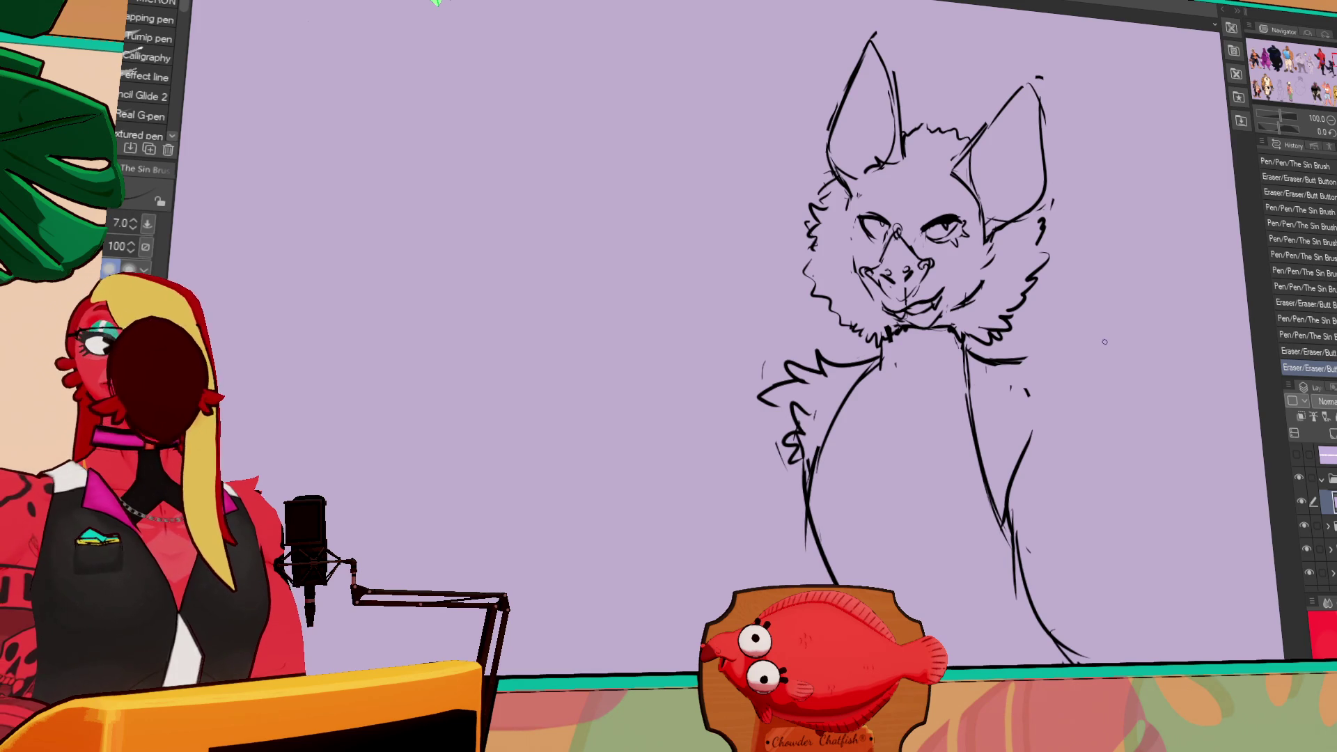
{"action": "key", "text": "e"}
{"action": "mouse_move", "coordinate": [996, 380]}
{"action": "left_mouse_down"}
{"action": "mouse_move", "coordinate": [985, 365]}
{"action": "mouse_move", "coordinate": [1018, 358]}
{"action": "mouse_move", "coordinate": [965, 379]}
{"action": "left_mouse_up"}
- Draw a line across the right chest and redraw the right body line
{"action": "key", "text": "ctrl+z"}
{"action": "key", "text": "p"}
{"action": "left_click_drag", "start_coordinate": [883, 369], "coordinate": [936, 377]}
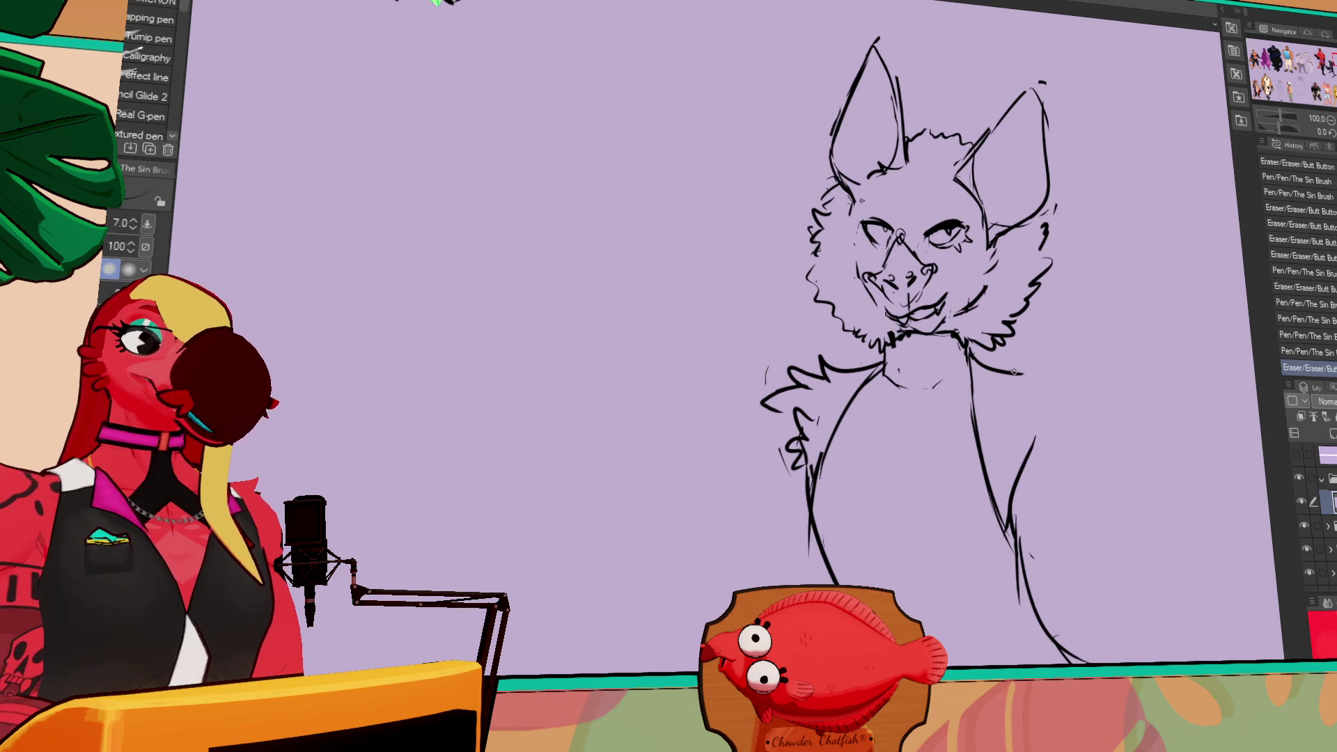
{"action": "key", "text": "e"}
{"action": "left_click_drag", "start_coordinate": [984, 451], "coordinate": [979, 432]}
{"action": "key", "text": "p"}
{"action": "left_click_drag", "start_coordinate": [971, 369], "coordinate": [1024, 600]}
- Redraw the bat's left body contour and add a belly line down the torso centre
{"action": "mouse_move", "coordinate": [1040, 551]}
{"action": "left_mouse_down"}
{"action": "mouse_move", "coordinate": [1016, 449]}
{"action": "mouse_move", "coordinate": [980, 495]}
{"action": "left_mouse_up"}
{"action": "key", "text": "e"}
{"action": "key", "text": "p"}
{"action": "key", "text": "e"}
{"action": "left_click_drag", "start_coordinate": [787, 358], "coordinate": [805, 383]}
{"action": "key", "text": "p"}
{"action": "mouse_move", "coordinate": [833, 284]}
{"action": "left_mouse_down"}
{"action": "mouse_move", "coordinate": [798, 460]}
{"action": "mouse_move", "coordinate": [809, 361]}
{"action": "left_mouse_up"}
{"action": "mouse_move", "coordinate": [879, 301]}
{"action": "left_mouse_down"}
{"action": "mouse_move", "coordinate": [867, 379]}
{"action": "mouse_move", "coordinate": [882, 427]}
{"action": "mouse_move", "coordinate": [868, 422]}
{"action": "left_mouse_up"}
- Erase and retouch the bat's left arm and body line
{"action": "key", "text": "e"}
{"action": "key", "text": "p"}
{"action": "key", "text": "e"}
{"action": "left_click_drag", "start_coordinate": [790, 348], "coordinate": [785, 418]}
{"action": "key", "text": "p"}
{"action": "left_click_drag", "start_coordinate": [807, 390], "coordinate": [815, 427]}
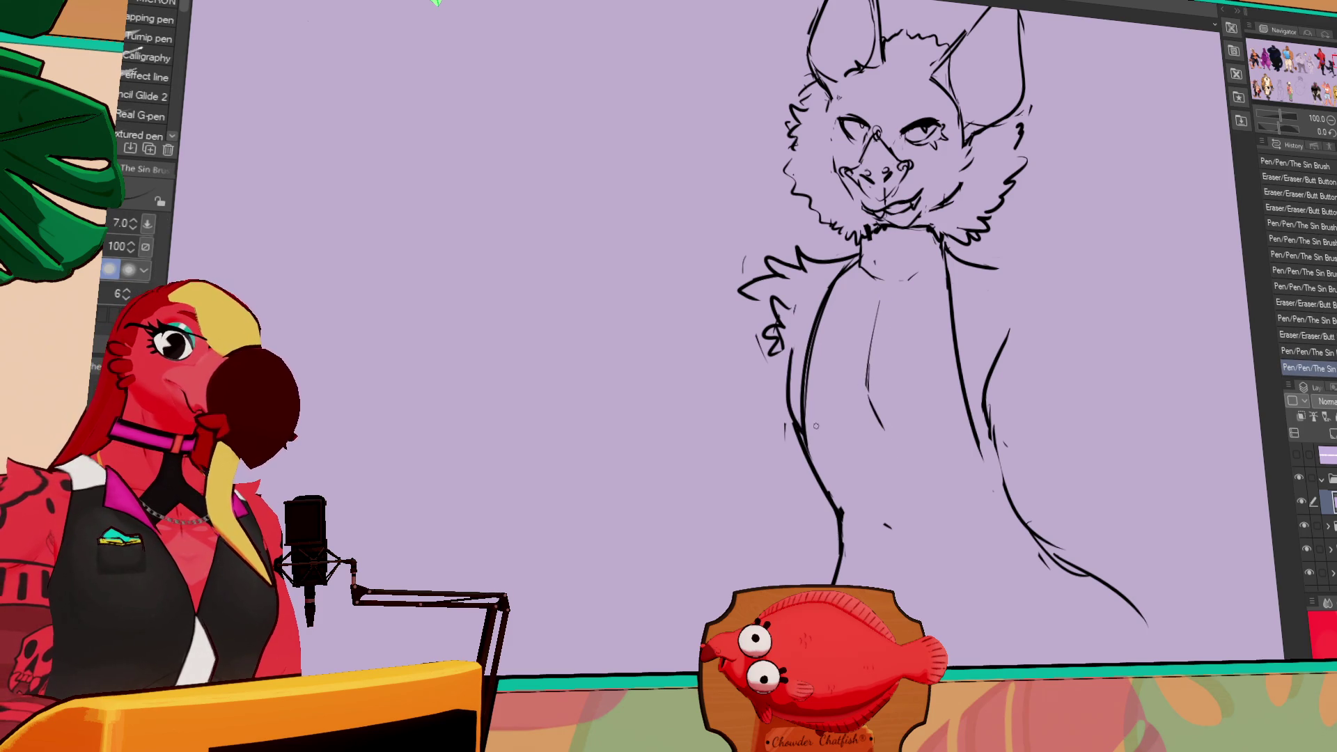
- Retouch the lower right body line of the bat
{"action": "key", "text": "e"}
{"action": "left_click_drag", "start_coordinate": [985, 396], "coordinate": [981, 432]}
{"action": "key", "text": "p"}
{"action": "key", "text": "e"}
{"action": "key", "text": "p"}
{"action": "key", "text": "e"}
{"action": "key", "text": "p"}
{"action": "key", "text": "e"}
{"action": "key", "text": "p"}
{"action": "key", "text": "e"}
{"action": "mouse_move", "coordinate": [1006, 352]}
{"action": "left_mouse_down"}
{"action": "mouse_move", "coordinate": [993, 382]}
{"action": "mouse_move", "coordinate": [1003, 351]}
{"action": "left_mouse_up"}
- Erase and redraw the bat's right body line and lower body lines
{"action": "key", "text": "p"}
{"action": "scroll", "coordinate": [1054, 266], "scroll_direction": "down", "scroll_amount": 1}
{"action": "mouse_move", "coordinate": [1054, 266]}
{"action": "left_mouse_down"}
{"action": "mouse_move", "coordinate": [1029, 263]}
{"action": "mouse_move", "coordinate": [1032, 203]}
{"action": "mouse_move", "coordinate": [1069, 239]}
{"action": "mouse_move", "coordinate": [1139, 248]}
{"action": "mouse_move", "coordinate": [1042, 268]}
{"action": "left_mouse_up"}
{"action": "left_click", "coordinate": [718, 331]}
{"action": "left_click_drag", "start_coordinate": [996, 240], "coordinate": [988, 202]}
{"action": "left_click_drag", "start_coordinate": [920, 397], "coordinate": [933, 453]}
{"action": "left_click_drag", "start_coordinate": [933, 369], "coordinate": [940, 456]}
{"action": "left_click_drag", "start_coordinate": [814, 439], "coordinate": [829, 498]}
{"action": "key", "text": "p"}
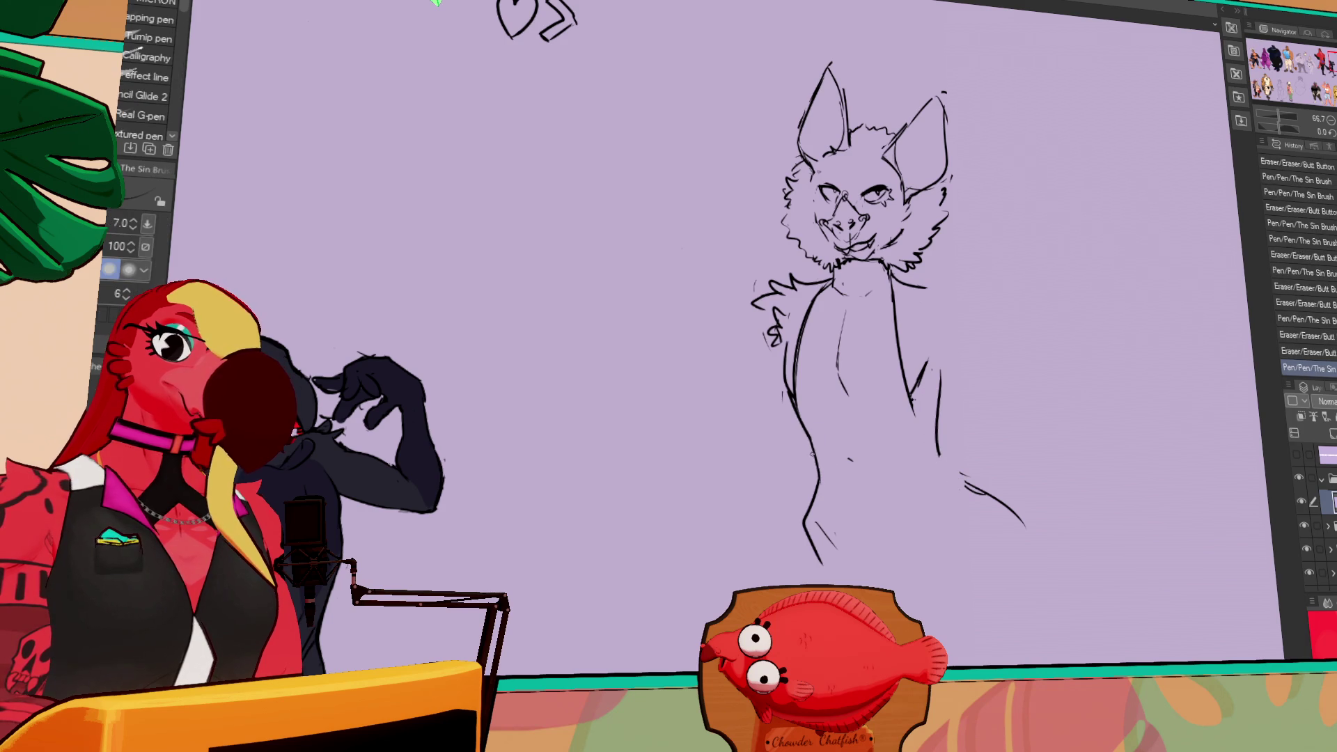
{"action": "left_click_drag", "start_coordinate": [958, 427], "coordinate": [939, 393]}
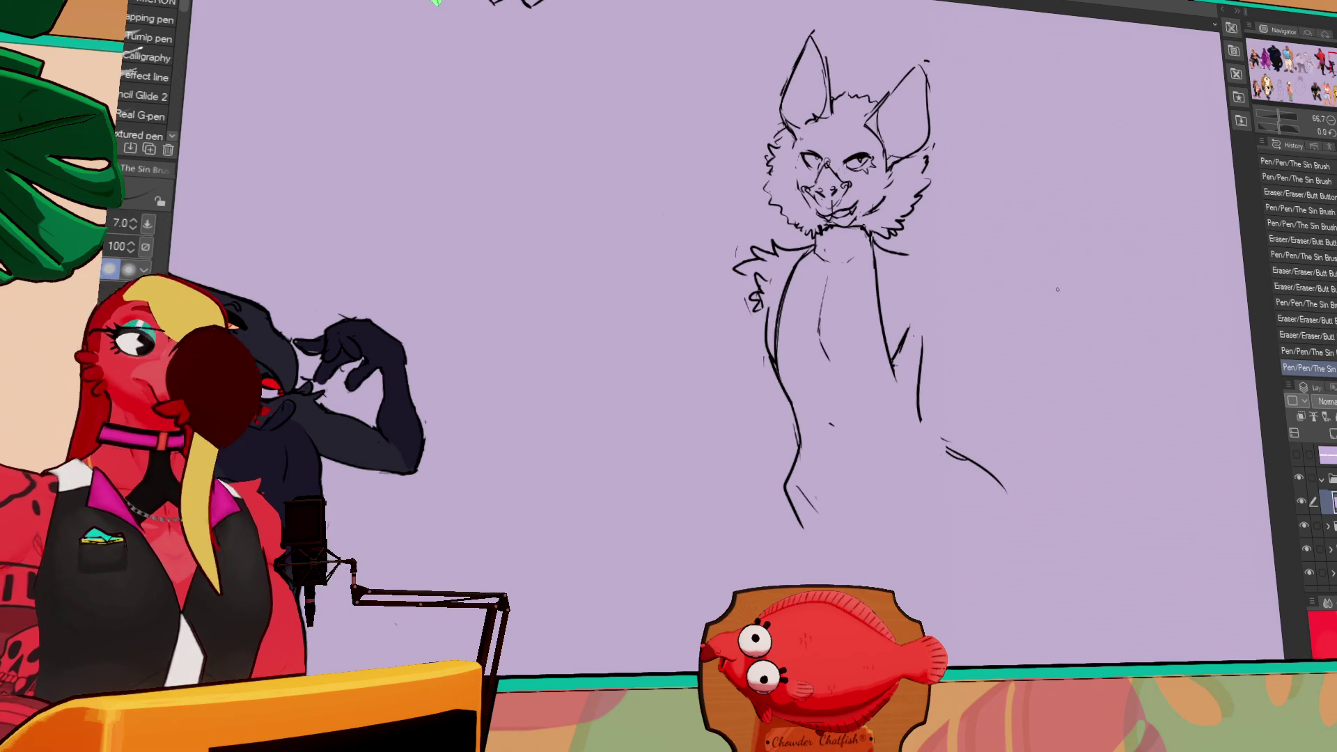
- Erase part of the bat's right body line and sketch the right arm strokes
{"action": "left_click_drag", "start_coordinate": [991, 179], "coordinate": [986, 174]}
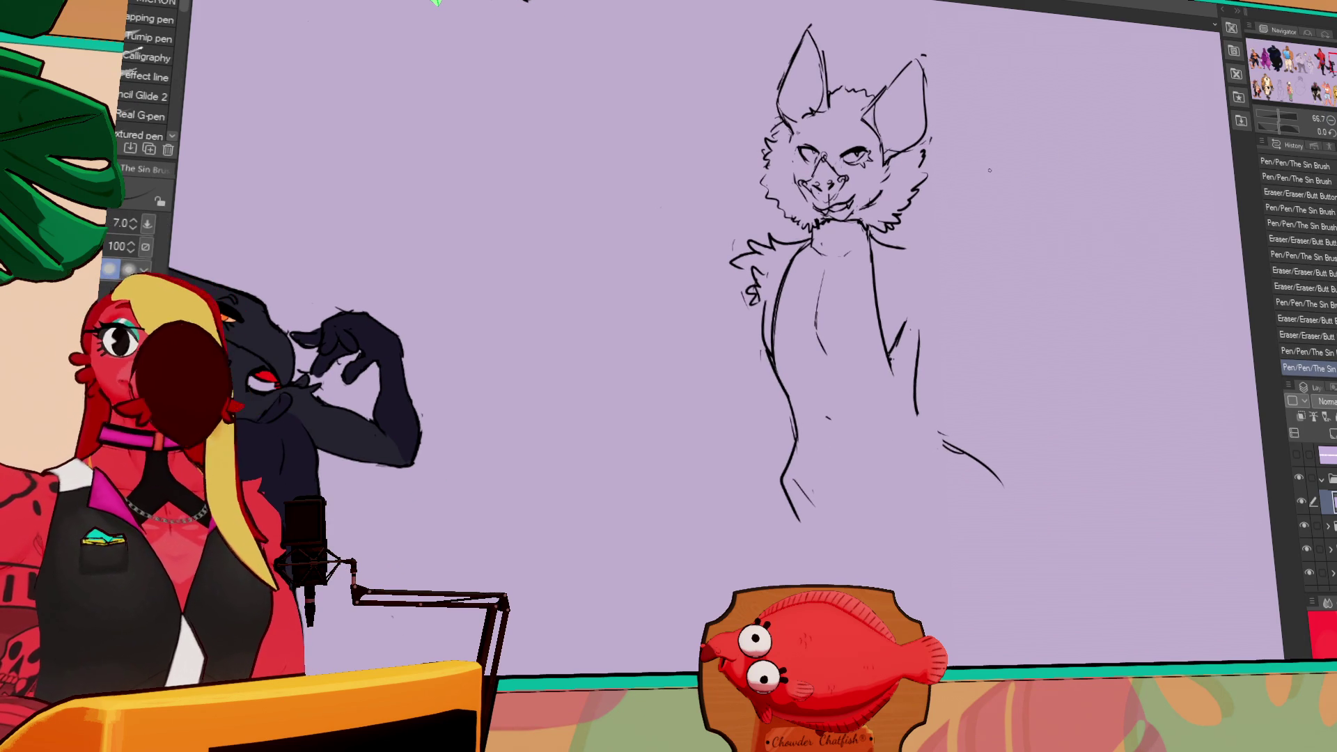
{"action": "left_click_drag", "start_coordinate": [917, 338], "coordinate": [918, 418]}
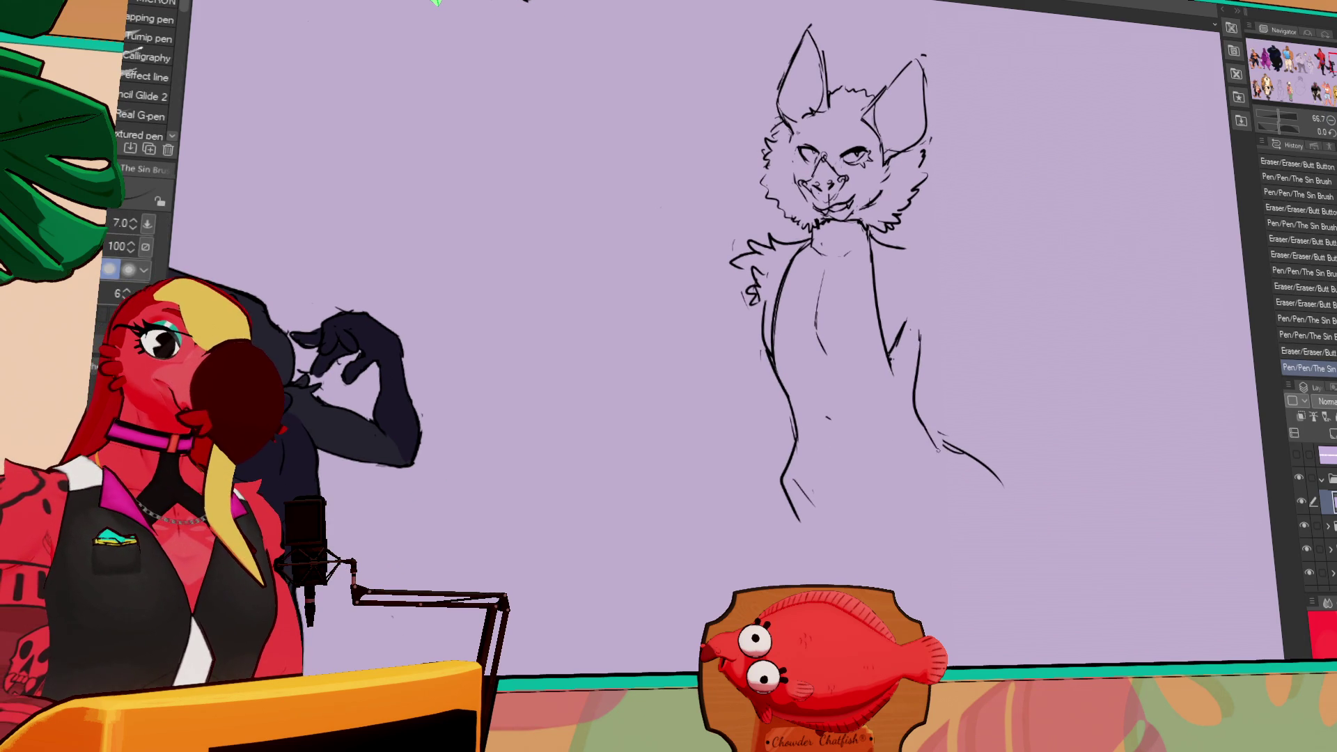
{"action": "key", "text": "e"}
{"action": "mouse_move", "coordinate": [918, 337]}
{"action": "left_mouse_down"}
{"action": "mouse_move", "coordinate": [919, 420]}
{"action": "mouse_move", "coordinate": [947, 428]}
{"action": "mouse_move", "coordinate": [970, 411]}
{"action": "left_mouse_up"}
{"action": "key", "text": "p"}
{"action": "key", "text": "e"}
{"action": "key", "text": "p"}
{"action": "mouse_move", "coordinate": [919, 255]}
{"action": "left_mouse_down"}
{"action": "mouse_move", "coordinate": [928, 289]}
{"action": "mouse_move", "coordinate": [951, 287]}
{"action": "mouse_move", "coordinate": [977, 377]}
{"action": "left_mouse_up"}
- Erase the bat's right arm line and redraw it longer
{"action": "left_click_drag", "start_coordinate": [1035, 290], "coordinate": [1004, 274]}
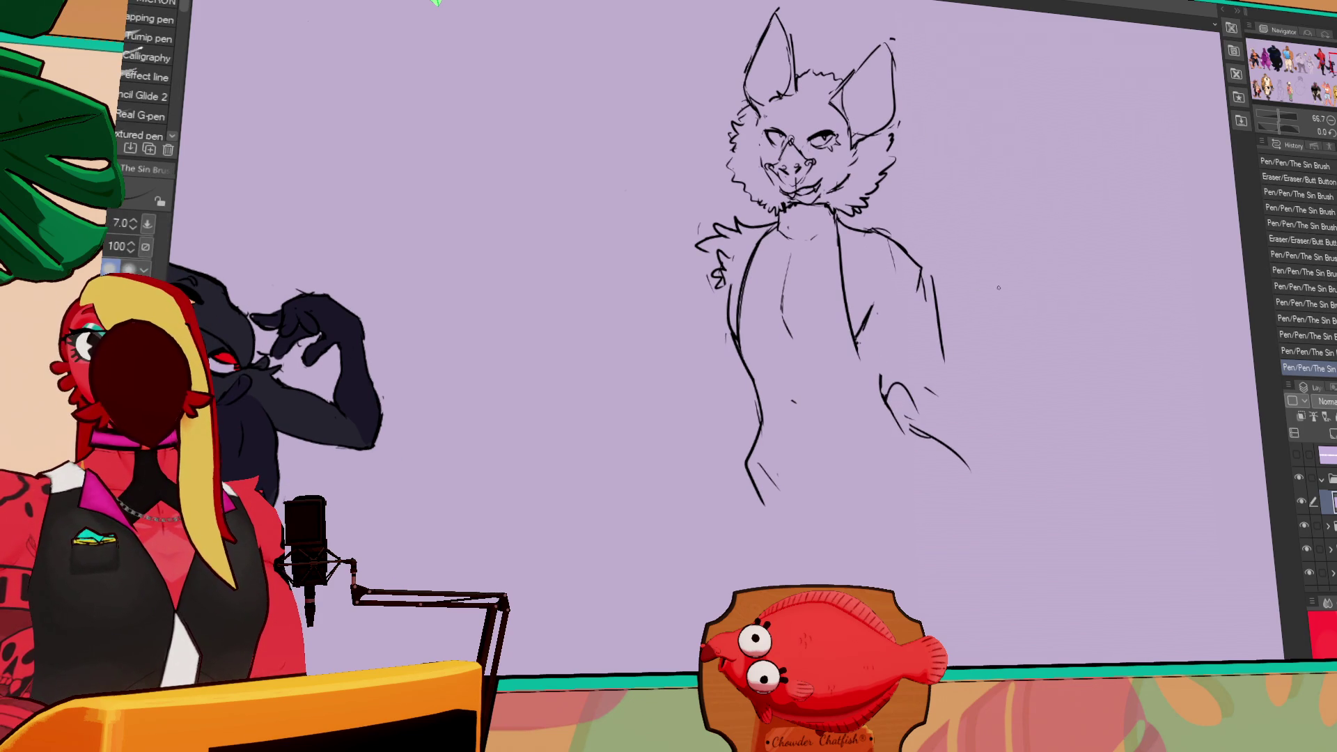
{"action": "left_click_drag", "start_coordinate": [1051, 303], "coordinate": [1046, 307]}
{"action": "left_click_drag", "start_coordinate": [930, 278], "coordinate": [920, 334]}
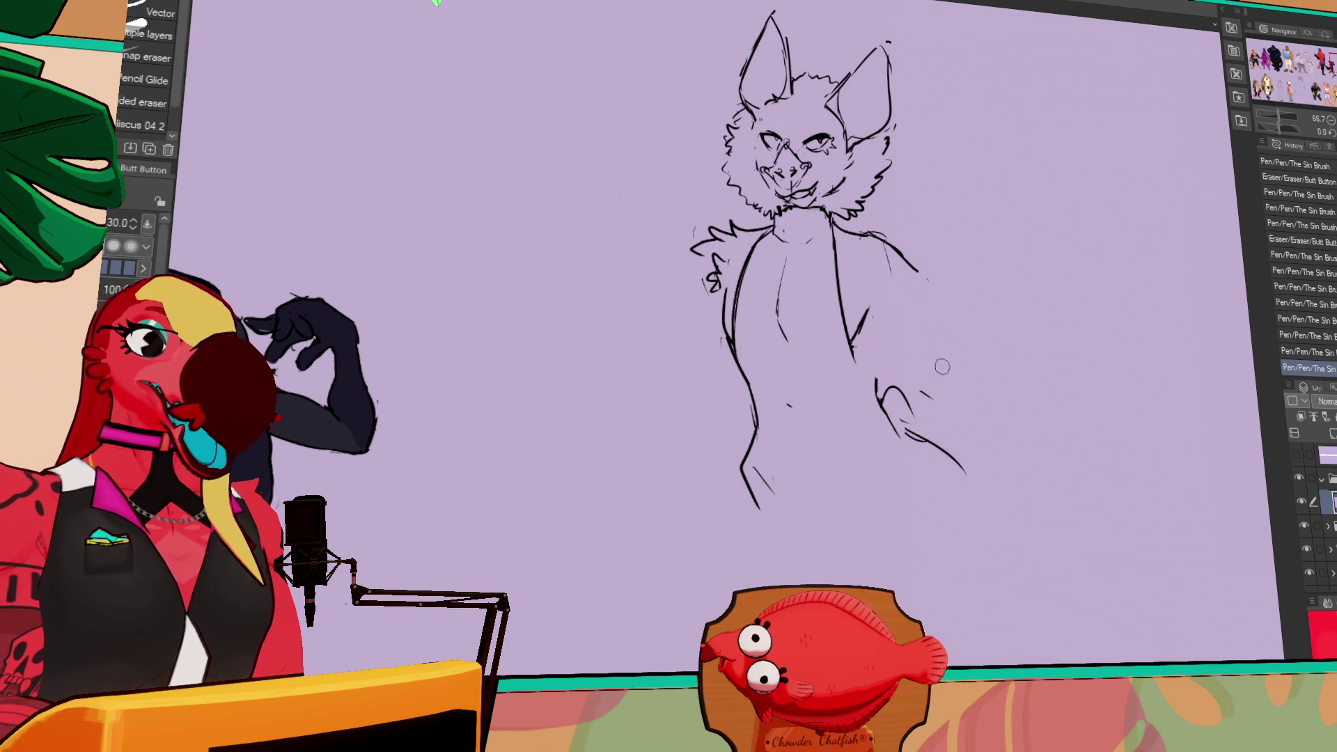
{"action": "mouse_move", "coordinate": [931, 279]}
{"action": "left_mouse_down"}
{"action": "mouse_move", "coordinate": [927, 356]}
{"action": "mouse_move", "coordinate": [947, 411]}
{"action": "left_mouse_up"}
{"action": "mouse_move", "coordinate": [870, 342]}
{"action": "left_mouse_down"}
{"action": "mouse_move", "coordinate": [875, 354]}
{"action": "mouse_move", "coordinate": [905, 342]}
{"action": "left_mouse_up"}
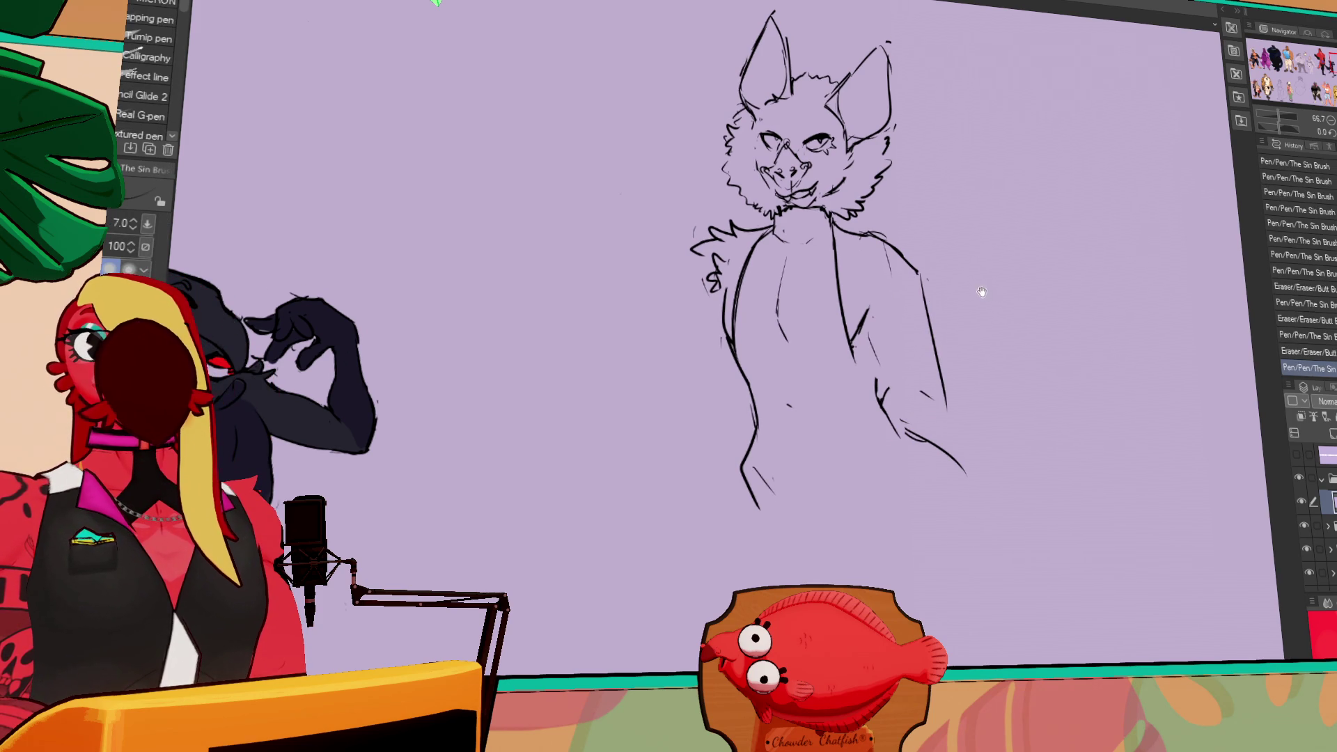
{"action": "left_click_drag", "start_coordinate": [980, 290], "coordinate": [978, 308]}
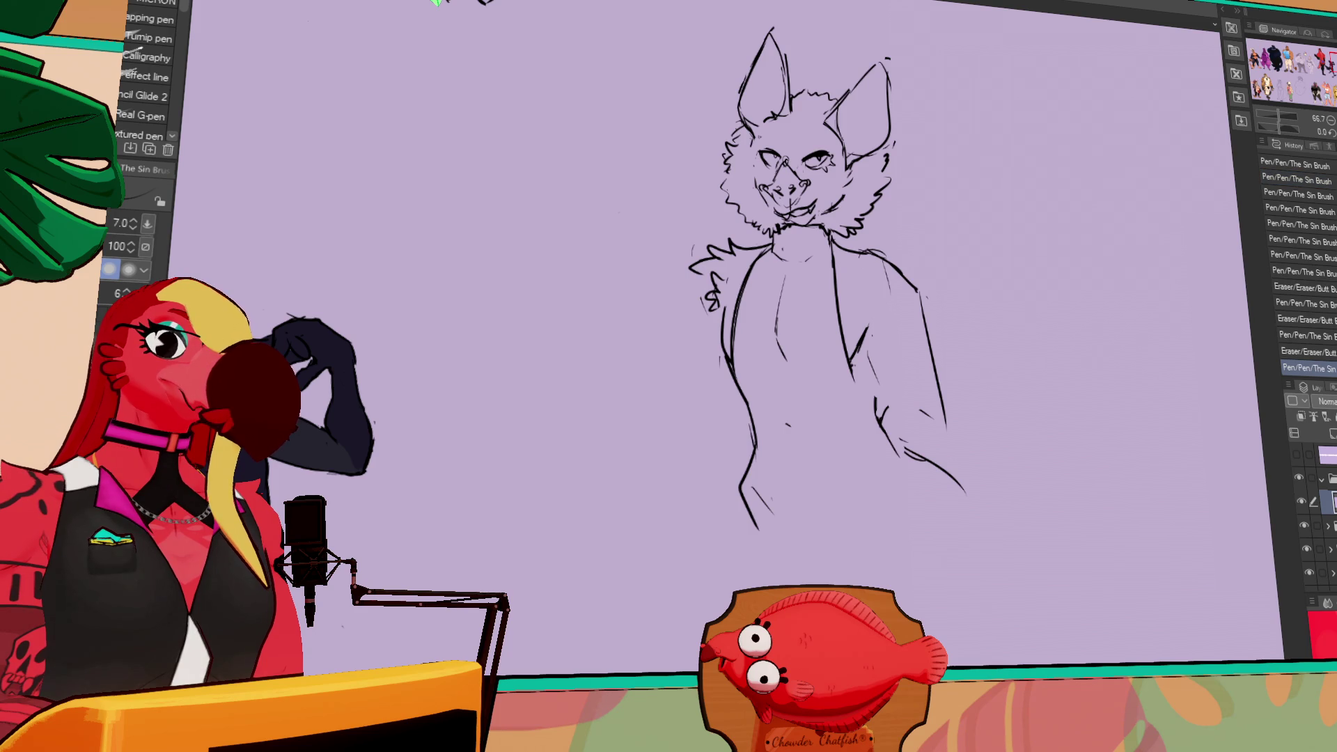
{"action": "left_click", "coordinate": [1167, 130]}
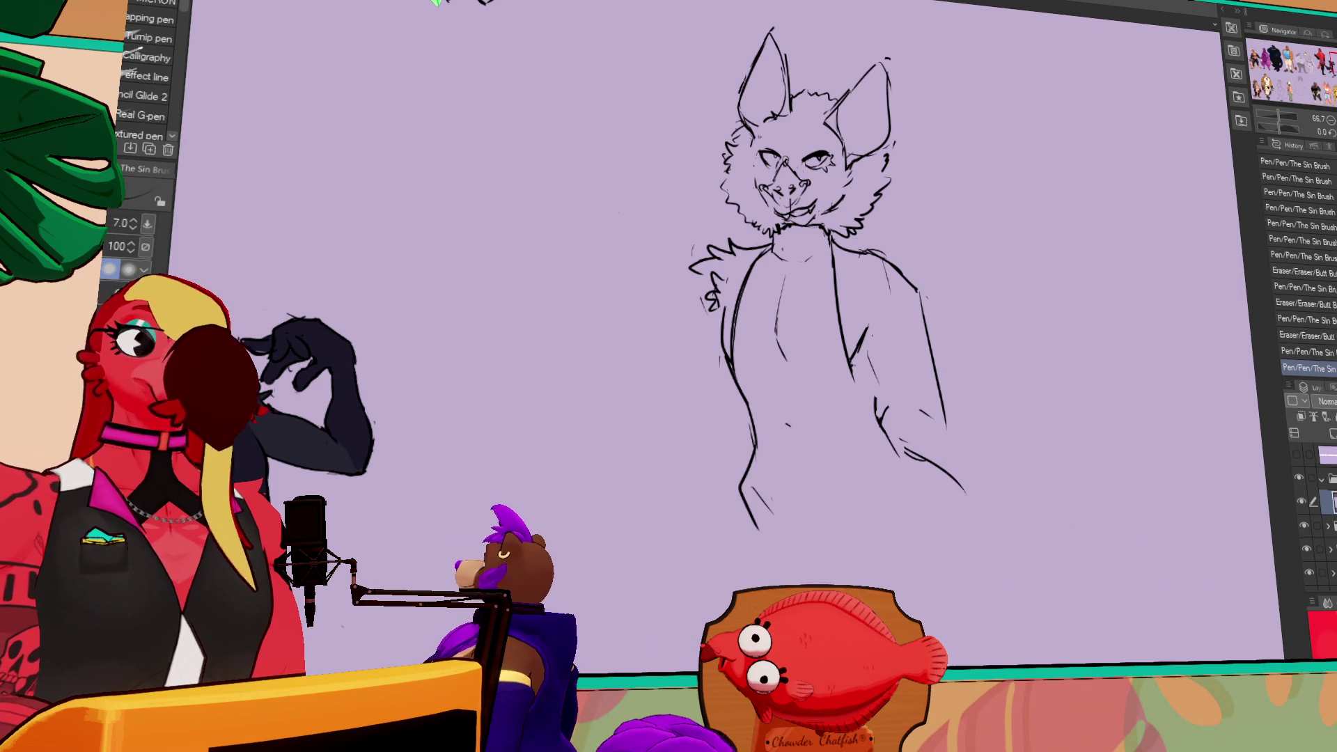
- Rework the fur strokes on the bat's right shoulder
{"action": "mouse_move", "coordinate": [849, 261]}
{"action": "left_mouse_down"}
{"action": "mouse_move", "coordinate": [884, 250]}
{"action": "mouse_move", "coordinate": [871, 233]}
{"action": "left_mouse_up"}
{"action": "mouse_move", "coordinate": [740, 240]}
{"action": "left_mouse_down"}
{"action": "mouse_move", "coordinate": [863, 321]}
{"action": "mouse_move", "coordinate": [891, 390]}
{"action": "mouse_move", "coordinate": [860, 330]}
{"action": "mouse_move", "coordinate": [994, 298]}
{"action": "mouse_move", "coordinate": [1046, 322]}
{"action": "left_mouse_up"}
{"action": "key", "text": "e"}
{"action": "key", "text": "p"}
{"action": "key", "text": "e"}
{"action": "key", "text": "p"}
{"action": "key", "text": "e"}
{"action": "key", "text": "p"}
{"action": "key", "text": "ctrl+z"}
- Extend the right arm's sleeve line and draw the cuff curve at its end
{"action": "key", "text": "e"}
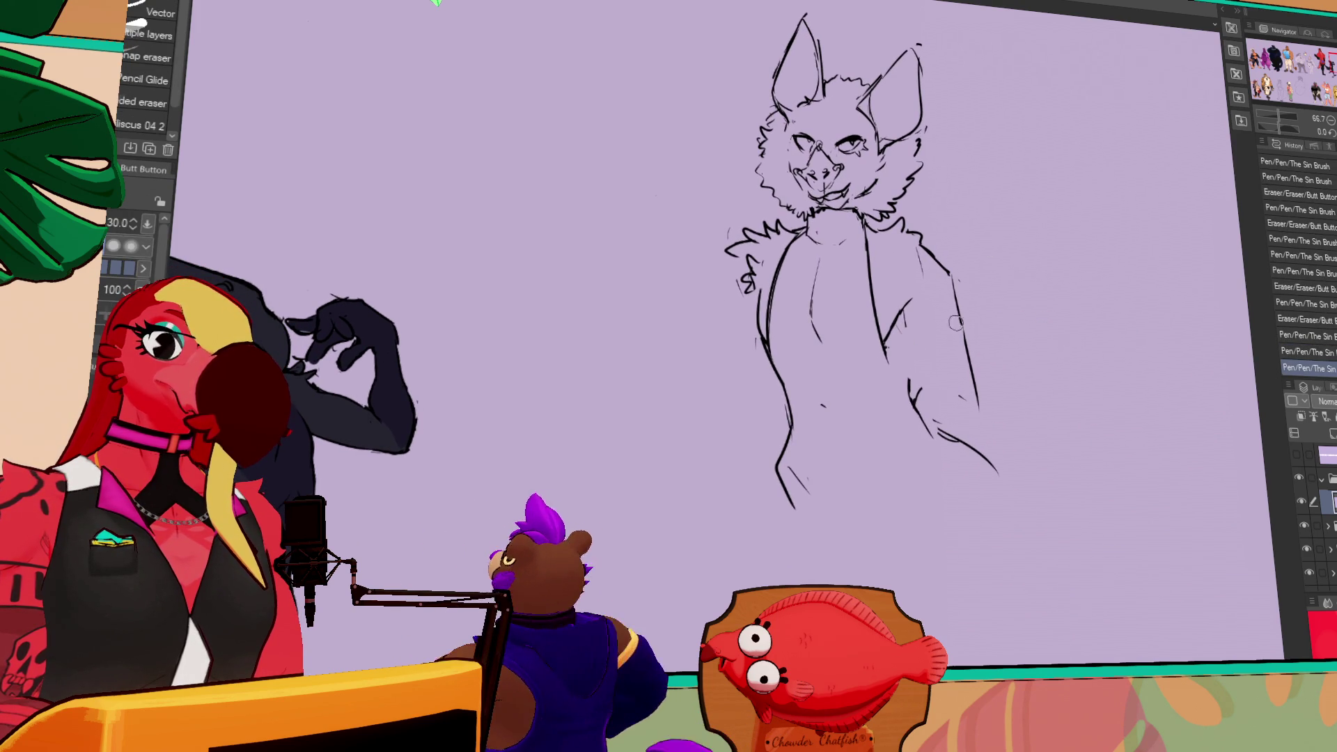
{"action": "left_click_drag", "start_coordinate": [964, 300], "coordinate": [968, 386]}
{"action": "key", "text": "p"}
{"action": "left_click_drag", "start_coordinate": [910, 288], "coordinate": [912, 291]}
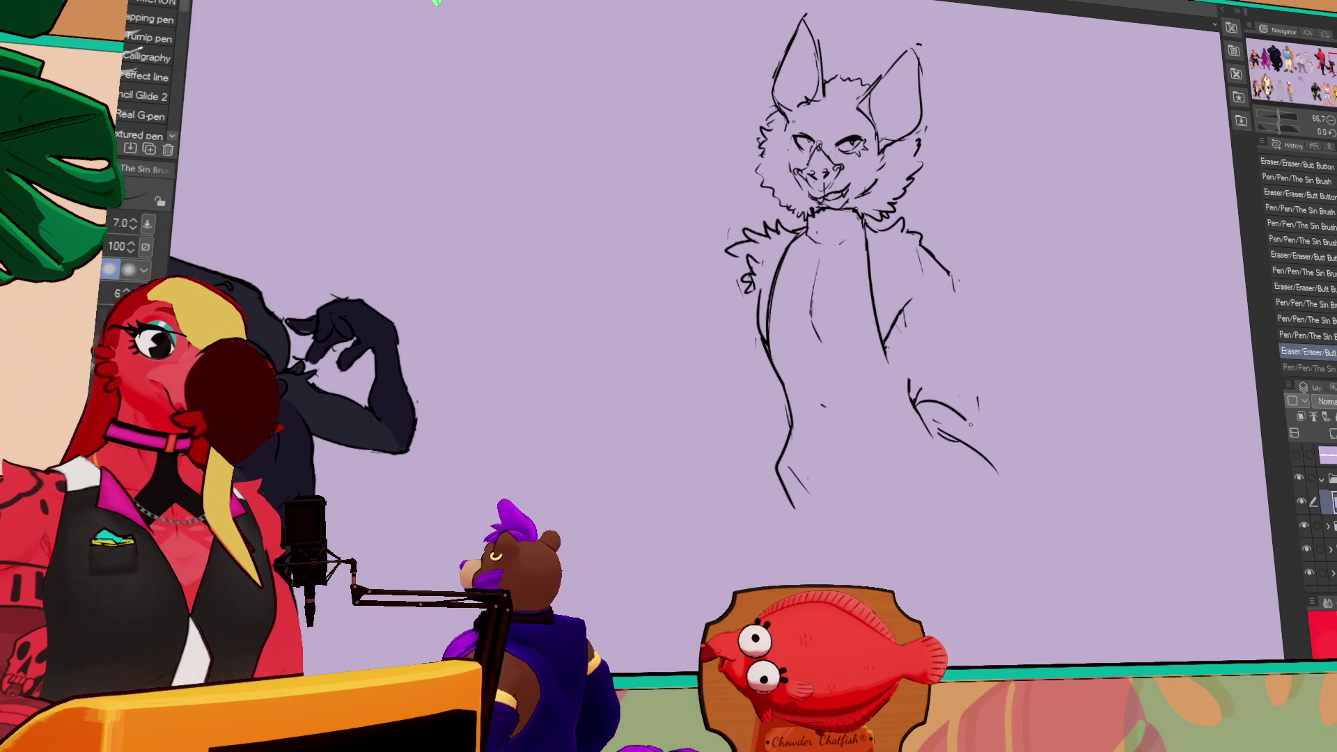
{"action": "left_click_drag", "start_coordinate": [916, 407], "coordinate": [1003, 456]}
{"action": "left_click_drag", "start_coordinate": [1011, 445], "coordinate": [1051, 403]}
{"action": "key", "text": "e"}
{"action": "left_click_drag", "start_coordinate": [908, 287], "coordinate": [913, 292]}
{"action": "key", "text": "p"}
{"action": "left_click_drag", "start_coordinate": [926, 245], "coordinate": [992, 332]}
- Clean stray marks and redraw the right arm longer with a lower cuff
{"action": "key", "text": "e"}
{"action": "mouse_move", "coordinate": [943, 261]}
{"action": "left_mouse_down"}
{"action": "mouse_move", "coordinate": [957, 292]}
{"action": "mouse_move", "coordinate": [937, 254]}
{"action": "mouse_move", "coordinate": [1010, 334]}
{"action": "left_mouse_up"}
{"action": "key", "text": "p"}
{"action": "mouse_move", "coordinate": [1008, 271]}
{"action": "left_mouse_down"}
{"action": "mouse_move", "coordinate": [997, 293]}
{"action": "mouse_move", "coordinate": [1001, 280]}
{"action": "left_mouse_up"}
{"action": "key", "text": "e"}
{"action": "key", "text": "p"}
{"action": "left_click_drag", "start_coordinate": [1001, 280], "coordinate": [1011, 332]}
{"action": "left_click_drag", "start_coordinate": [994, 301], "coordinate": [1003, 329]}
{"action": "left_click_drag", "start_coordinate": [1011, 233], "coordinate": [991, 287]}
{"action": "mouse_move", "coordinate": [1000, 282]}
{"action": "left_mouse_down"}
{"action": "mouse_move", "coordinate": [1008, 298]}
{"action": "mouse_move", "coordinate": [994, 286]}
{"action": "left_mouse_up"}
- Centre the view on the kangaroo and draw an arrow pointing at its ear
{"action": "left_click_drag", "start_coordinate": [1090, 232], "coordinate": [1079, 238]}
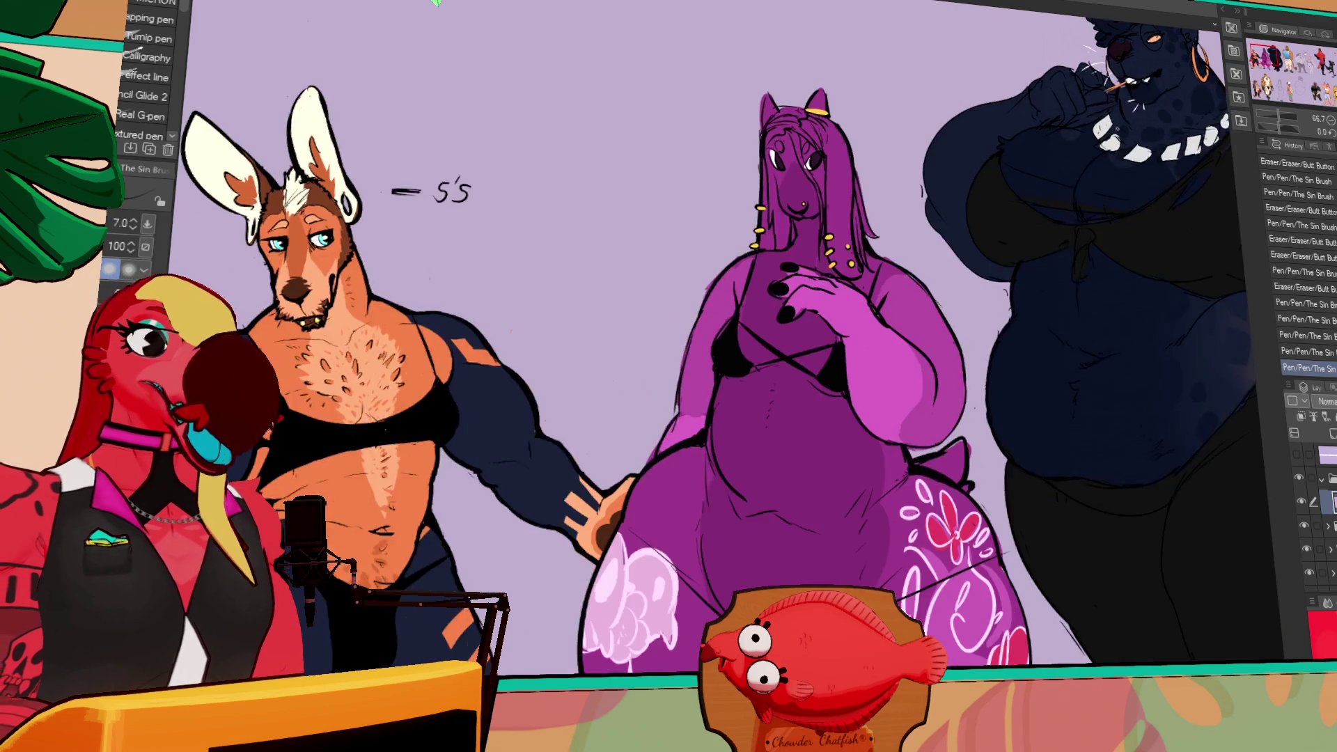
{"action": "left_click_drag", "start_coordinate": [1048, 160], "coordinate": [1053, 168]}
{"action": "left_click_drag", "start_coordinate": [812, 202], "coordinate": [1034, 213]}
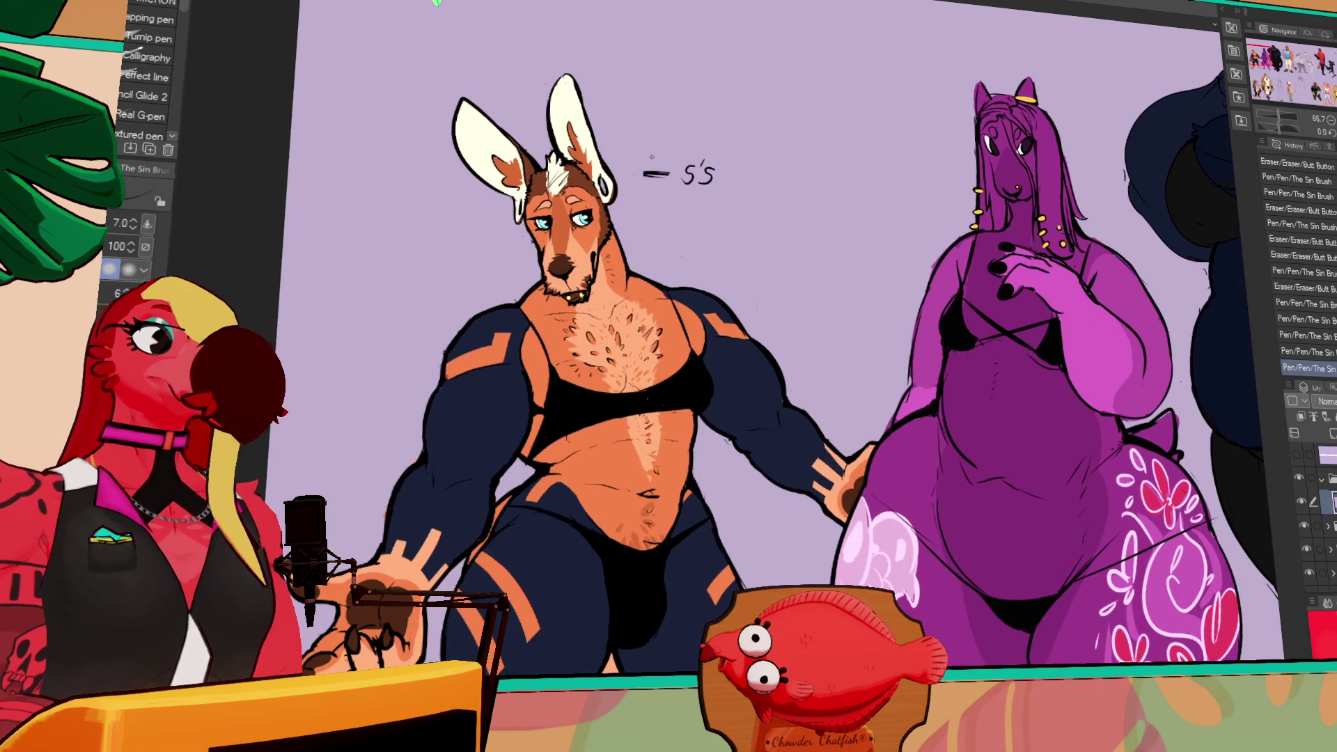
{"action": "left_click_drag", "start_coordinate": [664, 68], "coordinate": [625, 150]}
{"action": "key", "text": "ctrl+z"}
{"action": "left_click_drag", "start_coordinate": [664, 68], "coordinate": [625, 149]}
{"action": "left_click_drag", "start_coordinate": [618, 112], "coordinate": [655, 139]}
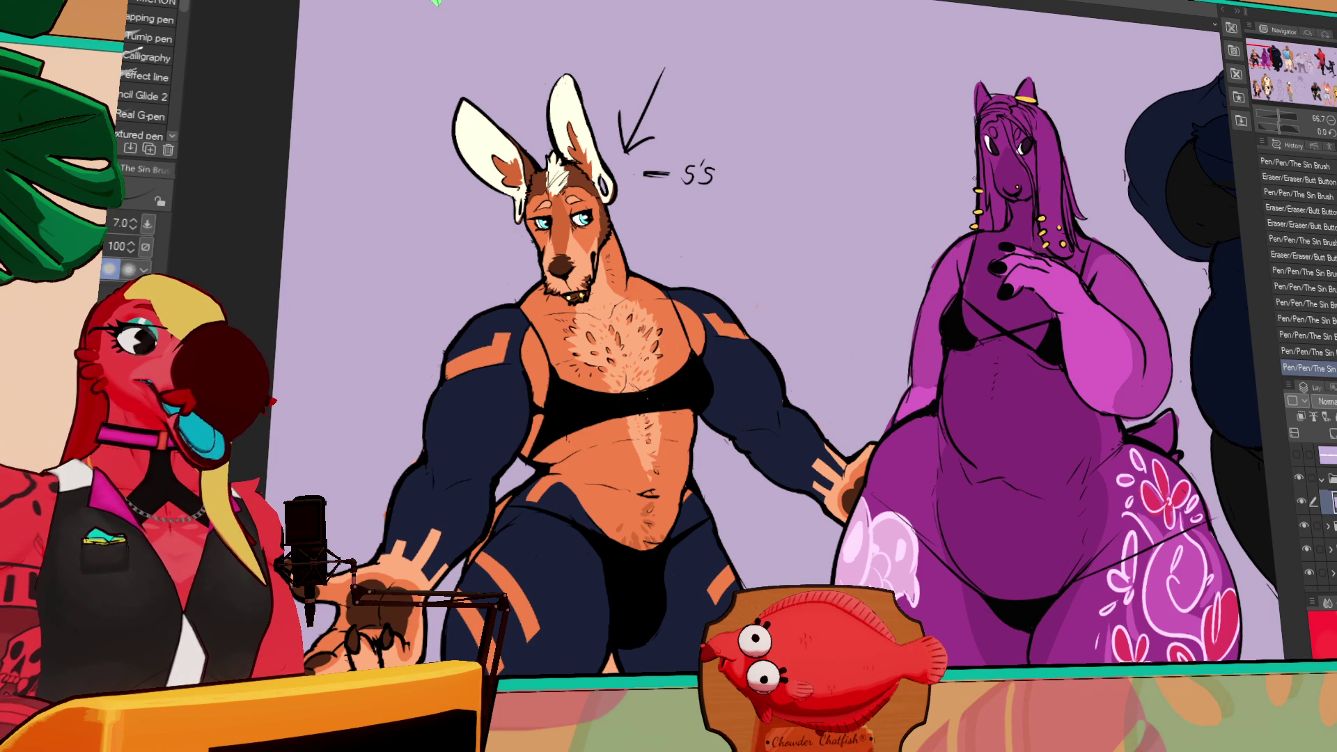
{"action": "key", "text": "ctrl+z"}
{"action": "key", "text": "ctrl+z"}
{"action": "key", "text": "ctrl+y"}
{"action": "key", "text": "ctrl+y"}
- Remove the arrow and pan back across the lineup to the bat sketch
{"action": "left_click_drag", "start_coordinate": [1269, 225], "coordinate": [1129, 239]}
{"action": "key", "text": "ctrl+z"}
{"action": "key", "text": "ctrl+z"}
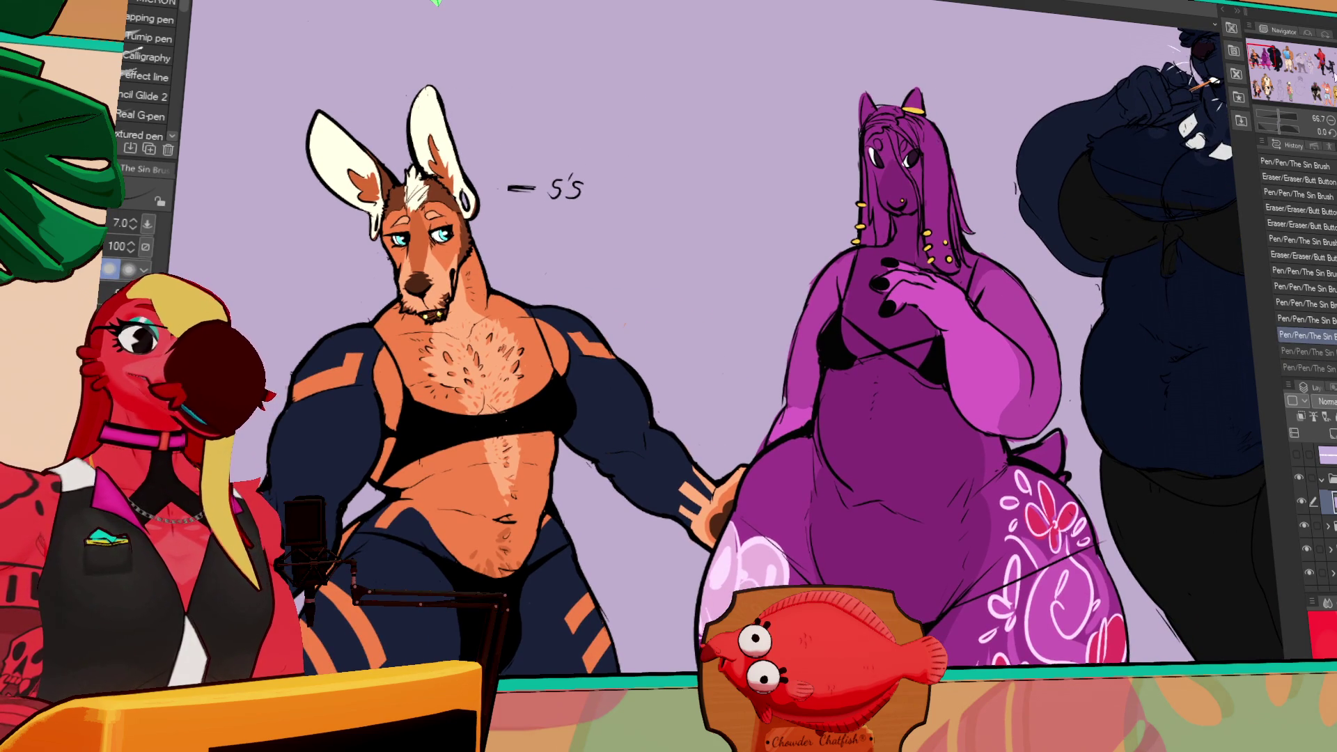
{"action": "key", "text": "ctrl+Tab"}
{"action": "key", "text": "e"}
{"action": "mouse_move", "coordinate": [848, 329]}
{"action": "left_mouse_down"}
{"action": "mouse_move", "coordinate": [879, 325]}
{"action": "mouse_move", "coordinate": [832, 323]}
{"action": "left_mouse_up"}
- Marquee-select the bat's face, nudge it into place and deselect
{"action": "key", "text": "p"}
{"action": "left_click", "coordinate": [851, 279]}
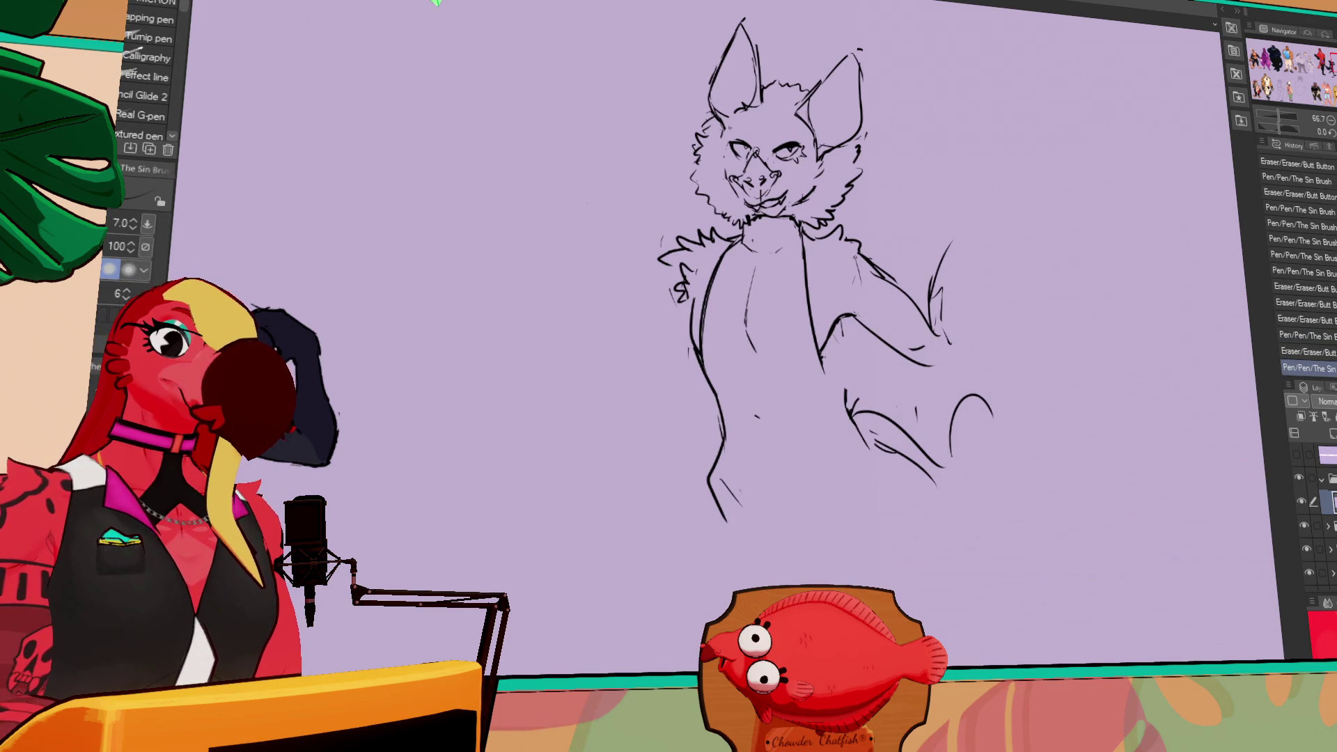
{"action": "left_click_drag", "start_coordinate": [912, 176], "coordinate": [957, 246]}
{"action": "key", "text": "m"}
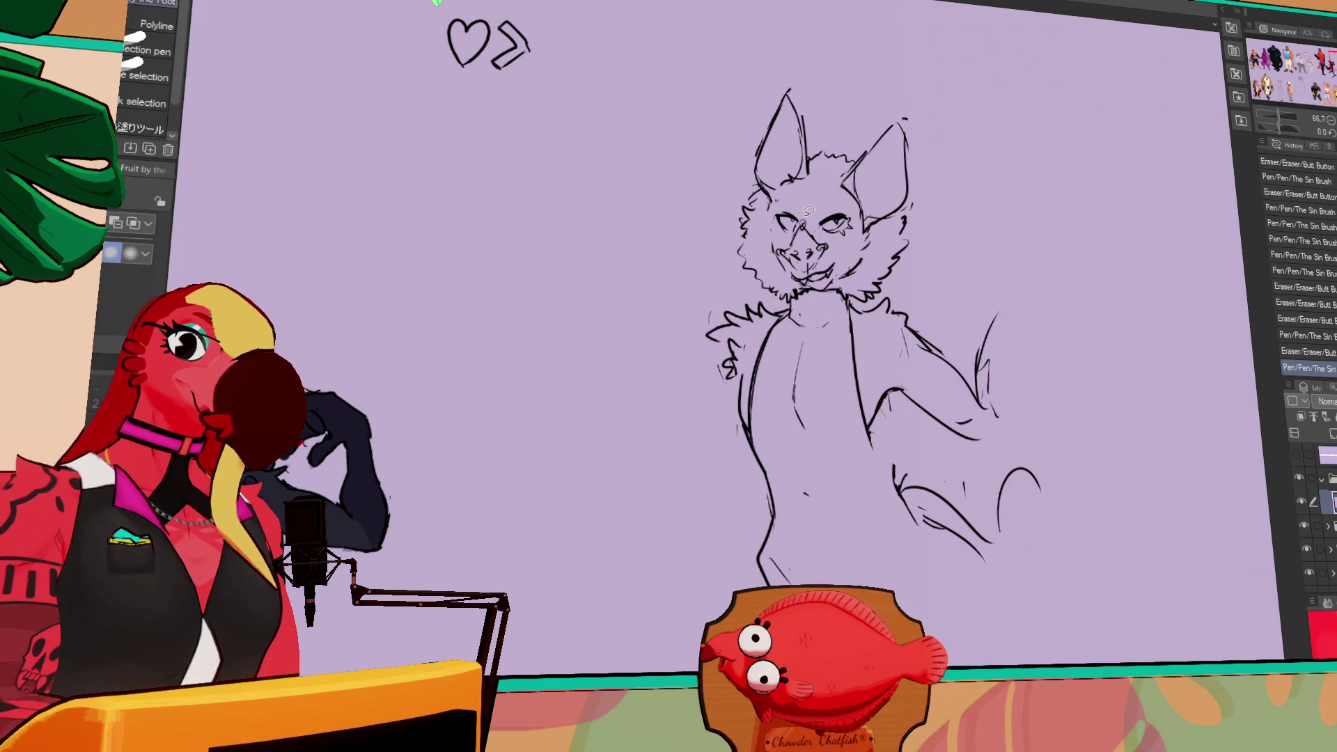
{"action": "mouse_move", "coordinate": [765, 203]}
{"action": "left_mouse_down"}
{"action": "mouse_move", "coordinate": [804, 240]}
{"action": "mouse_move", "coordinate": [781, 222]}
{"action": "mouse_move", "coordinate": [809, 236]}
{"action": "mouse_move", "coordinate": [795, 218]}
{"action": "left_mouse_up"}
{"action": "key", "text": "ctrl+d"}
{"action": "key", "text": "p"}
- Add a dot on the bat's forehead, trying and discarding strokes near its right eye
{"action": "key", "text": "e"}
{"action": "key", "text": "p"}
{"action": "left_click", "coordinate": [836, 193]}
{"action": "key", "text": "ctrl+z"}
{"action": "key", "text": "ctrl+z"}
{"action": "key", "text": "ctrl+y"}
{"action": "key", "text": "ctrl+y"}
{"action": "left_click_drag", "start_coordinate": [841, 201], "coordinate": [868, 220]}
{"action": "key", "text": "ctrl+z"}
{"action": "key", "text": "ctrl+z"}
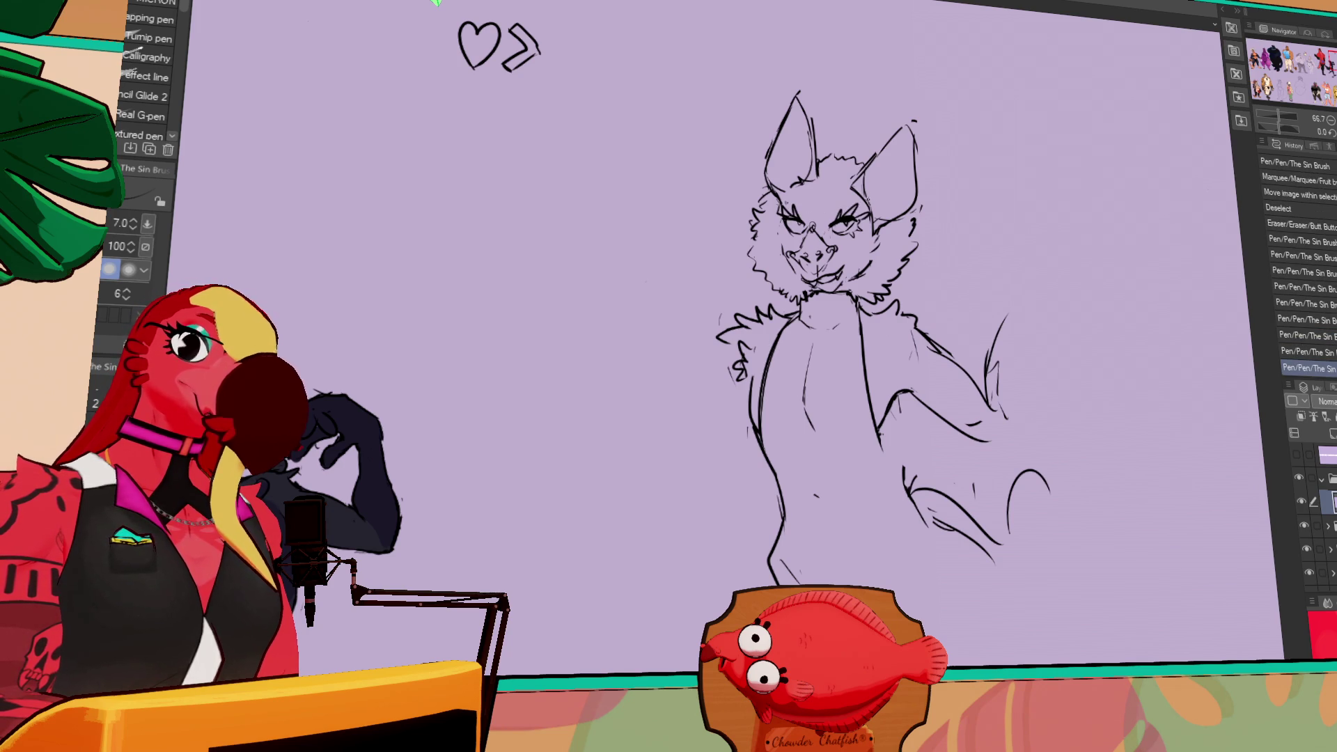
- Tweak small marks on the bat's arm, comparing them with undo and redo
{"action": "left_click_drag", "start_coordinate": [1068, 206], "coordinate": [1034, 190]}
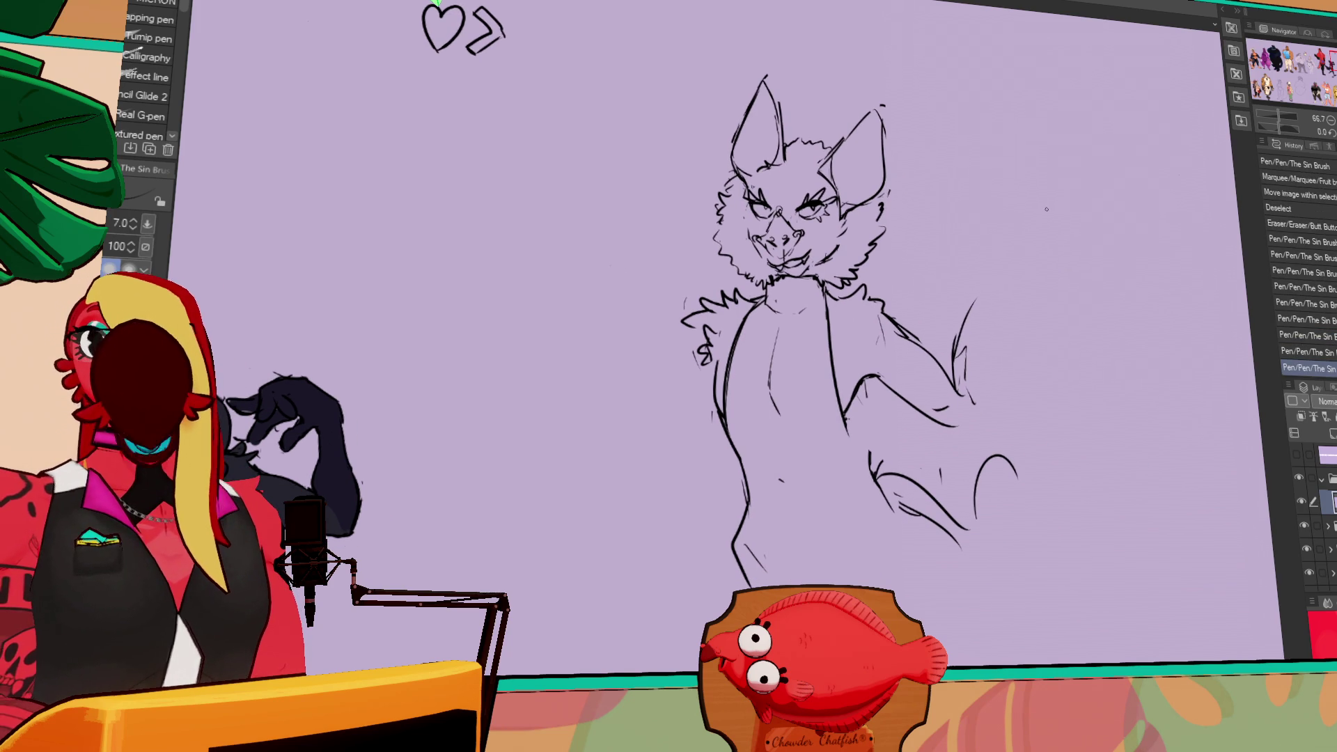
{"action": "left_click_drag", "start_coordinate": [1047, 205], "coordinate": [1014, 166]}
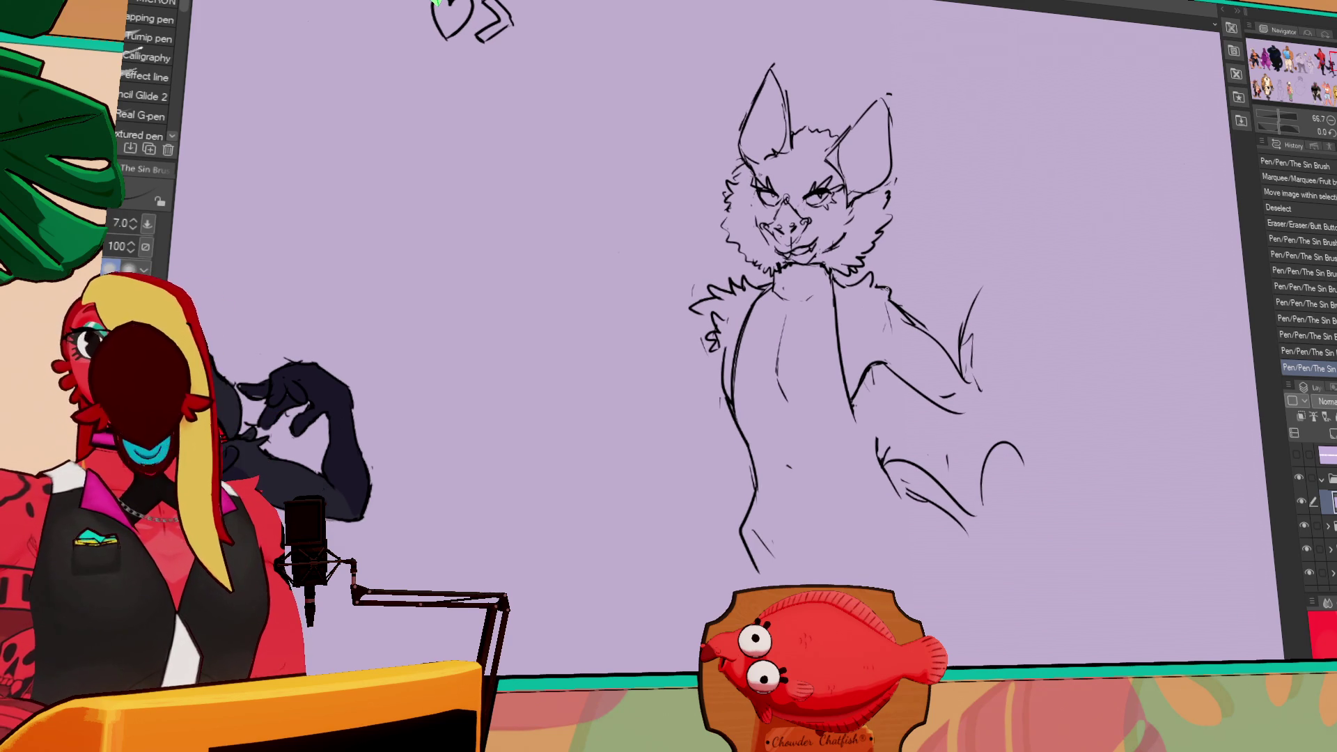
{"action": "mouse_move", "coordinate": [874, 312]}
{"action": "left_mouse_down"}
{"action": "mouse_move", "coordinate": [890, 330]}
{"action": "mouse_move", "coordinate": [865, 387]}
{"action": "mouse_move", "coordinate": [880, 349]}
{"action": "left_mouse_up"}
{"action": "key", "text": "ctrl+z"}
{"action": "key", "text": "ctrl+y"}
{"action": "key", "text": "ctrl+z"}
{"action": "key", "text": "ctrl+y"}
{"action": "key", "text": "ctrl+z"}
{"action": "key", "text": "ctrl+y"}
{"action": "key", "text": "ctrl+z"}
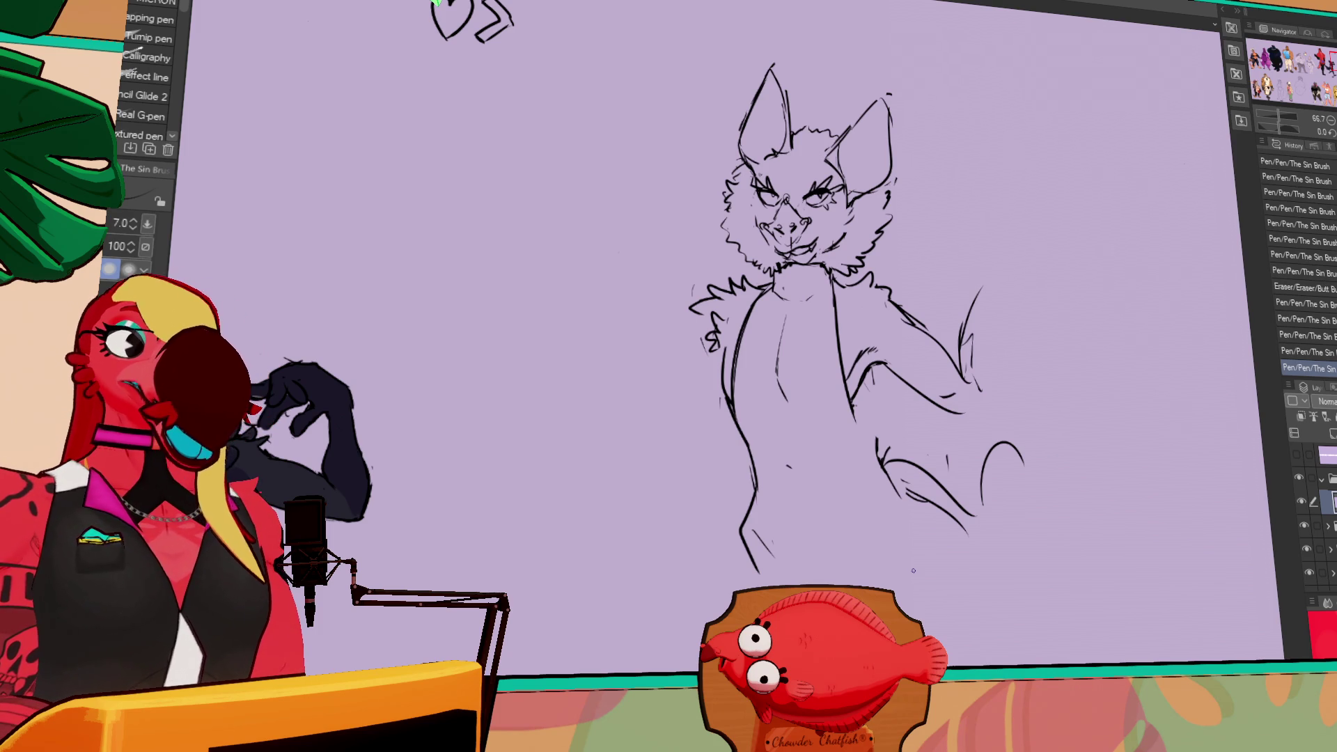
- Erase and redraw the lower and upper wing lines
{"action": "key", "text": "e"}
{"action": "mouse_move", "coordinate": [954, 390]}
{"action": "left_mouse_down"}
{"action": "mouse_move", "coordinate": [908, 400]}
{"action": "mouse_move", "coordinate": [967, 380]}
{"action": "left_mouse_up"}
{"action": "key", "text": "p"}
{"action": "mouse_move", "coordinate": [894, 404]}
{"action": "left_mouse_down"}
{"action": "mouse_move", "coordinate": [973, 397]}
{"action": "mouse_move", "coordinate": [964, 383]}
{"action": "left_mouse_up"}
{"action": "key", "text": "e"}
{"action": "key", "text": "p"}
{"action": "left_click_drag", "start_coordinate": [898, 324], "coordinate": [968, 376]}
- Replace the old wing edge with a redrawn pointed wing tip
{"action": "key", "text": "e"}
{"action": "mouse_move", "coordinate": [978, 289]}
{"action": "left_mouse_down"}
{"action": "mouse_move", "coordinate": [964, 328]}
{"action": "mouse_move", "coordinate": [971, 397]}
{"action": "mouse_move", "coordinate": [940, 386]}
{"action": "mouse_move", "coordinate": [964, 411]}
{"action": "mouse_move", "coordinate": [976, 301]}
{"action": "left_mouse_up"}
{"action": "key", "text": "e"}
{"action": "key", "text": "p"}
{"action": "key", "text": "e"}
{"action": "key", "text": "p"}
{"action": "key", "text": "e"}
{"action": "key", "text": "p"}
{"action": "left_click_drag", "start_coordinate": [955, 357], "coordinate": [989, 307]}
{"action": "mouse_move", "coordinate": [989, 306]}
{"action": "left_mouse_down"}
{"action": "mouse_move", "coordinate": [1013, 278]}
{"action": "mouse_move", "coordinate": [1002, 341]}
{"action": "left_mouse_up"}
{"action": "mouse_move", "coordinate": [975, 306]}
{"action": "left_mouse_down"}
{"action": "mouse_move", "coordinate": [957, 348]}
{"action": "mouse_move", "coordinate": [995, 339]}
{"action": "left_mouse_up"}
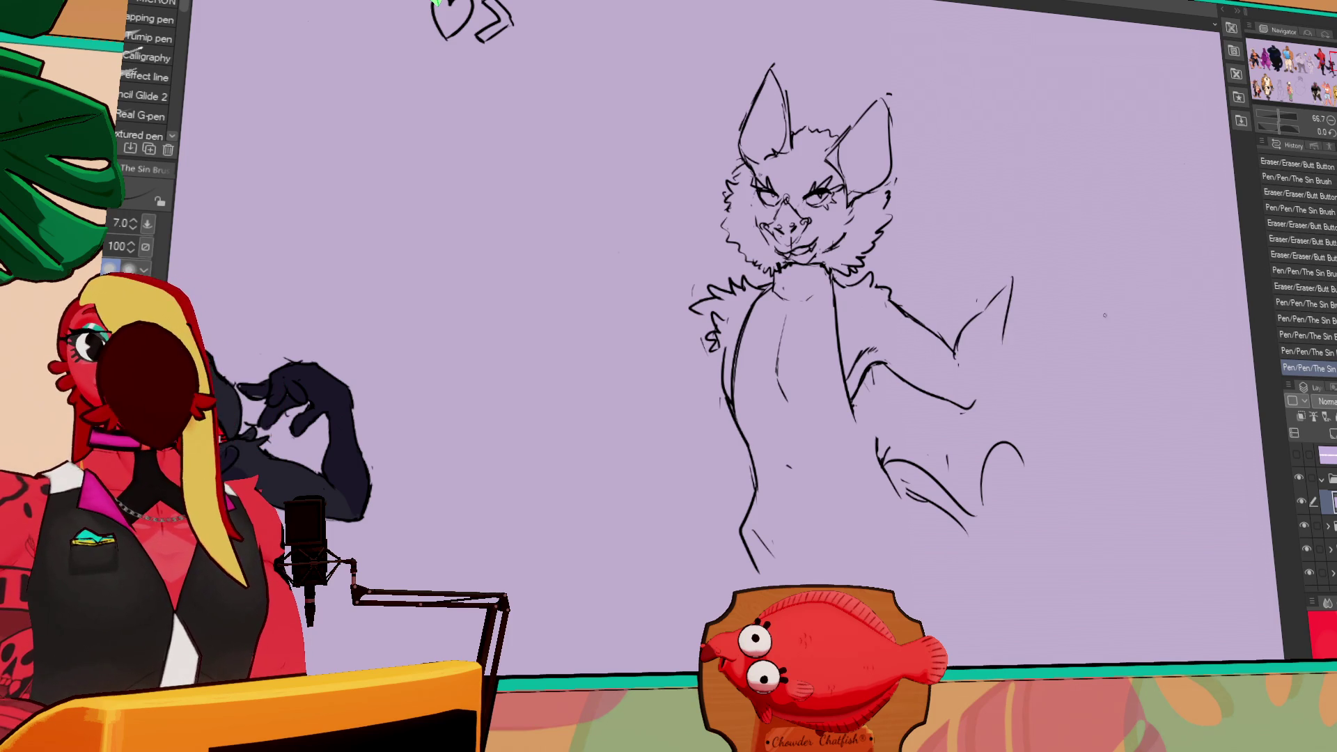
{"action": "left_click_drag", "start_coordinate": [1019, 392], "coordinate": [1008, 382]}
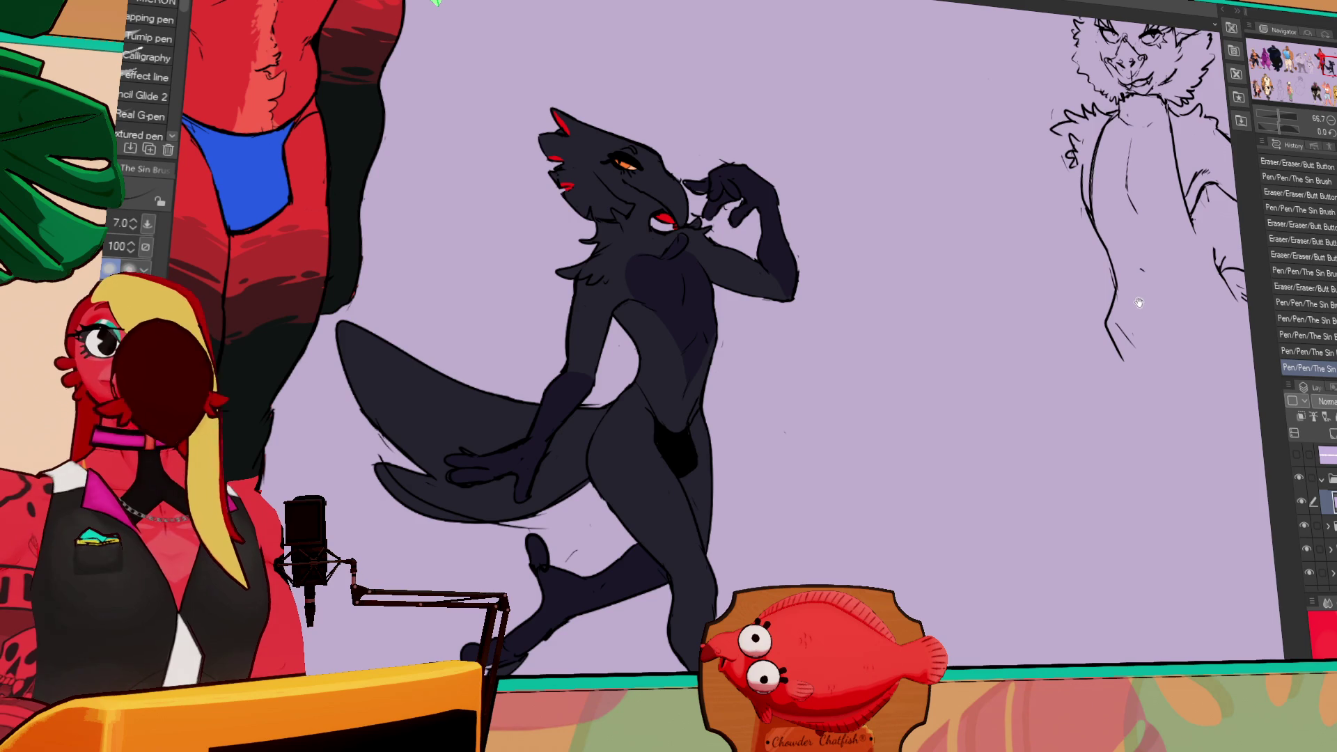
{"action": "left_click_drag", "start_coordinate": [1104, 380], "coordinate": [867, 476]}
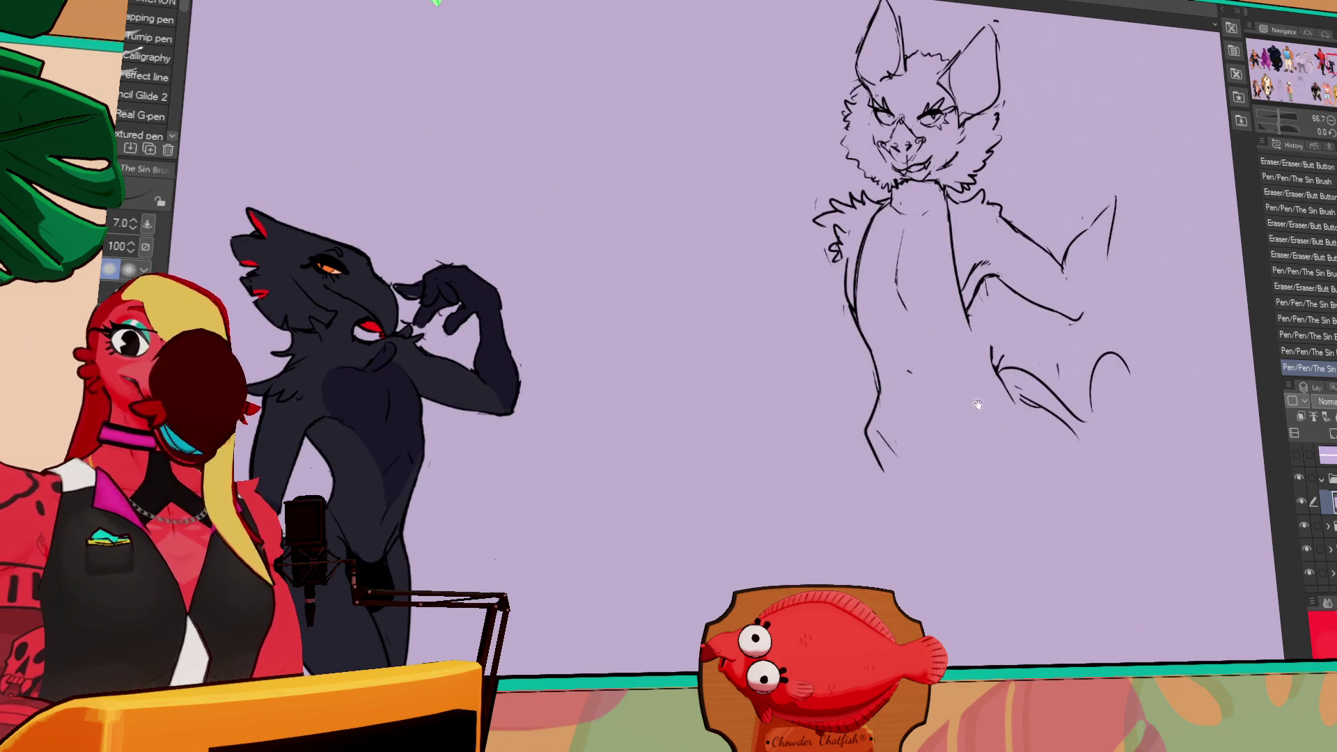
{"action": "left_click_drag", "start_coordinate": [1121, 320], "coordinate": [1072, 332]}
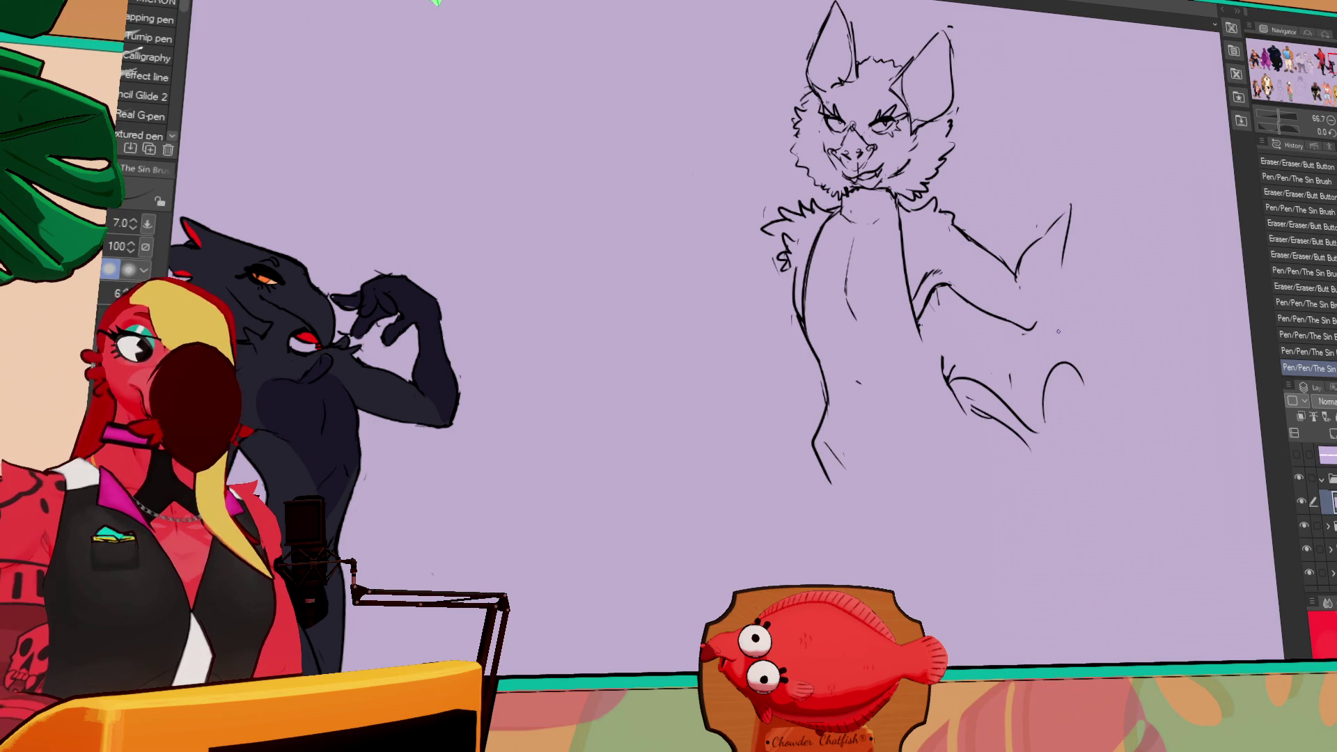
{"action": "left_click_drag", "start_coordinate": [912, 254], "coordinate": [912, 337]}
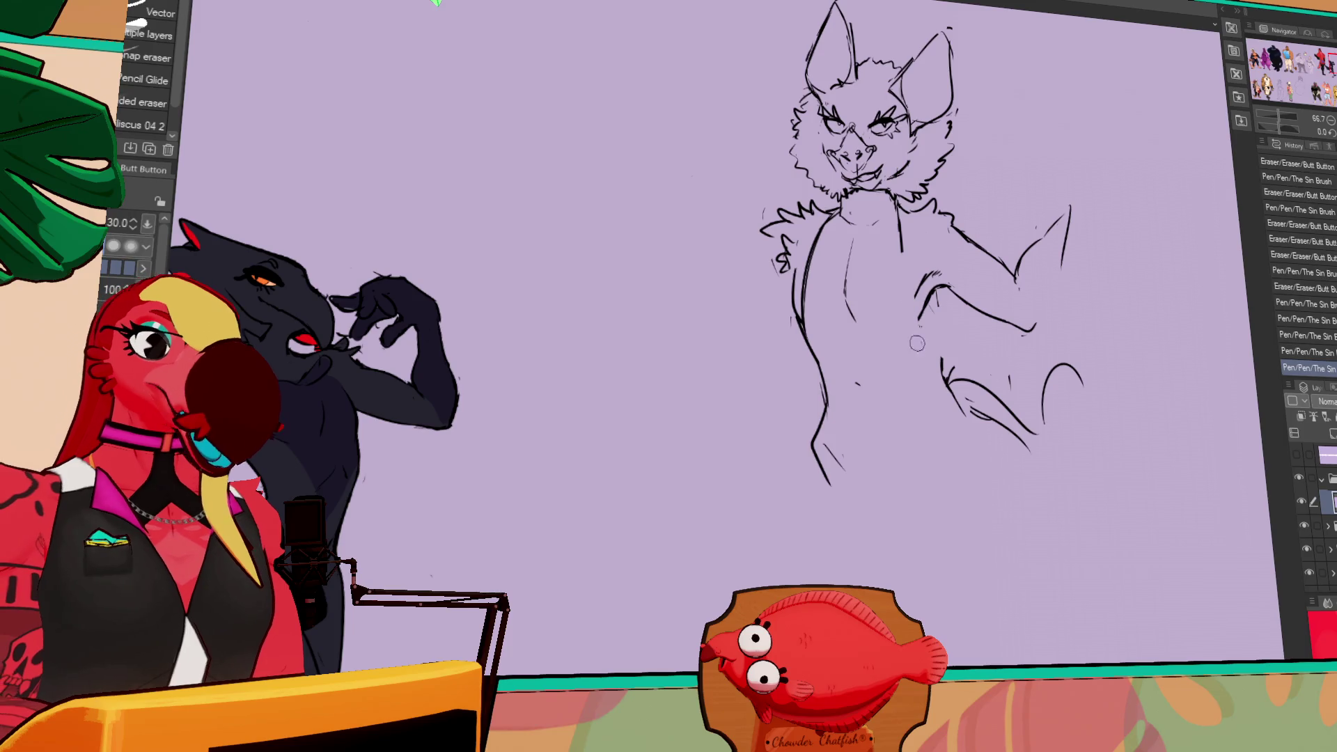
- Redraw the bat's arm line, add a curved belly line and sketch the leg lines
{"action": "mouse_move", "coordinate": [904, 237]}
{"action": "left_mouse_down"}
{"action": "mouse_move", "coordinate": [904, 352]}
{"action": "mouse_move", "coordinate": [919, 369]}
{"action": "left_mouse_up"}
{"action": "left_click_drag", "start_coordinate": [827, 410], "coordinate": [936, 394]}
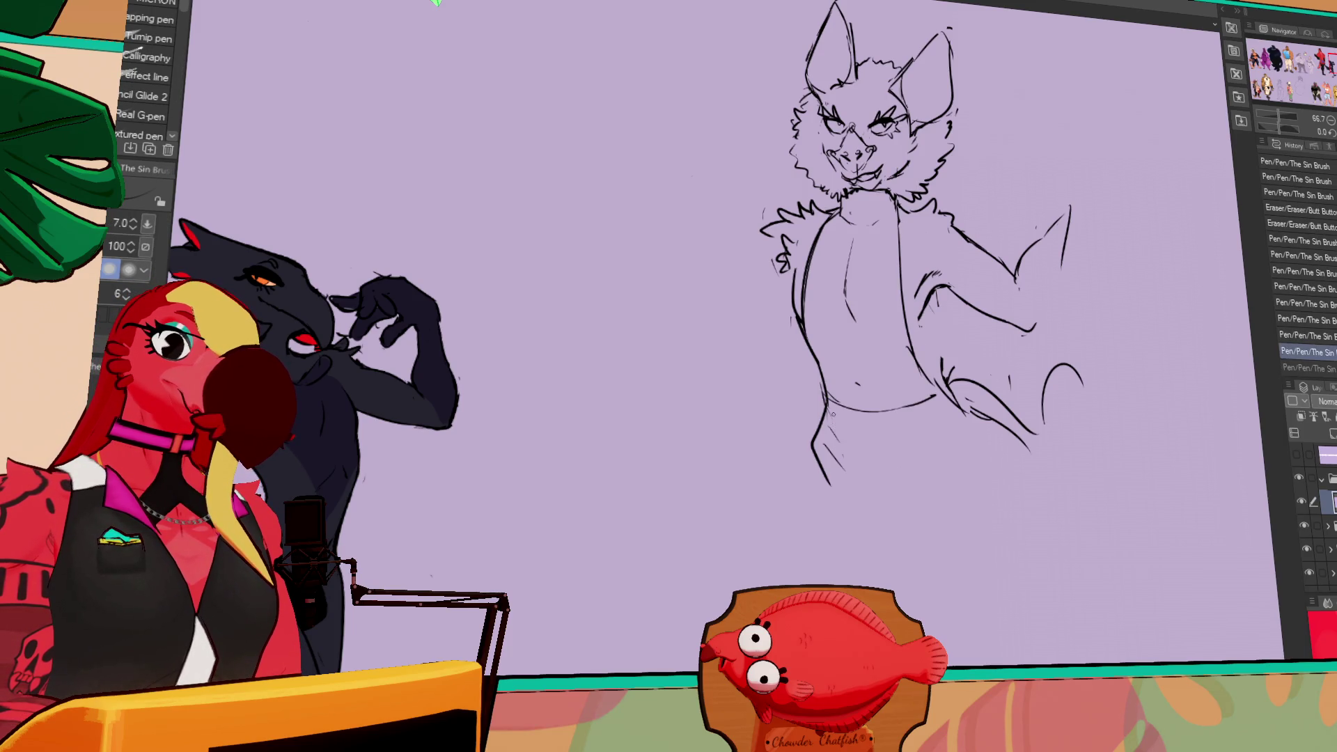
{"action": "mouse_move", "coordinate": [831, 445]}
{"action": "left_mouse_down"}
{"action": "mouse_move", "coordinate": [922, 454]}
{"action": "mouse_move", "coordinate": [909, 461]}
{"action": "left_mouse_up"}
{"action": "mouse_move", "coordinate": [876, 416]}
{"action": "left_mouse_down"}
{"action": "mouse_move", "coordinate": [934, 438]}
{"action": "mouse_move", "coordinate": [917, 449]}
{"action": "left_mouse_up"}
{"action": "key", "text": "e"}
{"action": "key", "text": "p"}
{"action": "mouse_move", "coordinate": [814, 444]}
{"action": "left_mouse_down"}
{"action": "mouse_move", "coordinate": [884, 475]}
{"action": "mouse_move", "coordinate": [974, 461]}
{"action": "left_mouse_up"}
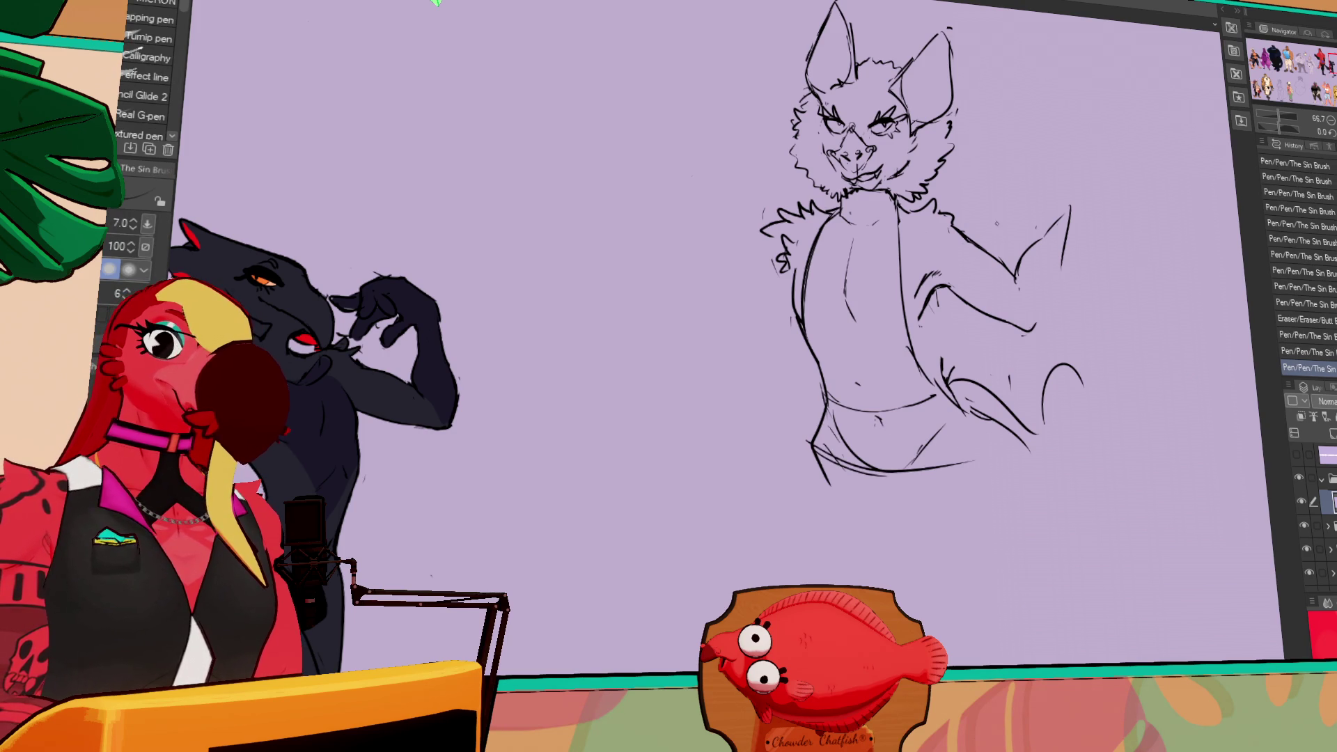
- Pan across the canvas, undo a test mark, and centre the bat sketch
{"action": "mouse_move", "coordinate": [1086, 183]}
{"action": "left_mouse_down"}
{"action": "mouse_move", "coordinate": [1051, 185]}
{"action": "mouse_move", "coordinate": [1051, 206]}
{"action": "mouse_move", "coordinate": [996, 222]}
{"action": "mouse_move", "coordinate": [1005, 260]}
{"action": "mouse_move", "coordinate": [1084, 179]}
{"action": "left_mouse_up"}
{"action": "key", "text": "e"}
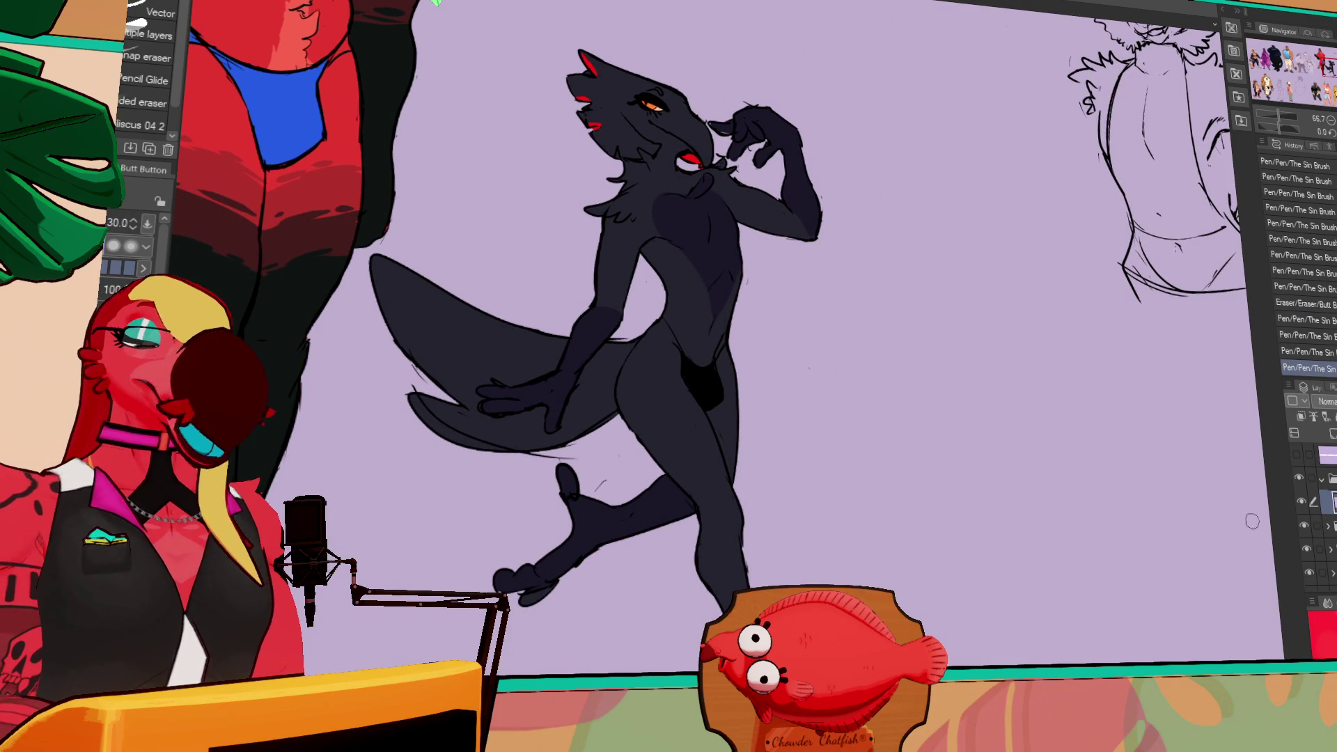
{"action": "left_click_drag", "start_coordinate": [1176, 545], "coordinate": [1146, 597]}
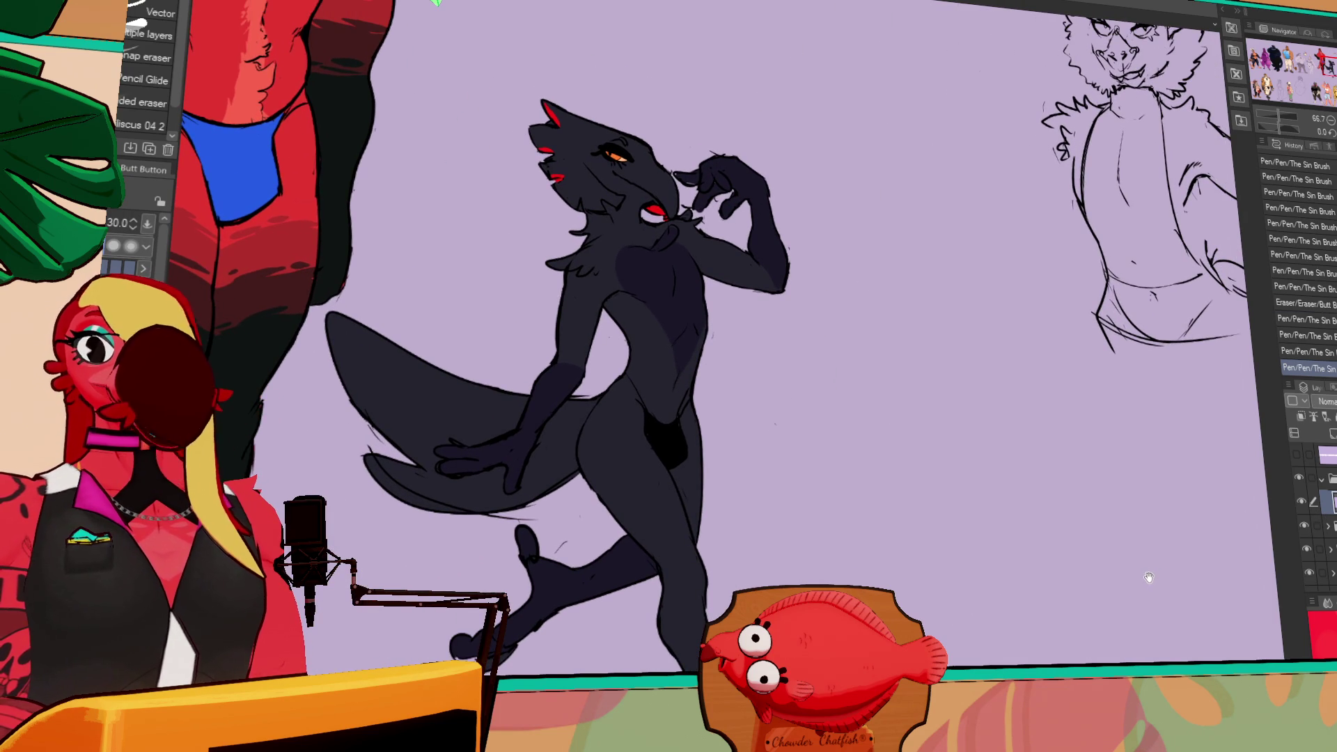
{"action": "mouse_move", "coordinate": [1137, 546]}
{"action": "left_mouse_down"}
{"action": "mouse_move", "coordinate": [1003, 581]}
{"action": "mouse_move", "coordinate": [1076, 587]}
{"action": "mouse_move", "coordinate": [1094, 510]}
{"action": "left_mouse_up"}
{"action": "key", "text": "p"}
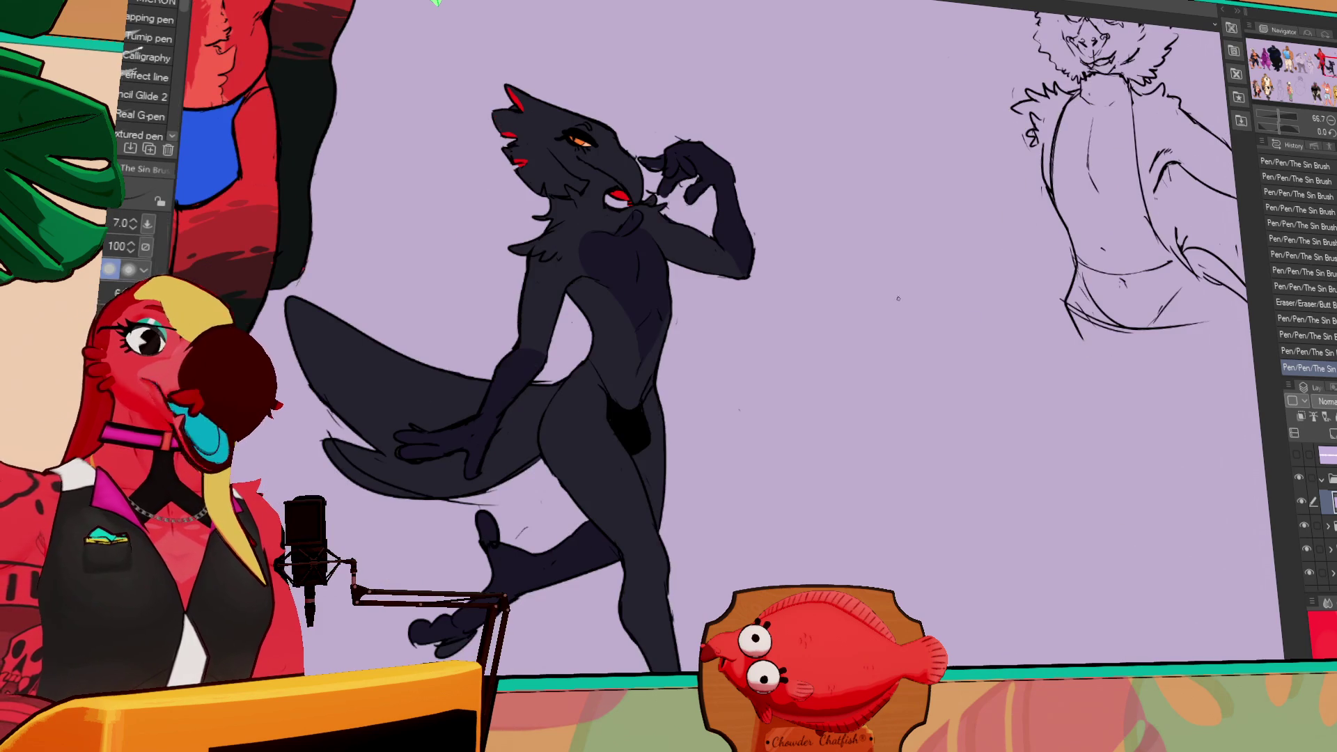
{"action": "left_click_drag", "start_coordinate": [844, 286], "coordinate": [848, 345]}
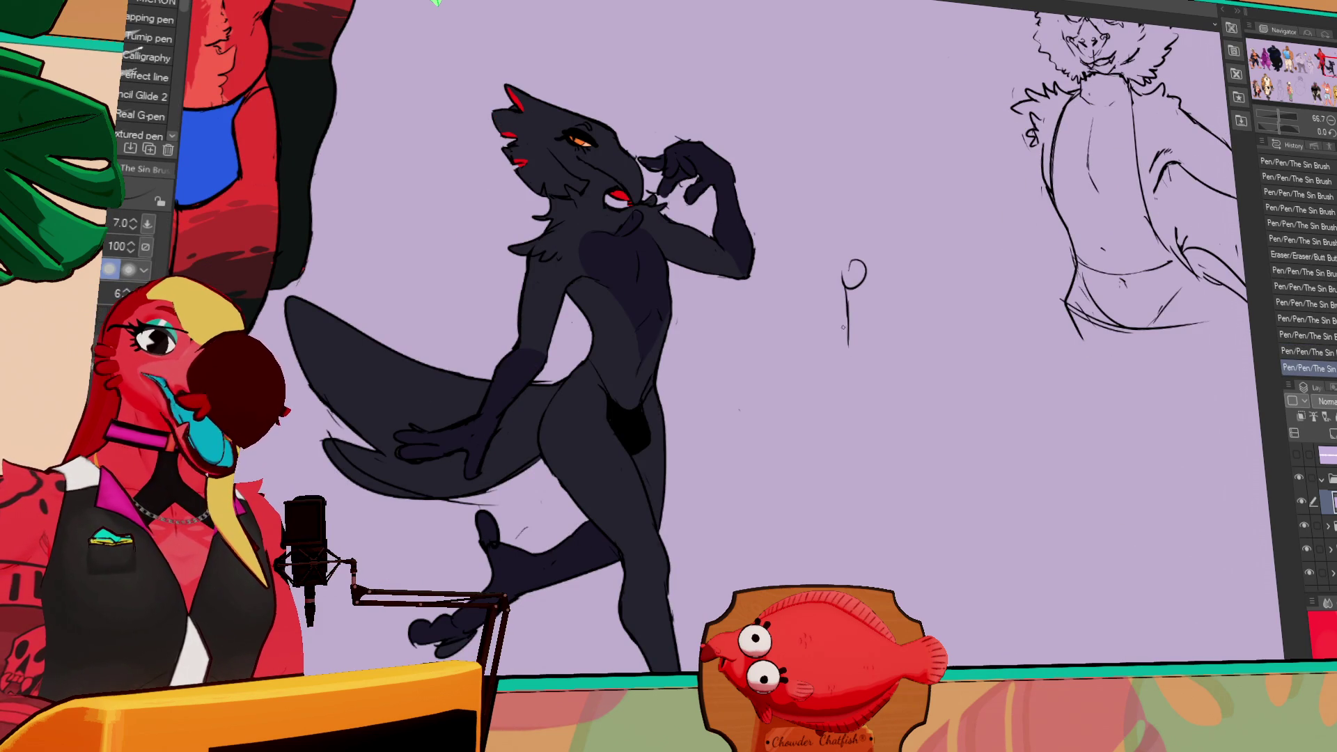
{"action": "key", "text": "ctrl+z"}
{"action": "key", "text": "ctrl+z"}
{"action": "key", "text": "ctrl+z"}
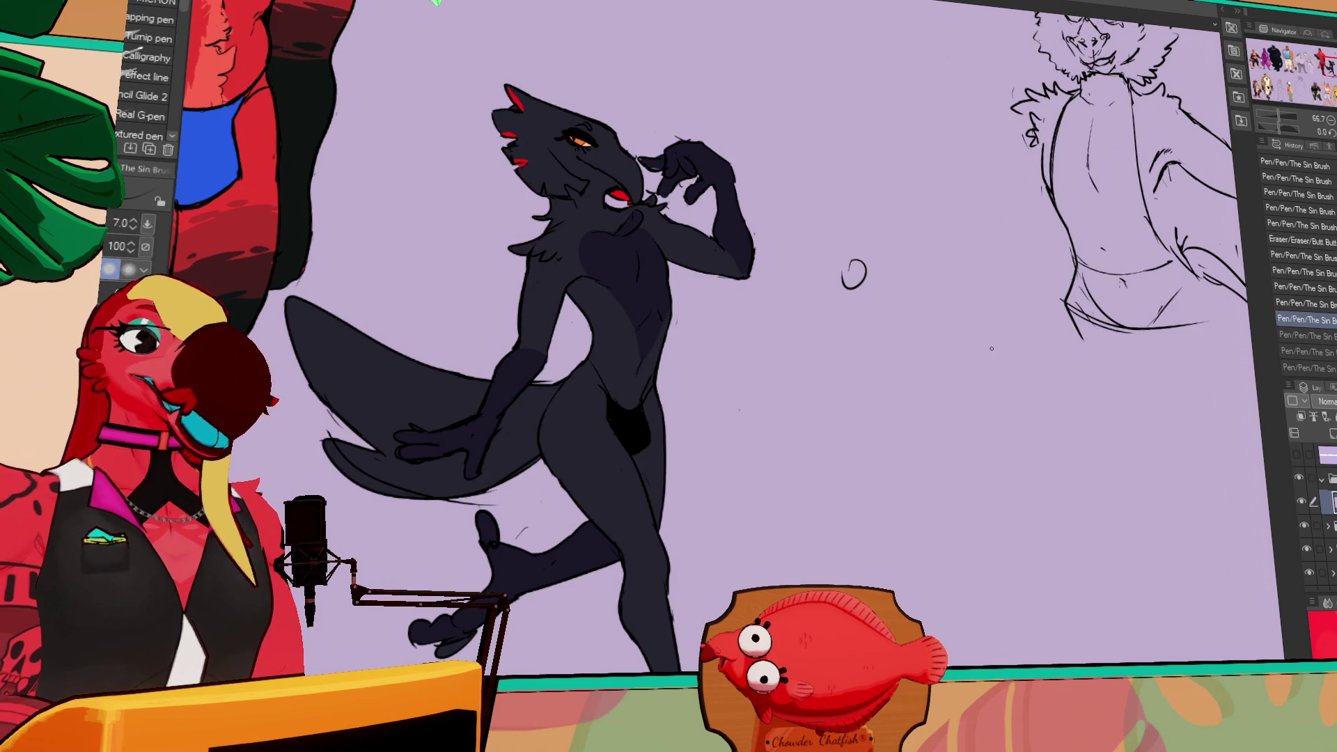
{"action": "key", "text": "ctrl+z"}
{"action": "left_click_drag", "start_coordinate": [1068, 362], "coordinate": [1064, 352]}
{"action": "mouse_move", "coordinate": [1128, 300]}
{"action": "left_mouse_down"}
{"action": "mouse_move", "coordinate": [920, 398]}
{"action": "mouse_move", "coordinate": [924, 413]}
{"action": "left_mouse_up"}
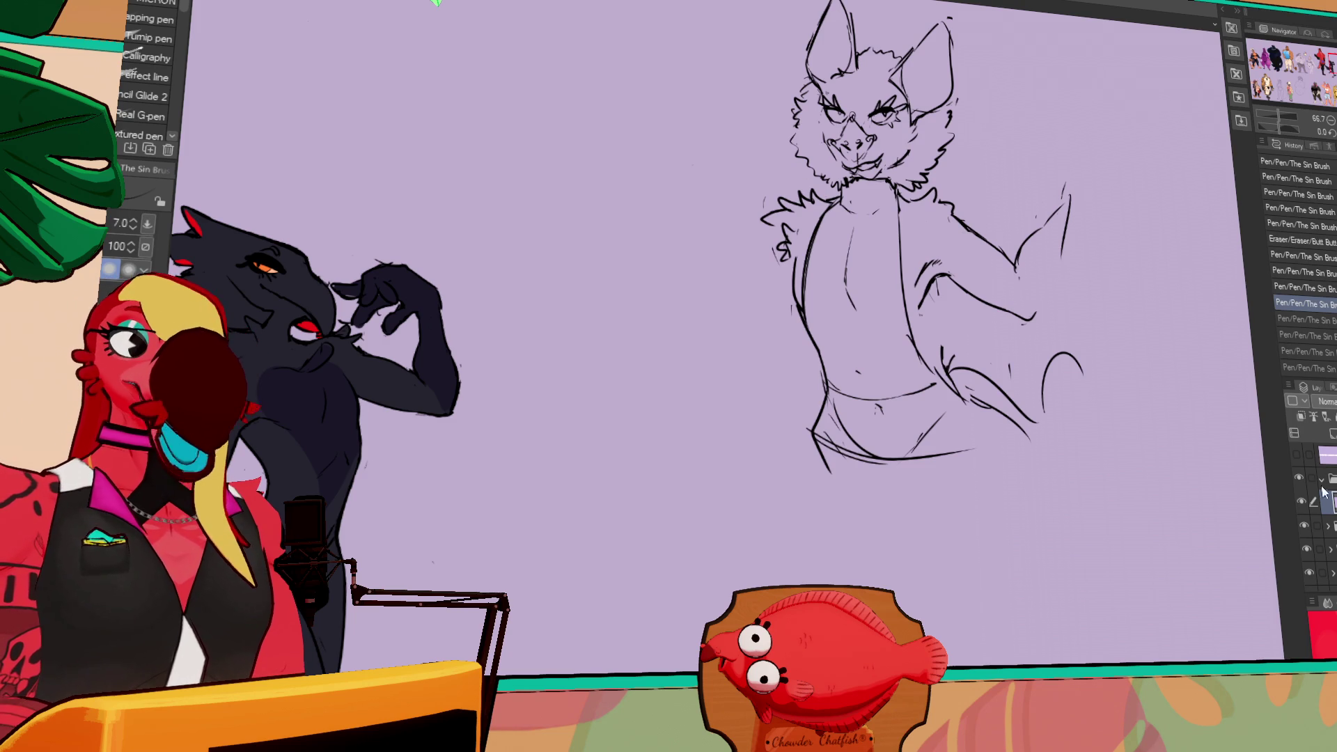
- Make the lower character-sketch layer visible, pan to the heart doodle, and raise pen size to 8.0
{"action": "left_click", "coordinate": [1316, 527]}
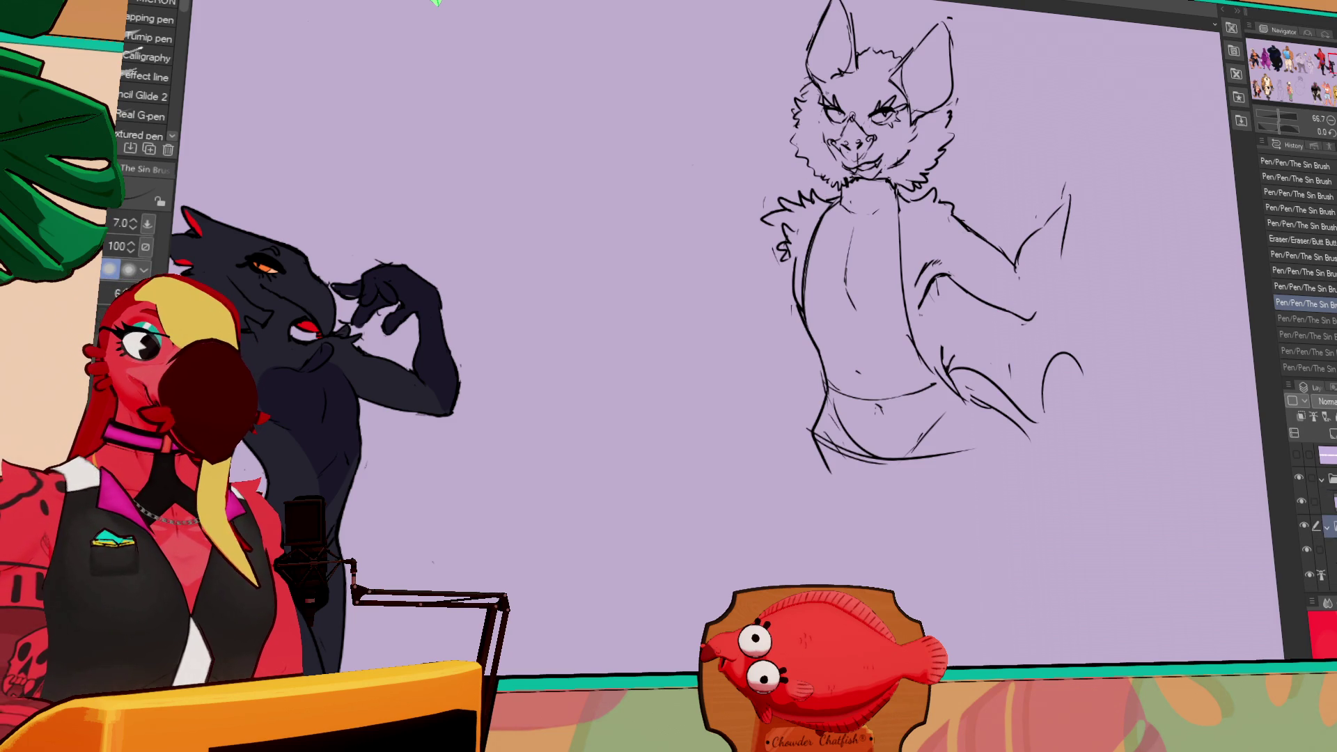
{"action": "left_click", "coordinate": [1308, 554]}
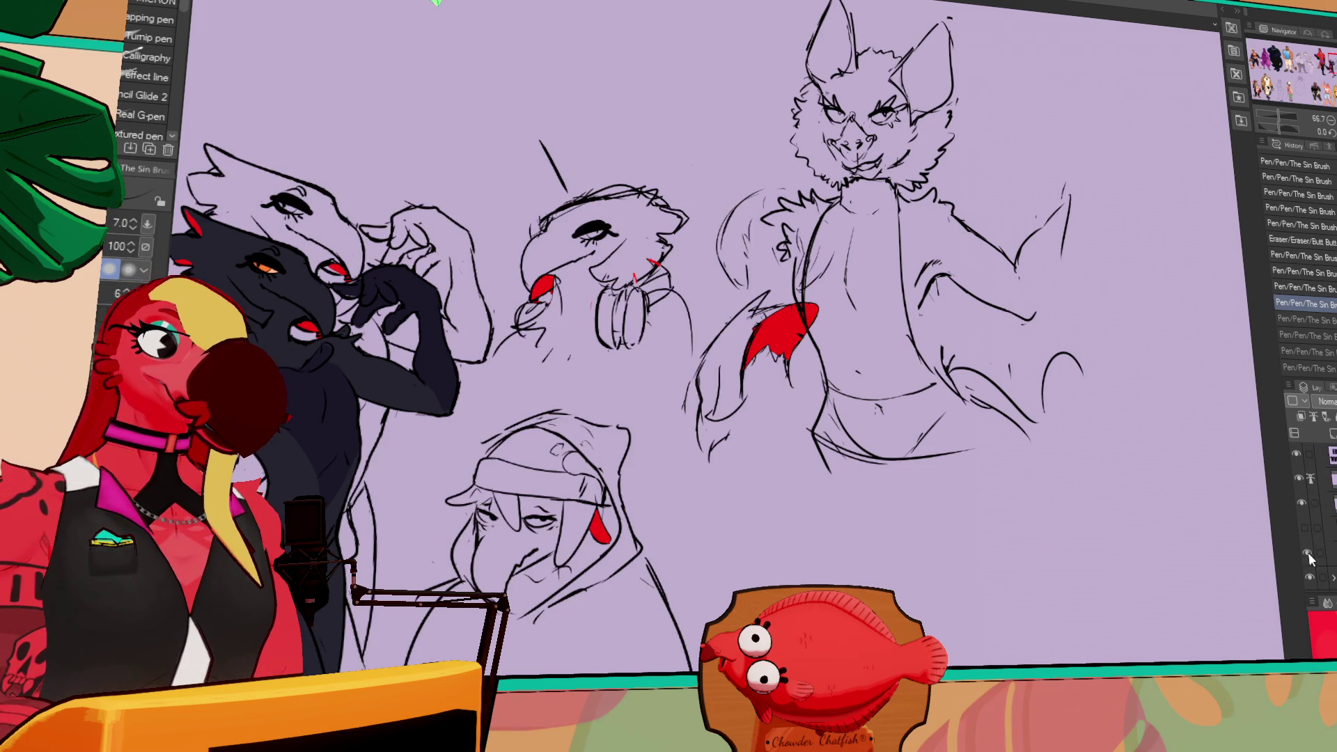
{"action": "mouse_move", "coordinate": [553, 19]}
{"action": "left_mouse_down"}
{"action": "mouse_move", "coordinate": [707, 22]}
{"action": "mouse_move", "coordinate": [956, 135]}
{"action": "mouse_move", "coordinate": [967, 228]}
{"action": "mouse_move", "coordinate": [946, 296]}
{"action": "left_mouse_up"}
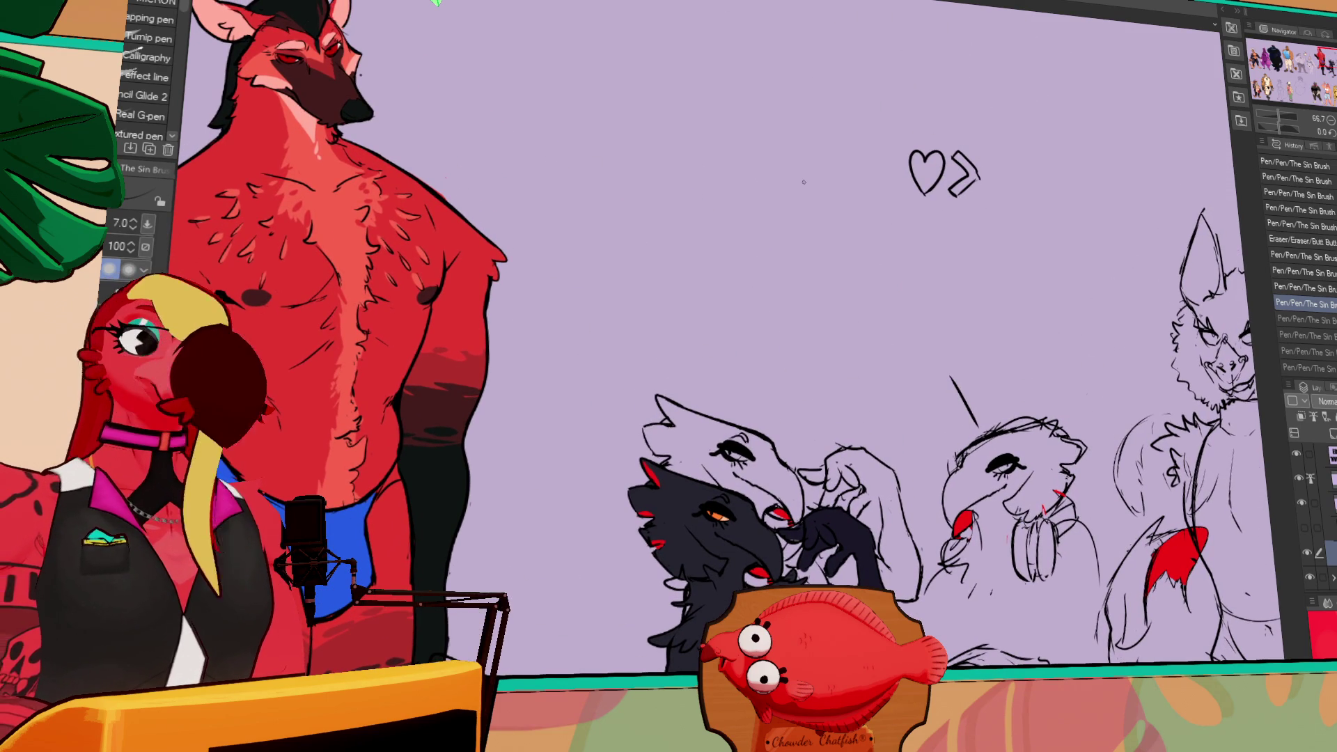
{"action": "key", "text": "bracketright"}
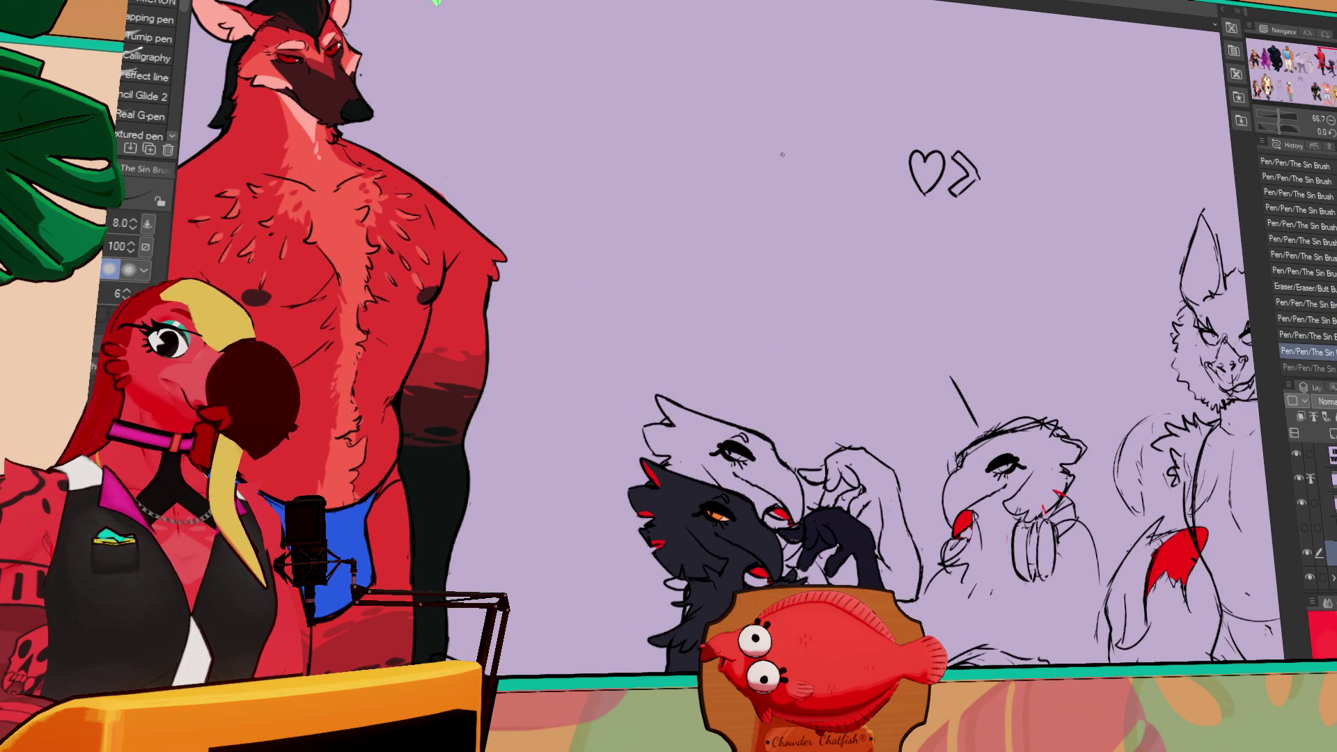
- Sketch a round head above the heart doodle, erasing and redrawing its top outline
{"action": "left_click_drag", "start_coordinate": [841, 188], "coordinate": [823, 249]}
{"action": "mouse_move", "coordinate": [793, 113]}
{"action": "left_mouse_down"}
{"action": "mouse_move", "coordinate": [783, 171]}
{"action": "mouse_move", "coordinate": [766, 122]}
{"action": "mouse_move", "coordinate": [780, 178]}
{"action": "mouse_move", "coordinate": [804, 115]}
{"action": "left_mouse_up"}
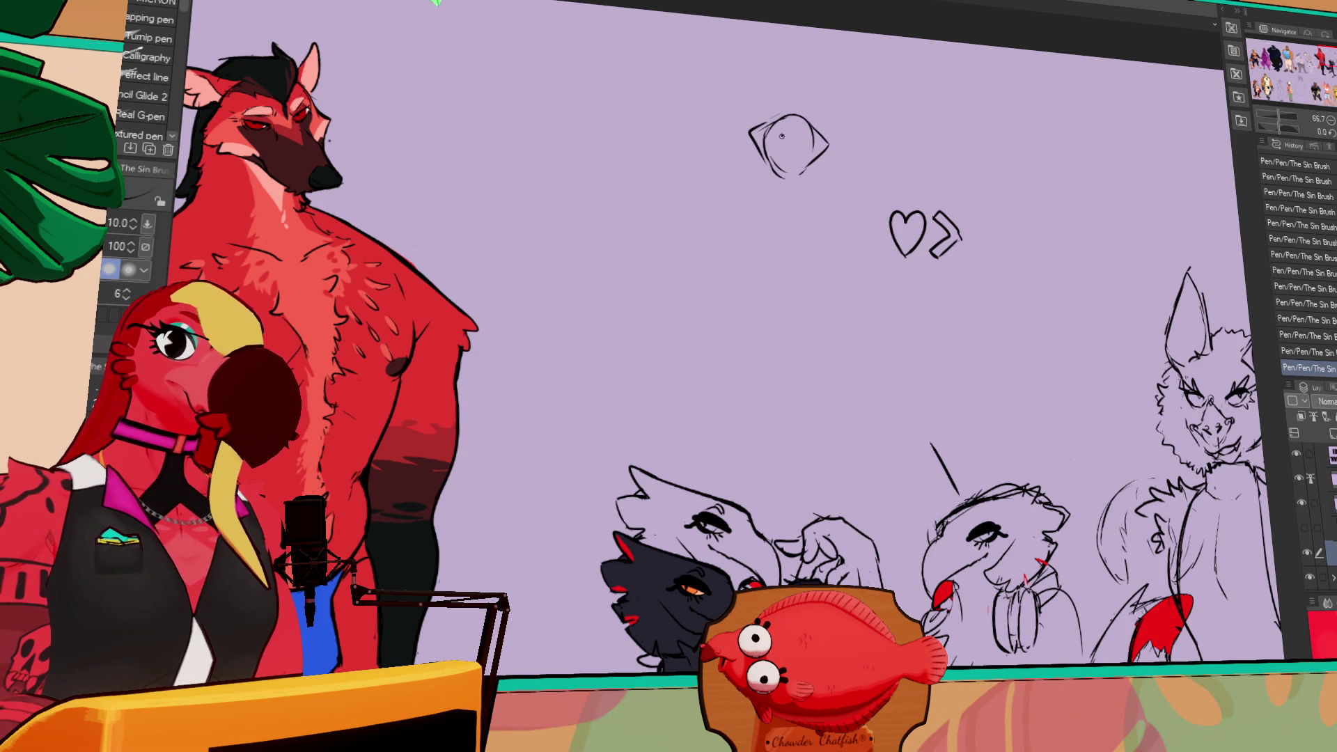
{"action": "key", "text": "ctrl+z"}
{"action": "left_click_drag", "start_coordinate": [773, 139], "coordinate": [810, 140]}
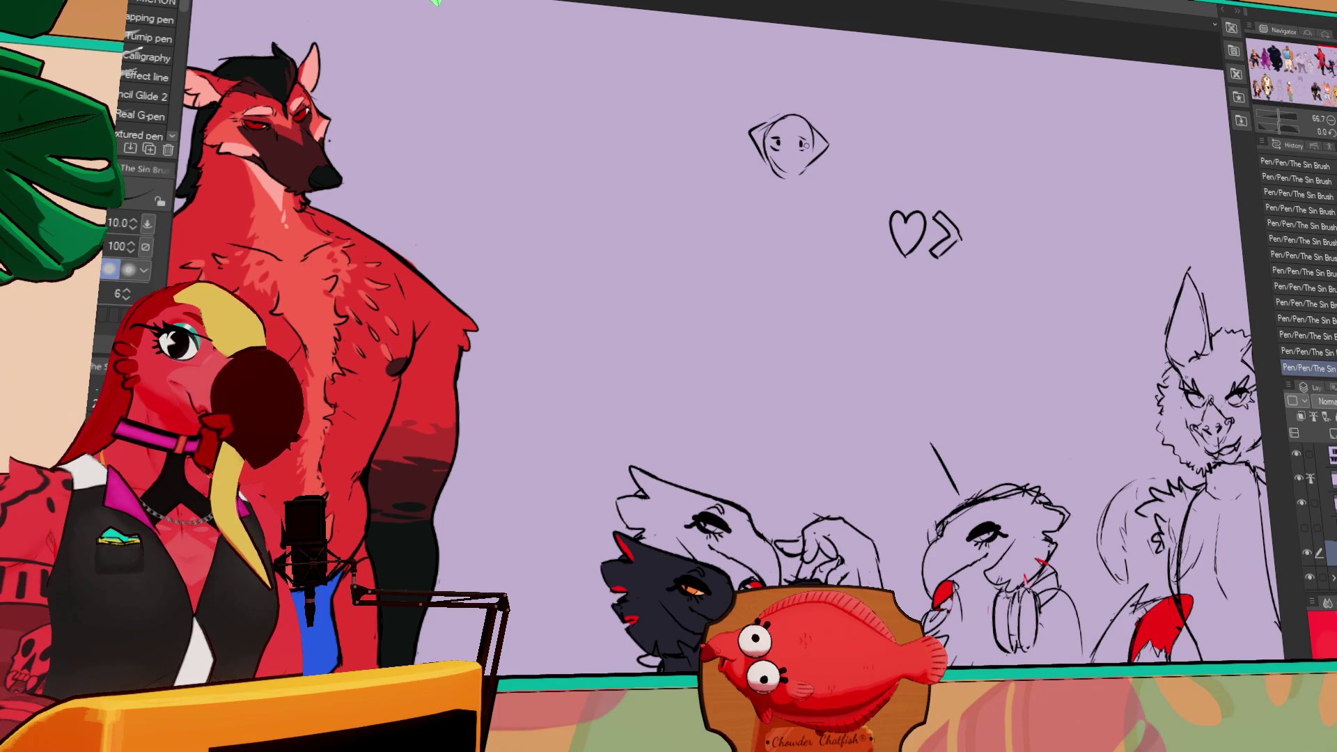
{"action": "key", "text": "m"}
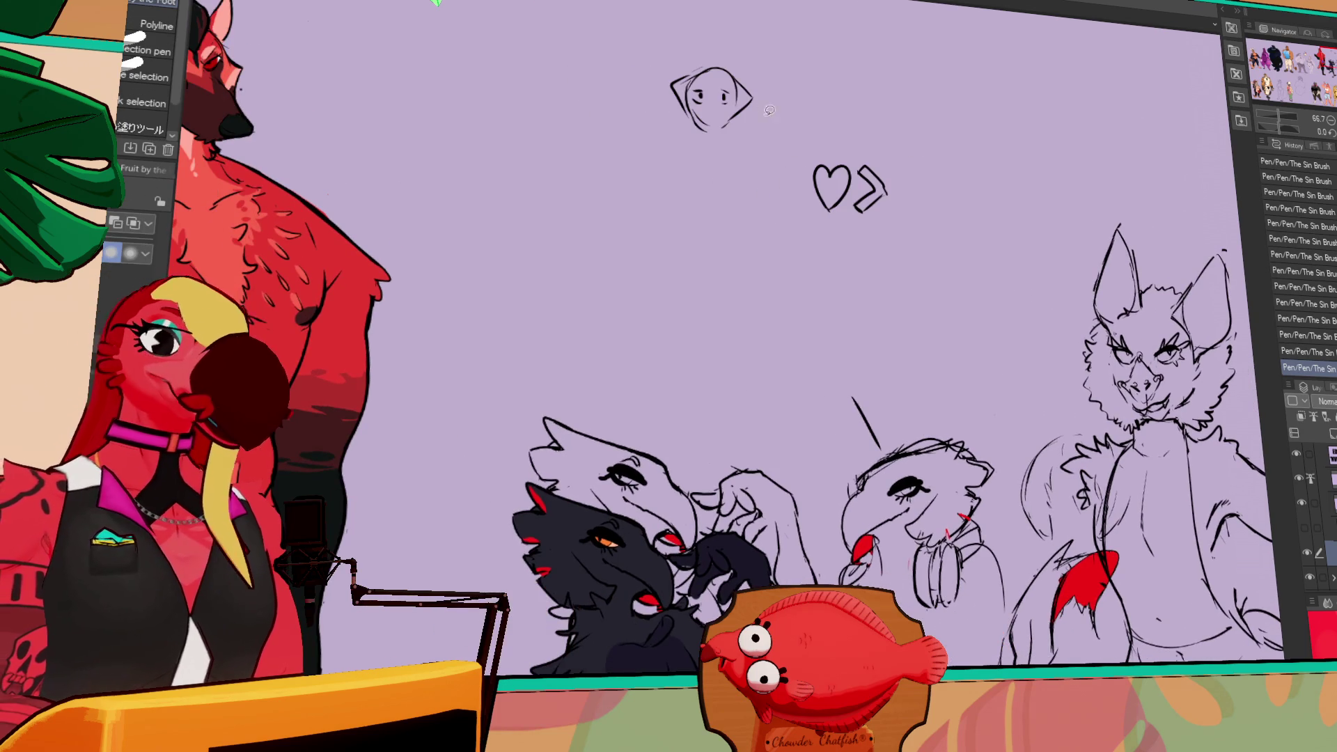
{"action": "key", "text": "e"}
{"action": "left_click", "coordinate": [695, 79]}
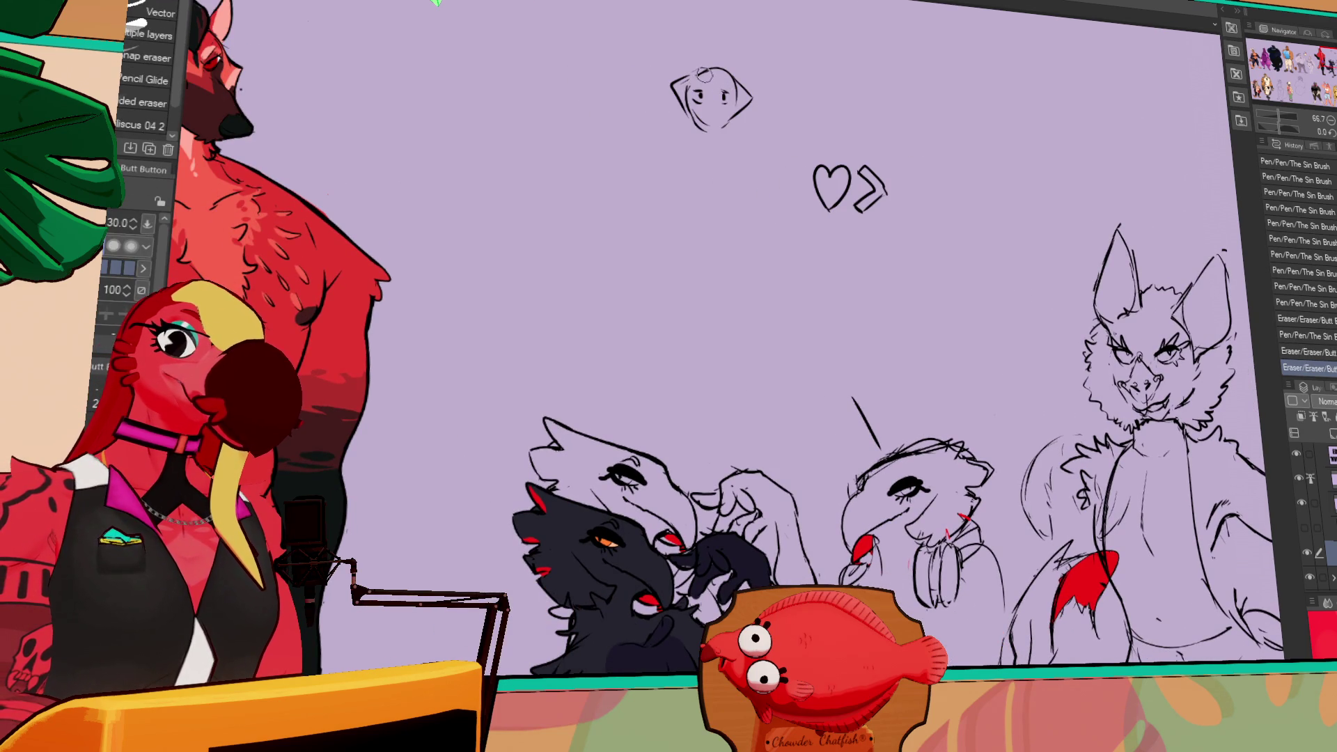
{"action": "key", "text": "p"}
{"action": "mouse_move", "coordinate": [688, 71]}
{"action": "left_mouse_down"}
{"action": "mouse_move", "coordinate": [732, 71]}
{"action": "mouse_move", "coordinate": [700, 132]}
{"action": "mouse_move", "coordinate": [708, 105]}
{"action": "mouse_move", "coordinate": [712, 134]}
{"action": "mouse_move", "coordinate": [721, 98]}
{"action": "left_mouse_up"}
- Add strokes and small details to the face's left side, alternating pen and eraser
{"action": "key", "text": "e"}
{"action": "key", "text": "p"}
{"action": "key", "text": "e"}
{"action": "left_click", "coordinate": [713, 75]}
{"action": "key", "text": "p"}
{"action": "mouse_move", "coordinate": [728, 99]}
{"action": "left_mouse_down"}
{"action": "mouse_move", "coordinate": [740, 82]}
{"action": "mouse_move", "coordinate": [727, 102]}
{"action": "left_mouse_up"}
{"action": "key", "text": "e"}
{"action": "key", "text": "p"}
- Retouch and rework the lines of the small head sketch
{"action": "key", "text": "e"}
{"action": "key", "text": "p"}
{"action": "key", "text": "e"}
{"action": "left_click_drag", "start_coordinate": [718, 100], "coordinate": [728, 102]}
{"action": "key", "text": "p"}
{"action": "left_click_drag", "start_coordinate": [724, 95], "coordinate": [731, 99]}
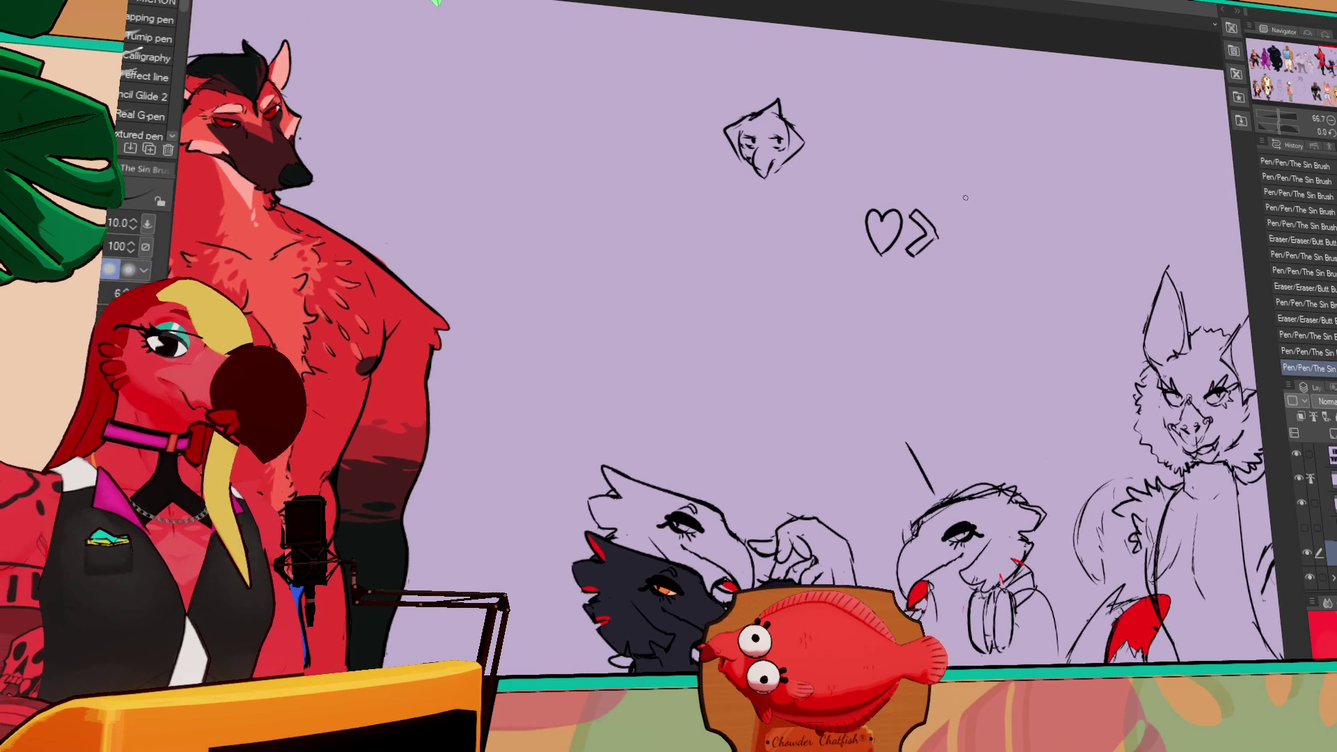
{"action": "left_click_drag", "start_coordinate": [748, 174], "coordinate": [766, 194]}
{"action": "left_click_drag", "start_coordinate": [759, 170], "coordinate": [773, 188]}
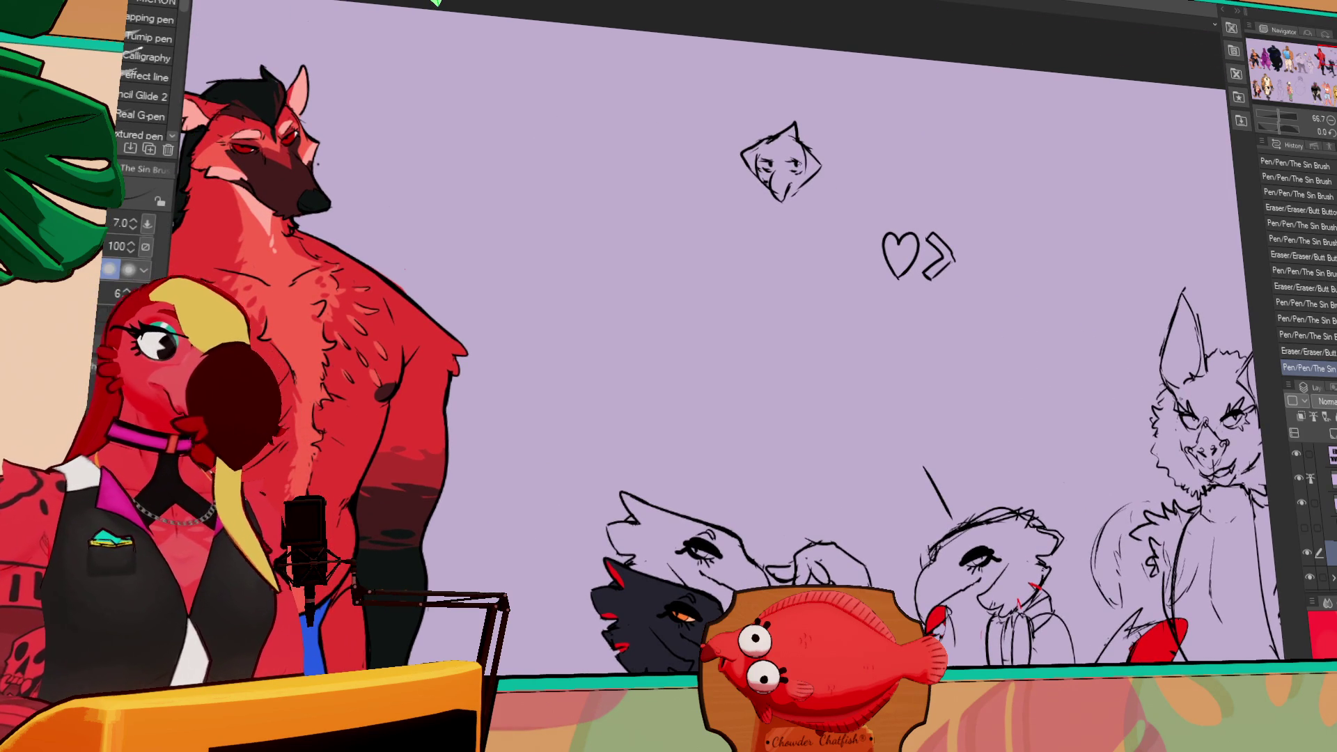
{"action": "key", "text": "e"}
- Draw the small figure's torso and standing body lines, then clean up stray marks
{"action": "mouse_move", "coordinate": [926, 690]}
{"action": "left_mouse_down"}
{"action": "mouse_move", "coordinate": [950, 470]}
{"action": "mouse_move", "coordinate": [975, 418]}
{"action": "mouse_move", "coordinate": [992, 191]}
{"action": "mouse_move", "coordinate": [1023, 216]}
{"action": "mouse_move", "coordinate": [1066, 661]}
{"action": "left_mouse_up"}
{"action": "key", "text": "p"}
{"action": "left_click_drag", "start_coordinate": [1110, 193], "coordinate": [1067, 190]}
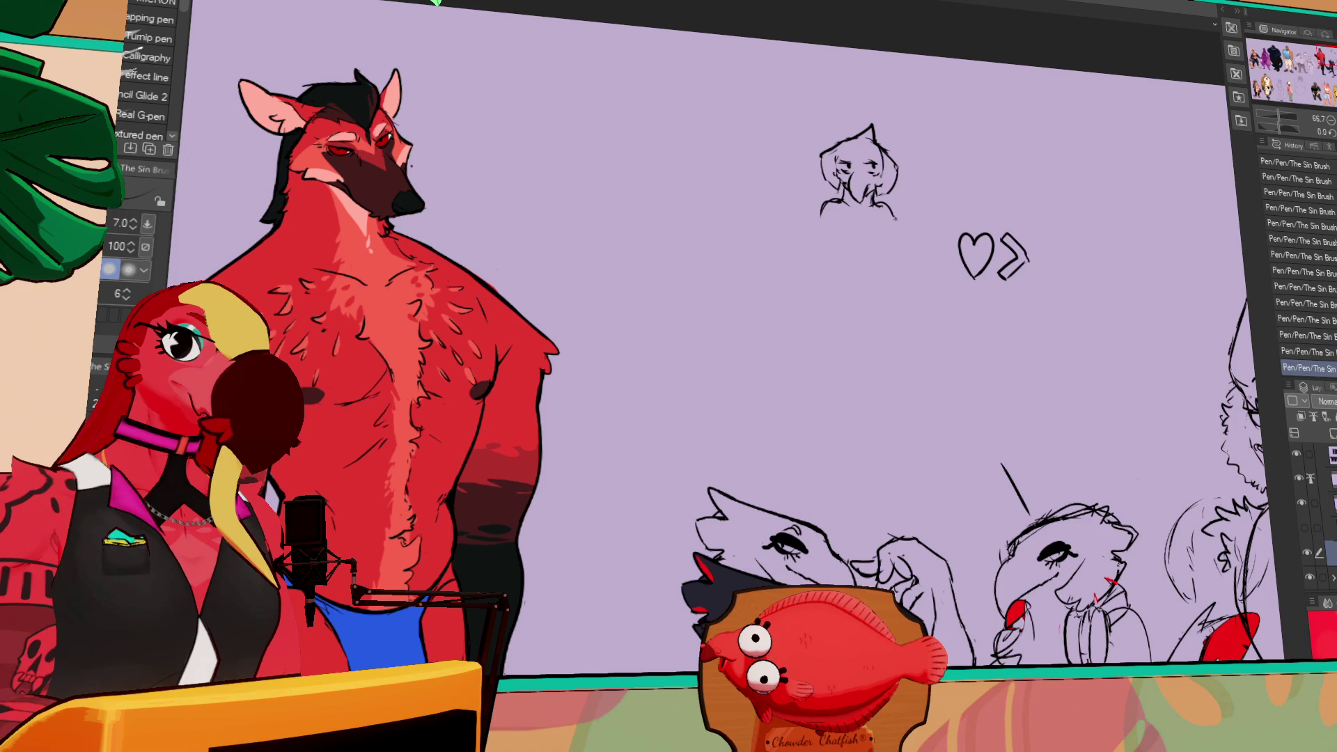
{"action": "left_click_drag", "start_coordinate": [833, 207], "coordinate": [844, 276]}
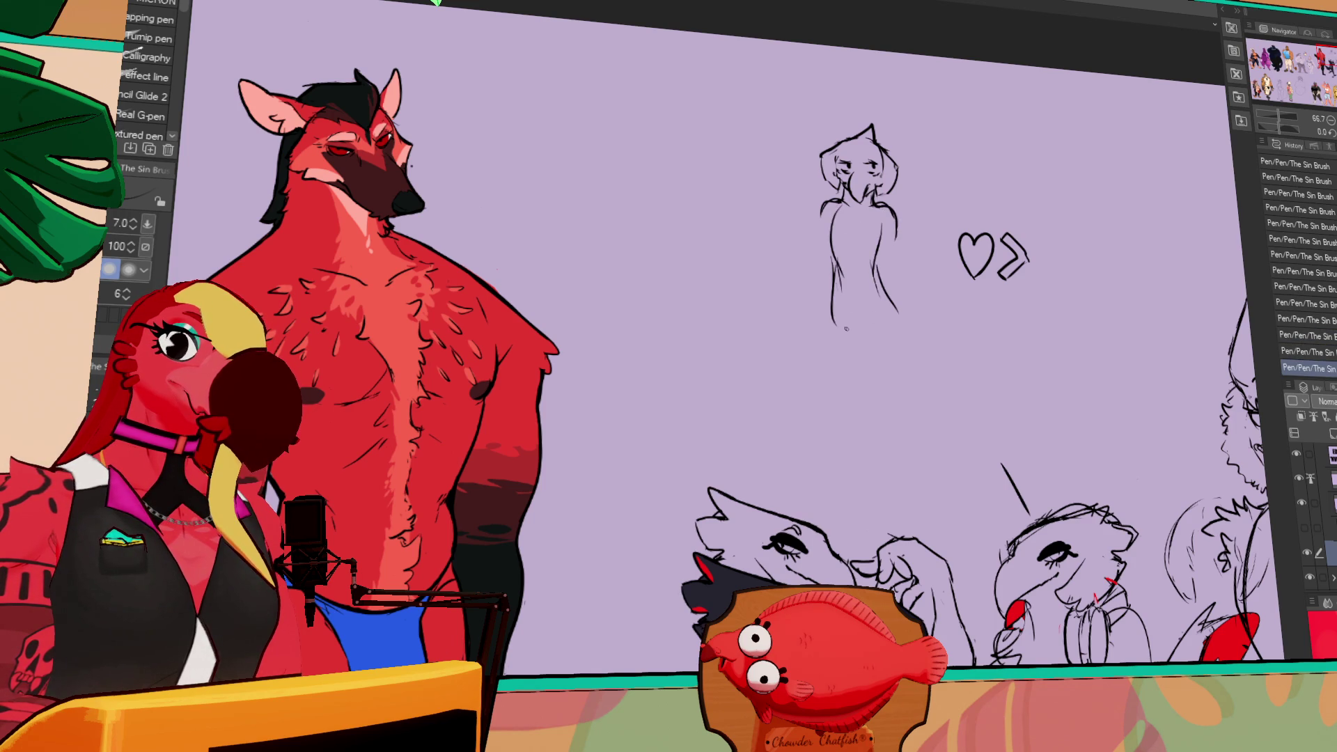
{"action": "mouse_move", "coordinate": [912, 283]}
{"action": "left_mouse_down"}
{"action": "mouse_move", "coordinate": [926, 76]}
{"action": "mouse_move", "coordinate": [899, 231]}
{"action": "mouse_move", "coordinate": [839, 263]}
{"action": "mouse_move", "coordinate": [877, 306]}
{"action": "left_mouse_up"}
{"action": "left_click_drag", "start_coordinate": [905, 376], "coordinate": [907, 213]}
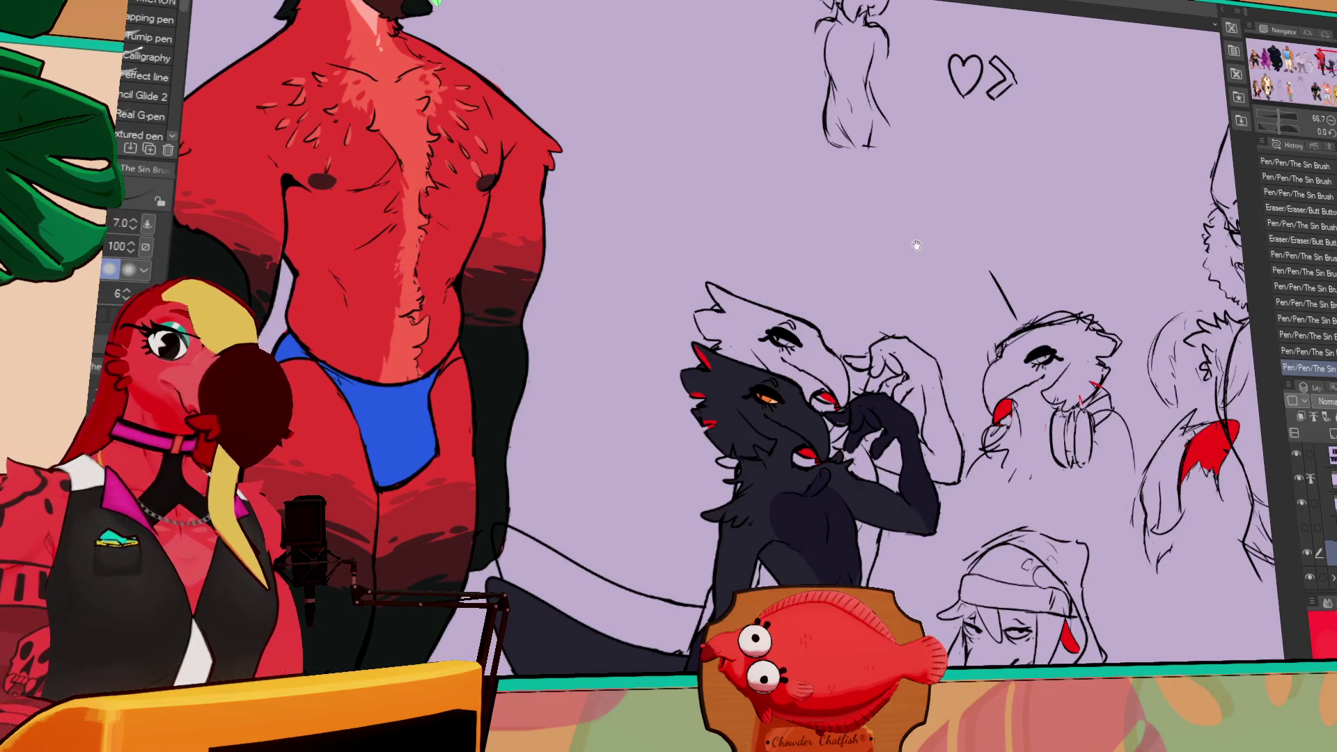
{"action": "left_click_drag", "start_coordinate": [921, 276], "coordinate": [926, 427]}
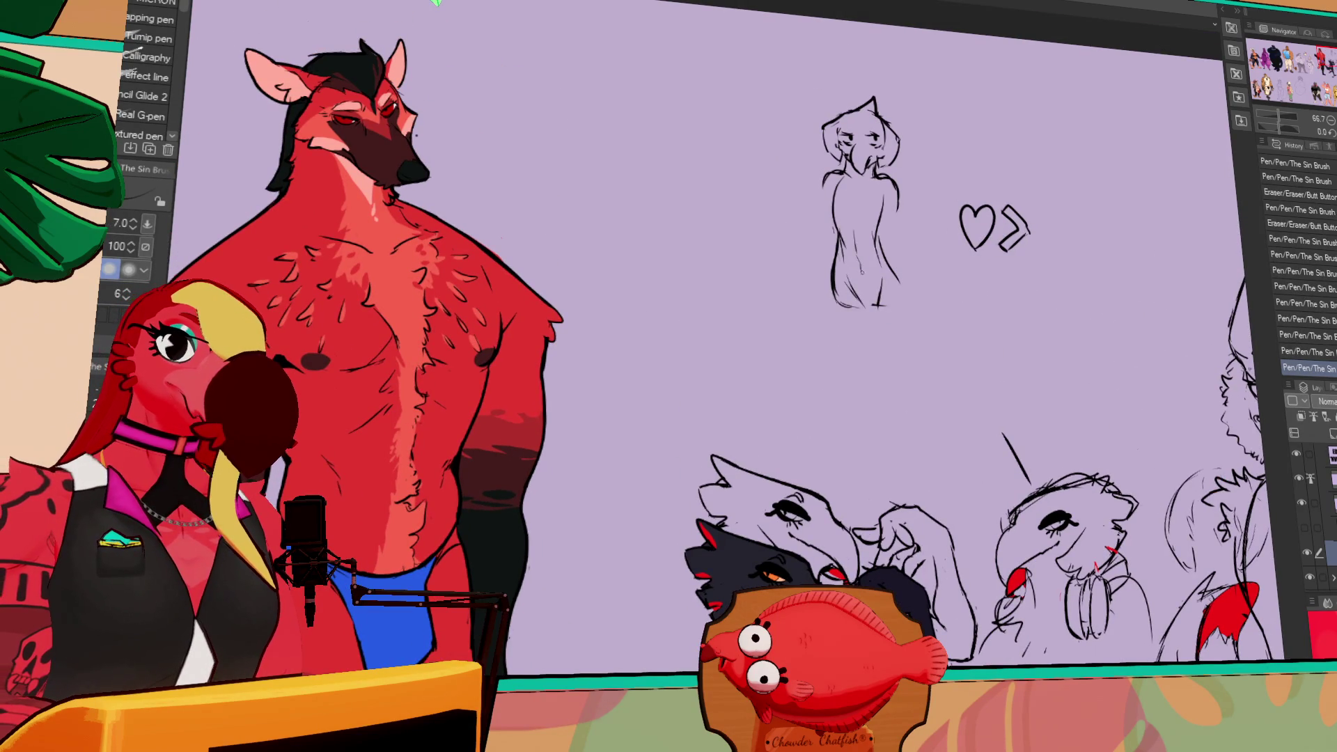
{"action": "mouse_move", "coordinate": [870, 282]}
{"action": "left_mouse_down"}
{"action": "mouse_move", "coordinate": [865, 301]}
{"action": "mouse_move", "coordinate": [862, 271]}
{"action": "left_mouse_up"}
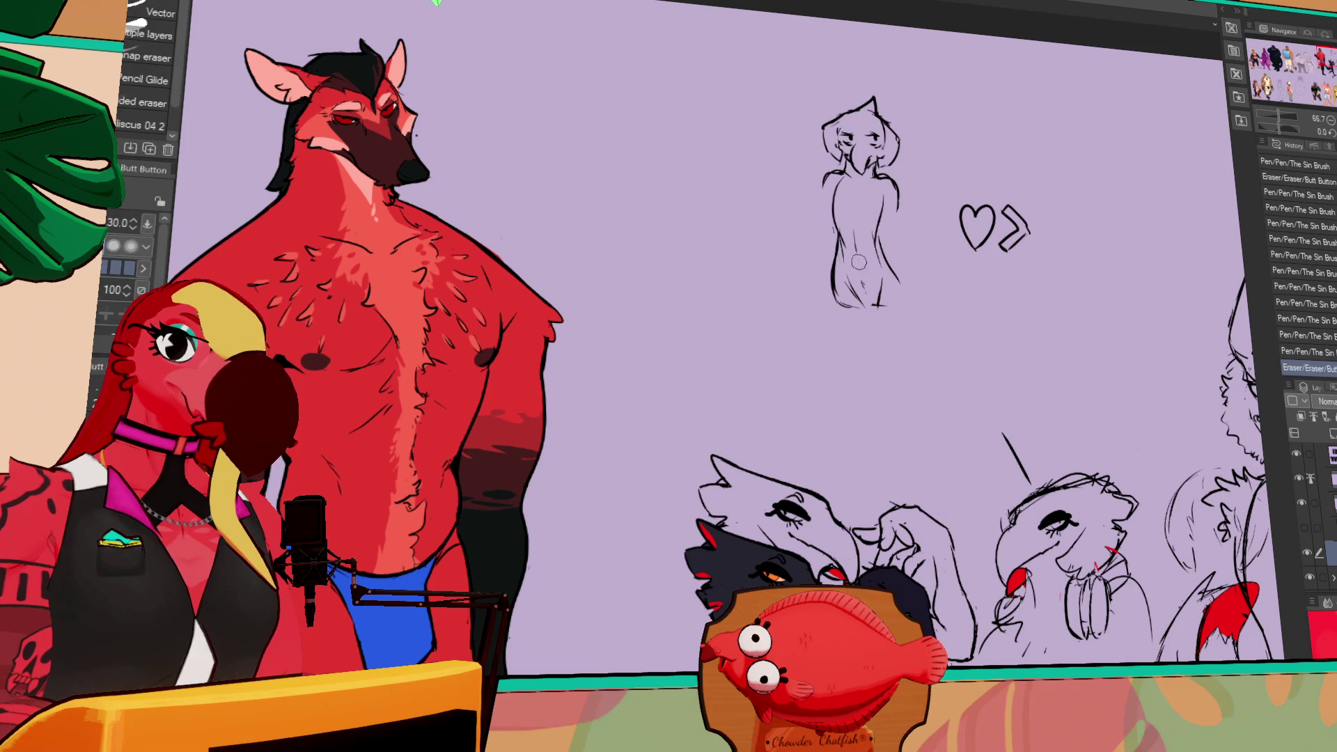
{"action": "left_click_drag", "start_coordinate": [866, 198], "coordinate": [862, 249]}
{"action": "left_click_drag", "start_coordinate": [899, 161], "coordinate": [903, 166]}
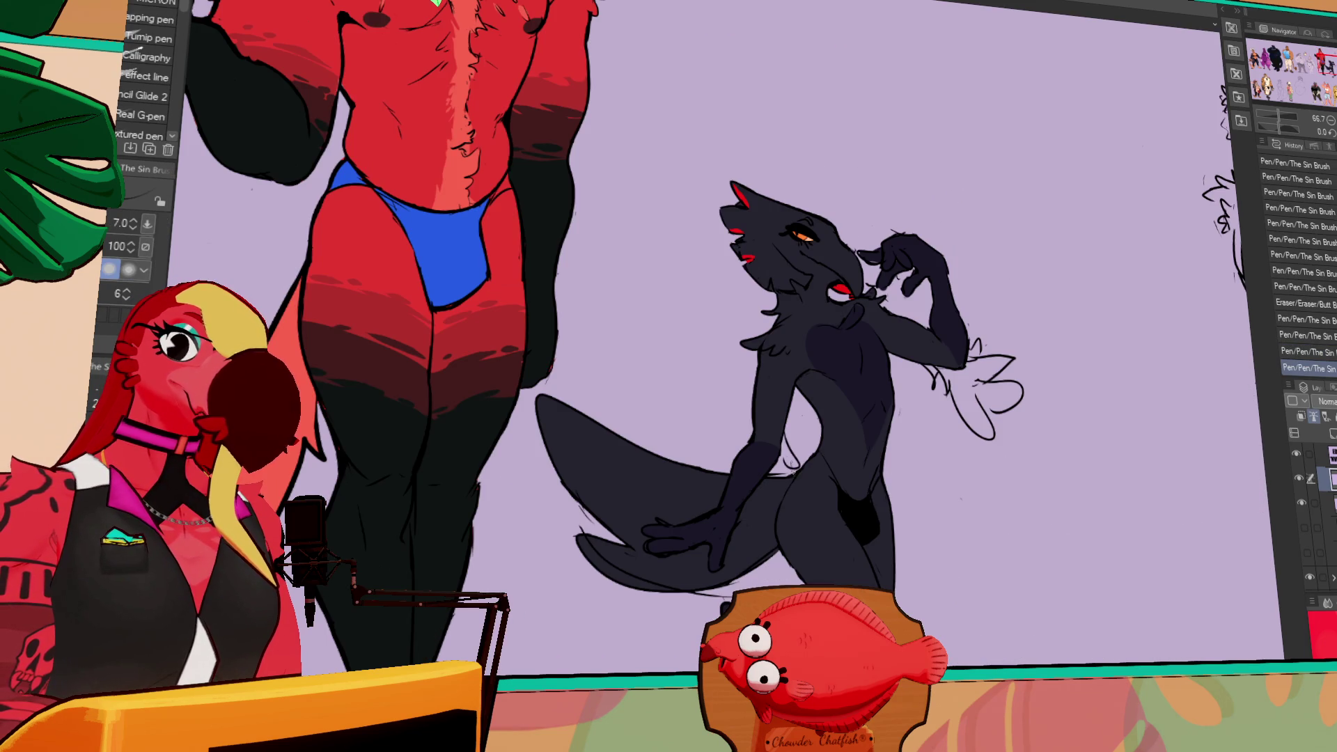
{"action": "left_click_drag", "start_coordinate": [793, 473], "coordinate": [773, 482]}
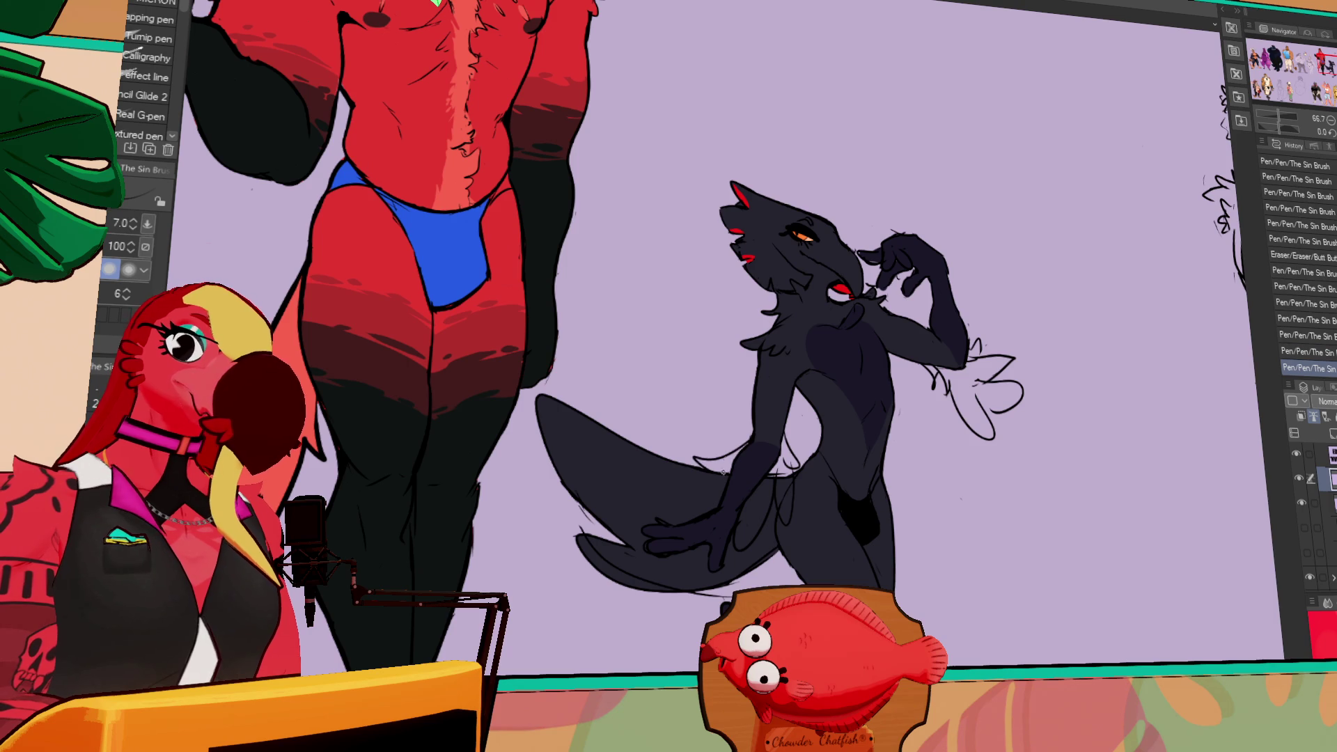
- Erase a stroke near the raised arm and delete the sketch layer holding the headphone sketch
{"action": "left_click_drag", "start_coordinate": [932, 373], "coordinate": [948, 393]}
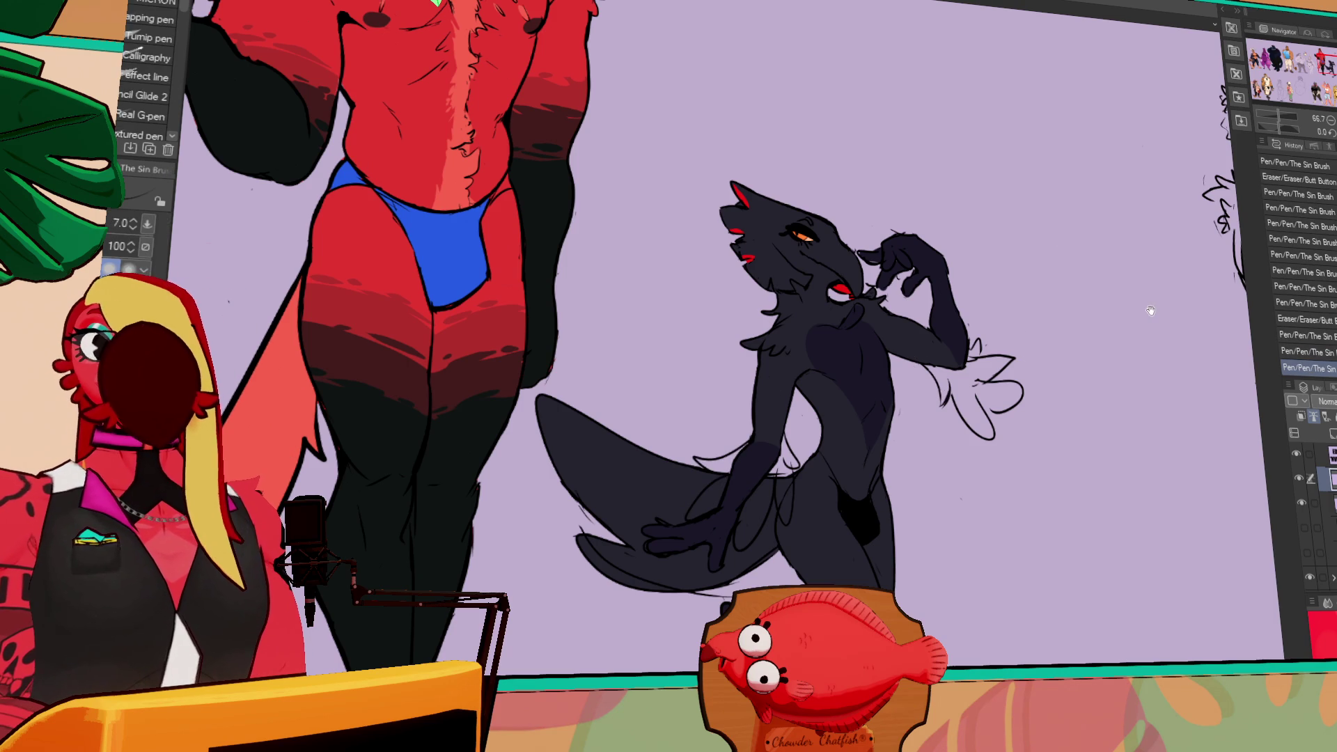
{"action": "left_click_drag", "start_coordinate": [1150, 310], "coordinate": [1086, 330]}
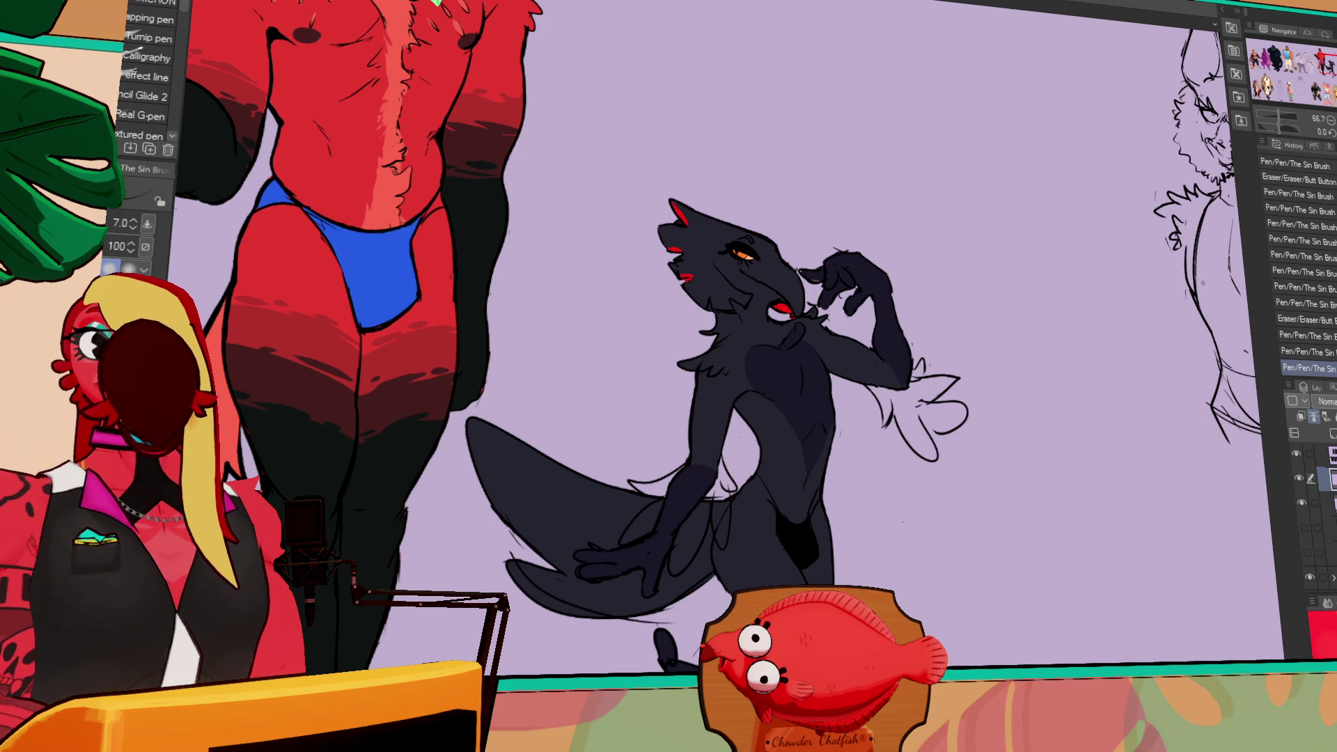
{"action": "left_click", "coordinate": [1304, 527]}
{"action": "left_click", "coordinate": [1304, 527]}
{"action": "left_click", "coordinate": [1306, 552]}
{"action": "left_click", "coordinate": [1304, 528]}
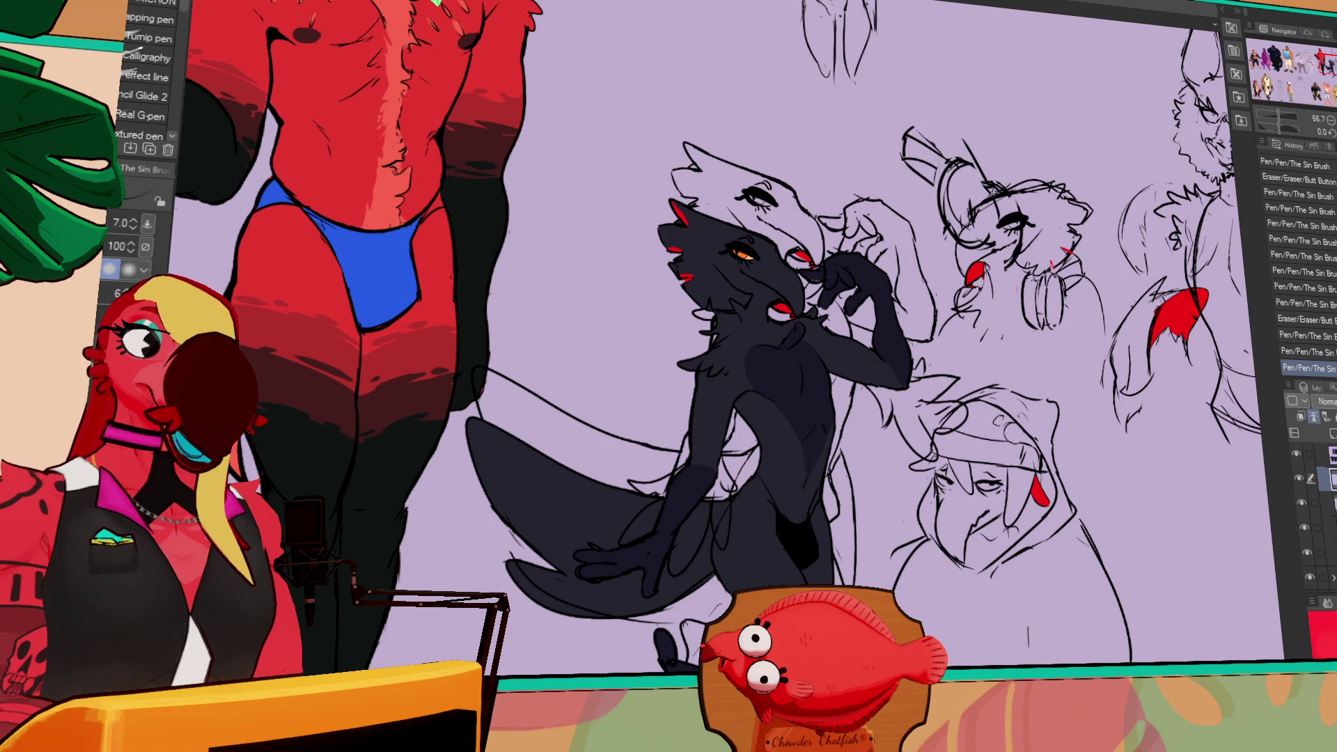
{"action": "left_click", "coordinate": [1326, 527]}
{"action": "key", "text": "Delete"}
- Try a heart-scatter decorative brush stroke near the heart doodle, then undo it
{"action": "mouse_move", "coordinate": [1204, 487]}
{"action": "left_mouse_down"}
{"action": "mouse_move", "coordinate": [1176, 592]}
{"action": "mouse_move", "coordinate": [1185, 616]}
{"action": "left_mouse_up"}
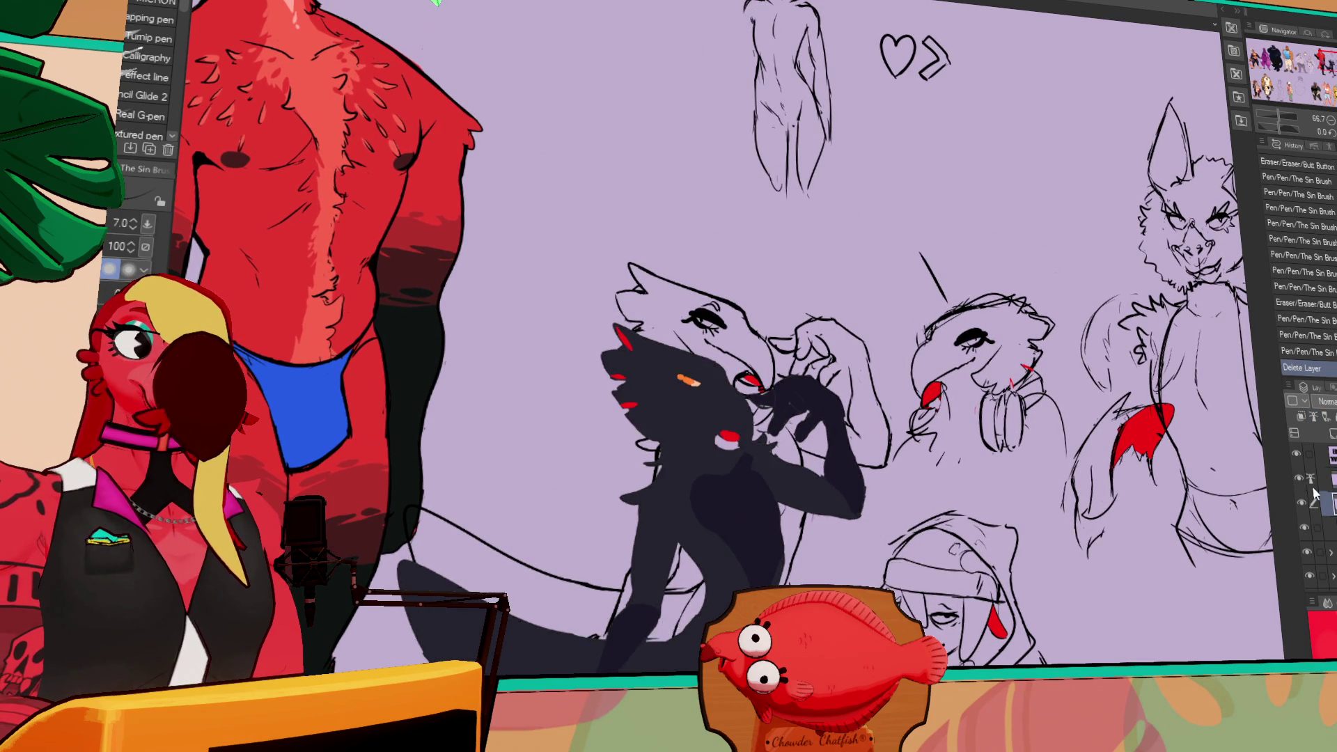
{"action": "scroll", "coordinate": [914, 317], "scroll_direction": "up", "scroll_amount": 3}
{"action": "key", "text": "b"}
{"action": "mouse_move", "coordinate": [1121, 271]}
{"action": "left_mouse_down"}
{"action": "mouse_move", "coordinate": [1032, 263]}
{"action": "mouse_move", "coordinate": [926, 209]}
{"action": "left_mouse_up"}
{"action": "key", "text": "ctrl+z"}
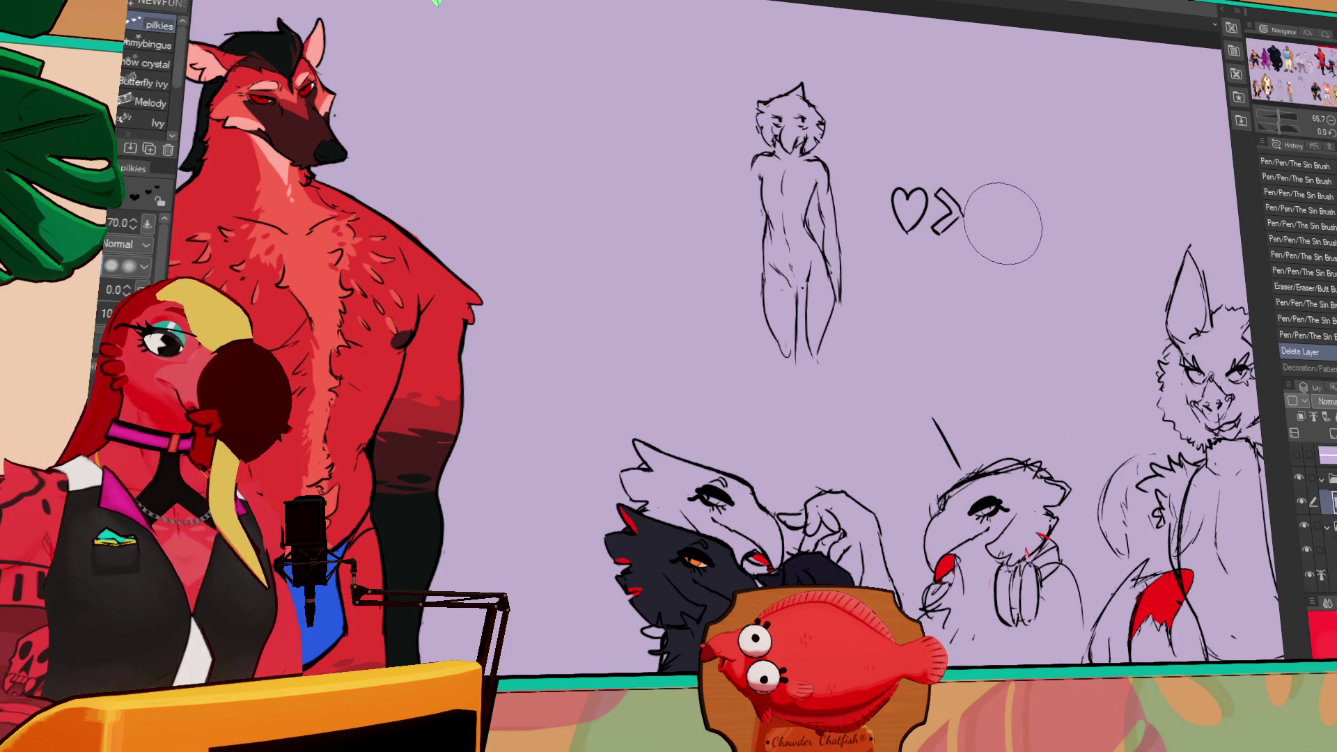
- Lasso and clear the heart and arrow marks, deselect, then draw a neck line
{"action": "key", "text": "m"}
{"action": "mouse_move", "coordinate": [1003, 229]}
{"action": "left_mouse_down"}
{"action": "mouse_move", "coordinate": [884, 237]}
{"action": "mouse_move", "coordinate": [1000, 233]}
{"action": "left_mouse_up"}
{"action": "left_click", "coordinate": [1036, 306]}
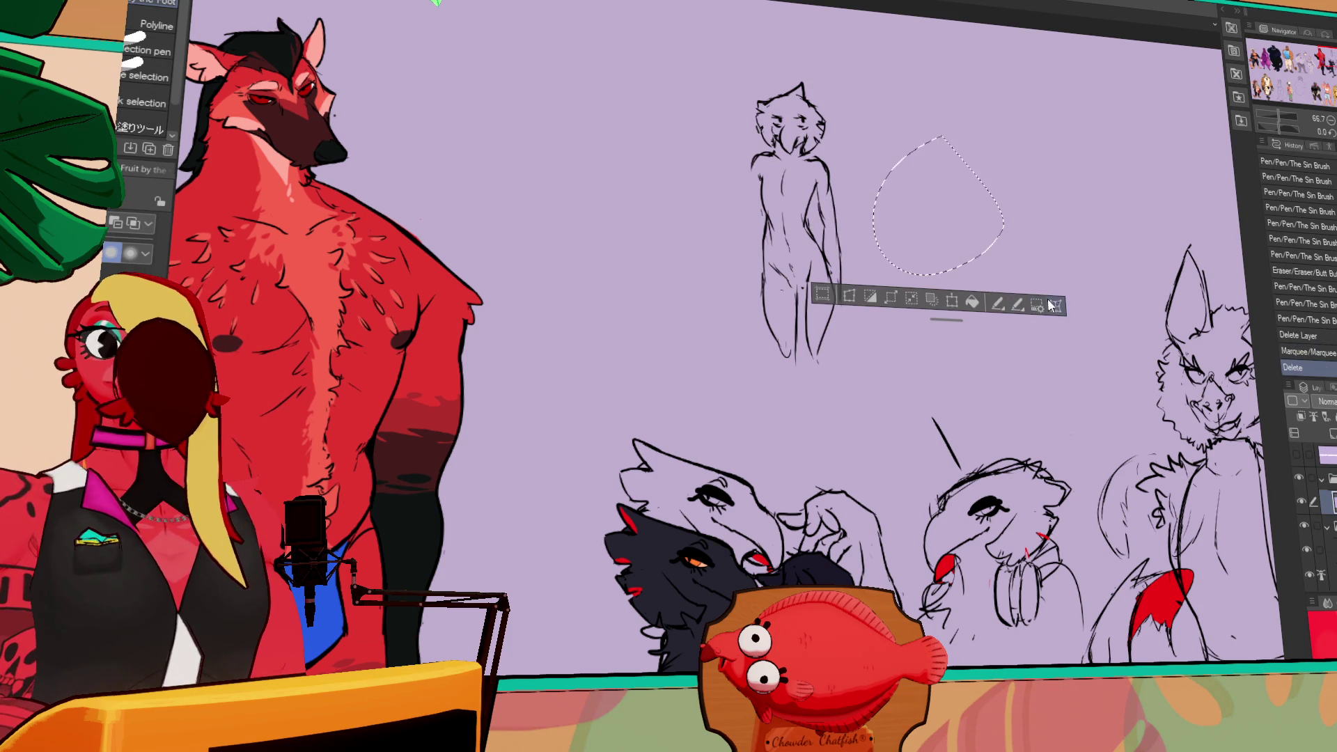
{"action": "key", "text": "ctrl+d"}
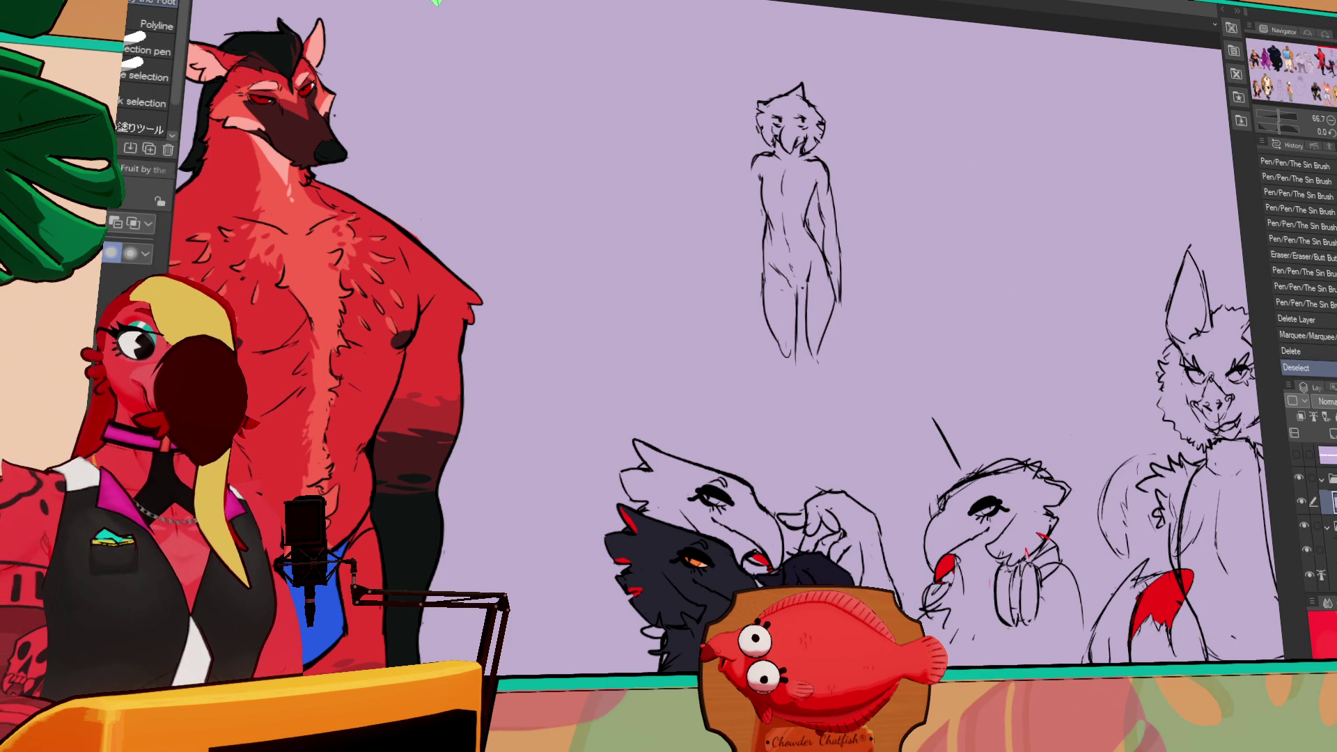
{"action": "scroll", "coordinate": [1312, 508], "scroll_direction": "down", "scroll_amount": 1}
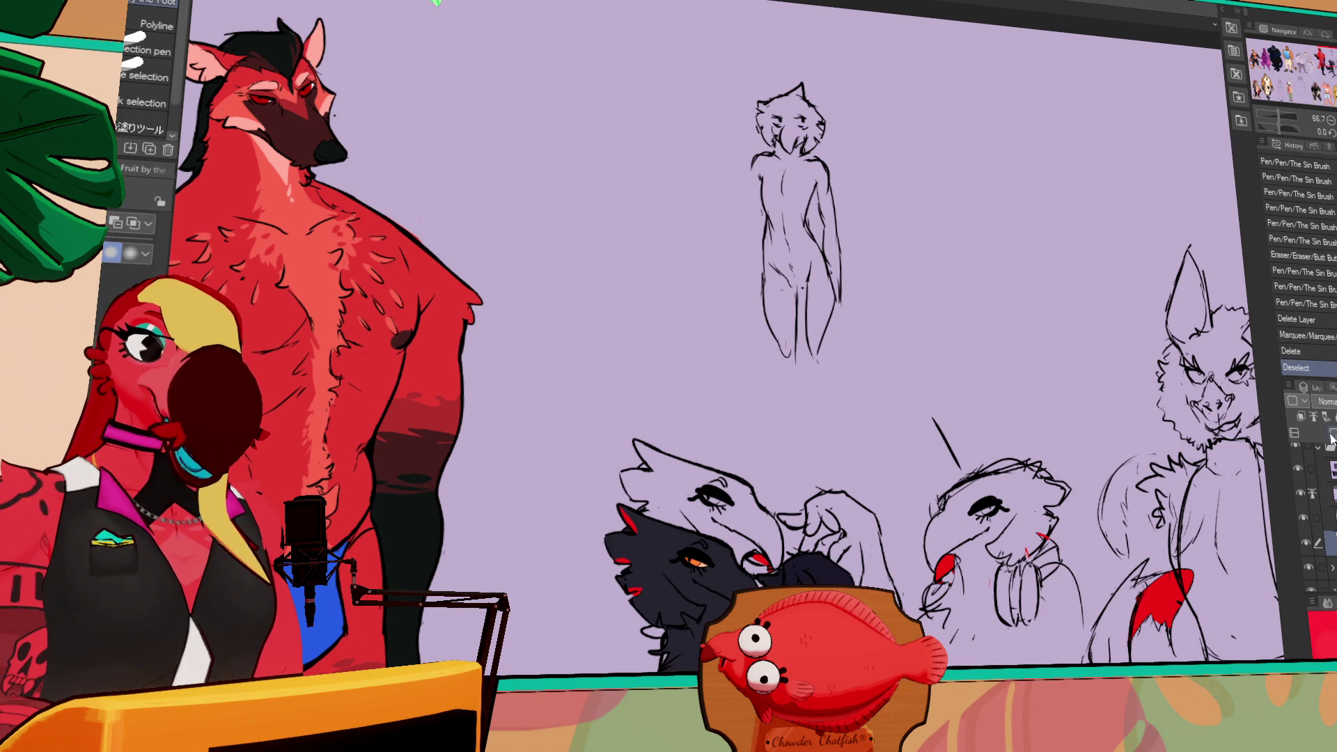
{"action": "key", "text": "p"}
{"action": "mouse_move", "coordinate": [771, 188]}
{"action": "left_mouse_down"}
{"action": "mouse_move", "coordinate": [785, 202]}
{"action": "mouse_move", "coordinate": [774, 176]}
{"action": "mouse_move", "coordinate": [745, 199]}
{"action": "left_mouse_up"}
- Retouch the figure's neck, undoing the last neck stroke
{"action": "key", "text": "e"}
{"action": "key", "text": "p"}
{"action": "key", "text": "e"}
{"action": "key", "text": "p"}
{"action": "key", "text": "e"}
{"action": "key", "text": "p"}
{"action": "key", "text": "ctrl+z"}
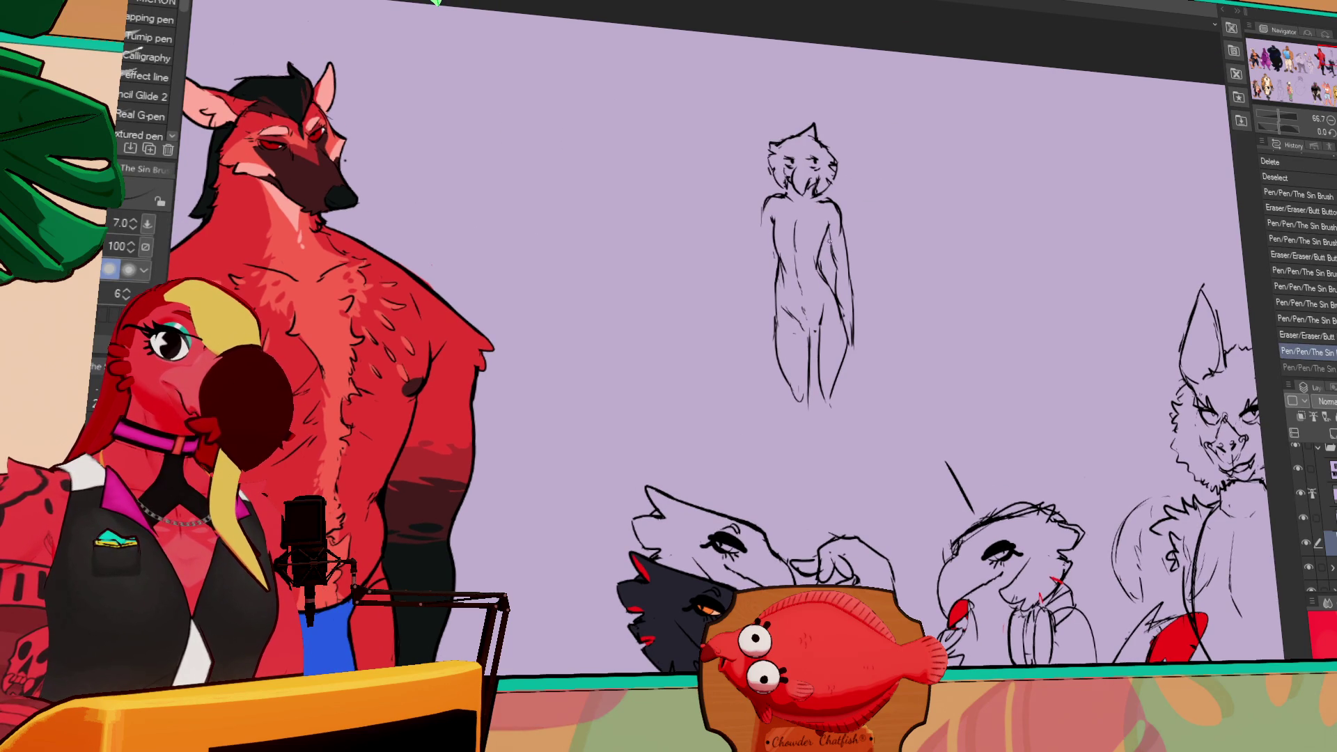
- Touch up the crotch lines and add a navel dot and torso lines
{"action": "key", "text": "e"}
{"action": "left_click_drag", "start_coordinate": [801, 319], "coordinate": [812, 332]}
{"action": "key", "text": "p"}
{"action": "key", "text": "ctrl+z"}
{"action": "key", "text": "e"}
{"action": "key", "text": "p"}
{"action": "key", "text": "e"}
{"action": "key", "text": "p"}
{"action": "key", "text": "e"}
{"action": "key", "text": "p"}
{"action": "key", "text": "ctrl+z"}
{"action": "mouse_move", "coordinate": [816, 296]}
{"action": "left_mouse_down"}
{"action": "mouse_move", "coordinate": [821, 320]}
{"action": "mouse_move", "coordinate": [797, 320]}
{"action": "left_mouse_up"}
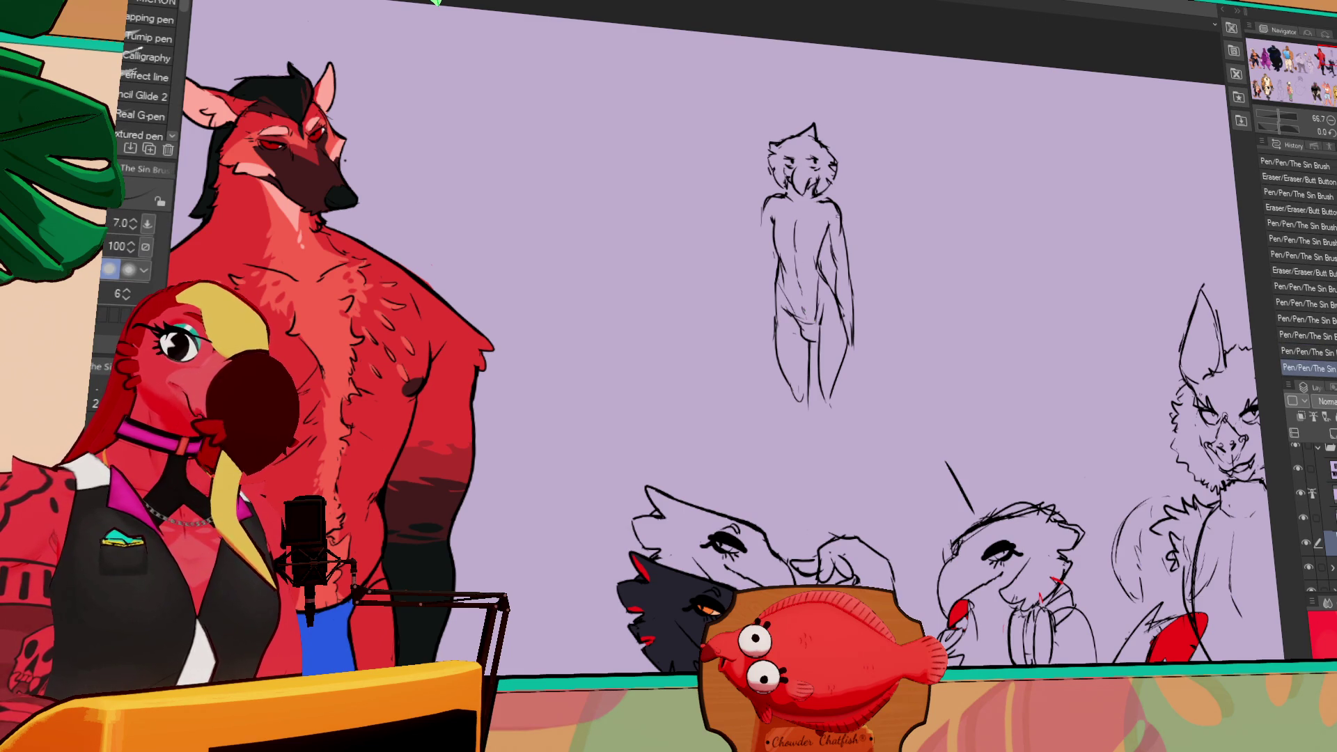
- Erase stray lines on the torso and redraw a cleaner torso line
{"action": "left_click_drag", "start_coordinate": [949, 222], "coordinate": [912, 185]}
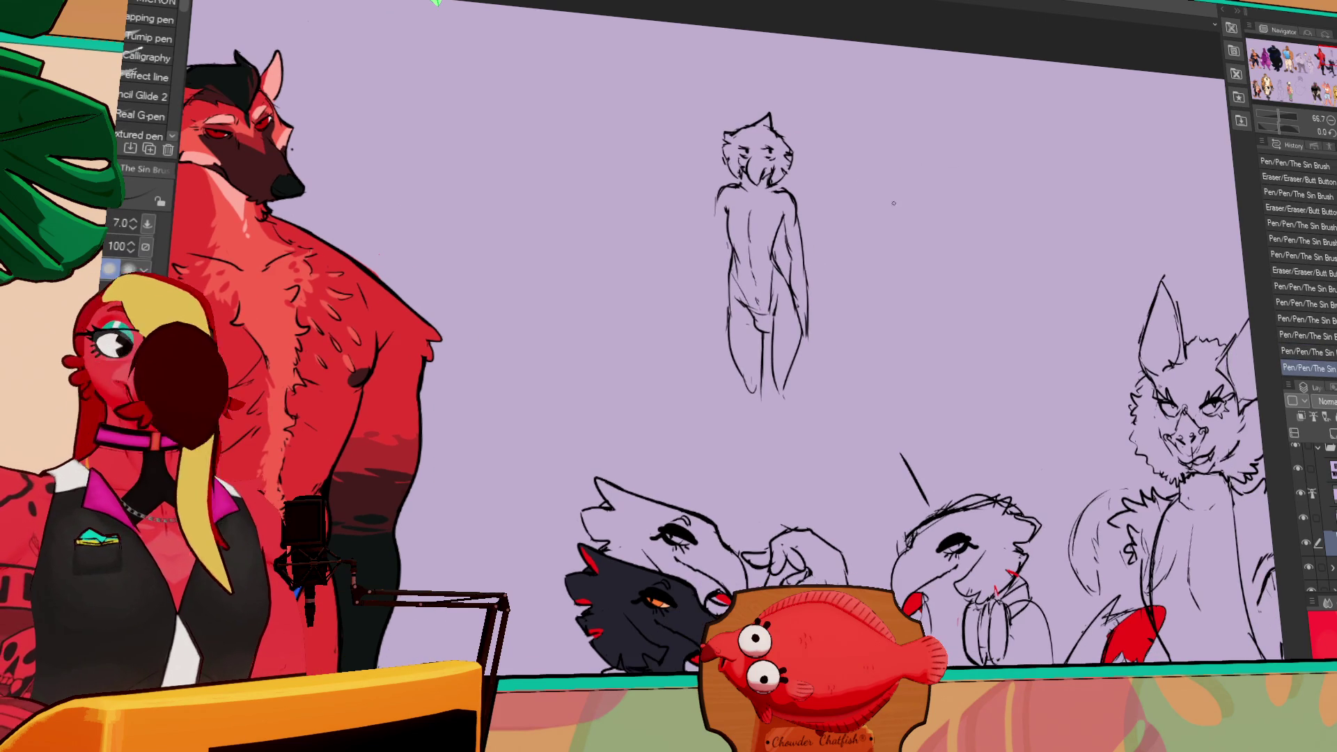
{"action": "key", "text": "e"}
{"action": "left_click_drag", "start_coordinate": [765, 286], "coordinate": [772, 298]}
{"action": "key", "text": "p"}
{"action": "mouse_move", "coordinate": [737, 272]}
{"action": "left_mouse_down"}
{"action": "mouse_move", "coordinate": [807, 307]}
{"action": "mouse_move", "coordinate": [819, 275]}
{"action": "mouse_move", "coordinate": [832, 341]}
{"action": "left_mouse_up"}
{"action": "key", "text": "e"}
{"action": "key", "text": "p"}
{"action": "key", "text": "e"}
{"action": "key", "text": "p"}
- Draw the figure's right arm and hand with strokes along the arm
{"action": "key", "text": "e"}
{"action": "key", "text": "p"}
{"action": "key", "text": "e"}
{"action": "key", "text": "p"}
{"action": "left_click_drag", "start_coordinate": [836, 277], "coordinate": [852, 324]}
{"action": "left_click_drag", "start_coordinate": [839, 278], "coordinate": [846, 293]}
{"action": "left_click_drag", "start_coordinate": [844, 296], "coordinate": [851, 321]}
{"action": "left_click_drag", "start_coordinate": [812, 278], "coordinate": [817, 293]}
{"action": "mouse_move", "coordinate": [852, 199]}
{"action": "left_mouse_down"}
{"action": "mouse_move", "coordinate": [842, 249]}
{"action": "mouse_move", "coordinate": [851, 266]}
{"action": "mouse_move", "coordinate": [870, 249]}
{"action": "mouse_move", "coordinate": [843, 263]}
{"action": "left_mouse_up"}
{"action": "key", "text": "ctrl+z"}
{"action": "key", "text": "ctrl+z"}
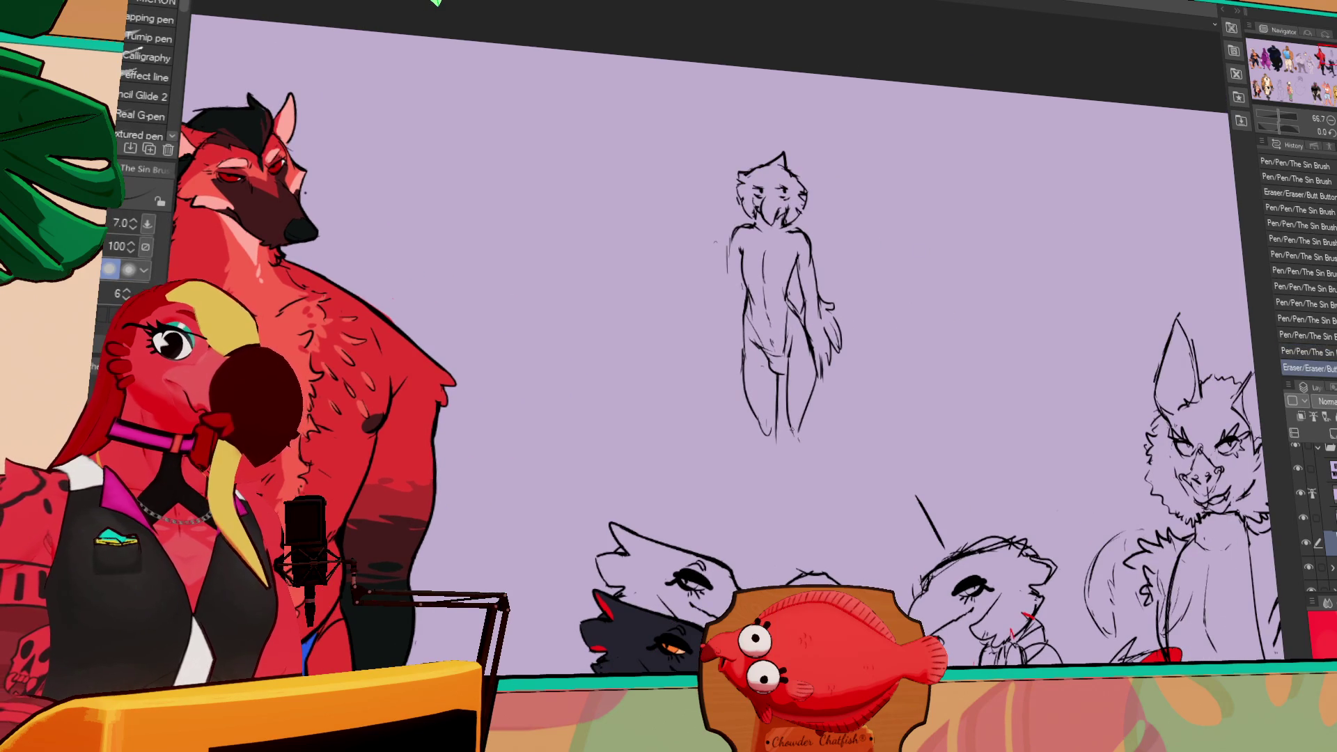
- Extend the right leg downward and draw a long tail hanging beside it
{"action": "left_click_drag", "start_coordinate": [806, 425], "coordinate": [795, 490]}
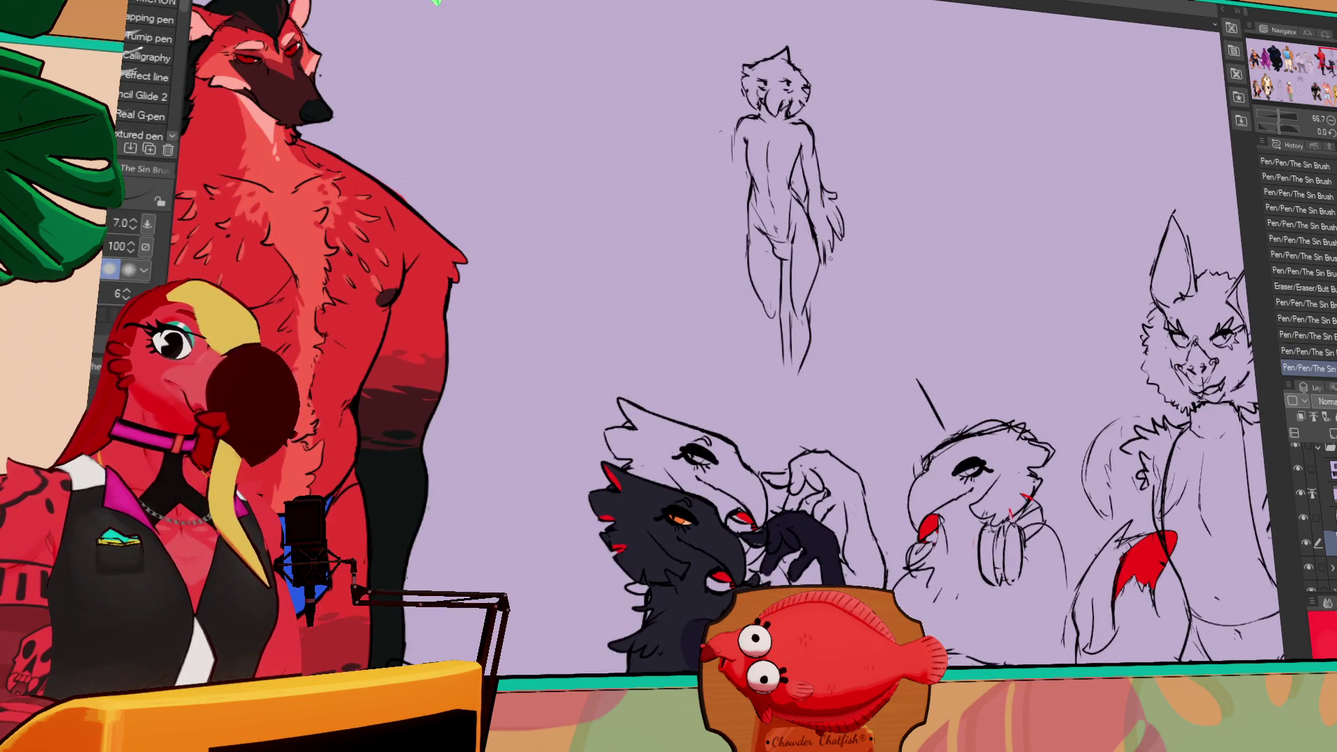
{"action": "key", "text": "ctrl+z"}
{"action": "left_click_drag", "start_coordinate": [829, 265], "coordinate": [883, 376]}
{"action": "mouse_move", "coordinate": [824, 280]}
{"action": "left_mouse_down"}
{"action": "mouse_move", "coordinate": [854, 372]}
{"action": "mouse_move", "coordinate": [885, 390]}
{"action": "left_mouse_up"}
- Erase the stray diagonal stroke, then lasso the figure and place a copy to its right
{"action": "key", "text": "m"}
{"action": "mouse_move", "coordinate": [898, 310]}
{"action": "left_mouse_down"}
{"action": "mouse_move", "coordinate": [913, 375]}
{"action": "mouse_move", "coordinate": [901, 320]}
{"action": "left_mouse_up"}
{"action": "key", "text": "e"}
{"action": "key", "text": "ctrl+d"}
{"action": "left_click_drag", "start_coordinate": [937, 425], "coordinate": [912, 376]}
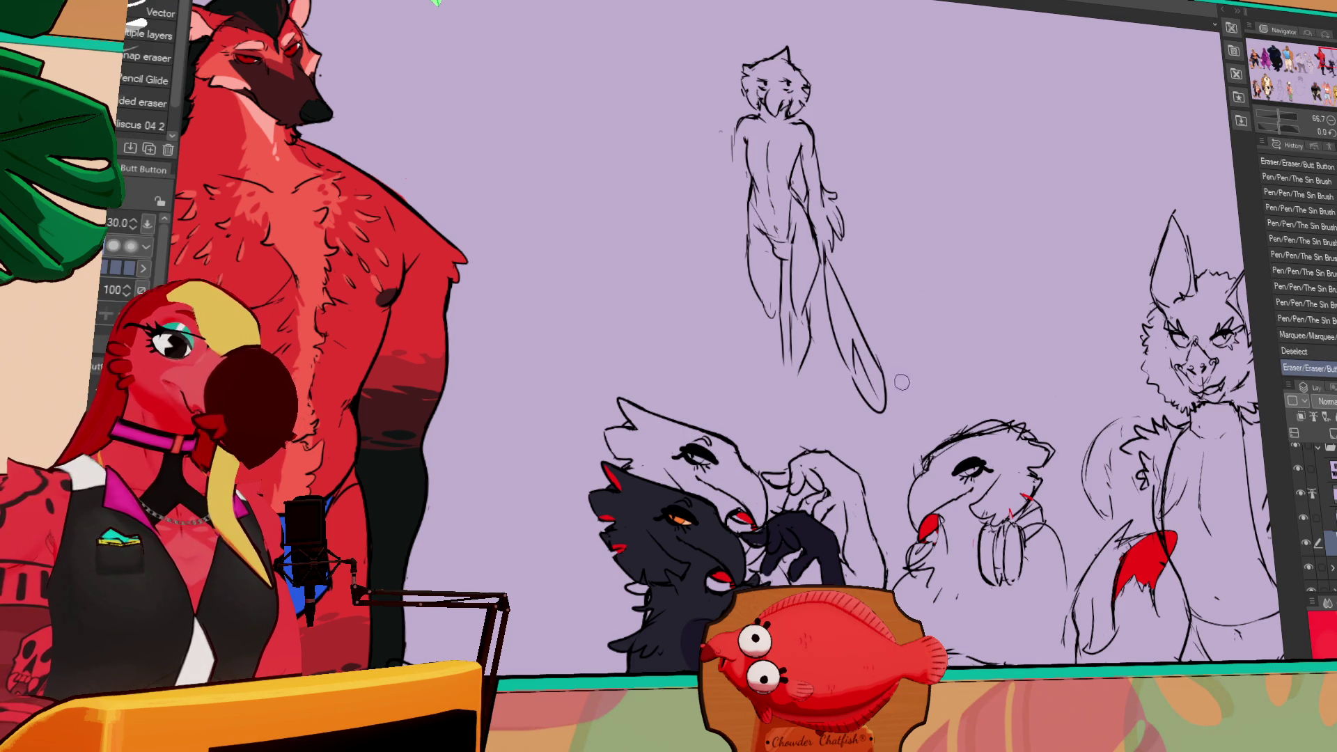
{"action": "key", "text": "m"}
{"action": "mouse_move", "coordinate": [801, 11]}
{"action": "left_mouse_down"}
{"action": "mouse_move", "coordinate": [898, 400]}
{"action": "mouse_move", "coordinate": [800, 11]}
{"action": "left_mouse_up"}
{"action": "mouse_move", "coordinate": [806, 303]}
{"action": "left_mouse_down"}
{"action": "mouse_move", "coordinate": [1000, 303]}
{"action": "mouse_move", "coordinate": [960, 303]}
{"action": "left_mouse_up"}
- Drop the selection, sketch neck and chest lines on the copy, and erase its head tuft
{"action": "key", "text": "ctrl+d"}
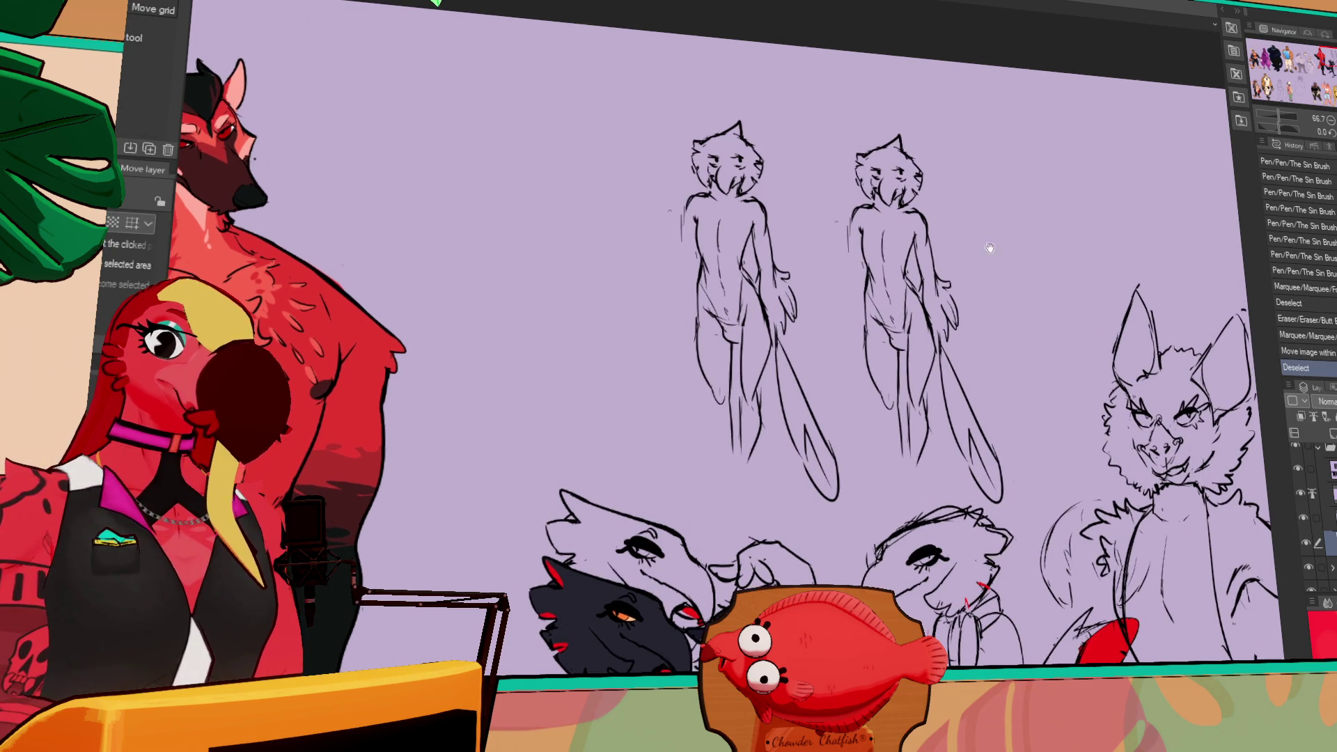
{"action": "key", "text": "p"}
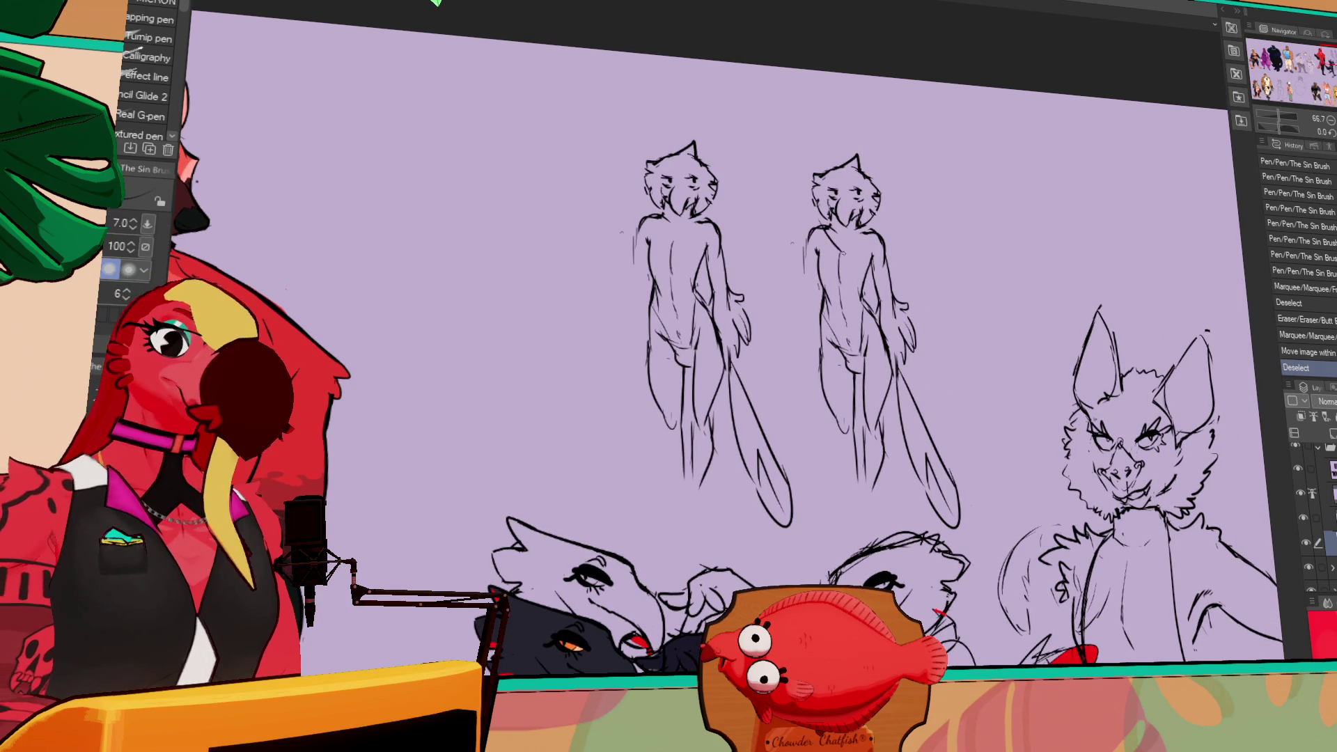
{"action": "mouse_move", "coordinate": [822, 234]}
{"action": "left_mouse_down"}
{"action": "mouse_move", "coordinate": [865, 236]}
{"action": "mouse_move", "coordinate": [845, 292]}
{"action": "left_mouse_up"}
{"action": "key", "text": "e"}
{"action": "left_click_drag", "start_coordinate": [813, 182], "coordinate": [809, 195]}
{"action": "key", "text": "p"}
{"action": "mouse_move", "coordinate": [853, 156]}
{"action": "left_mouse_down"}
{"action": "mouse_move", "coordinate": [874, 192]}
{"action": "mouse_move", "coordinate": [867, 171]}
{"action": "left_mouse_up"}
{"action": "key", "text": "e"}
- Redraw new hair strokes on the copy's head, undoing a misplaced stroke
{"action": "mouse_move", "coordinate": [825, 185]}
{"action": "left_mouse_down"}
{"action": "mouse_move", "coordinate": [874, 185]}
{"action": "mouse_move", "coordinate": [818, 170]}
{"action": "mouse_move", "coordinate": [864, 174]}
{"action": "mouse_move", "coordinate": [816, 230]}
{"action": "left_mouse_up"}
{"action": "key", "text": "p"}
{"action": "key", "text": "ctrl+z"}
{"action": "key", "text": "ctrl+z"}
{"action": "key", "text": "e"}
{"action": "key", "text": "p"}
{"action": "key", "text": "p"}
{"action": "mouse_move", "coordinate": [876, 183]}
{"action": "left_mouse_down"}
{"action": "mouse_move", "coordinate": [870, 220]}
{"action": "mouse_move", "coordinate": [822, 209]}
{"action": "mouse_move", "coordinate": [867, 226]}
{"action": "mouse_move", "coordinate": [869, 296]}
{"action": "mouse_move", "coordinate": [832, 320]}
{"action": "left_mouse_up"}
{"action": "key", "text": "e"}
- Erase the copy's bare torso lines and sketch a new left shoulder and arm
{"action": "key", "text": "p"}
{"action": "key", "text": "e"}
{"action": "left_click_drag", "start_coordinate": [832, 248], "coordinate": [820, 317]}
{"action": "left_click_drag", "start_coordinate": [825, 265], "coordinate": [816, 307]}
{"action": "key", "text": "p"}
{"action": "mouse_move", "coordinate": [814, 233]}
{"action": "left_mouse_down"}
{"action": "mouse_move", "coordinate": [798, 275]}
{"action": "mouse_move", "coordinate": [816, 277]}
{"action": "left_mouse_up"}
{"action": "left_click_drag", "start_coordinate": [814, 268], "coordinate": [817, 278]}
{"action": "mouse_move", "coordinate": [816, 271]}
{"action": "left_mouse_down"}
{"action": "mouse_move", "coordinate": [814, 348]}
{"action": "mouse_move", "coordinate": [877, 351]}
{"action": "left_mouse_up"}
{"action": "key", "text": "e"}
- Clean stray lines off the second figure and redraw its hip line
{"action": "key", "text": "p"}
{"action": "key", "text": "e"}
{"action": "mouse_move", "coordinate": [829, 310]}
{"action": "left_mouse_down"}
{"action": "mouse_move", "coordinate": [822, 341]}
{"action": "mouse_move", "coordinate": [875, 348]}
{"action": "mouse_move", "coordinate": [829, 361]}
{"action": "mouse_move", "coordinate": [824, 443]}
{"action": "left_mouse_up"}
{"action": "key", "text": "p"}
{"action": "key", "text": "e"}
{"action": "key", "text": "p"}
{"action": "key", "text": "e"}
{"action": "key", "text": "p"}
{"action": "key", "text": "e"}
{"action": "left_click_drag", "start_coordinate": [856, 352], "coordinate": [835, 359]}
{"action": "key", "text": "p"}
{"action": "left_click_drag", "start_coordinate": [832, 425], "coordinate": [845, 450]}
{"action": "key", "text": "e"}
- Redraw and retouch the second figure's legs as straighter lines
{"action": "key", "text": "p"}
{"action": "left_click_drag", "start_coordinate": [863, 376], "coordinate": [862, 456]}
{"action": "key", "text": "e"}
{"action": "key", "text": "p"}
{"action": "left_click_drag", "start_coordinate": [855, 368], "coordinate": [861, 461]}
{"action": "key", "text": "e"}
{"action": "left_click_drag", "start_coordinate": [879, 412], "coordinate": [889, 462]}
{"action": "left_click_drag", "start_coordinate": [863, 363], "coordinate": [848, 460]}
{"action": "key", "text": "p"}
{"action": "key", "text": "e"}
- Redraw the second figure's legs and foot line, then its hand
{"action": "key", "text": "p"}
{"action": "left_click_drag", "start_coordinate": [874, 417], "coordinate": [870, 465]}
{"action": "key", "text": "e"}
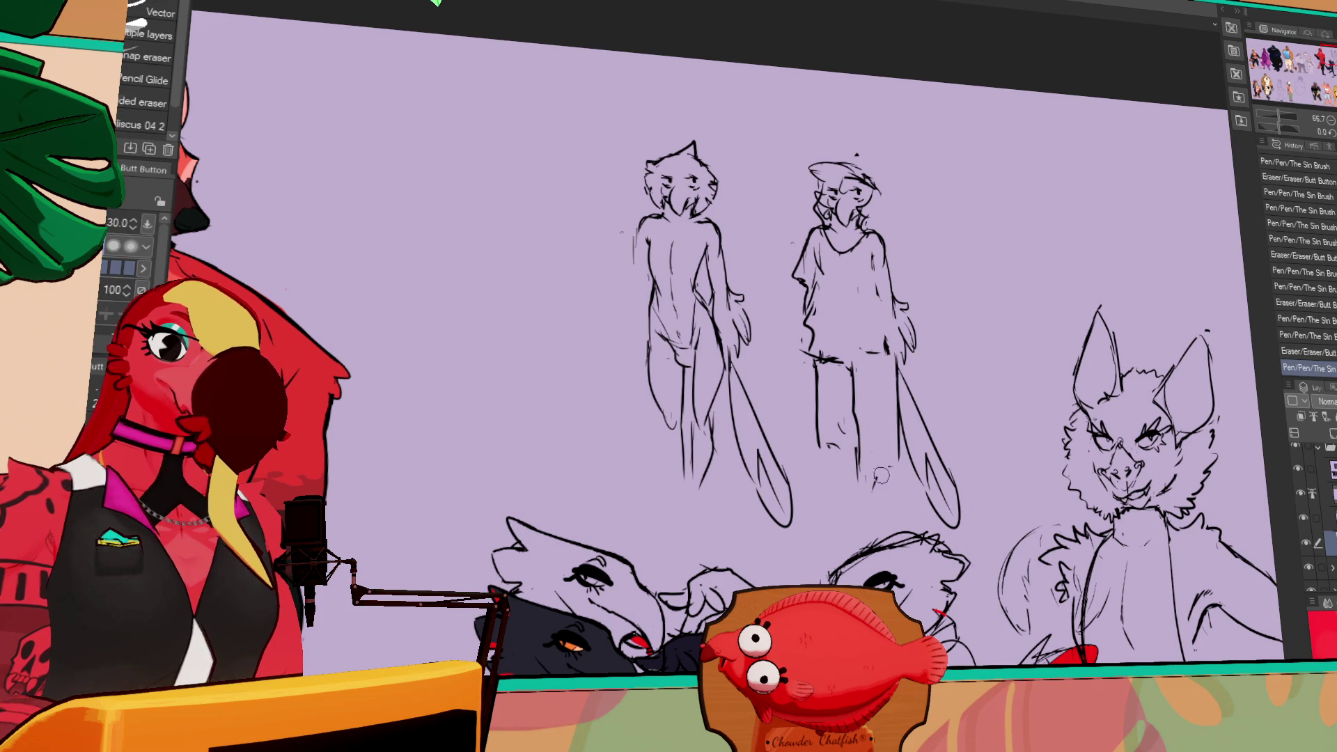
{"action": "key", "text": "p"}
{"action": "left_click_drag", "start_coordinate": [858, 369], "coordinate": [862, 462]}
{"action": "key", "text": "e"}
{"action": "mouse_move", "coordinate": [884, 418]}
{"action": "left_mouse_down"}
{"action": "mouse_move", "coordinate": [892, 465]}
{"action": "mouse_move", "coordinate": [871, 468]}
{"action": "left_mouse_up"}
{"action": "key", "text": "p"}
{"action": "left_click_drag", "start_coordinate": [855, 369], "coordinate": [861, 468]}
{"action": "left_click_drag", "start_coordinate": [864, 472], "coordinate": [897, 465]}
{"action": "key", "text": "e"}
{"action": "key", "text": "p"}
{"action": "left_click_drag", "start_coordinate": [876, 343], "coordinate": [884, 360]}
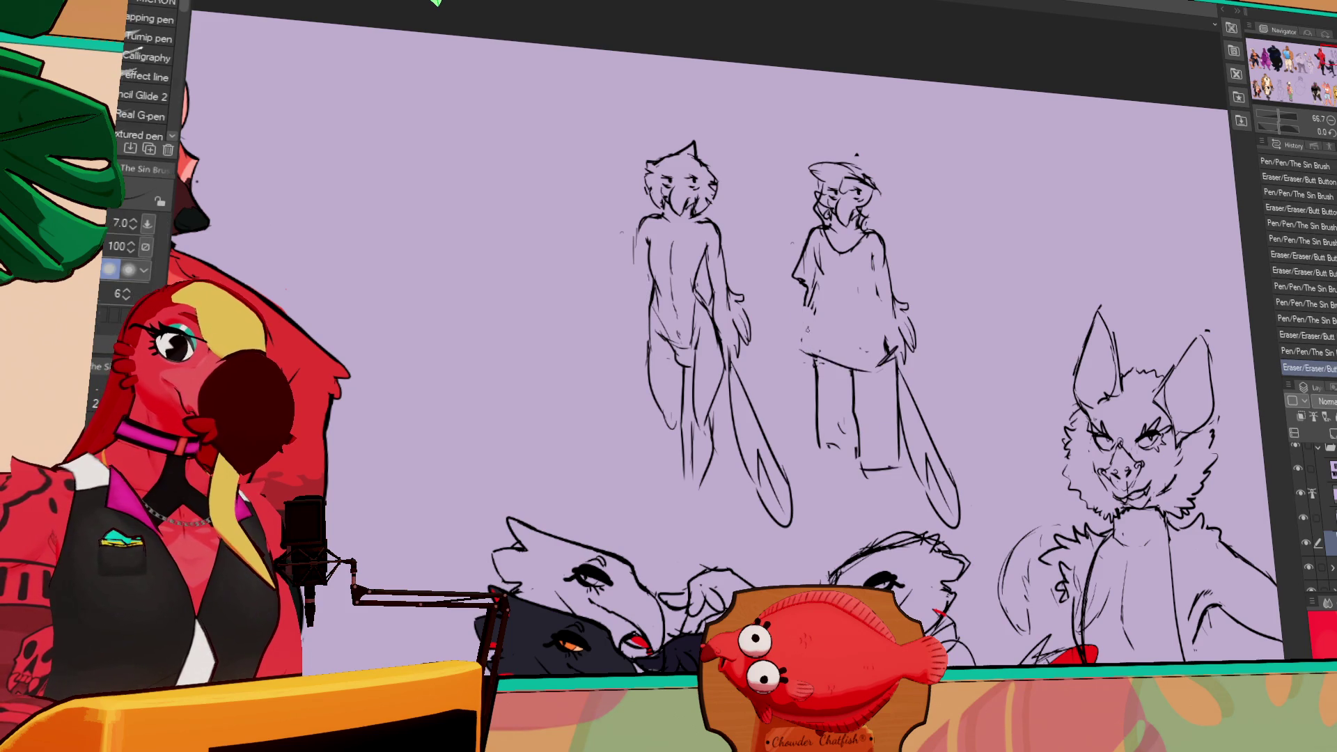
- Sketch the left sleeve edge, then step through undo and redo of recent leg strokes
{"action": "left_click_drag", "start_coordinate": [800, 265], "coordinate": [794, 299]}
{"action": "left_click_drag", "start_coordinate": [808, 272], "coordinate": [797, 303]}
{"action": "left_click_drag", "start_coordinate": [773, 287], "coordinate": [800, 299]}
{"action": "left_click_drag", "start_coordinate": [960, 283], "coordinate": [951, 257]}
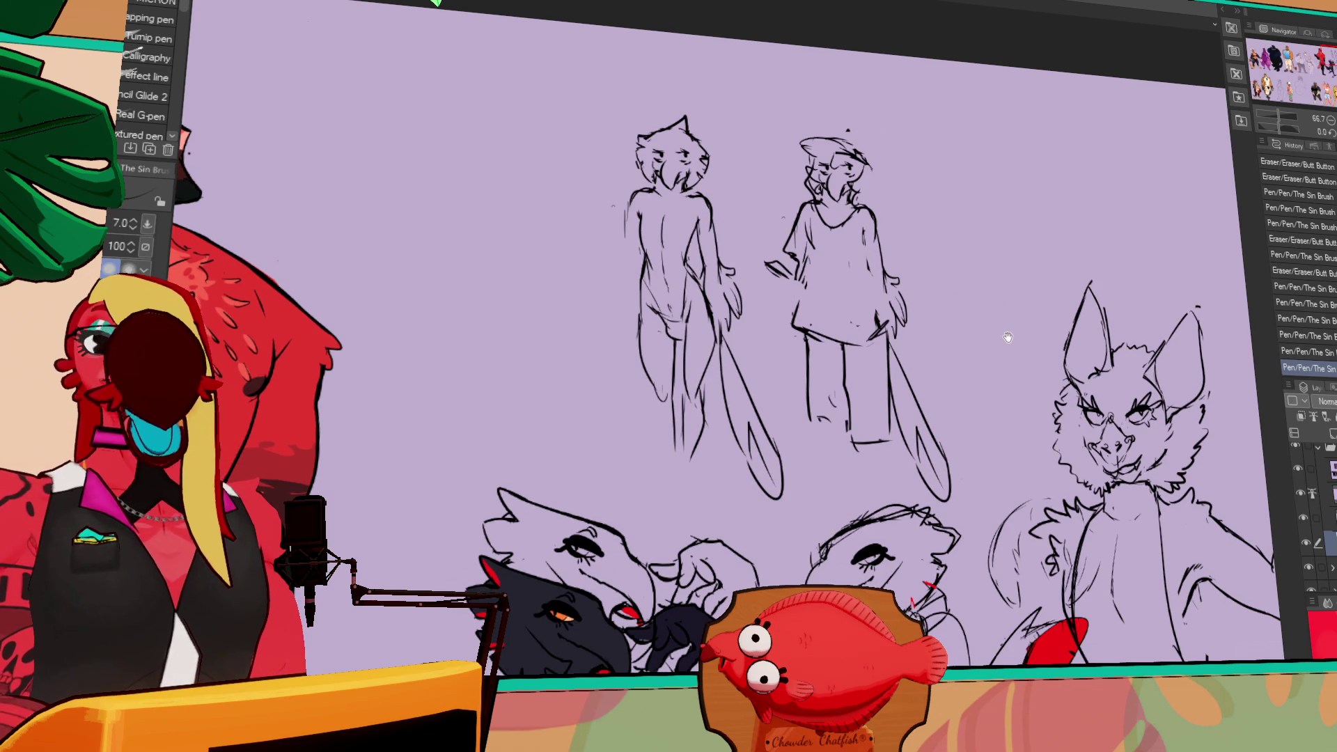
{"action": "left_click_drag", "start_coordinate": [1007, 337], "coordinate": [1012, 326]}
{"action": "key", "text": "ctrl+z"}
{"action": "key", "text": "ctrl+z"}
{"action": "key", "text": "ctrl+z"}
{"action": "key", "text": "ctrl+z"}
{"action": "key", "text": "ctrl+y"}
{"action": "key", "text": "ctrl+z"}
{"action": "key", "text": "ctrl+y"}
{"action": "key", "text": "ctrl+z"}
{"action": "key", "text": "ctrl+y"}
{"action": "key", "text": "ctrl+z"}
{"action": "key", "text": "ctrl+y"}
{"action": "key", "text": "ctrl+z"}
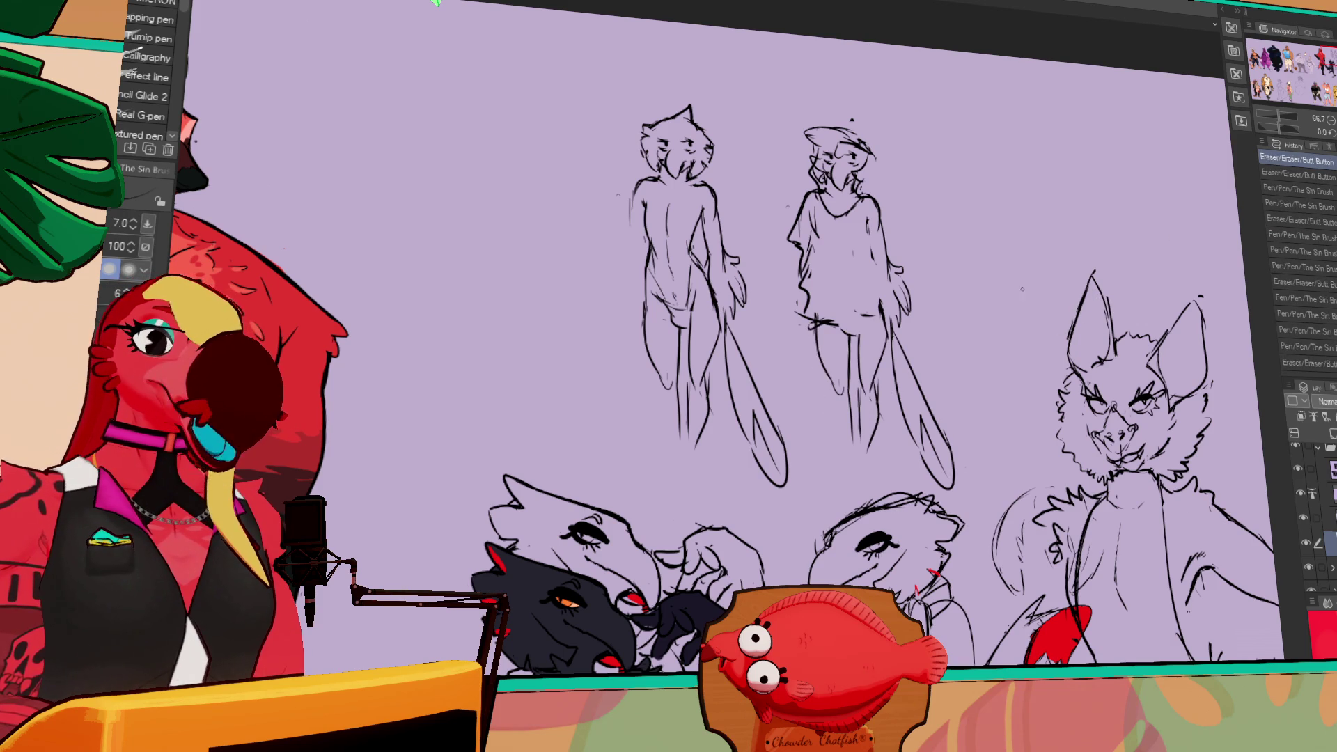
- Redraw the second figure's legs and extend the left arm line to the waistline
{"action": "mouse_move", "coordinate": [858, 351]}
{"action": "left_mouse_down"}
{"action": "mouse_move", "coordinate": [863, 365]}
{"action": "mouse_move", "coordinate": [835, 384]}
{"action": "left_mouse_up"}
{"action": "mouse_move", "coordinate": [807, 314]}
{"action": "left_mouse_down"}
{"action": "mouse_move", "coordinate": [835, 333]}
{"action": "mouse_move", "coordinate": [891, 337]}
{"action": "mouse_move", "coordinate": [857, 362]}
{"action": "mouse_move", "coordinate": [863, 376]}
{"action": "left_mouse_up"}
{"action": "key", "text": "e"}
{"action": "key", "text": "p"}
{"action": "key", "text": "e"}
{"action": "left_click_drag", "start_coordinate": [800, 251], "coordinate": [806, 343]}
{"action": "key", "text": "p"}
{"action": "mouse_move", "coordinate": [806, 344]}
{"action": "left_mouse_down"}
{"action": "mouse_move", "coordinate": [891, 337]}
{"action": "mouse_move", "coordinate": [806, 348]}
{"action": "left_mouse_up"}
{"action": "key", "text": "e"}
{"action": "key", "text": "p"}
- Redraw the left sleeve diagonally and the right arm line
{"action": "key", "text": "e"}
{"action": "mouse_move", "coordinate": [808, 209]}
{"action": "left_mouse_down"}
{"action": "mouse_move", "coordinate": [797, 247]}
{"action": "mouse_move", "coordinate": [811, 198]}
{"action": "mouse_move", "coordinate": [898, 299]}
{"action": "left_mouse_up"}
{"action": "key", "text": "p"}
{"action": "key", "text": "e"}
{"action": "key", "text": "p"}
{"action": "left_click_drag", "start_coordinate": [896, 230], "coordinate": [902, 292]}
{"action": "key", "text": "p"}
- Redraw the sweater's side and hem and add small marks on it
{"action": "left_click_drag", "start_coordinate": [783, 233], "coordinate": [797, 313]}
{"action": "key", "text": "e"}
{"action": "key", "text": "p"}
{"action": "mouse_move", "coordinate": [777, 212]}
{"action": "left_mouse_down"}
{"action": "mouse_move", "coordinate": [801, 202]}
{"action": "mouse_move", "coordinate": [804, 345]}
{"action": "mouse_move", "coordinate": [856, 348]}
{"action": "left_mouse_up"}
{"action": "key", "text": "e"}
{"action": "key", "text": "p"}
{"action": "mouse_move", "coordinate": [801, 244]}
{"action": "left_mouse_down"}
{"action": "mouse_move", "coordinate": [806, 320]}
{"action": "mouse_move", "coordinate": [891, 341]}
{"action": "left_mouse_up"}
{"action": "left_click_drag", "start_coordinate": [878, 251], "coordinate": [885, 259]}
{"action": "left_click_drag", "start_coordinate": [881, 254], "coordinate": [885, 261]}
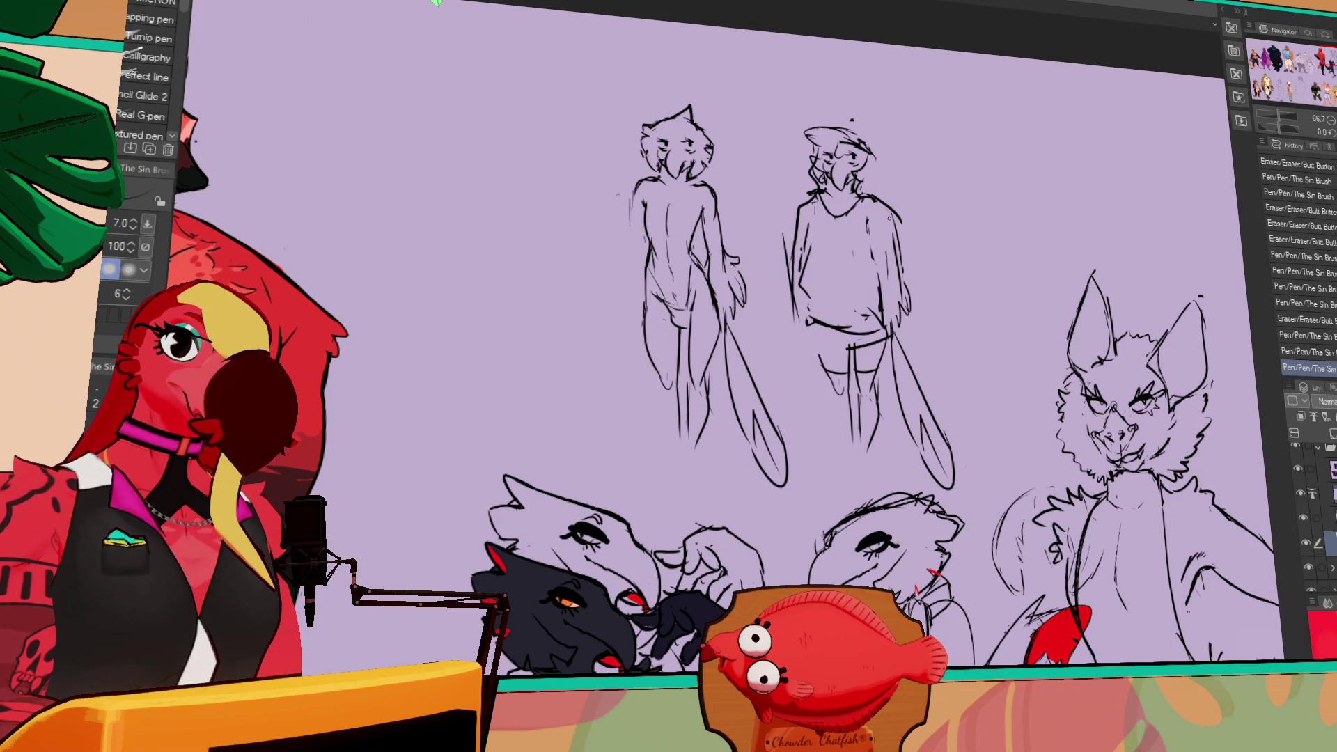
- Add more sweater lines and rework a sleeve line, undoing one stroke
{"action": "left_click_drag", "start_coordinate": [836, 348], "coordinate": [801, 329]}
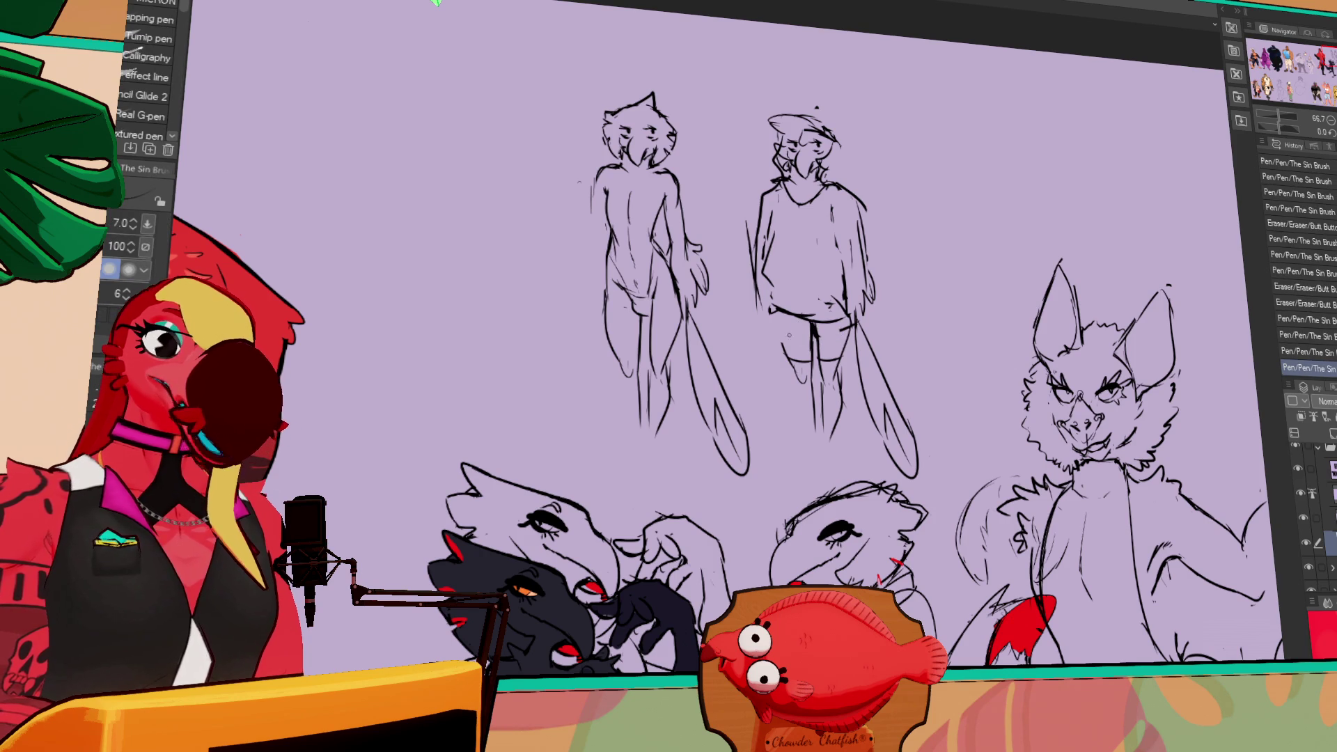
{"action": "key", "text": "e"}
{"action": "key", "text": "p"}
{"action": "left_click_drag", "start_coordinate": [856, 236], "coordinate": [862, 243]}
{"action": "left_click_drag", "start_coordinate": [859, 239], "coordinate": [863, 245]}
{"action": "left_click_drag", "start_coordinate": [858, 240], "coordinate": [864, 299]}
{"action": "key", "text": "e"}
{"action": "key", "text": "p"}
{"action": "mouse_move", "coordinate": [869, 245]}
{"action": "left_mouse_down"}
{"action": "mouse_move", "coordinate": [851, 282]}
{"action": "mouse_move", "coordinate": [838, 268]}
{"action": "mouse_move", "coordinate": [849, 234]}
{"action": "mouse_move", "coordinate": [878, 342]}
{"action": "left_mouse_up"}
{"action": "key", "text": "ctrl+z"}
{"action": "key", "text": "e"}
{"action": "key", "text": "p"}
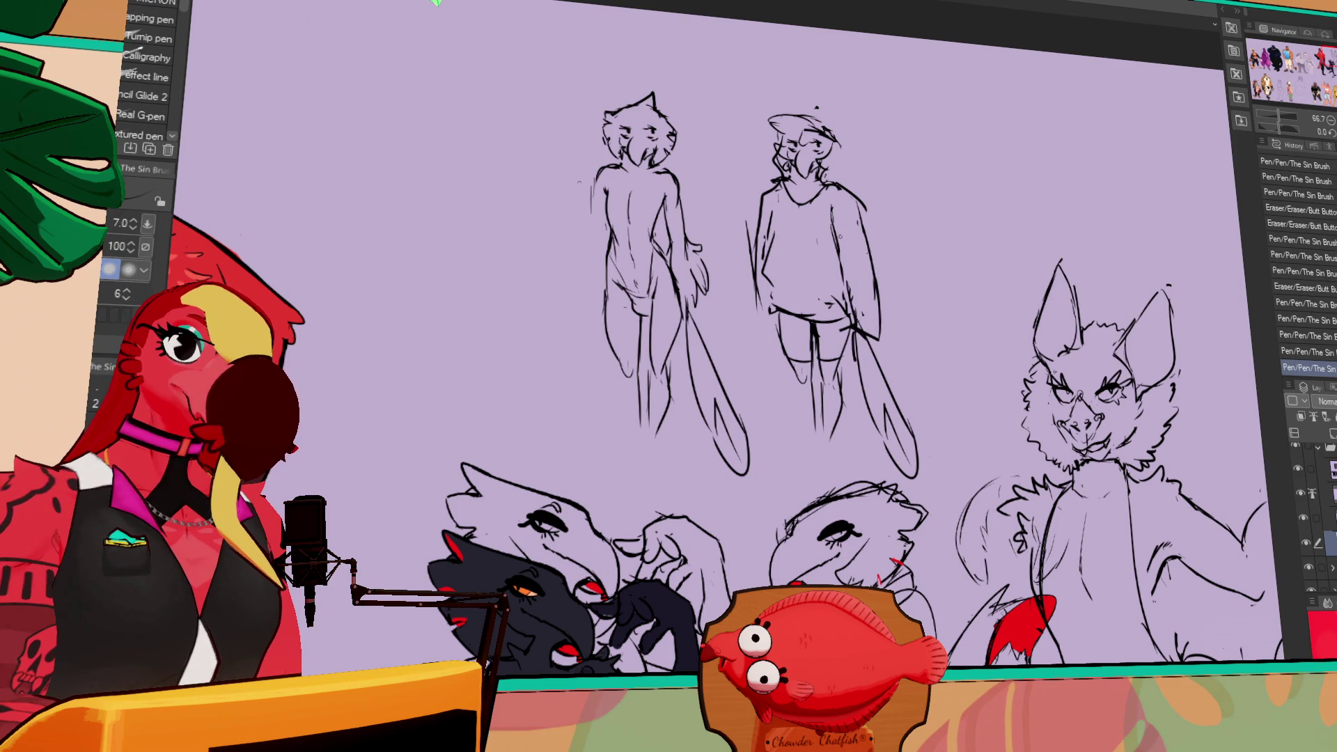
- Rework the other sleeve, draw the hand holding a phone, and add hair strokes
{"action": "key", "text": "e"}
{"action": "left_click_drag", "start_coordinate": [752, 243], "coordinate": [759, 306]}
{"action": "key", "text": "p"}
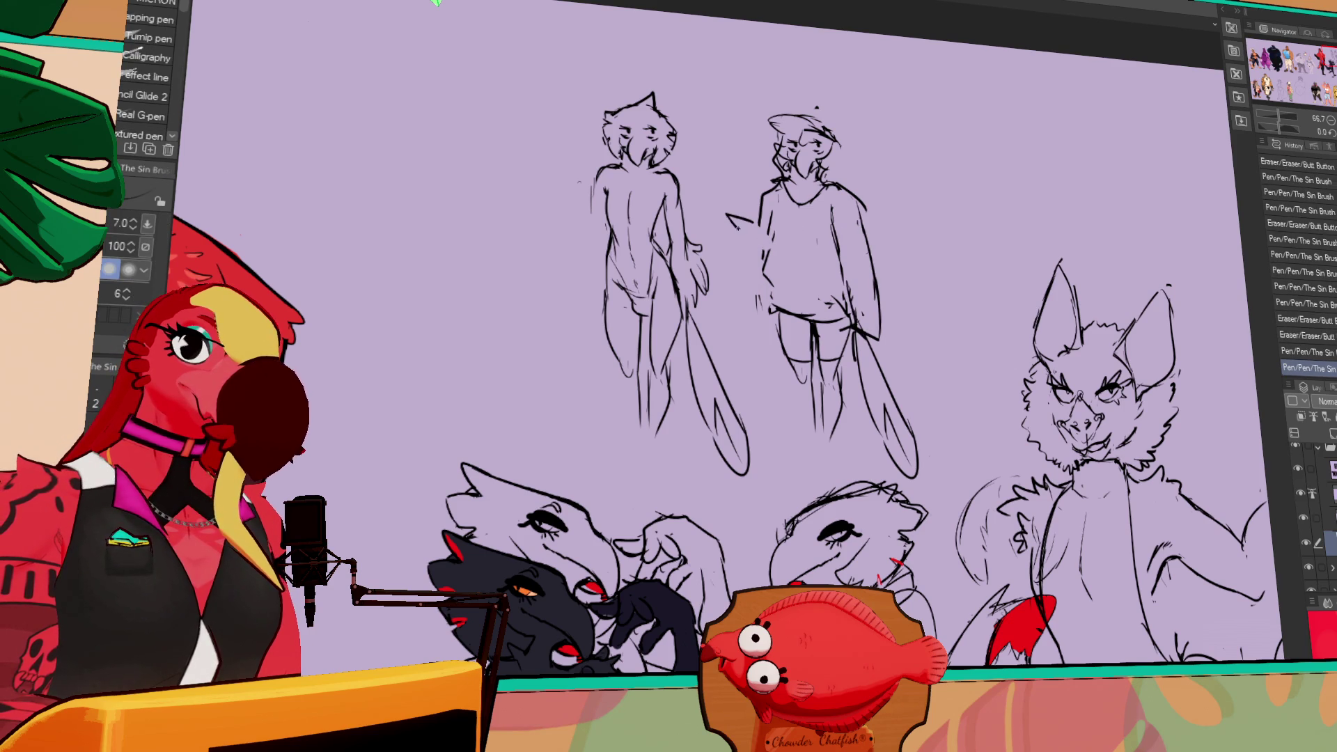
{"action": "key", "text": "e"}
{"action": "key", "text": "p"}
{"action": "mouse_move", "coordinate": [727, 219]}
{"action": "left_mouse_down"}
{"action": "mouse_move", "coordinate": [755, 237]}
{"action": "mouse_move", "coordinate": [729, 217]}
{"action": "mouse_move", "coordinate": [752, 234]}
{"action": "mouse_move", "coordinate": [758, 321]}
{"action": "left_mouse_up"}
{"action": "scroll", "coordinate": [766, 348], "scroll_direction": "up", "scroll_amount": 1}
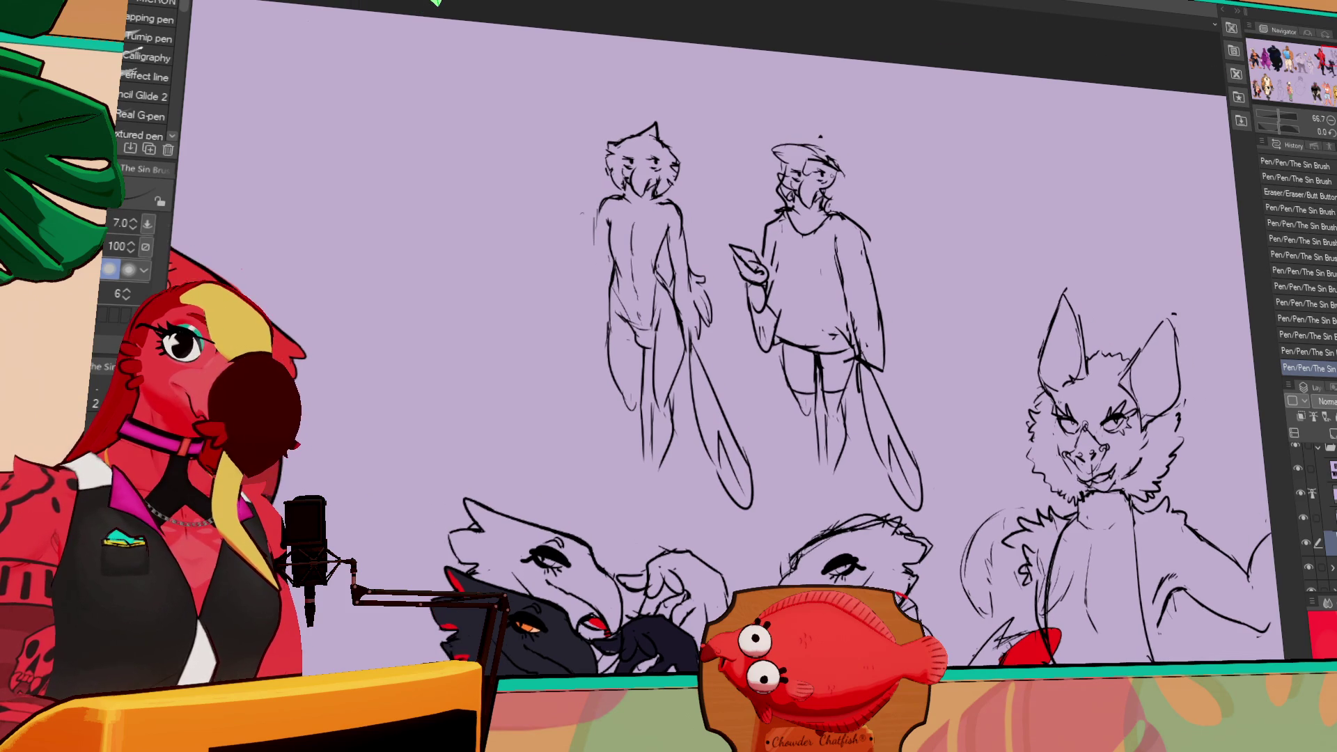
{"action": "left_click_drag", "start_coordinate": [836, 169], "coordinate": [834, 222]}
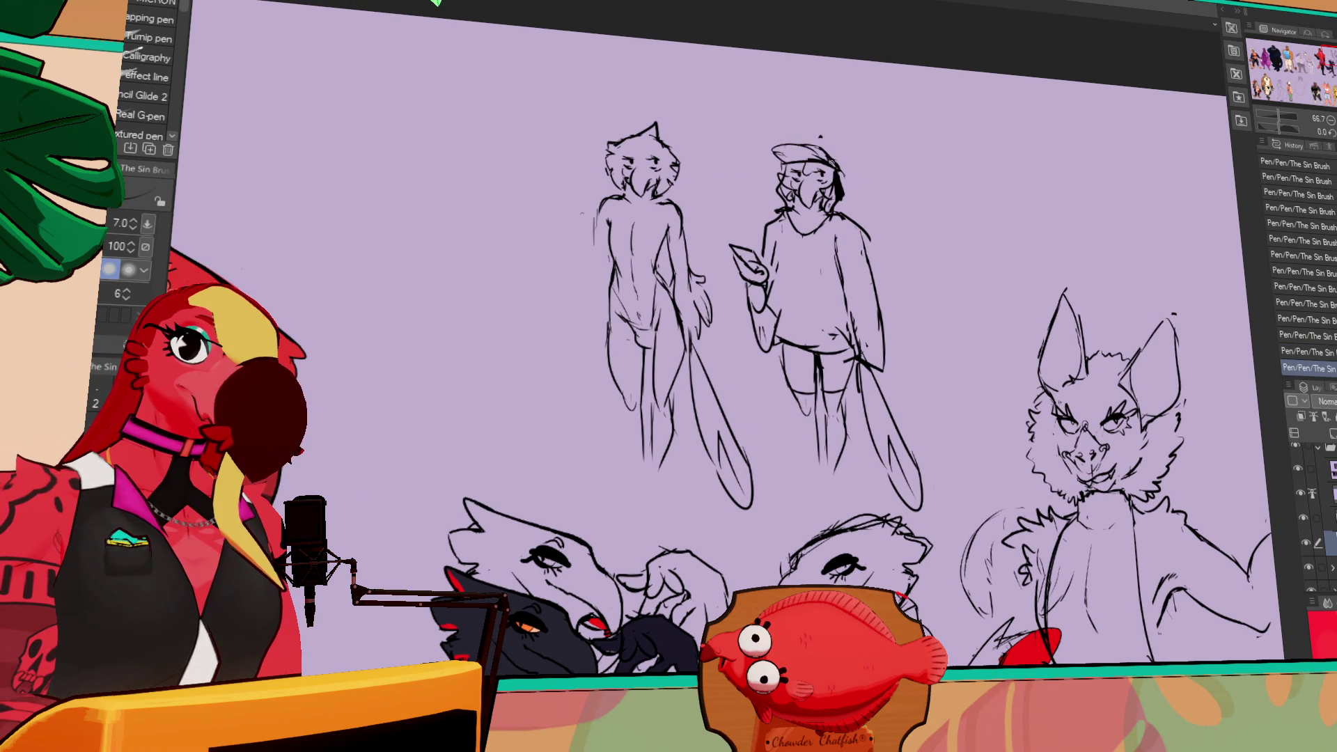
{"action": "key", "text": "e"}
{"action": "key", "text": "p"}
{"action": "left_click_drag", "start_coordinate": [745, 258], "coordinate": [865, 298]}
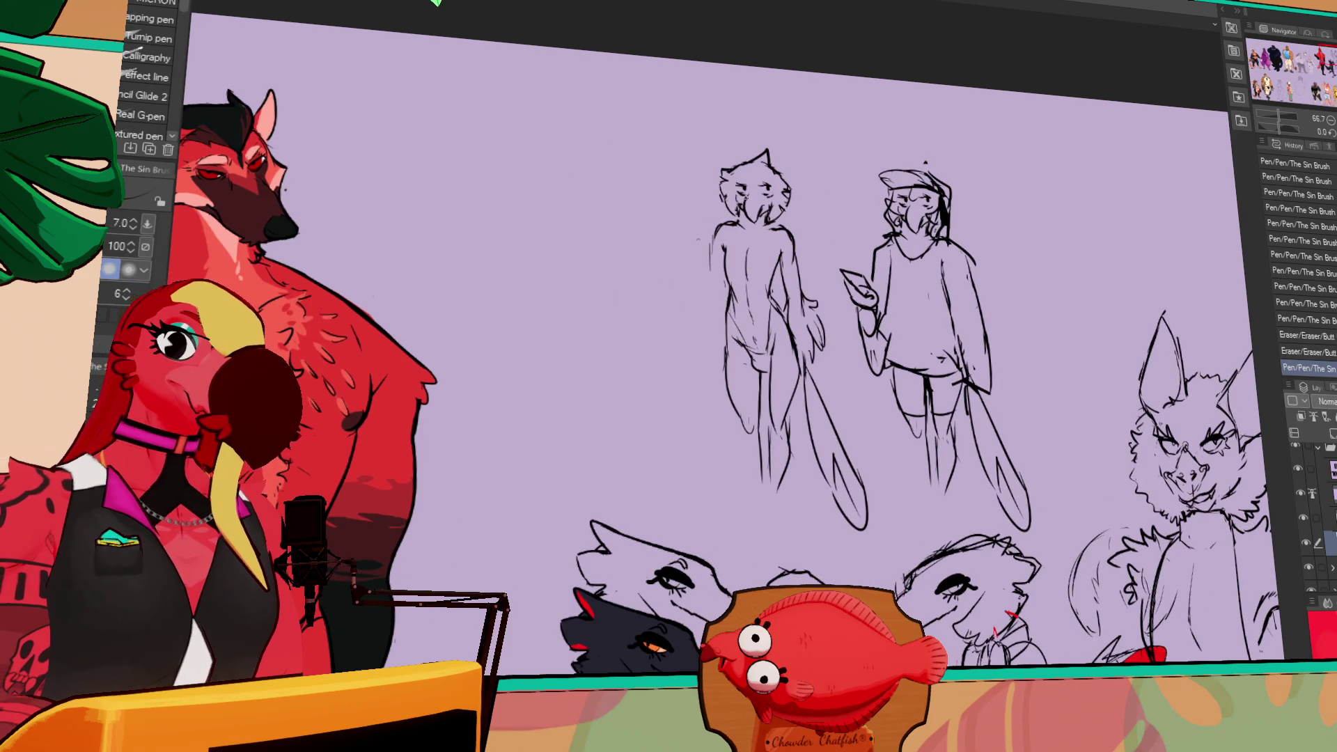
- Erase stray lines near the phone, then undo and redo the latest stroke
{"action": "key", "text": "e"}
{"action": "left_click_drag", "start_coordinate": [734, 188], "coordinate": [742, 195]}
{"action": "left_click_drag", "start_coordinate": [737, 187], "coordinate": [740, 194]}
{"action": "left_click_drag", "start_coordinate": [735, 188], "coordinate": [770, 173]}
{"action": "key", "text": "p"}
{"action": "key", "text": "ctrl+z"}
{"action": "key", "text": "ctrl+y"}
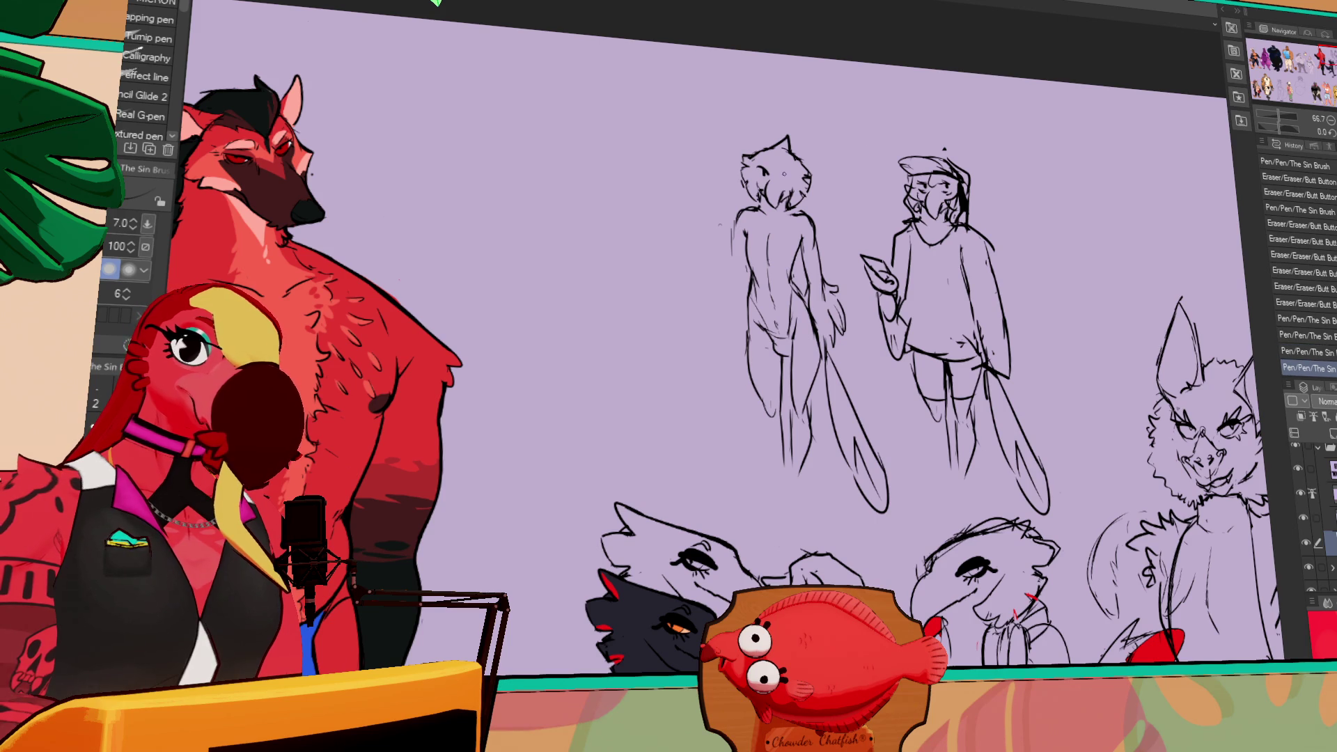
- Add small strokes to the first figure's face and head and a mark on its chest
{"action": "left_click_drag", "start_coordinate": [778, 182], "coordinate": [789, 197]}
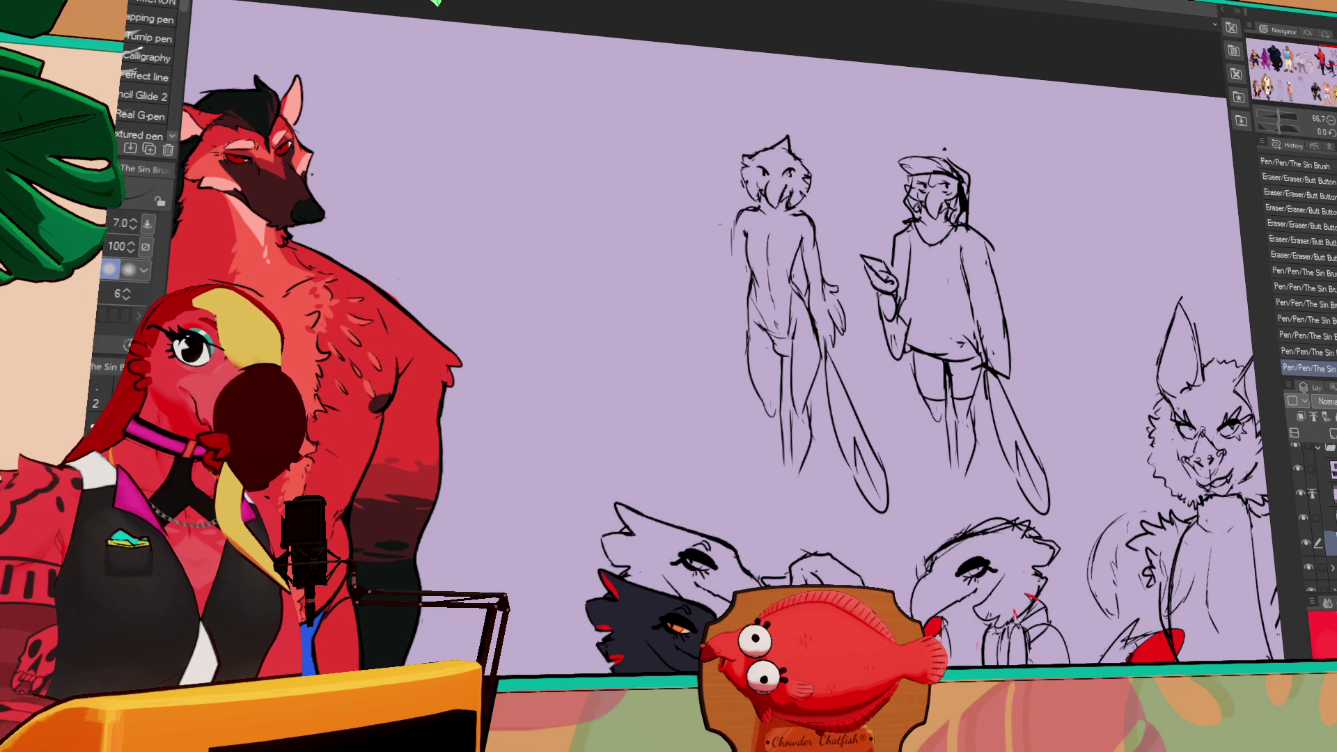
{"action": "left_click_drag", "start_coordinate": [821, 143], "coordinate": [825, 138]}
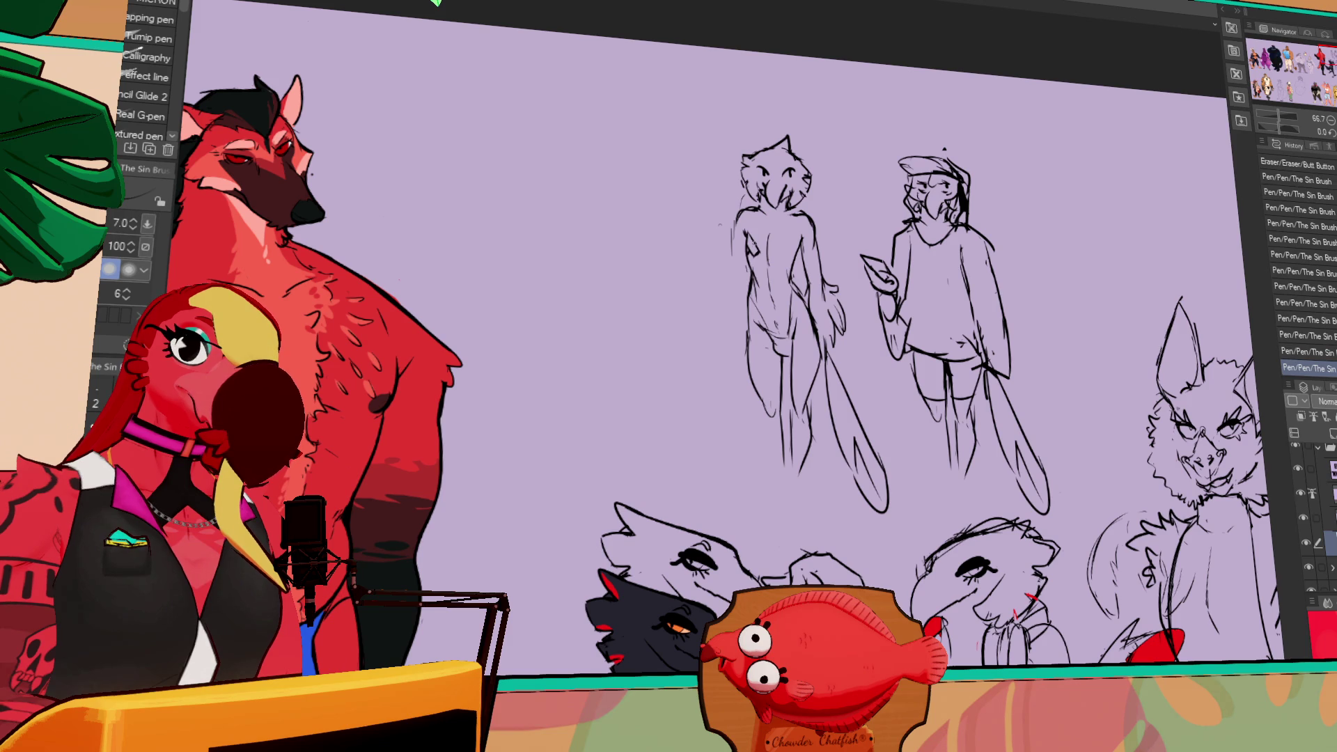
{"action": "left_click_drag", "start_coordinate": [751, 239], "coordinate": [753, 254]}
{"action": "key", "text": "e"}
{"action": "key", "text": "p"}
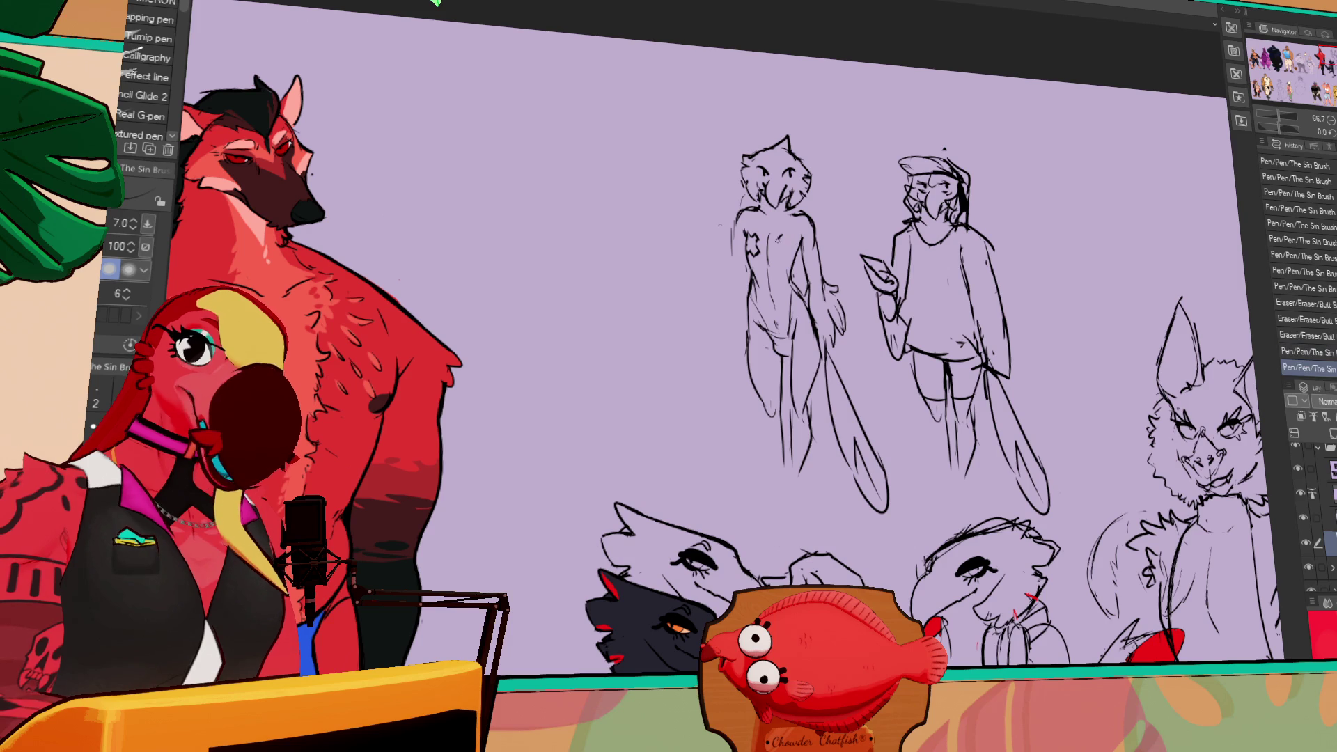
- Draw X-shaped markings across both sides of the original figure's chest
{"action": "left_click_drag", "start_coordinate": [777, 238], "coordinate": [782, 250]}
{"action": "left_click_drag", "start_coordinate": [780, 239], "coordinate": [788, 250]}
{"action": "left_click_drag", "start_coordinate": [783, 240], "coordinate": [791, 252]}
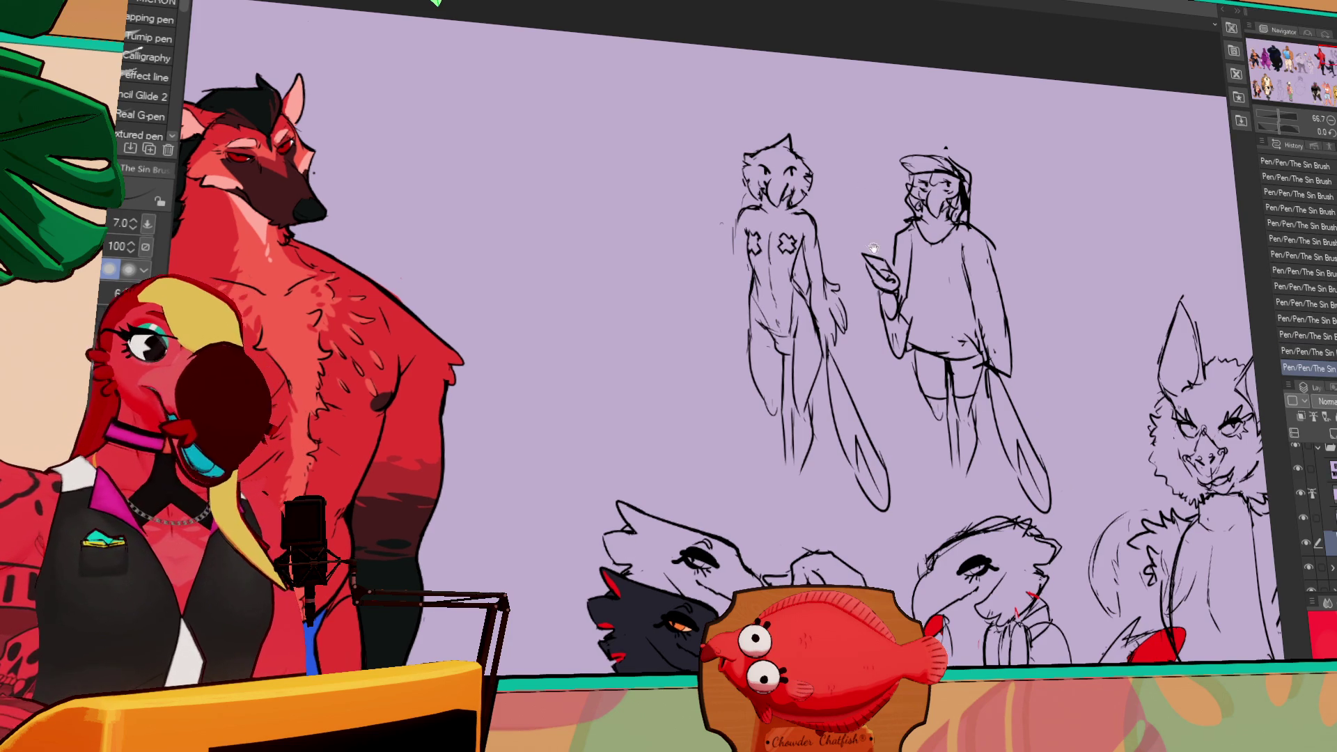
{"action": "left_click_drag", "start_coordinate": [873, 218], "coordinate": [794, 249]}
- Erase and redraw the shorts lines and redraw the figure's hand
{"action": "key", "text": "e"}
{"action": "left_click_drag", "start_coordinate": [839, 382], "coordinate": [877, 388]}
{"action": "key", "text": "p"}
{"action": "key", "text": "e"}
{"action": "left_click_drag", "start_coordinate": [718, 364], "coordinate": [724, 369]}
{"action": "key", "text": "p"}
{"action": "left_click_drag", "start_coordinate": [812, 327], "coordinate": [821, 334]}
- Touch up the shorts lines, undoing and redrawing one shorts stroke
{"action": "key", "text": "e"}
{"action": "mouse_move", "coordinate": [860, 381]}
{"action": "left_mouse_down"}
{"action": "mouse_move", "coordinate": [909, 398]}
{"action": "mouse_move", "coordinate": [884, 396]}
{"action": "left_mouse_up"}
{"action": "key", "text": "p"}
{"action": "key", "text": "e"}
{"action": "key", "text": "p"}
{"action": "key", "text": "e"}
{"action": "key", "text": "p"}
{"action": "key", "text": "ctrl+z"}
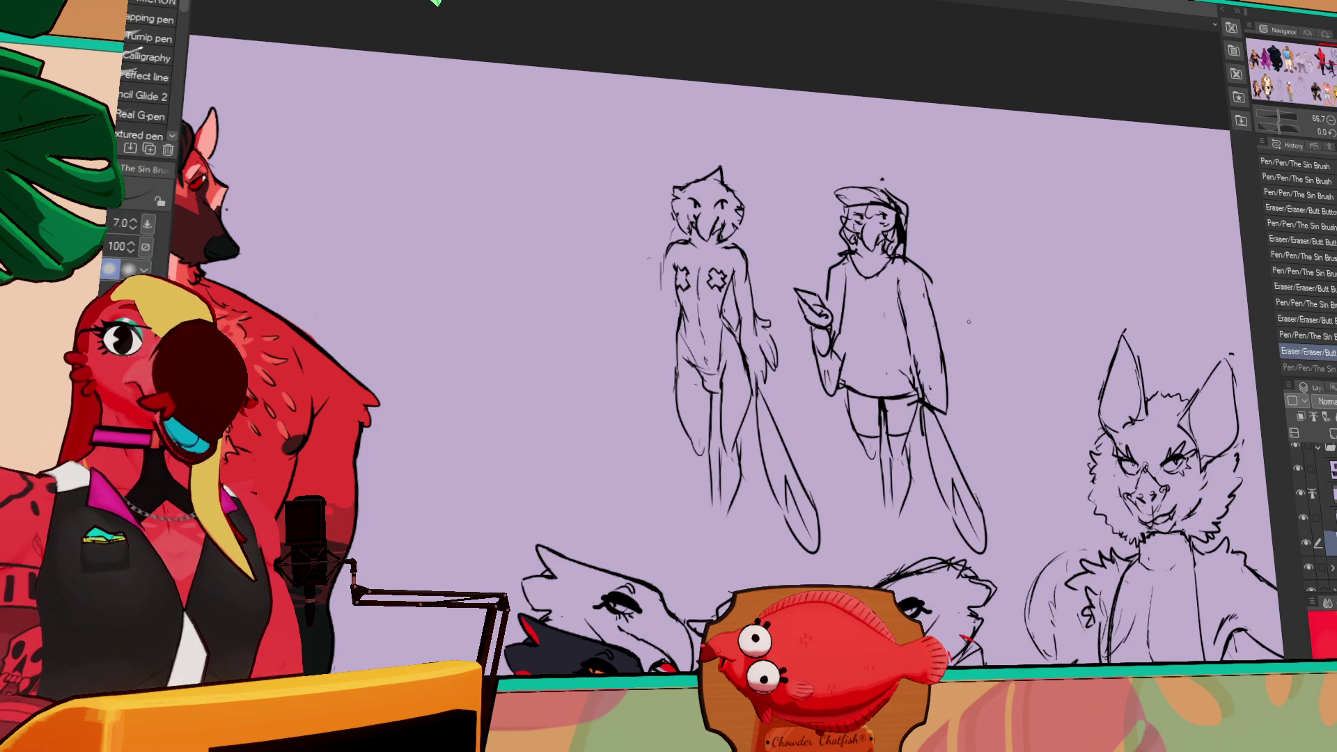
{"action": "left_click_drag", "start_coordinate": [864, 386], "coordinate": [905, 397]}
- Erase stray lines beside the standing figures
{"action": "key", "text": "e"}
{"action": "left_click_drag", "start_coordinate": [724, 292], "coordinate": [745, 299]}
{"action": "left_click_drag", "start_coordinate": [731, 292], "coordinate": [750, 308]}
{"action": "key", "text": "p"}
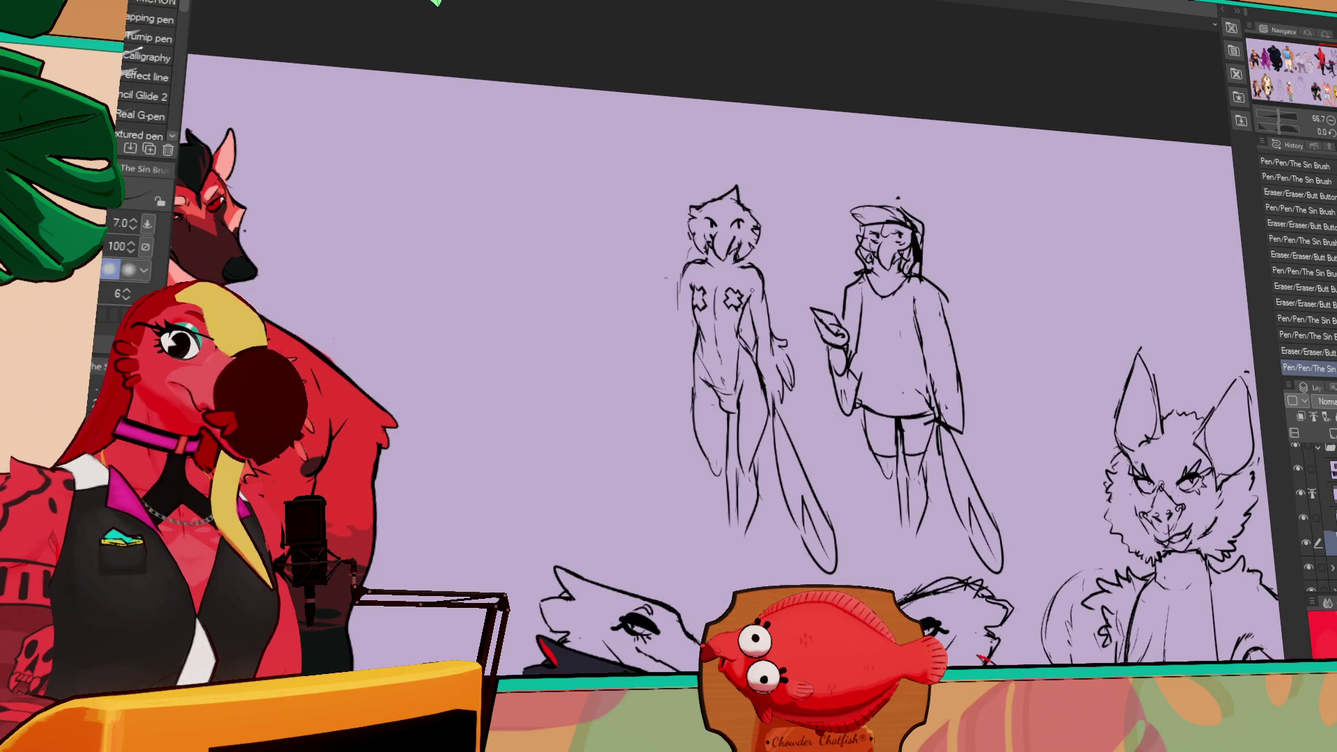
- Add small strokes near the heads and refine the left sketch's head lines
{"action": "left_click_drag", "start_coordinate": [890, 259], "coordinate": [897, 272]}
{"action": "left_click_drag", "start_coordinate": [683, 278], "coordinate": [693, 291]}
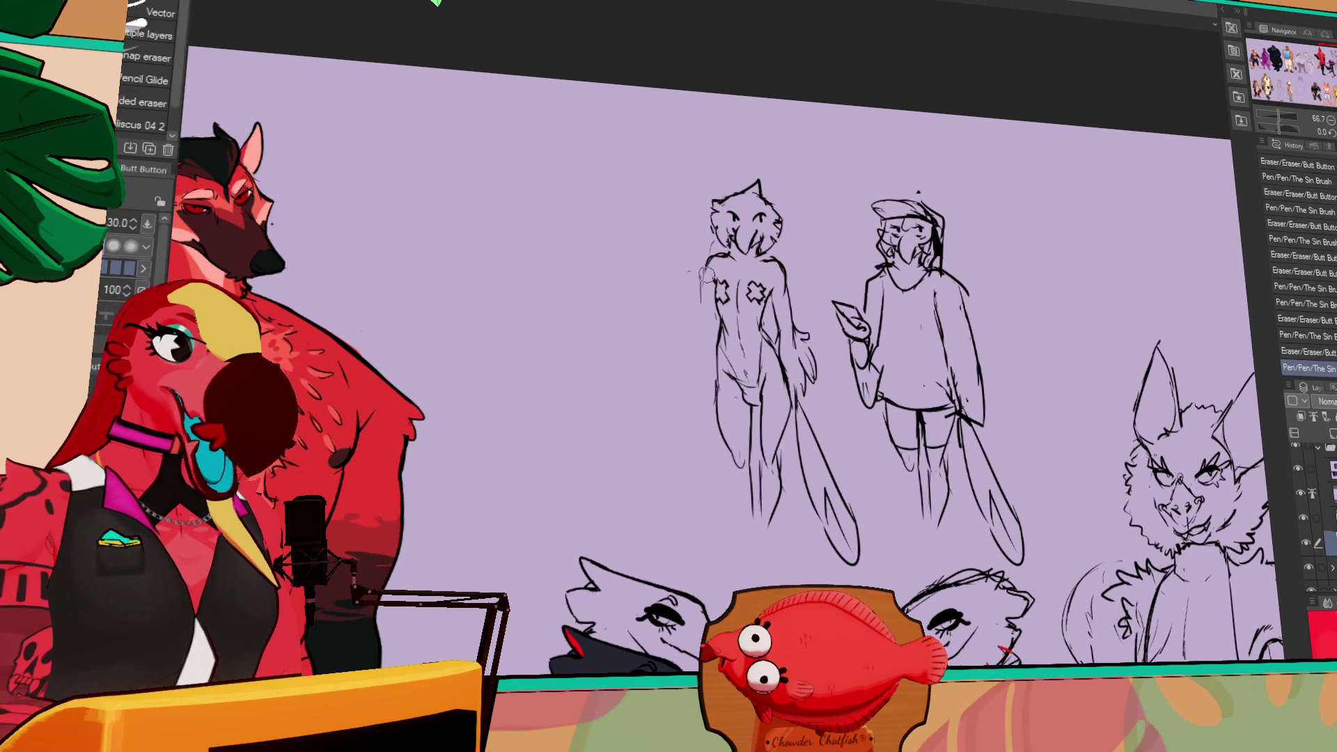
{"action": "left_click_drag", "start_coordinate": [762, 264], "coordinate": [783, 282]}
{"action": "left_click_drag", "start_coordinate": [766, 268], "coordinate": [781, 284]}
{"action": "key", "text": "ctrl+z"}
{"action": "left_click_drag", "start_coordinate": [766, 266], "coordinate": [782, 286]}
{"action": "left_click_drag", "start_coordinate": [733, 205], "coordinate": [740, 214]}
{"action": "key", "text": "ctrl+z"}
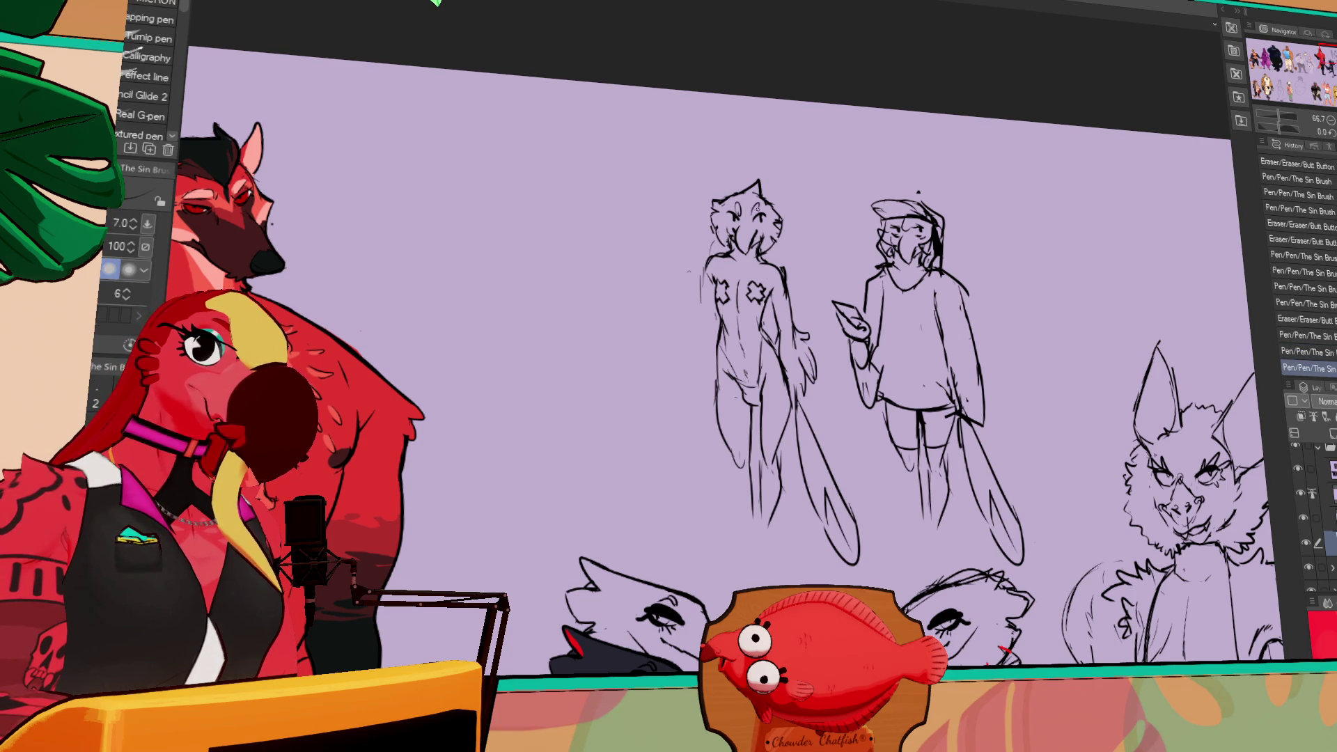
- Recentre the view on the standing figures, trying and undoing a short mark
{"action": "mouse_move", "coordinate": [983, 360]}
{"action": "left_mouse_down"}
{"action": "mouse_move", "coordinate": [979, 217]}
{"action": "mouse_move", "coordinate": [987, 251]}
{"action": "left_mouse_up"}
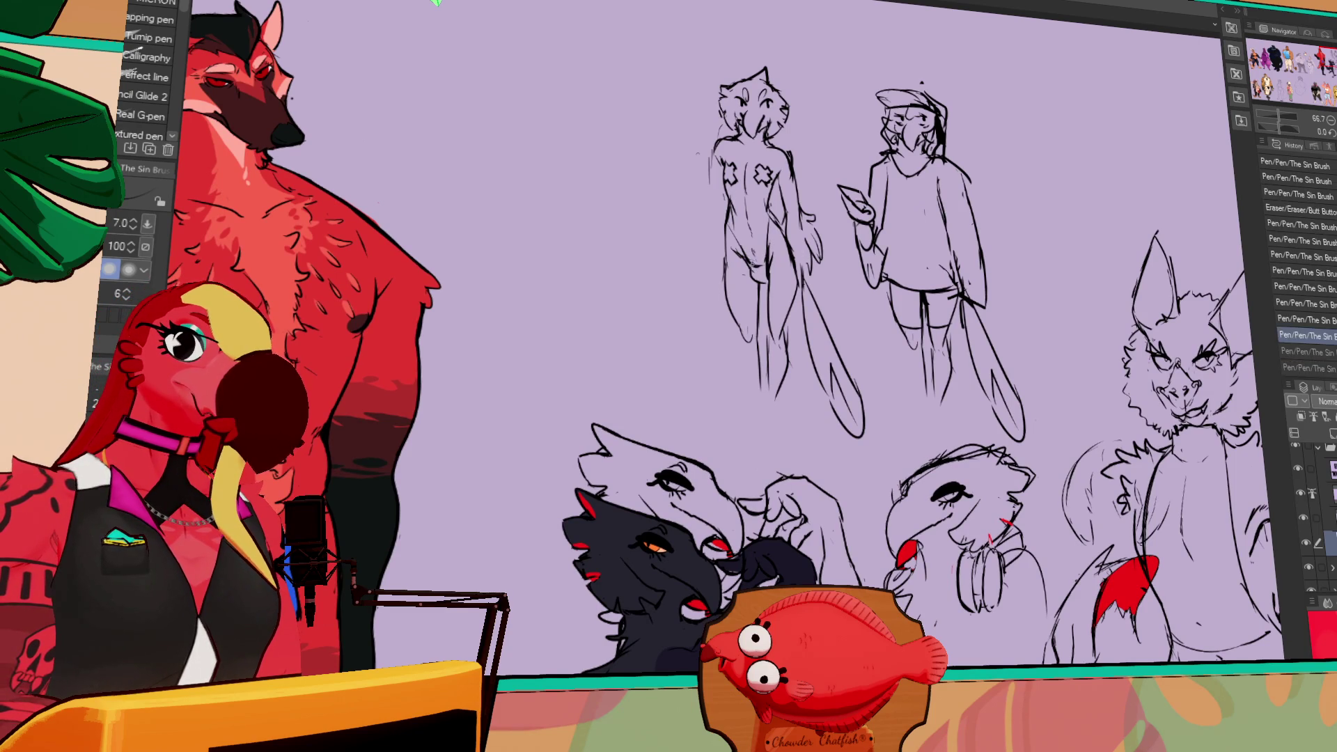
{"action": "key", "text": "e"}
{"action": "key", "text": "p"}
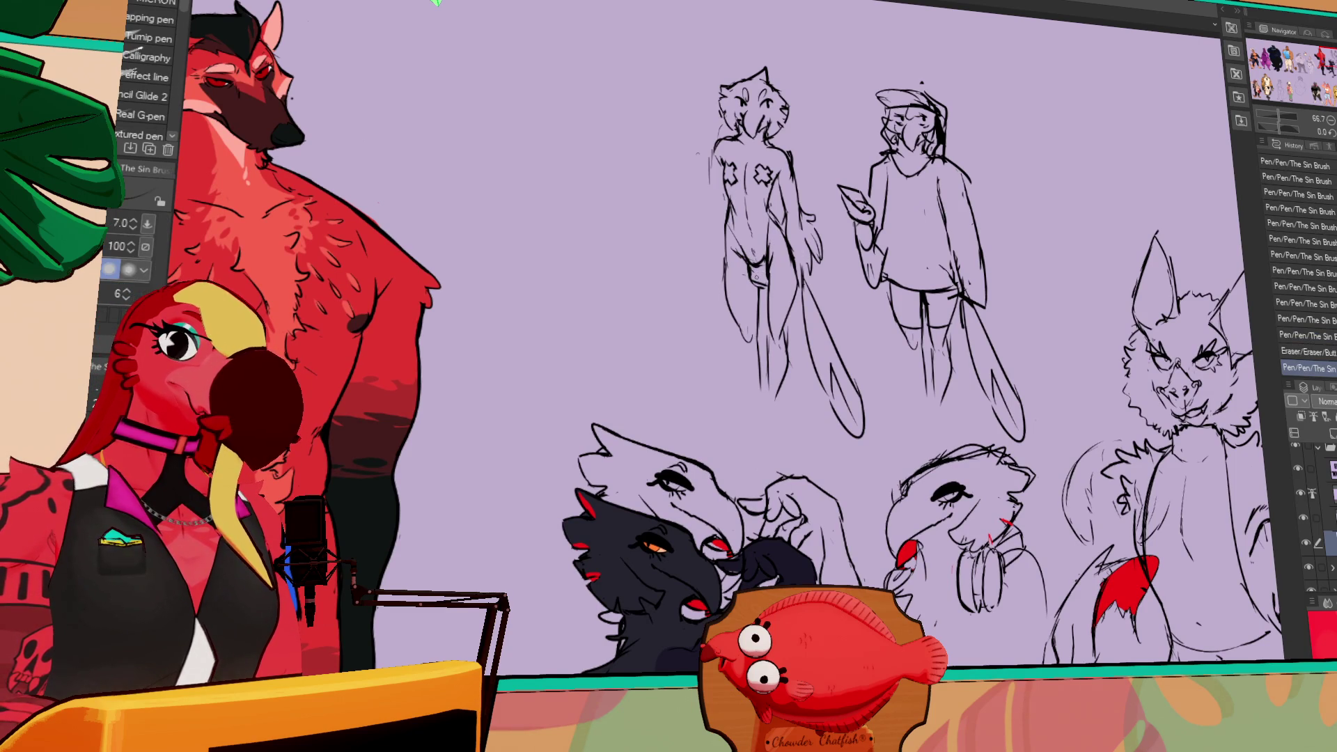
{"action": "mouse_move", "coordinate": [936, 225]}
{"action": "left_mouse_down"}
{"action": "mouse_move", "coordinate": [891, 247]}
{"action": "mouse_move", "coordinate": [957, 282]}
{"action": "mouse_move", "coordinate": [862, 325]}
{"action": "mouse_move", "coordinate": [854, 340]}
{"action": "mouse_move", "coordinate": [868, 355]}
{"action": "left_mouse_up"}
{"action": "mouse_move", "coordinate": [864, 212]}
{"action": "left_mouse_down"}
{"action": "mouse_move", "coordinate": [850, 265]}
{"action": "mouse_move", "coordinate": [942, 298]}
{"action": "left_mouse_up"}
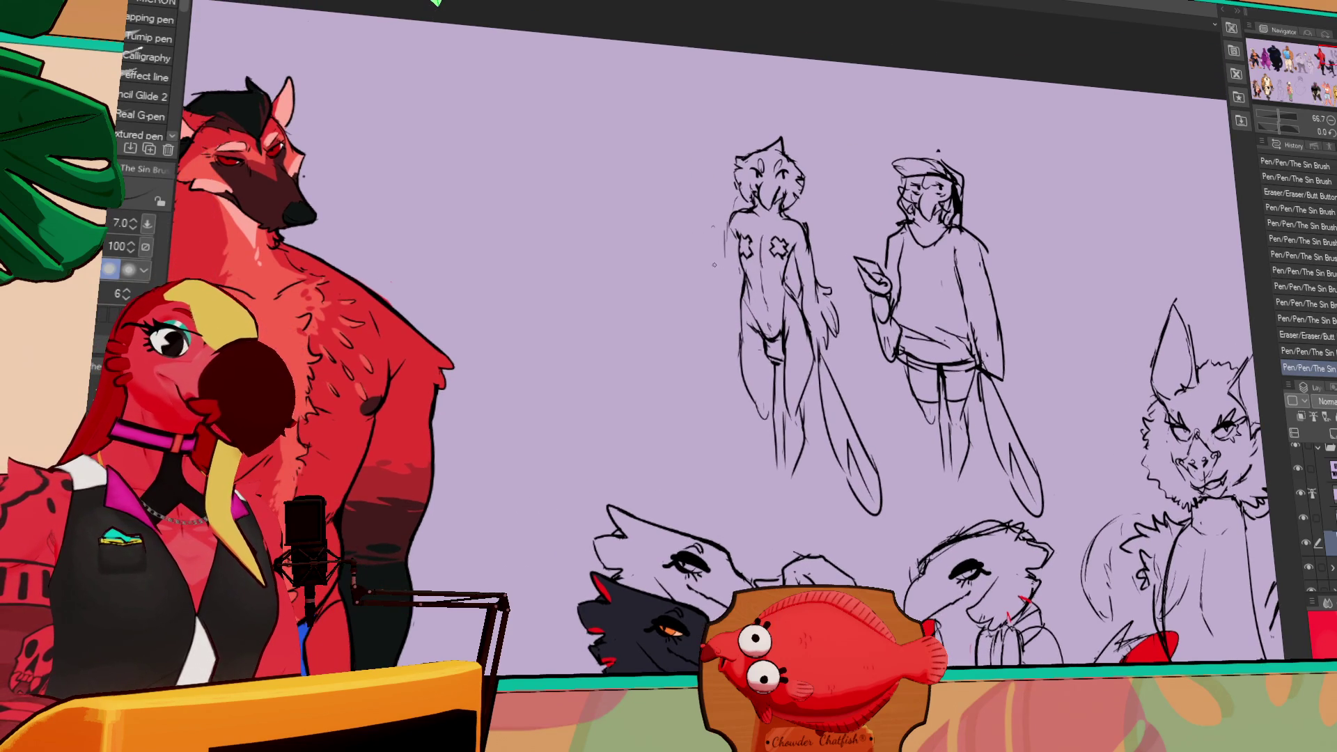
{"action": "left_click_drag", "start_coordinate": [706, 199], "coordinate": [703, 221]}
{"action": "key", "text": "ctrl+z"}
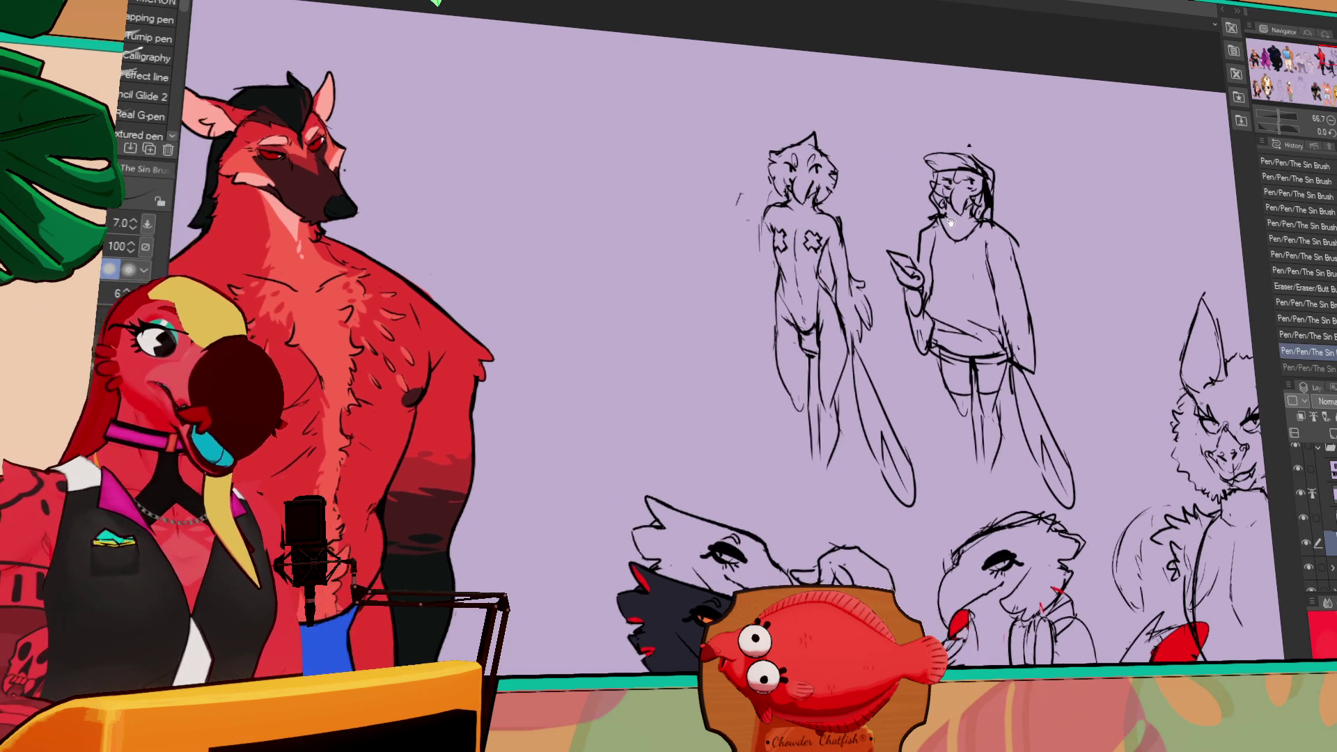
- Clean up lines on the figures and sketch a looping stroke beside the first figure's head
{"action": "key", "text": "e"}
{"action": "left_click_drag", "start_coordinate": [772, 254], "coordinate": [790, 213]}
{"action": "key", "text": "p"}
{"action": "key", "text": "e"}
{"action": "key", "text": "p"}
{"action": "key", "text": "e"}
{"action": "key", "text": "p"}
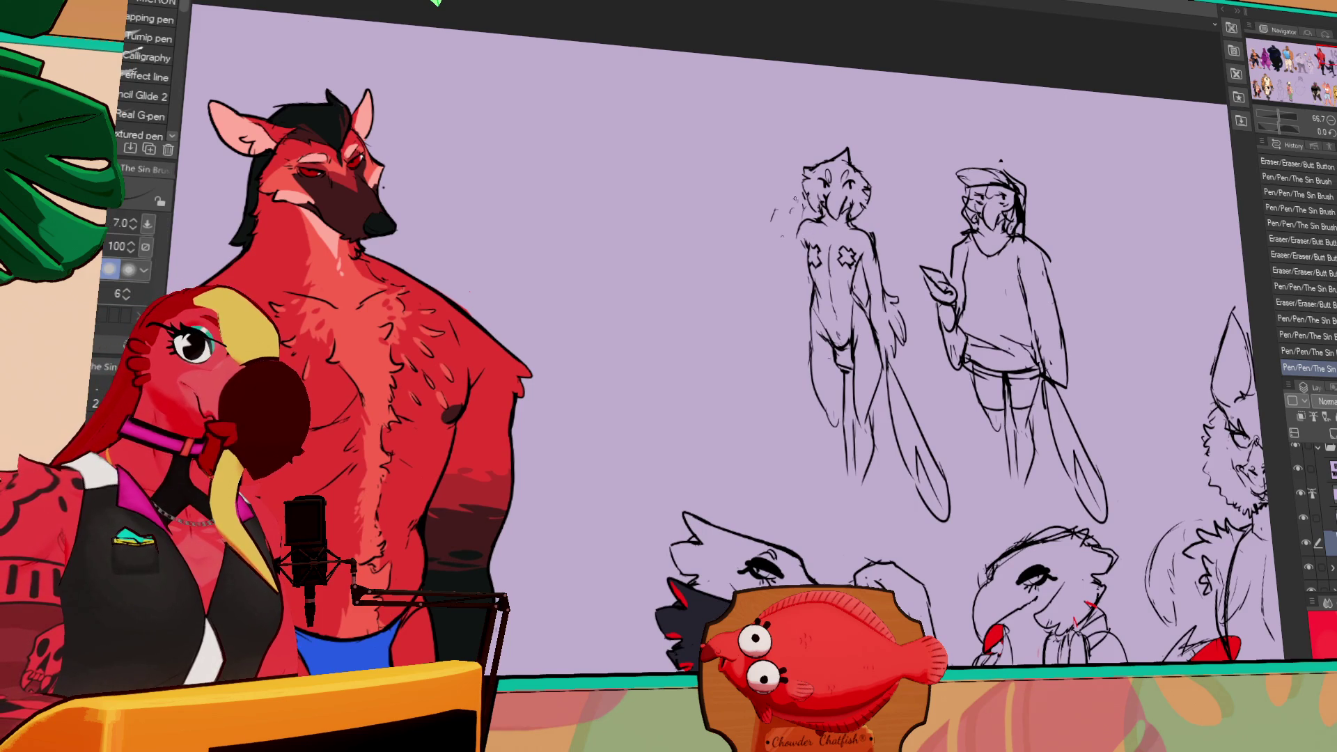
{"action": "left_click_drag", "start_coordinate": [779, 203], "coordinate": [734, 252]}
- Replace the straight stroke with a looping raised arm and redo the hip strokes
{"action": "key", "text": "ctrl+z"}
{"action": "mouse_move", "coordinate": [786, 206]}
{"action": "left_mouse_down"}
{"action": "mouse_move", "coordinate": [744, 240]}
{"action": "mouse_move", "coordinate": [770, 252]}
{"action": "left_mouse_up"}
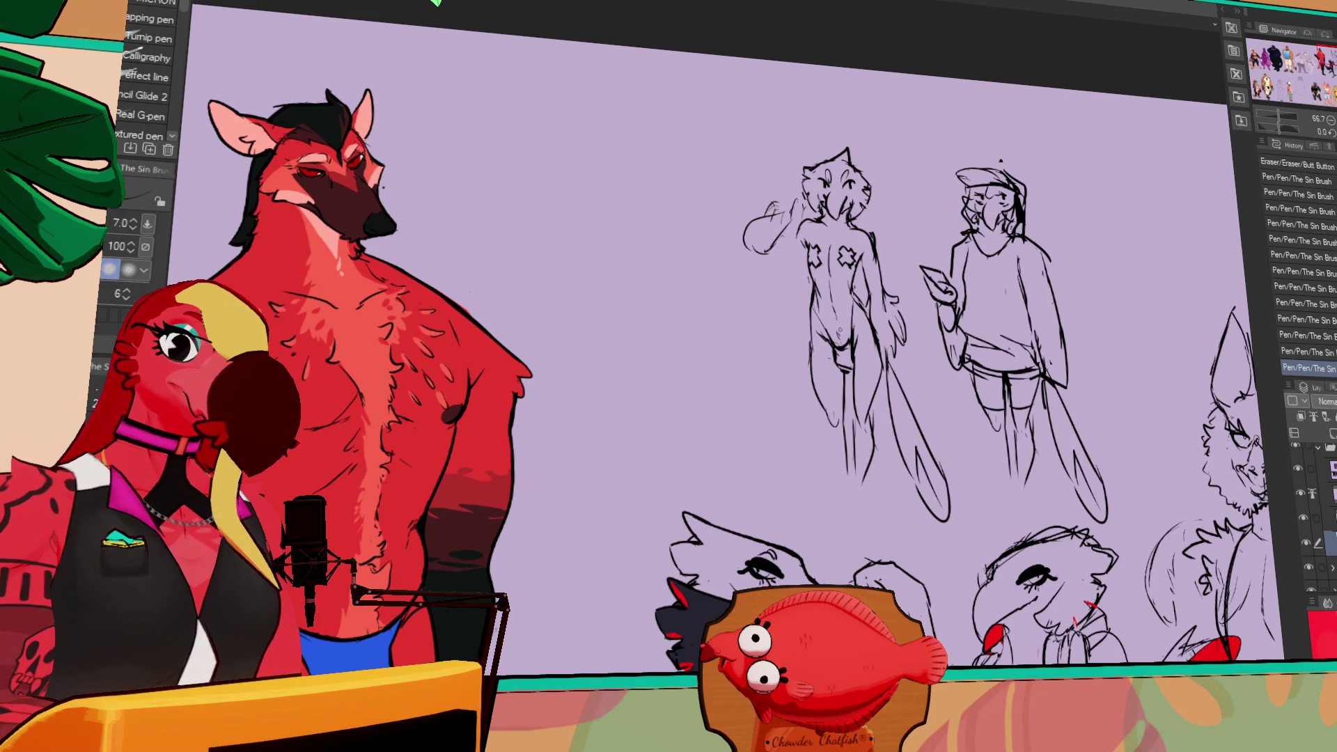
{"action": "mouse_move", "coordinate": [812, 341]}
{"action": "left_mouse_down"}
{"action": "mouse_move", "coordinate": [849, 348]}
{"action": "mouse_move", "coordinate": [853, 370]}
{"action": "mouse_move", "coordinate": [844, 340]}
{"action": "left_mouse_up"}
{"action": "key", "text": "e"}
{"action": "key", "text": "p"}
{"action": "key", "text": "ctrl+z"}
{"action": "key", "text": "e"}
{"action": "key", "text": "p"}
{"action": "mouse_move", "coordinate": [835, 342]}
{"action": "left_mouse_down"}
{"action": "mouse_move", "coordinate": [855, 350]}
{"action": "mouse_move", "coordinate": [845, 340]}
{"action": "mouse_move", "coordinate": [854, 407]}
{"action": "mouse_move", "coordinate": [847, 356]}
{"action": "left_mouse_up"}
- Add a small stroke on the left figure's leg
{"action": "key", "text": "e"}
{"action": "key", "text": "p"}
{"action": "key", "text": "e"}
{"action": "key", "text": "p"}
{"action": "key", "text": "e"}
{"action": "key", "text": "p"}
{"action": "key", "text": "e"}
{"action": "key", "text": "p"}
{"action": "left_click_drag", "start_coordinate": [825, 407], "coordinate": [823, 453]}
- Erase part of the leg lines and add lines to the left figure's hair
{"action": "key", "text": "e"}
{"action": "key", "text": "p"}
{"action": "left_click_drag", "start_coordinate": [878, 348], "coordinate": [879, 365]}
{"action": "key", "text": "e"}
{"action": "key", "text": "p"}
{"action": "mouse_move", "coordinate": [766, 209]}
{"action": "left_mouse_down"}
{"action": "mouse_move", "coordinate": [724, 258]}
{"action": "mouse_move", "coordinate": [751, 247]}
{"action": "mouse_move", "coordinate": [727, 250]}
{"action": "left_mouse_up"}
- Zoom in on the standing figures and redraw the left figure's hip lines
{"action": "left_click_drag", "start_coordinate": [1030, 128], "coordinate": [992, 156]}
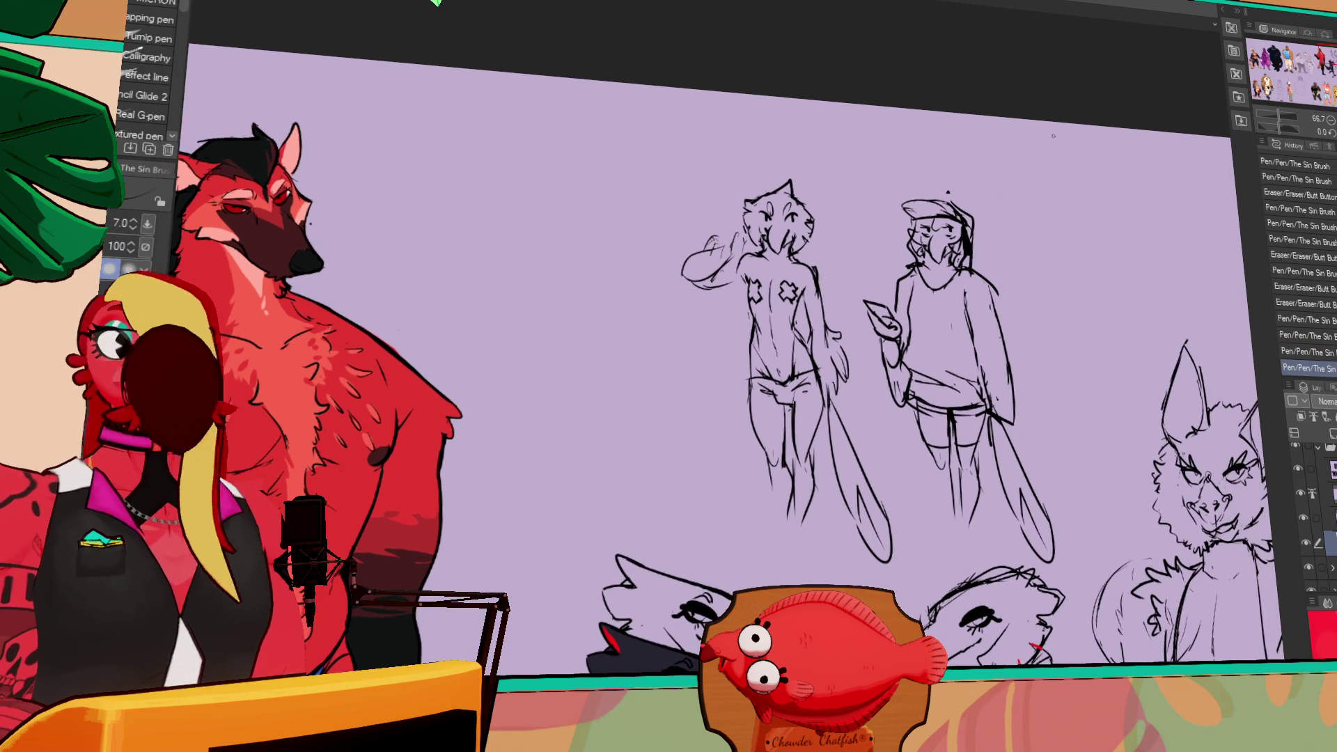
{"action": "scroll", "coordinate": [946, 162], "scroll_direction": "up", "scroll_amount": 2}
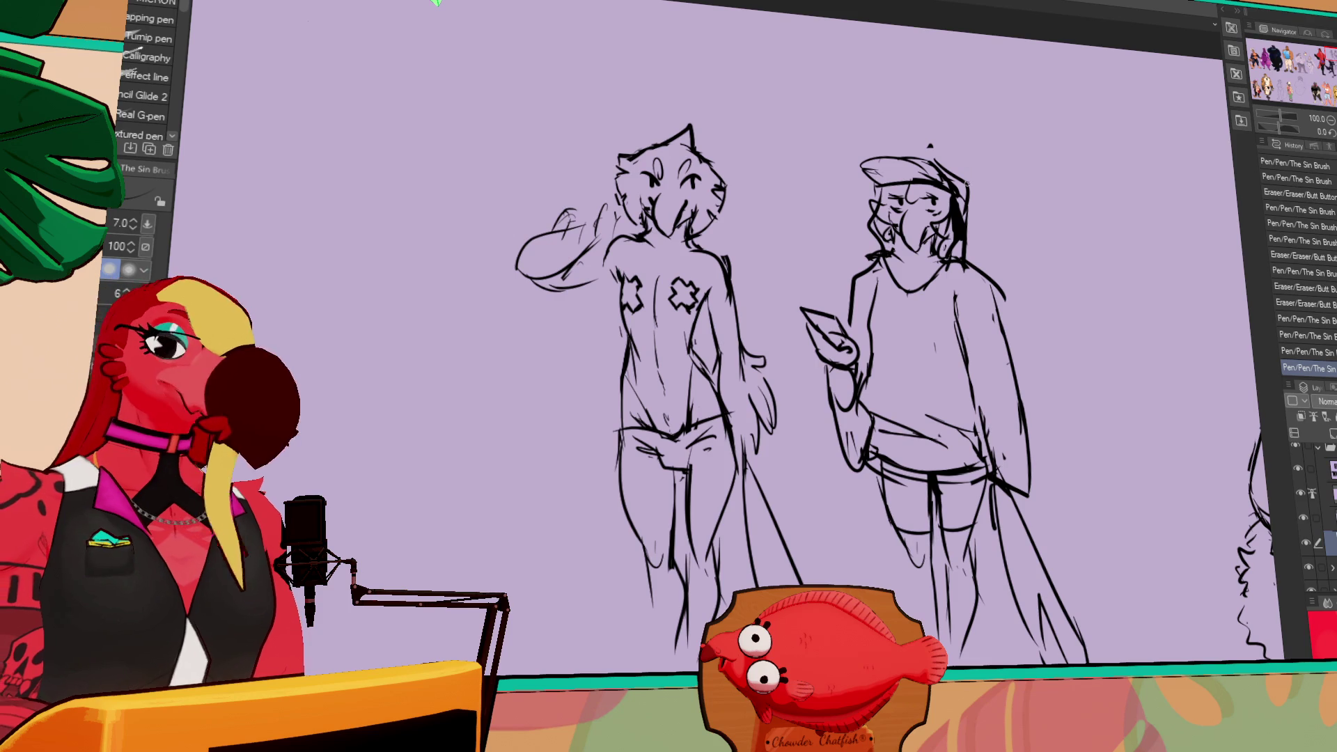
{"action": "left_click_drag", "start_coordinate": [766, 348], "coordinate": [981, 320]}
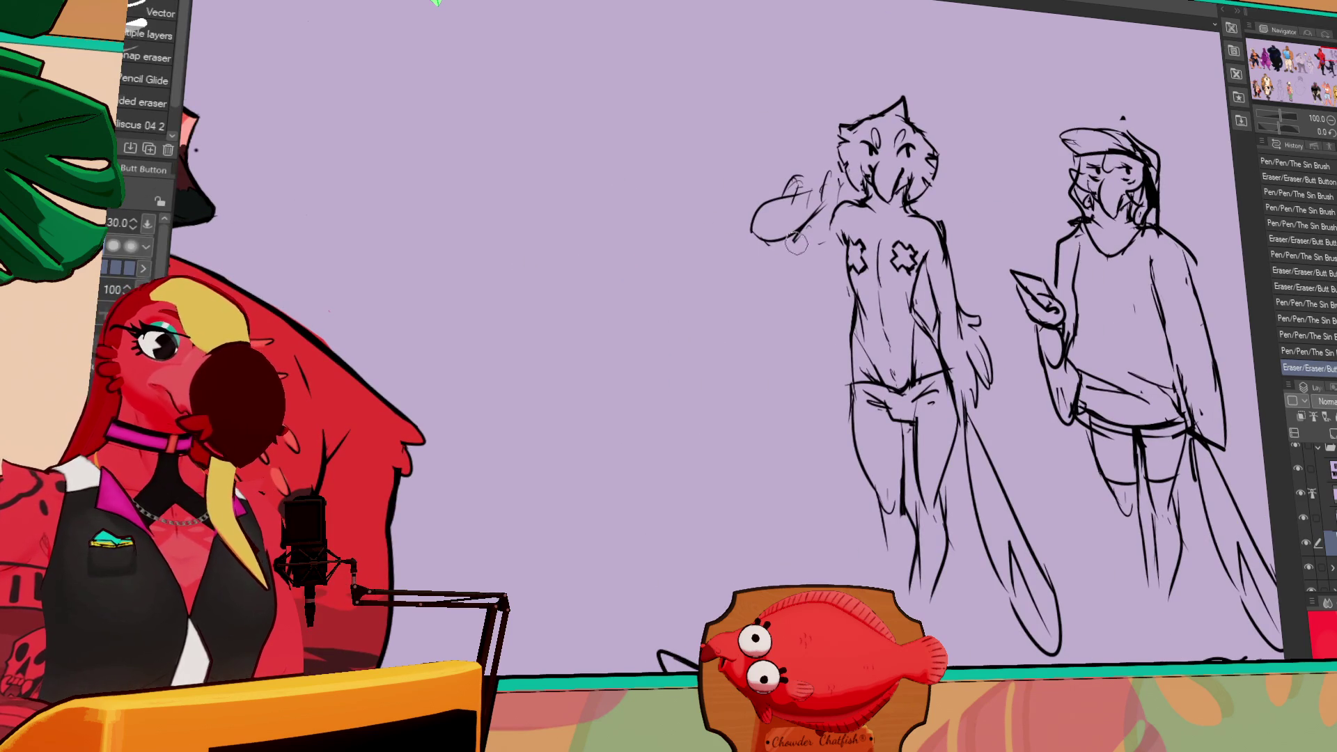
{"action": "mouse_move", "coordinate": [870, 386]}
{"action": "left_mouse_down"}
{"action": "mouse_move", "coordinate": [897, 415]}
{"action": "mouse_move", "coordinate": [885, 416]}
{"action": "left_mouse_up"}
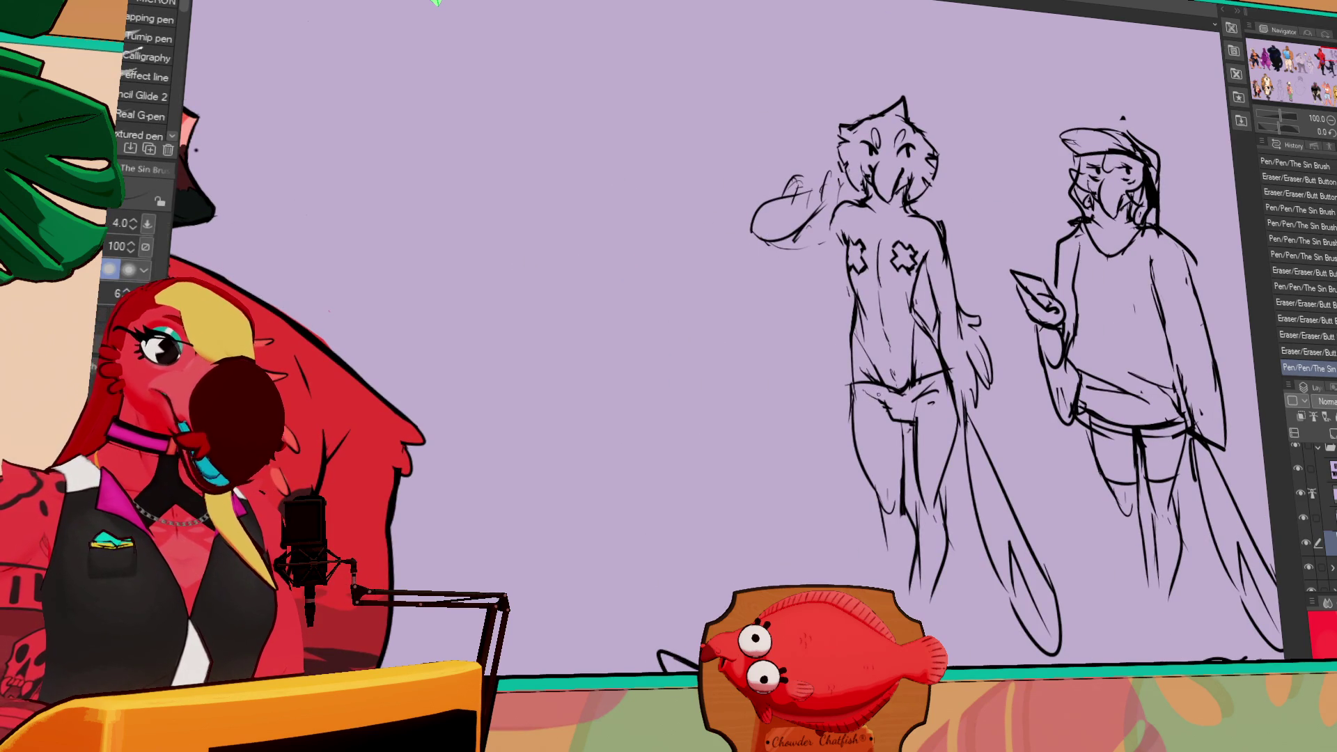
{"action": "left_click_drag", "start_coordinate": [966, 323], "coordinate": [960, 339]}
- Erase stray strokes around the chest X and add small chest strokes
{"action": "left_click_drag", "start_coordinate": [1022, 286], "coordinate": [1021, 301]}
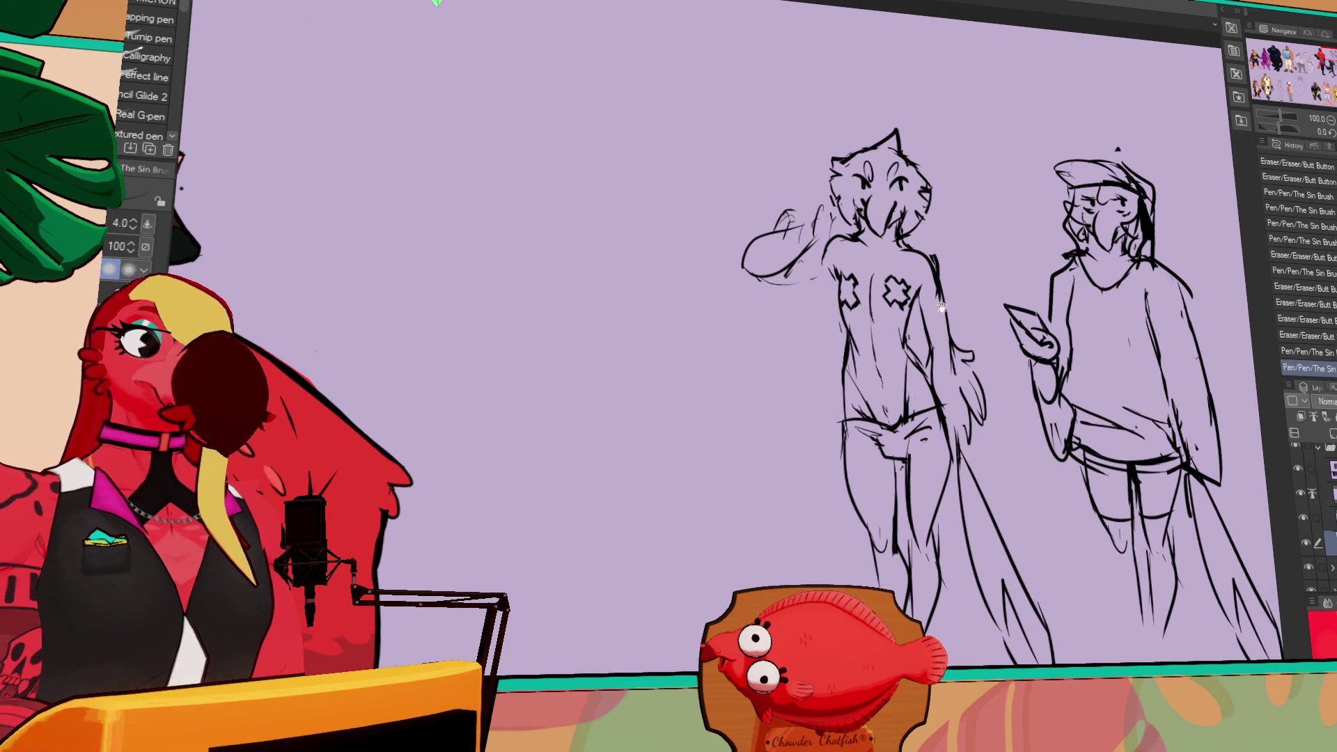
{"action": "mouse_move", "coordinate": [893, 291]}
{"action": "left_mouse_down"}
{"action": "mouse_move", "coordinate": [915, 317]}
{"action": "mouse_move", "coordinate": [905, 299]}
{"action": "left_mouse_up"}
{"action": "mouse_move", "coordinate": [901, 293]}
{"action": "left_mouse_down"}
{"action": "mouse_move", "coordinate": [911, 311]}
{"action": "mouse_move", "coordinate": [908, 295]}
{"action": "left_mouse_up"}
{"action": "key", "text": "e"}
{"action": "key", "text": "p"}
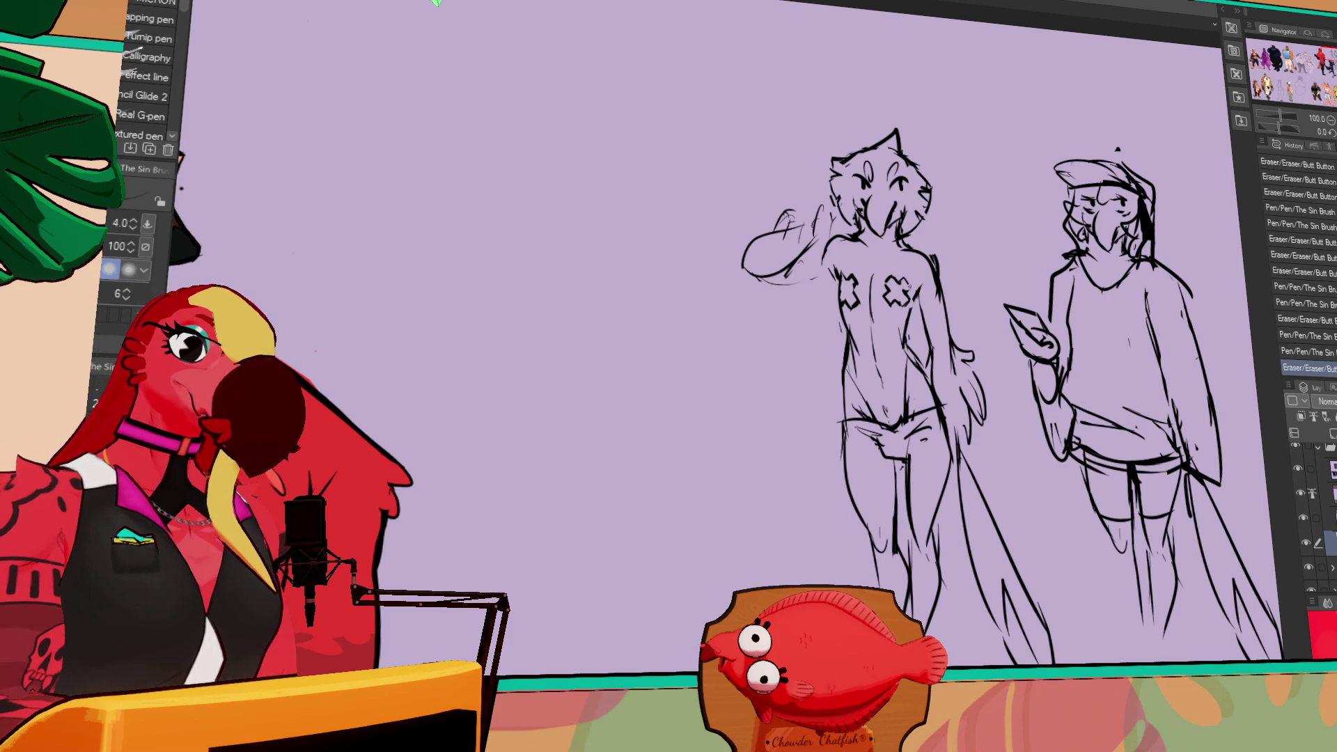
{"action": "left_click_drag", "start_coordinate": [911, 116], "coordinate": [910, 154]}
- Add brows over the eyes, lines at the raised hand, and shoulder and chest marks
{"action": "left_click_drag", "start_coordinate": [857, 221], "coordinate": [892, 218]}
{"action": "left_click_drag", "start_coordinate": [827, 245], "coordinate": [842, 271]}
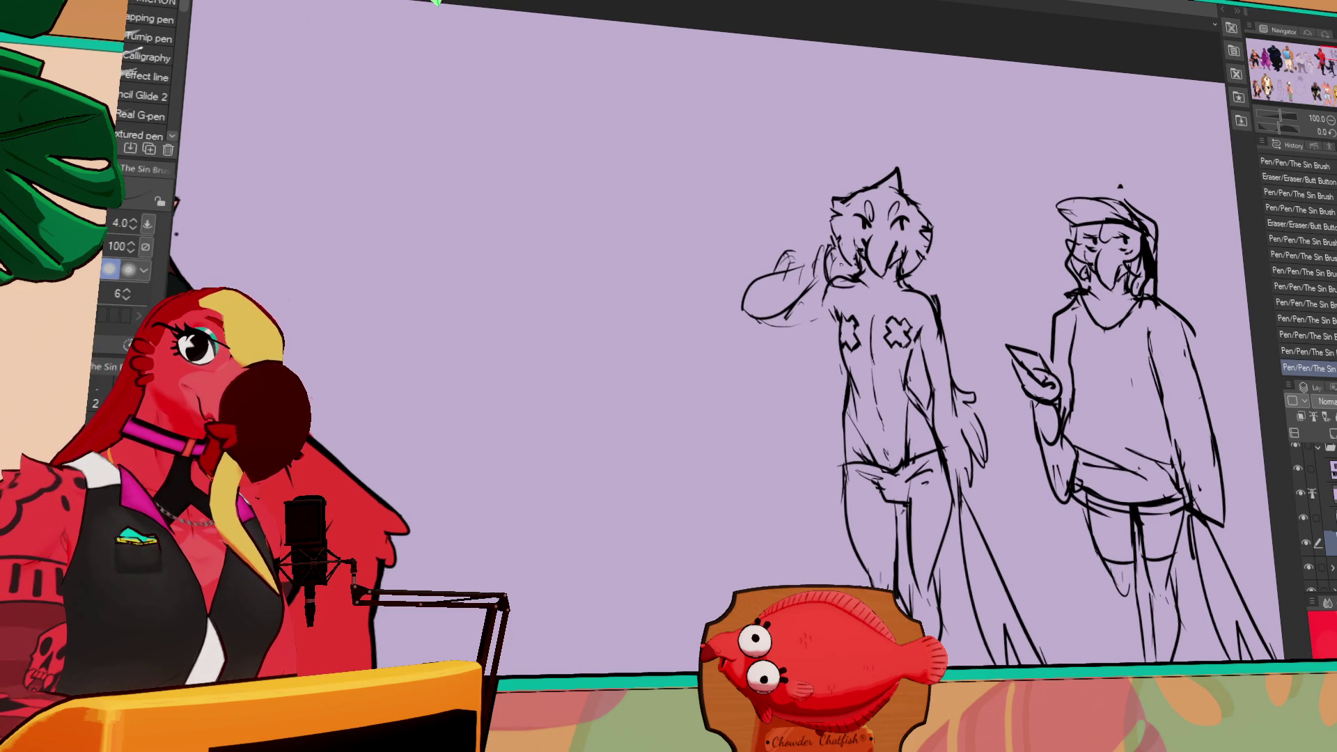
{"action": "left_click", "coordinate": [918, 305]}
{"action": "left_click", "coordinate": [914, 319]}
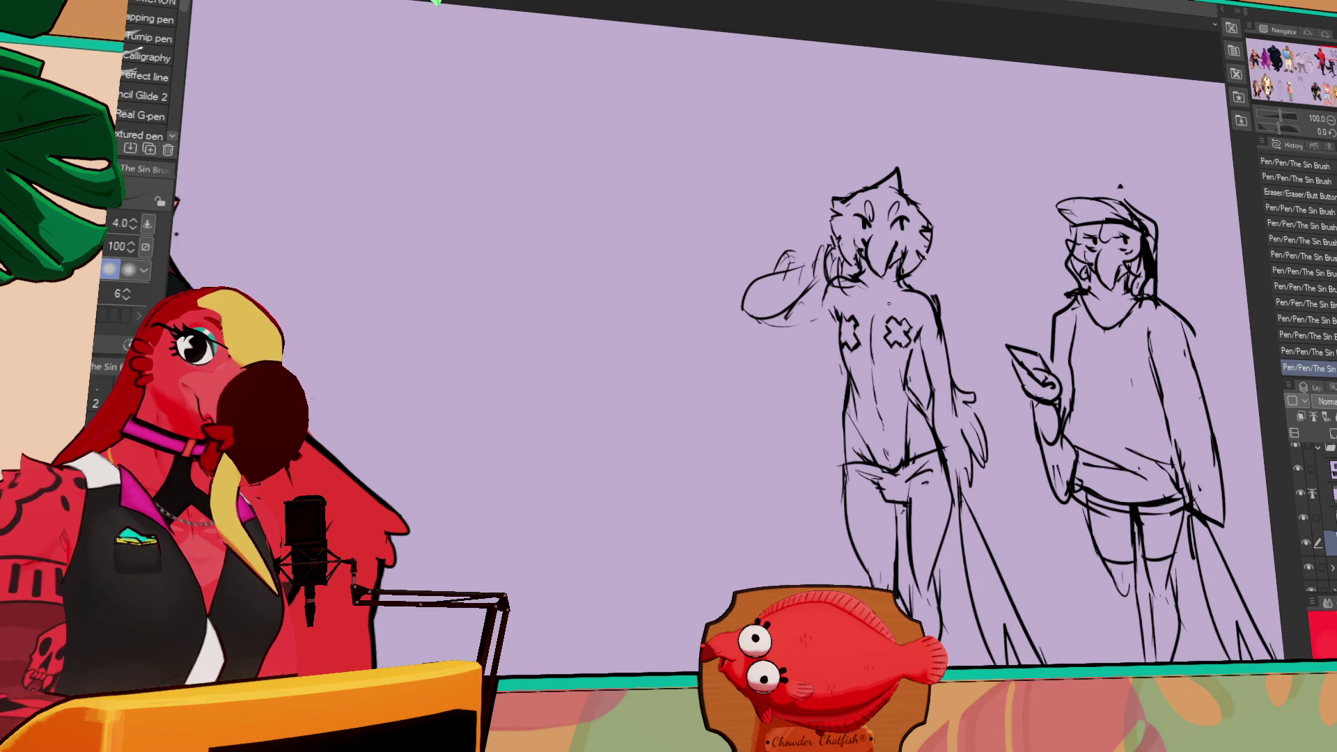
{"action": "left_click_drag", "start_coordinate": [811, 291], "coordinate": [802, 306]}
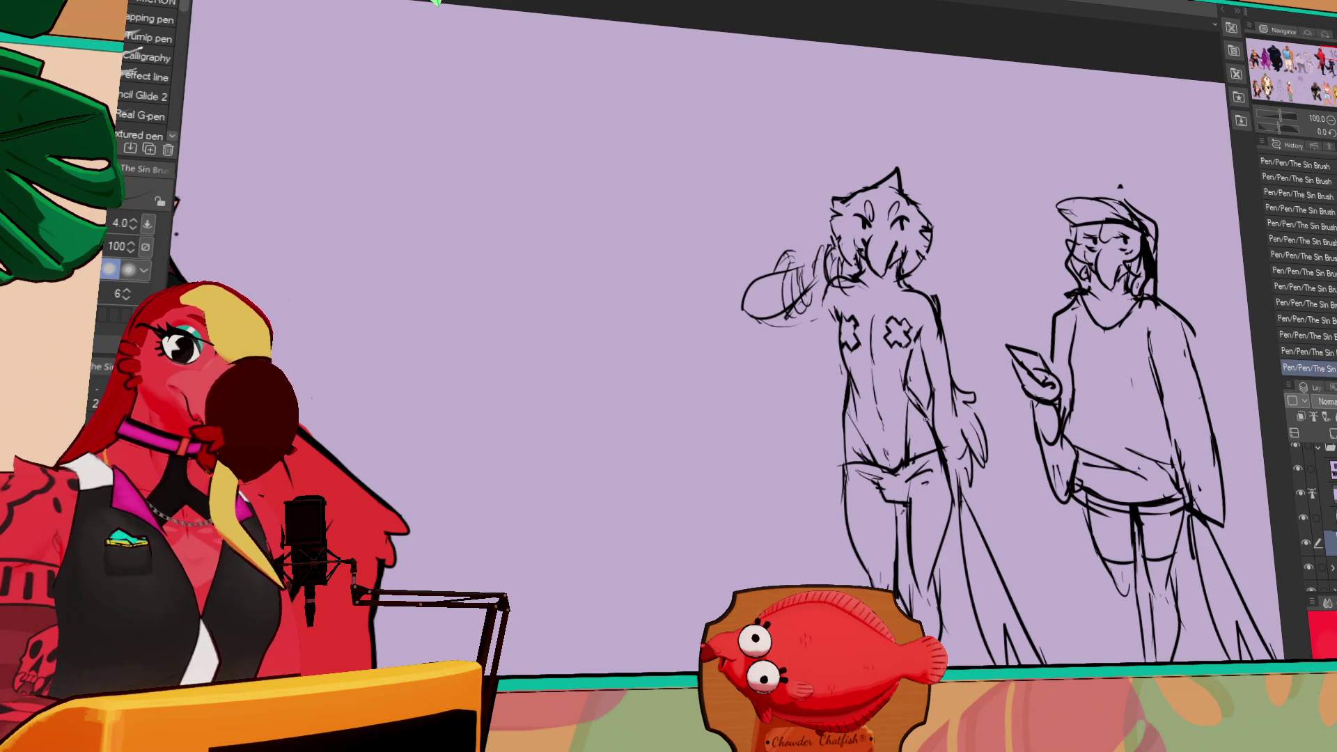
- Erase small bits on the left figure and place a mark on its lower body
{"action": "key", "text": "e"}
{"action": "left_click_drag", "start_coordinate": [846, 460], "coordinate": [876, 470]}
{"action": "key", "text": "p"}
{"action": "key", "text": "e"}
{"action": "left_click", "coordinate": [839, 391]}
{"action": "key", "text": "p"}
{"action": "left_click", "coordinate": [879, 423]}
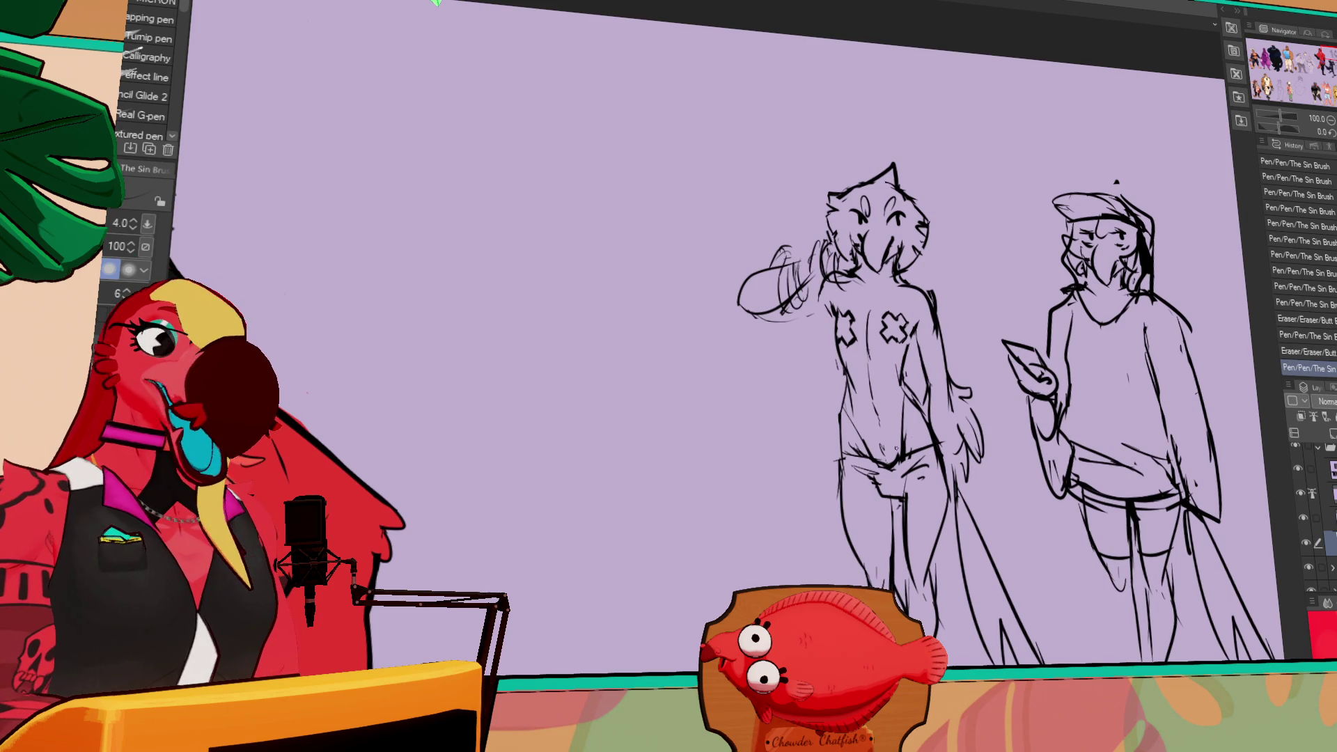
- Erase, undo and redraw the small strokes on the left figure's lower body
{"action": "key", "text": "e"}
{"action": "left_click_drag", "start_coordinate": [933, 393], "coordinate": [941, 410]}
{"action": "key", "text": "p"}
{"action": "key", "text": "e"}
{"action": "key", "text": "p"}
{"action": "key", "text": "ctrl+z"}
{"action": "mouse_move", "coordinate": [889, 428]}
{"action": "left_mouse_down"}
{"action": "mouse_move", "coordinate": [915, 433]}
{"action": "mouse_move", "coordinate": [892, 429]}
{"action": "left_mouse_up"}
{"action": "key", "text": "e"}
{"action": "key", "text": "p"}
{"action": "left_click_drag", "start_coordinate": [890, 426], "coordinate": [895, 430]}
- Add short strokes around the left figure's neck and hair
{"action": "left_click_drag", "start_coordinate": [973, 350], "coordinate": [983, 396]}
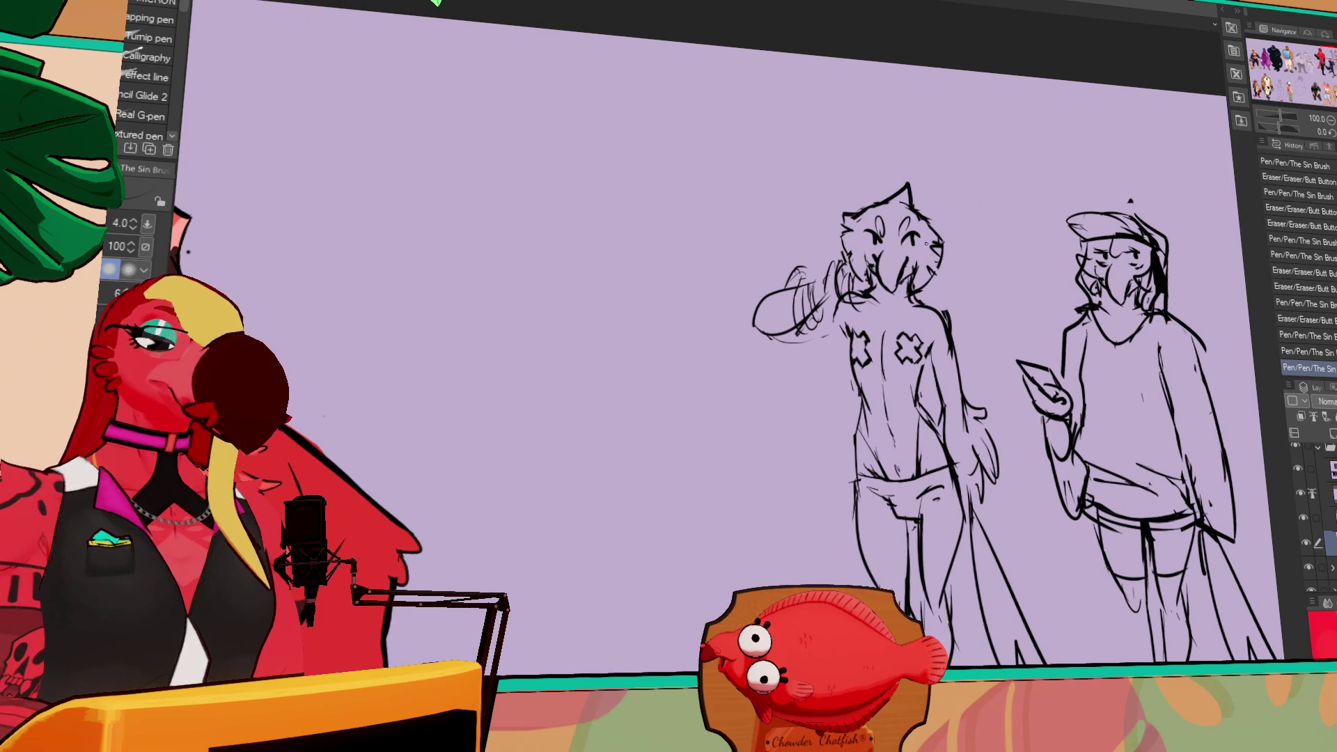
{"action": "left_click_drag", "start_coordinate": [900, 290], "coordinate": [908, 319]}
{"action": "left_click_drag", "start_coordinate": [912, 293], "coordinate": [926, 321]}
{"action": "left_click_drag", "start_coordinate": [922, 300], "coordinate": [924, 317]}
{"action": "key", "text": "e"}
{"action": "key", "text": "p"}
{"action": "key", "text": "p"}
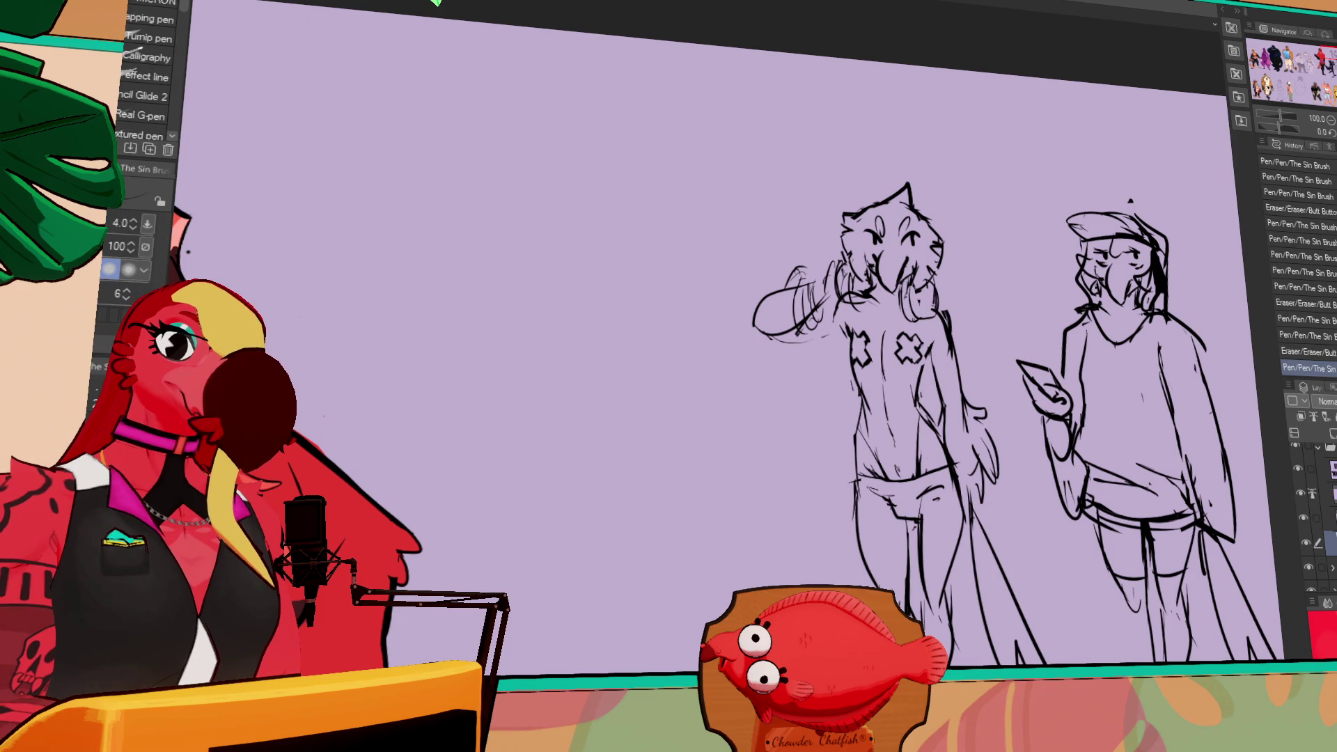
{"action": "key", "text": "ctrl+z"}
{"action": "key", "text": "ctrl+y"}
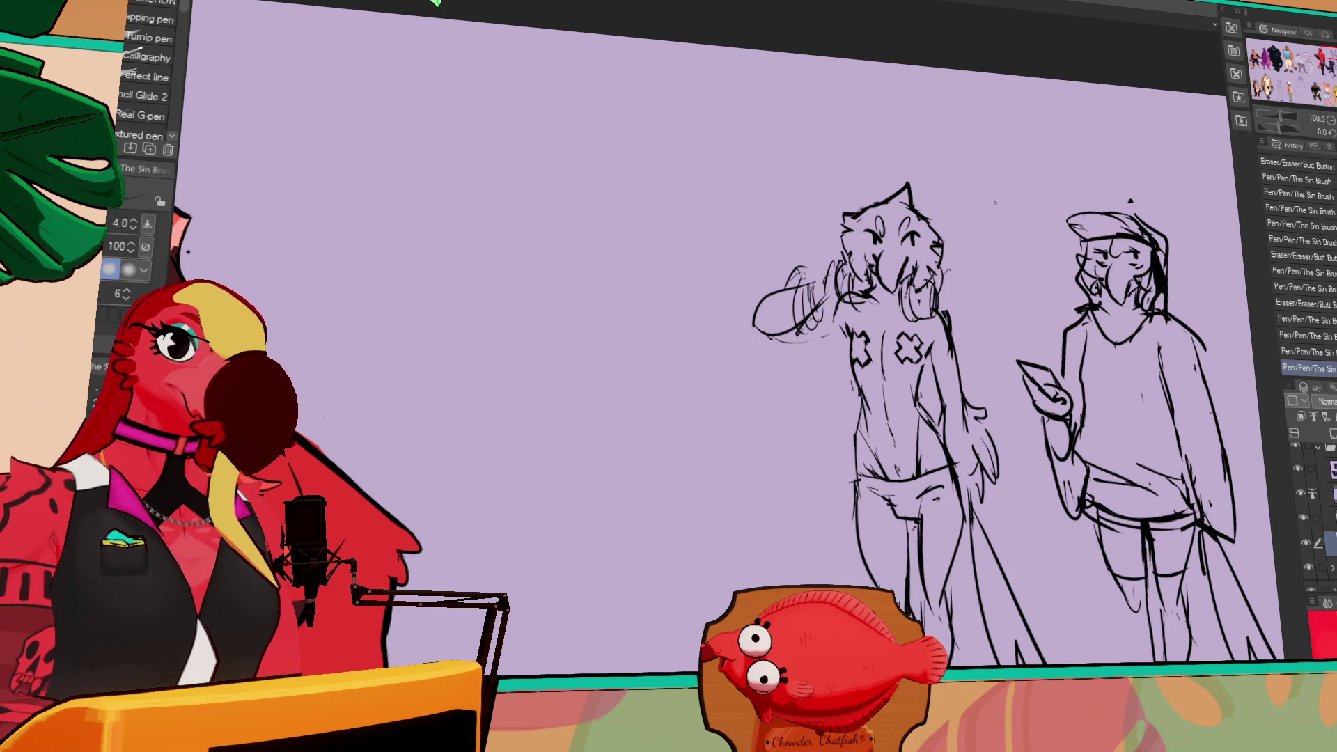
- Add a short stroke near the legs and erase stray lines on the figures
{"action": "left_click_drag", "start_coordinate": [1024, 325], "coordinate": [1008, 236]}
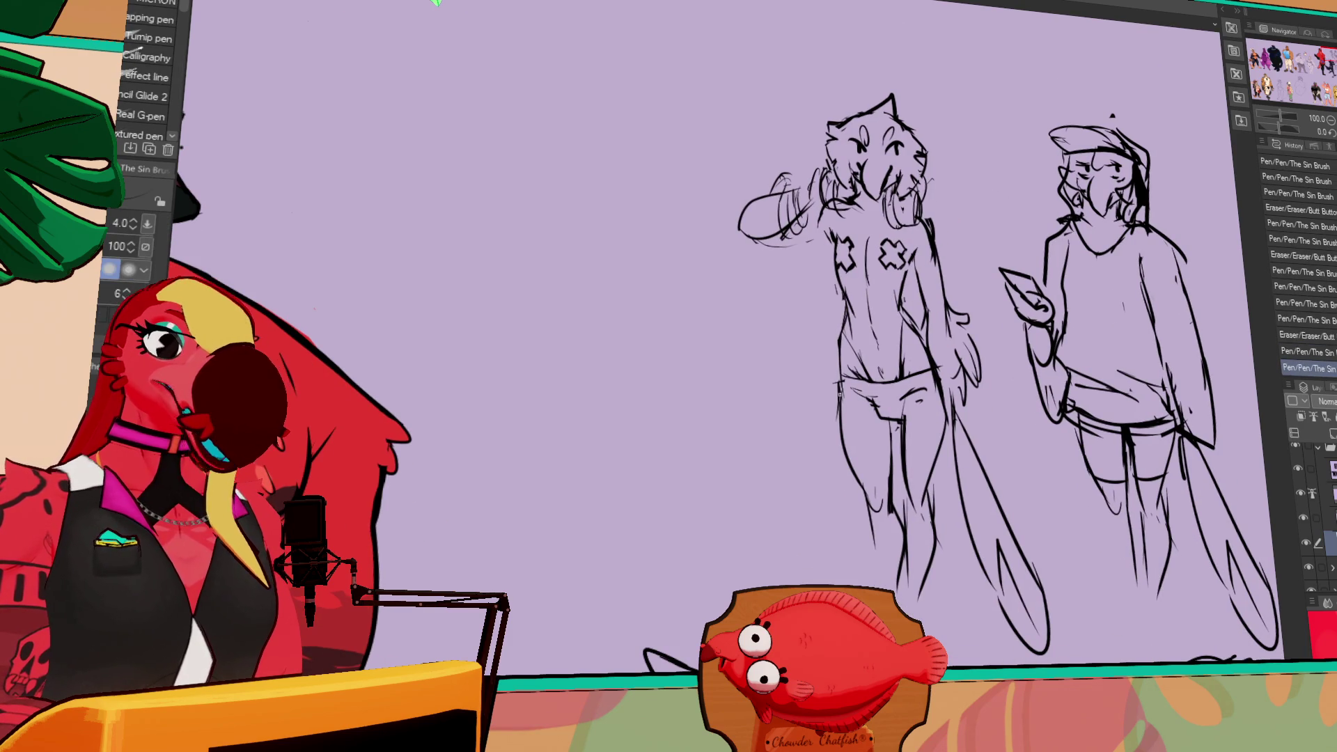
{"action": "left_click_drag", "start_coordinate": [1049, 385], "coordinate": [1026, 378]}
{"action": "left_click_drag", "start_coordinate": [940, 384], "coordinate": [926, 472]}
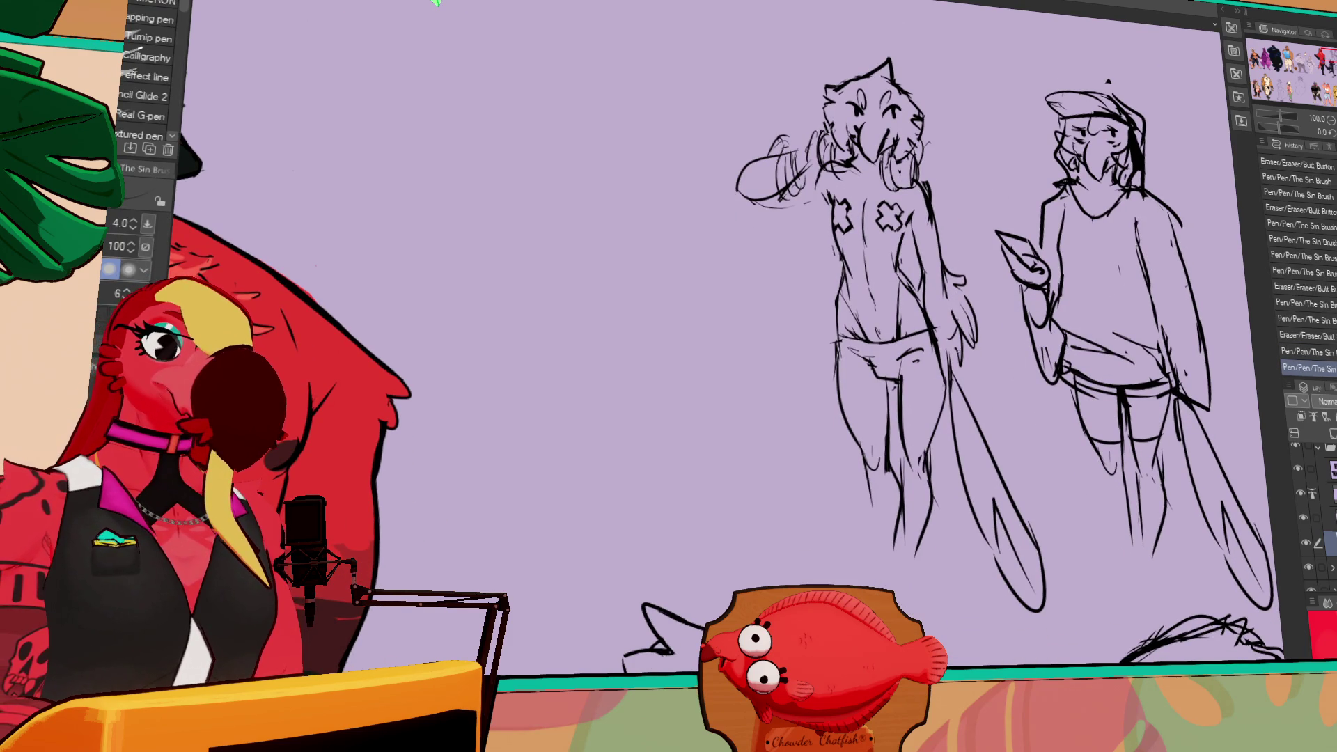
{"action": "left_click_drag", "start_coordinate": [1156, 337], "coordinate": [1136, 367]}
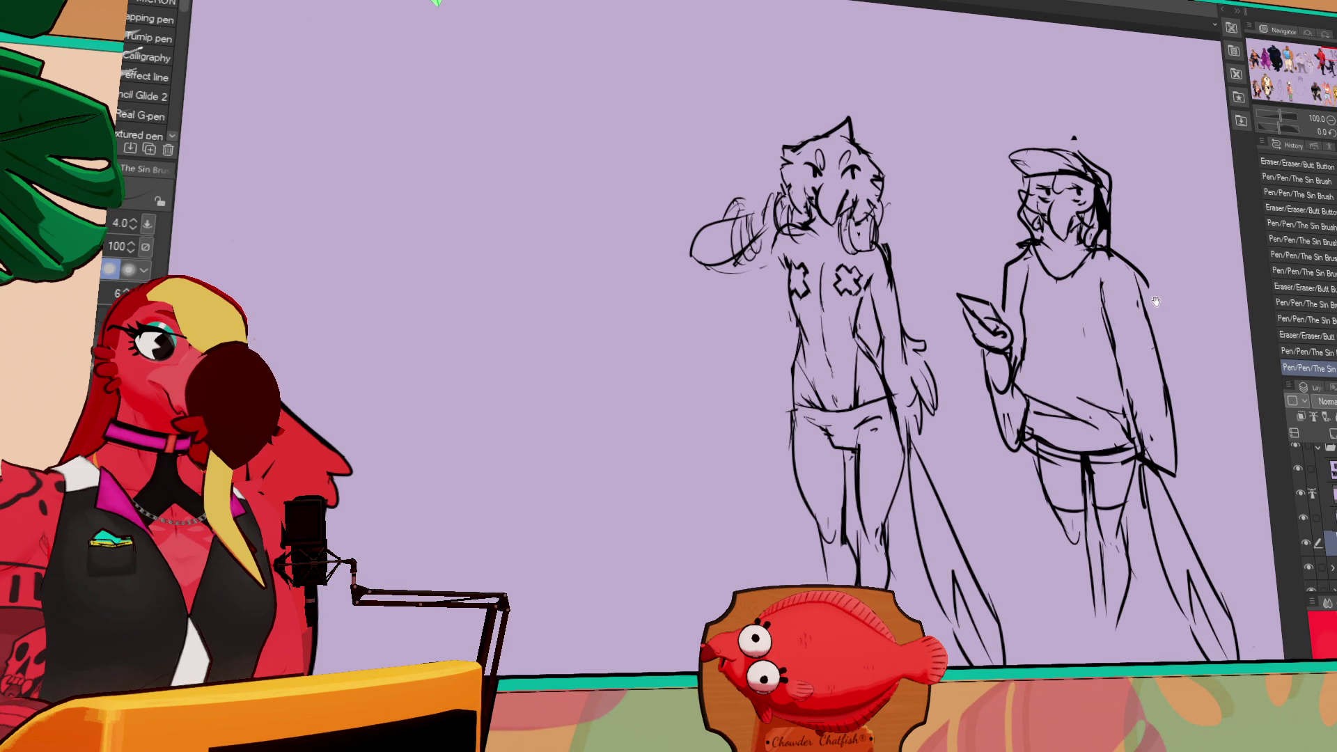
{"action": "key", "text": "e"}
{"action": "left_click_drag", "start_coordinate": [879, 331], "coordinate": [870, 340]}
{"action": "key", "text": "p"}
{"action": "left_click_drag", "start_coordinate": [1044, 209], "coordinate": [1031, 230]}
{"action": "mouse_move", "coordinate": [1024, 202]}
{"action": "left_mouse_down"}
{"action": "mouse_move", "coordinate": [1010, 223]}
{"action": "mouse_move", "coordinate": [978, 203]}
{"action": "left_mouse_up"}
{"action": "key", "text": "e"}
{"action": "scroll", "coordinate": [978, 202], "scroll_direction": "down", "scroll_amount": 3}
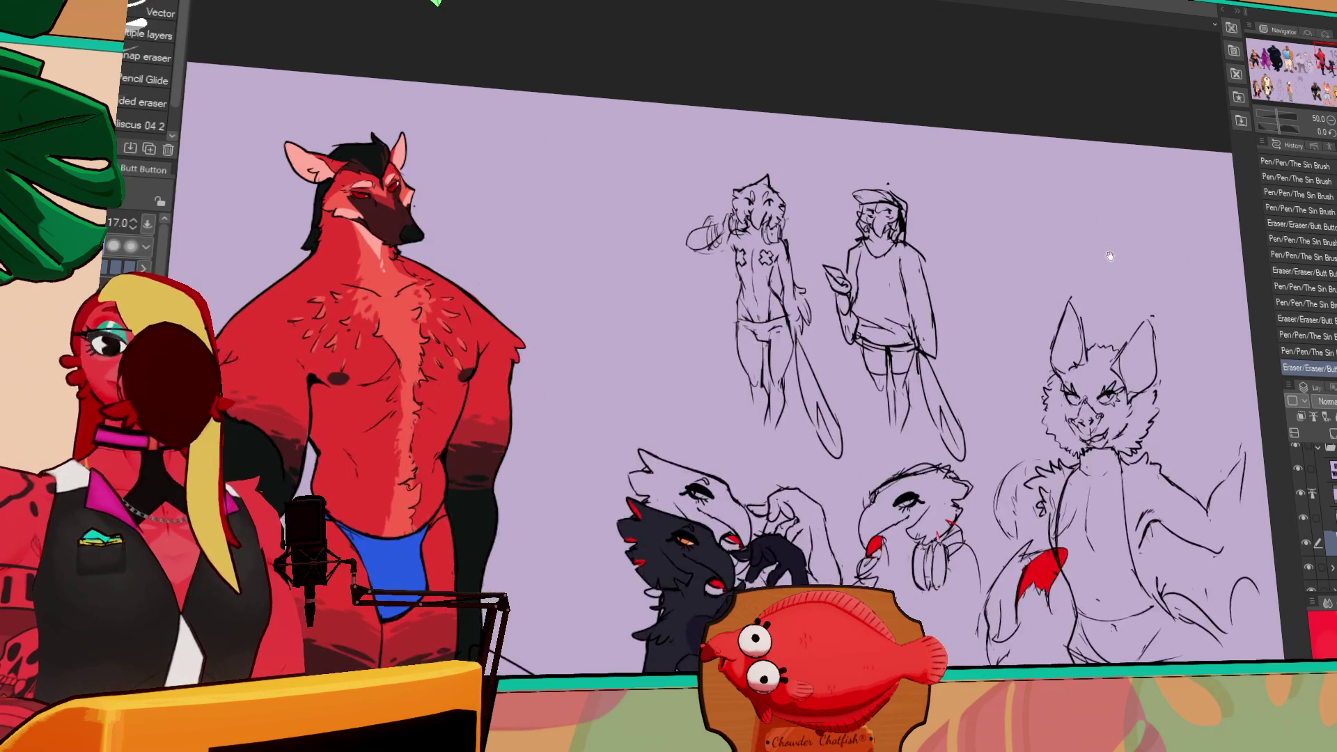
- Lasso the two standing figure sketches and move them down and to the left
{"action": "key", "text": "m"}
{"action": "mouse_move", "coordinate": [969, 470]}
{"action": "left_mouse_down"}
{"action": "mouse_move", "coordinate": [821, 453]}
{"action": "mouse_move", "coordinate": [974, 455]}
{"action": "mouse_move", "coordinate": [964, 445]}
{"action": "left_mouse_up"}
{"action": "key", "text": "ctrl+z"}
{"action": "key", "text": "e"}
{"action": "key", "text": "m"}
{"action": "mouse_move", "coordinate": [863, 463]}
{"action": "left_mouse_down"}
{"action": "mouse_move", "coordinate": [649, 296]}
{"action": "mouse_move", "coordinate": [968, 455]}
{"action": "left_mouse_up"}
{"action": "key", "text": "k"}
{"action": "mouse_move", "coordinate": [943, 383]}
{"action": "left_mouse_down"}
{"action": "mouse_move", "coordinate": [874, 403]}
{"action": "mouse_move", "coordinate": [876, 416]}
{"action": "left_mouse_up"}
{"action": "key", "text": "ctrl+d"}
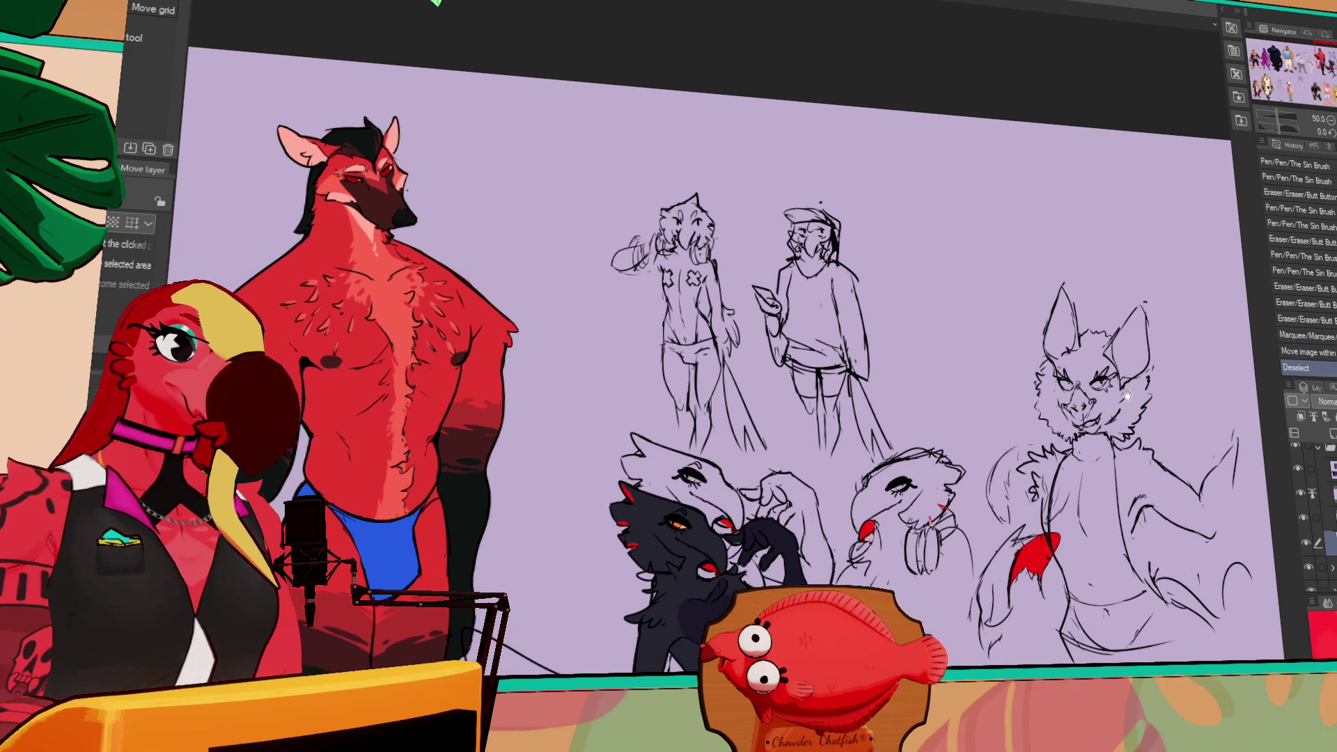
- Hide the layer holding the two standing figures and zoom in on the black dragon
{"action": "scroll", "coordinate": [1126, 376], "scroll_direction": "down", "scroll_amount": 1}
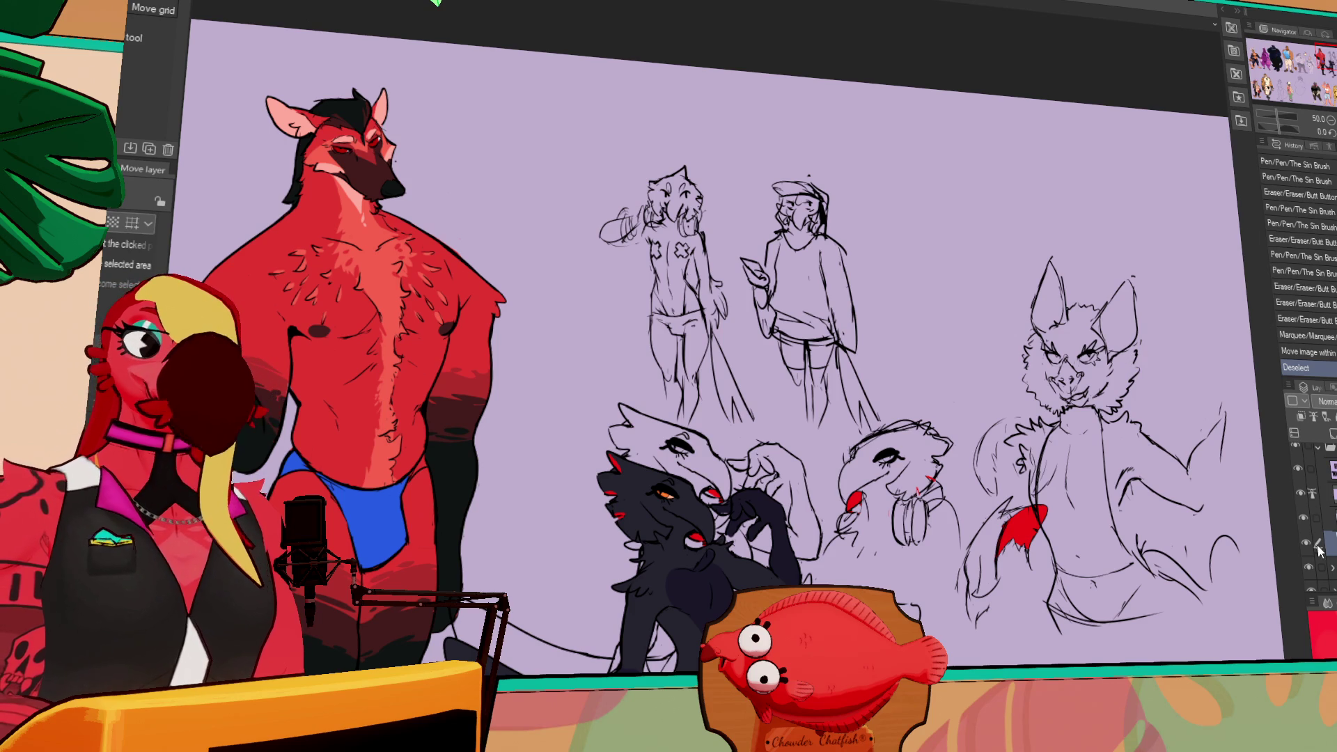
{"action": "scroll", "coordinate": [1323, 466], "scroll_direction": "down", "scroll_amount": 3}
{"action": "left_click", "coordinate": [1297, 459]}
{"action": "left_click", "coordinate": [1297, 459]}
{"action": "left_click", "coordinate": [1319, 454]}
{"action": "left_click", "coordinate": [1309, 550]}
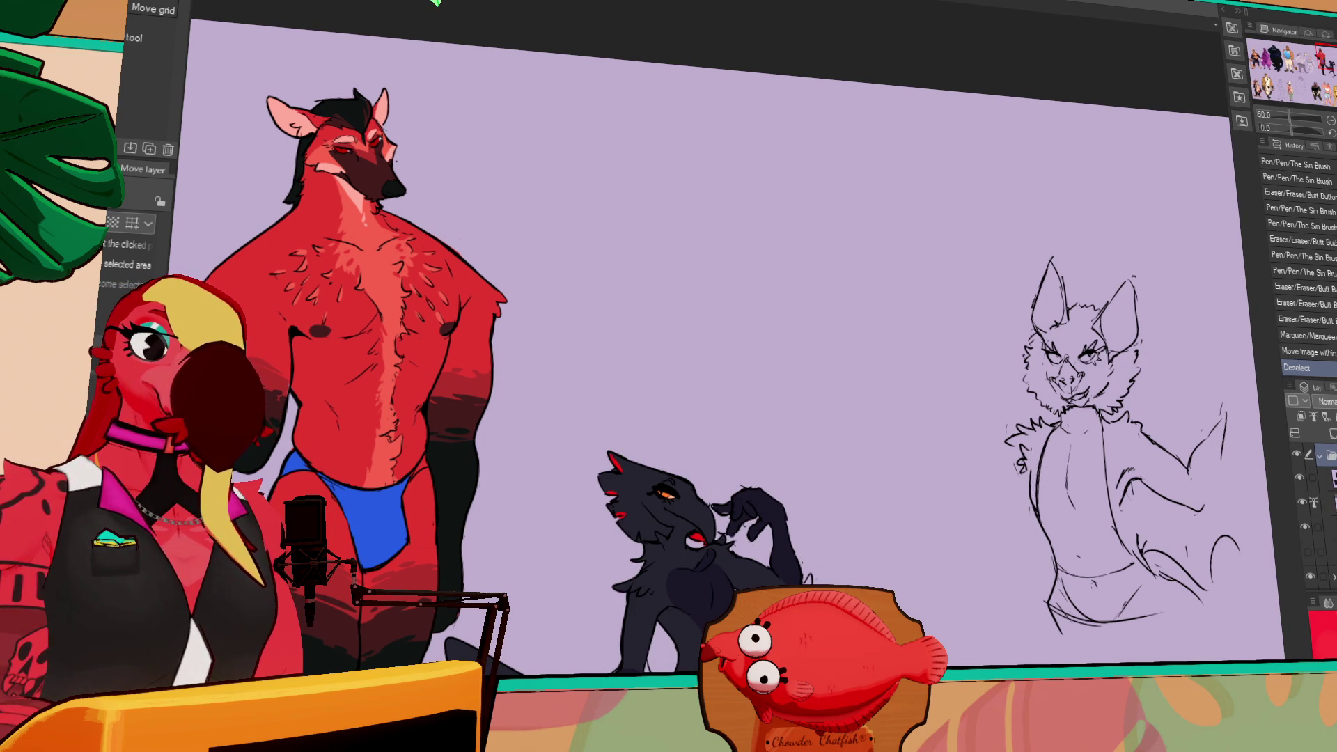
{"action": "key", "text": "ctrl+plus"}
{"action": "key", "text": "ctrl+plus"}
{"action": "key", "text": "p"}
{"action": "key", "text": "g"}
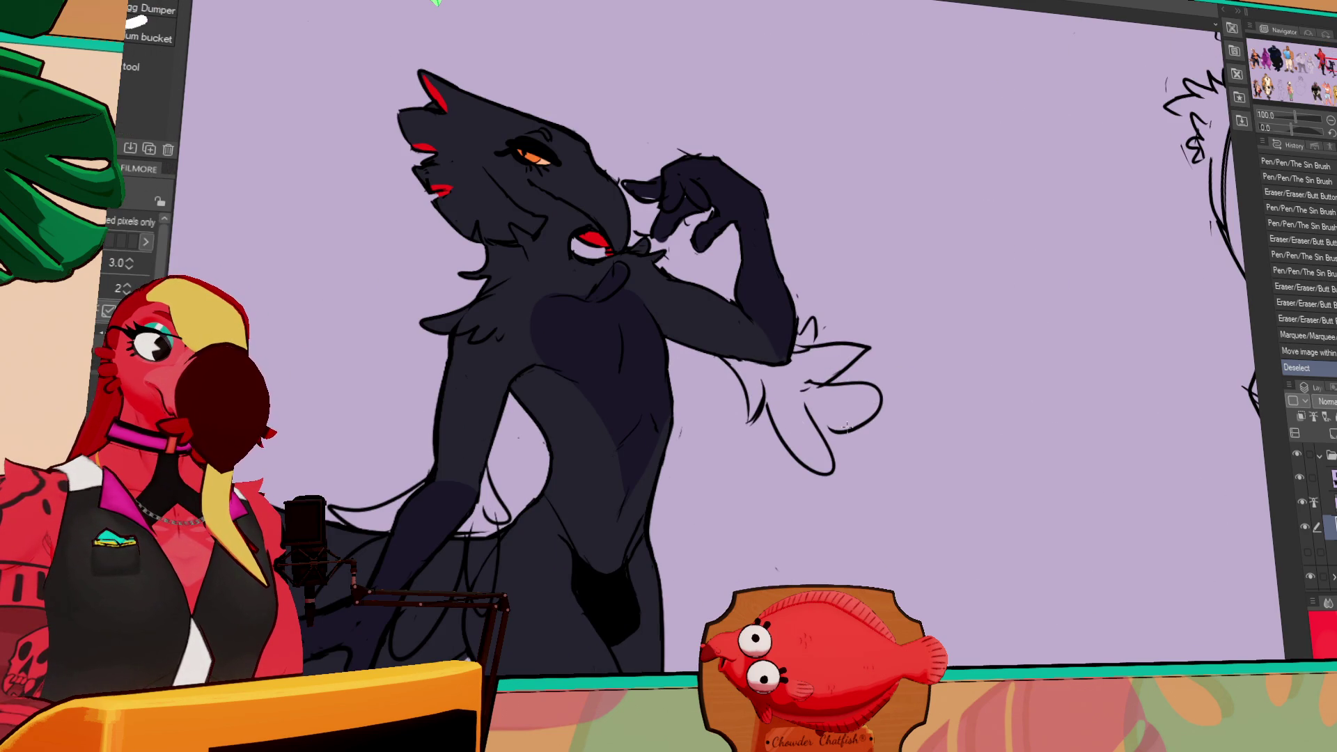
- Close the gaps in the hand's outline and fill the dragon's raised hand dark
{"action": "left_click", "coordinate": [848, 427]}
{"action": "key", "text": "ctrl+z"}
{"action": "key", "text": "p"}
{"action": "mouse_move", "coordinate": [813, 419]}
{"action": "left_mouse_down"}
{"action": "mouse_move", "coordinate": [849, 432]}
{"action": "mouse_move", "coordinate": [770, 411]}
{"action": "left_mouse_up"}
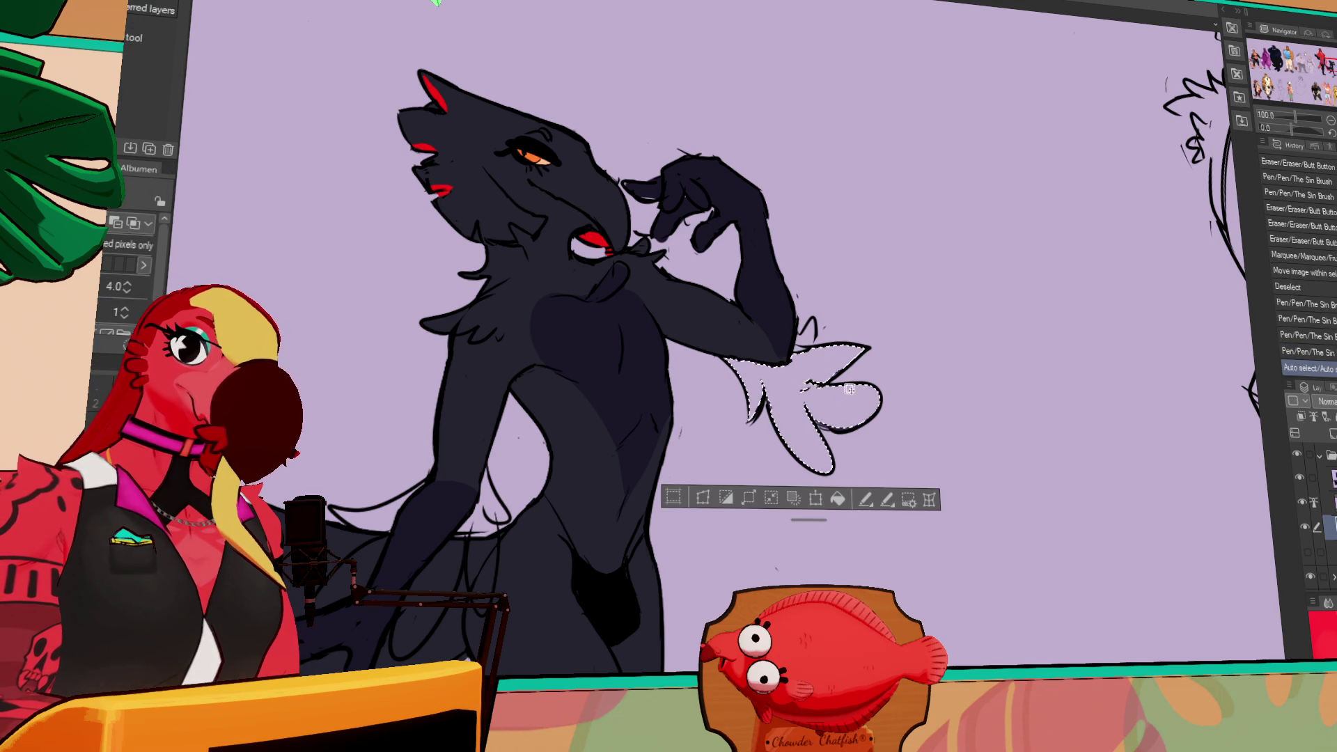
{"action": "key", "text": "g"}
{"action": "left_click", "coordinate": [818, 369]}
- Darken the dragon's arm and hip lines and erase stray marks near the hip
{"action": "key", "text": "p"}
{"action": "mouse_move", "coordinate": [793, 311]}
{"action": "left_mouse_down"}
{"action": "mouse_move", "coordinate": [808, 347]}
{"action": "mouse_move", "coordinate": [1069, 311]}
{"action": "left_mouse_up"}
{"action": "left_click_drag", "start_coordinate": [861, 445], "coordinate": [868, 423]}
{"action": "mouse_move", "coordinate": [778, 436]}
{"action": "left_mouse_down"}
{"action": "mouse_move", "coordinate": [755, 431]}
{"action": "mouse_move", "coordinate": [784, 449]}
{"action": "mouse_move", "coordinate": [780, 435]}
{"action": "left_mouse_up"}
{"action": "left_click_drag", "start_coordinate": [786, 445], "coordinate": [819, 401]}
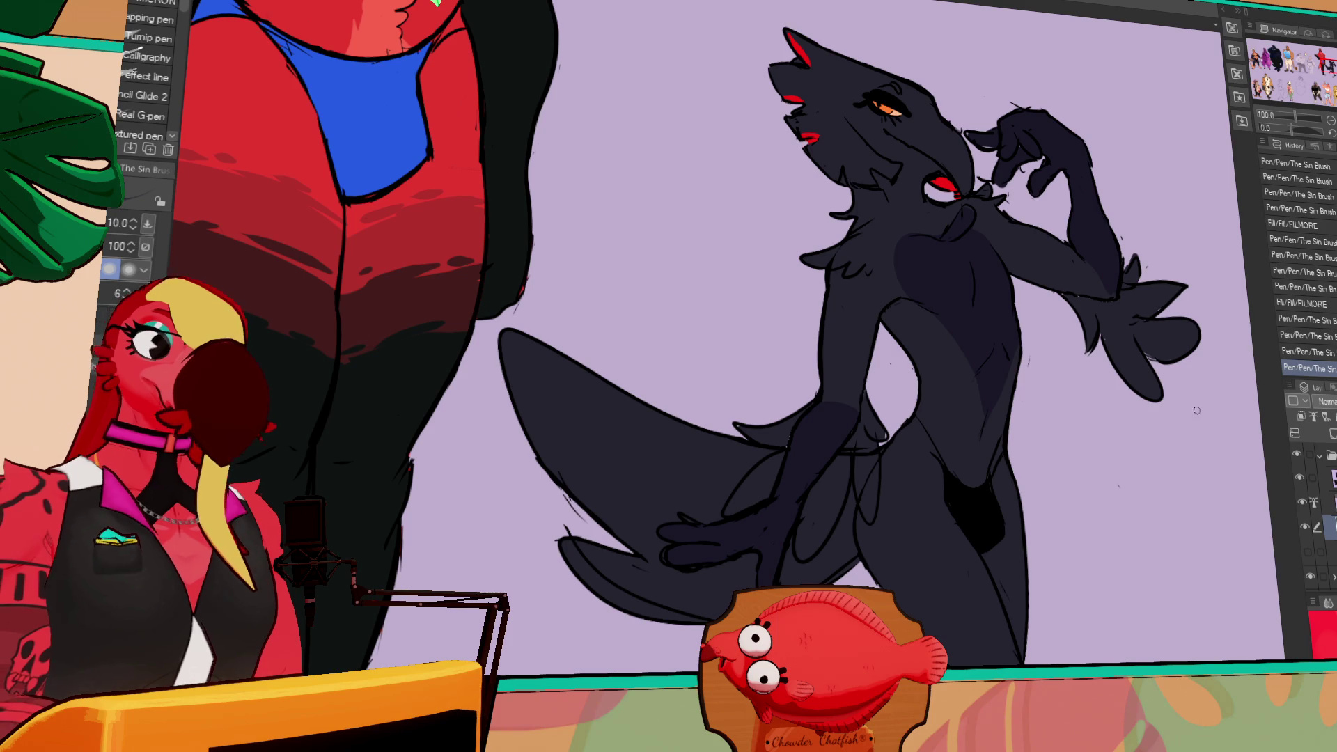
{"action": "key", "text": "e"}
{"action": "left_click_drag", "start_coordinate": [865, 460], "coordinate": [866, 508]}
{"action": "key", "text": "ctrl+z"}
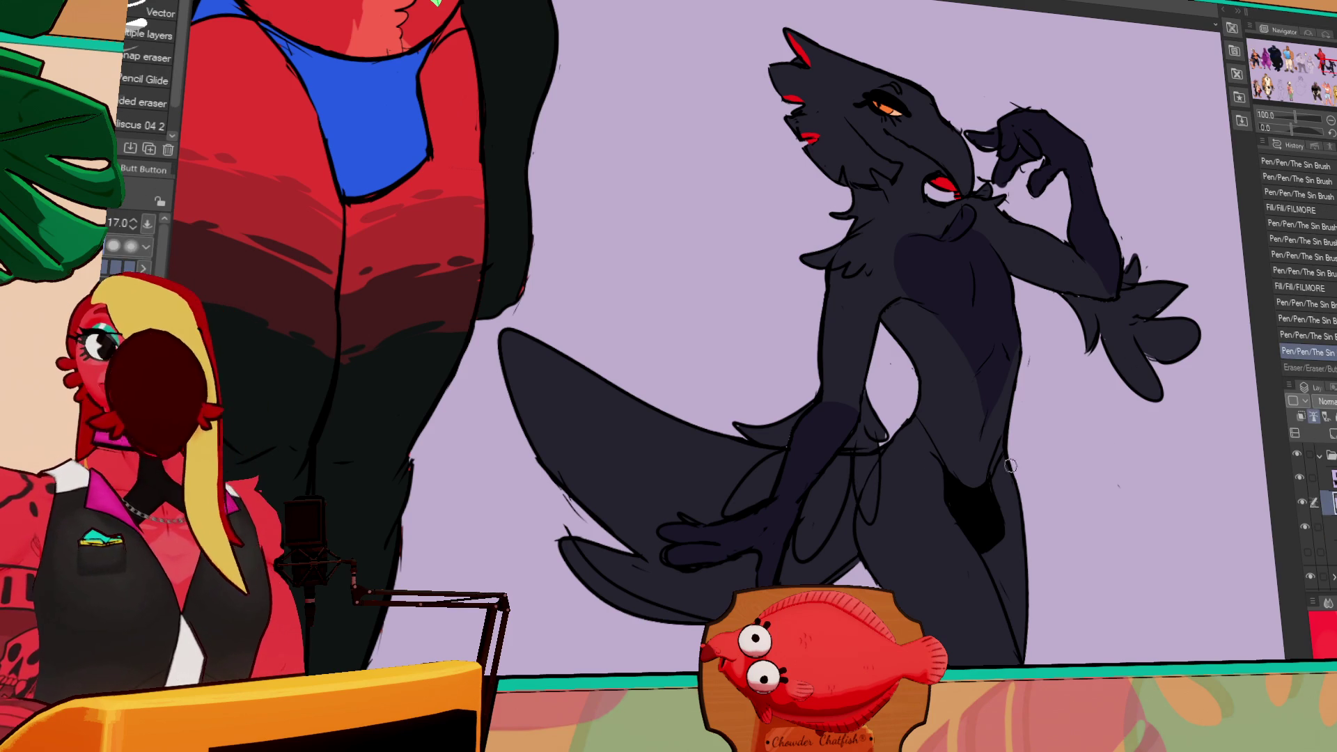
{"action": "mouse_move", "coordinate": [863, 439]}
{"action": "left_mouse_down"}
{"action": "mouse_move", "coordinate": [866, 491]}
{"action": "mouse_move", "coordinate": [832, 470]}
{"action": "left_mouse_up"}
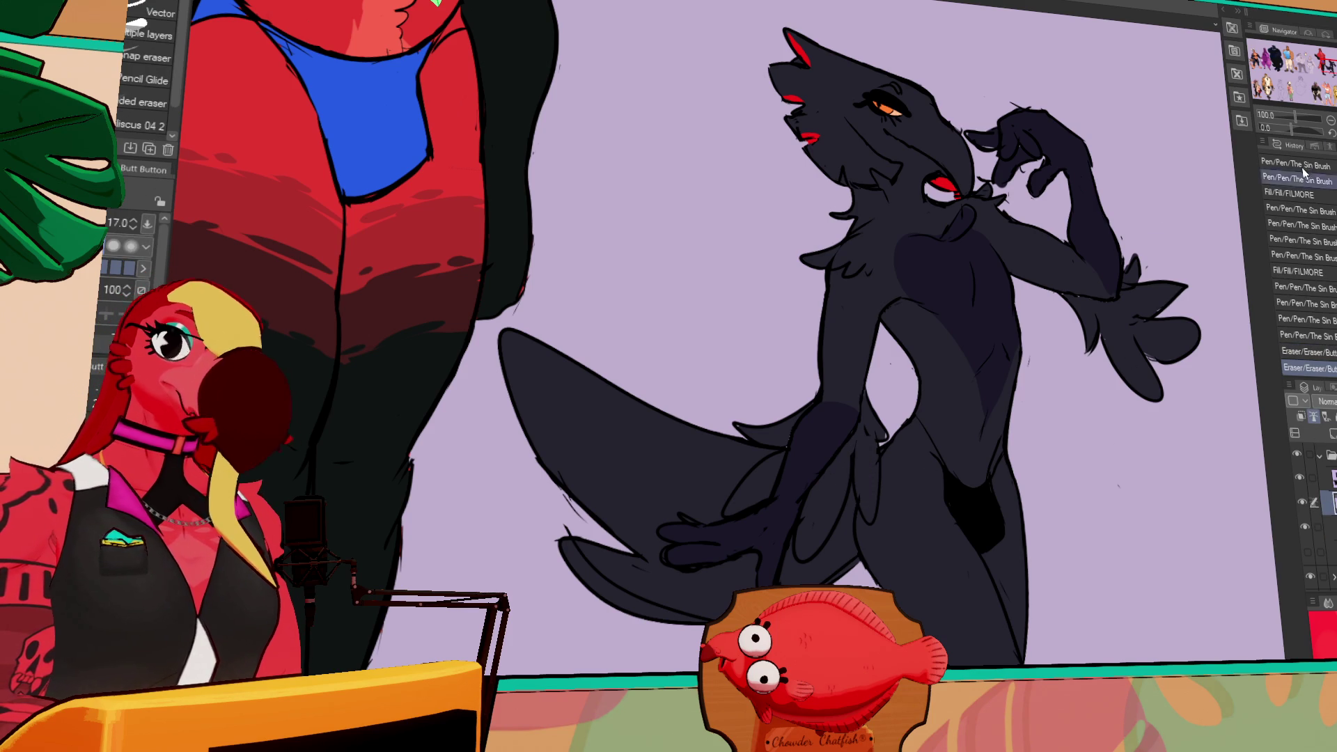
- Zoom out to the whole page, bring the bat sketch into view, and hide the dragon's folder
{"action": "left_click", "coordinate": [1330, 120]}
{"action": "left_click", "coordinate": [1330, 120]}
{"action": "left_click", "coordinate": [1304, 524]}
{"action": "left_click", "coordinate": [1305, 524]}
{"action": "left_click", "coordinate": [1302, 504]}
{"action": "mouse_move", "coordinate": [1244, 556]}
{"action": "left_mouse_down"}
{"action": "mouse_move", "coordinate": [1162, 544]}
{"action": "mouse_move", "coordinate": [1139, 439]}
{"action": "left_mouse_up"}
{"action": "mouse_move", "coordinate": [1169, 576]}
{"action": "left_mouse_down"}
{"action": "mouse_move", "coordinate": [1149, 616]}
{"action": "mouse_move", "coordinate": [1154, 586]}
{"action": "mouse_move", "coordinate": [1087, 659]}
{"action": "left_mouse_up"}
{"action": "left_click", "coordinate": [1319, 454]}
{"action": "left_click", "coordinate": [1297, 454]}
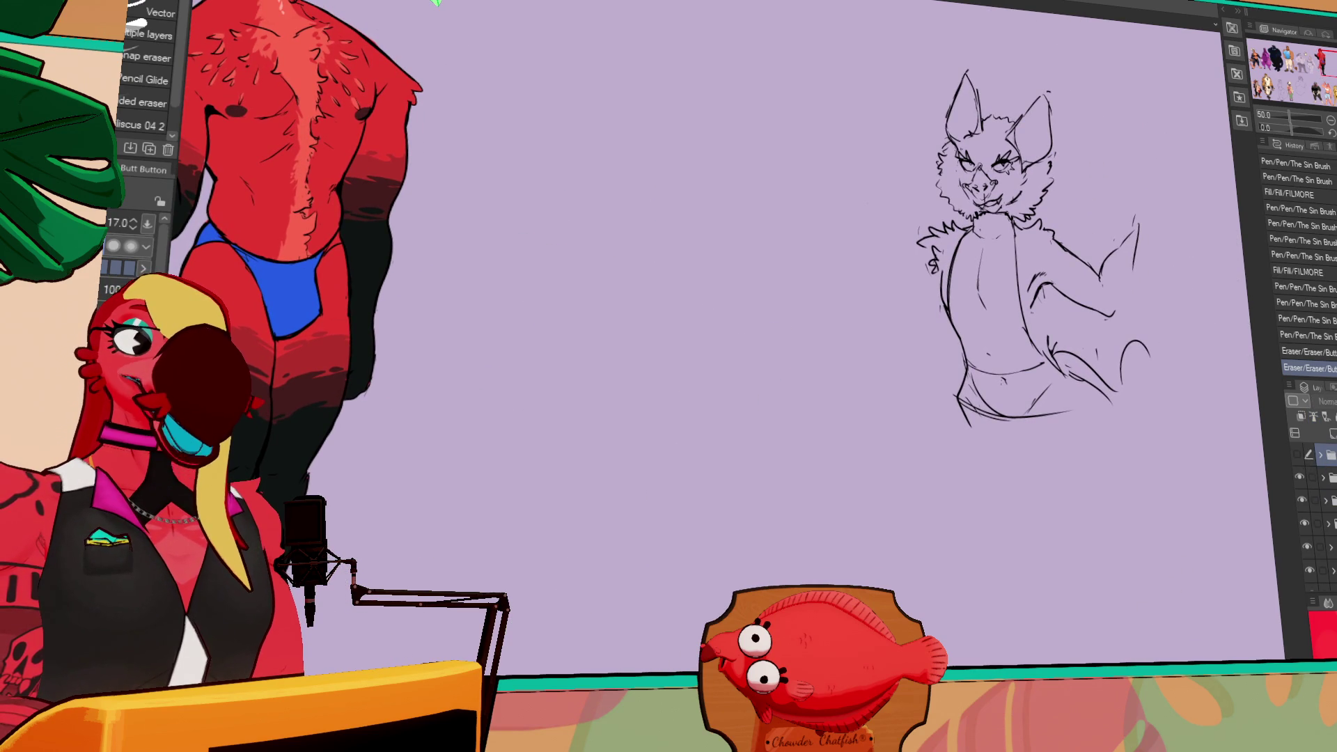
- Expand the top layer folder and turn the black dragon layer's visibility back on
{"action": "left_click", "coordinate": [1330, 476]}
{"action": "left_click", "coordinate": [1306, 522]}
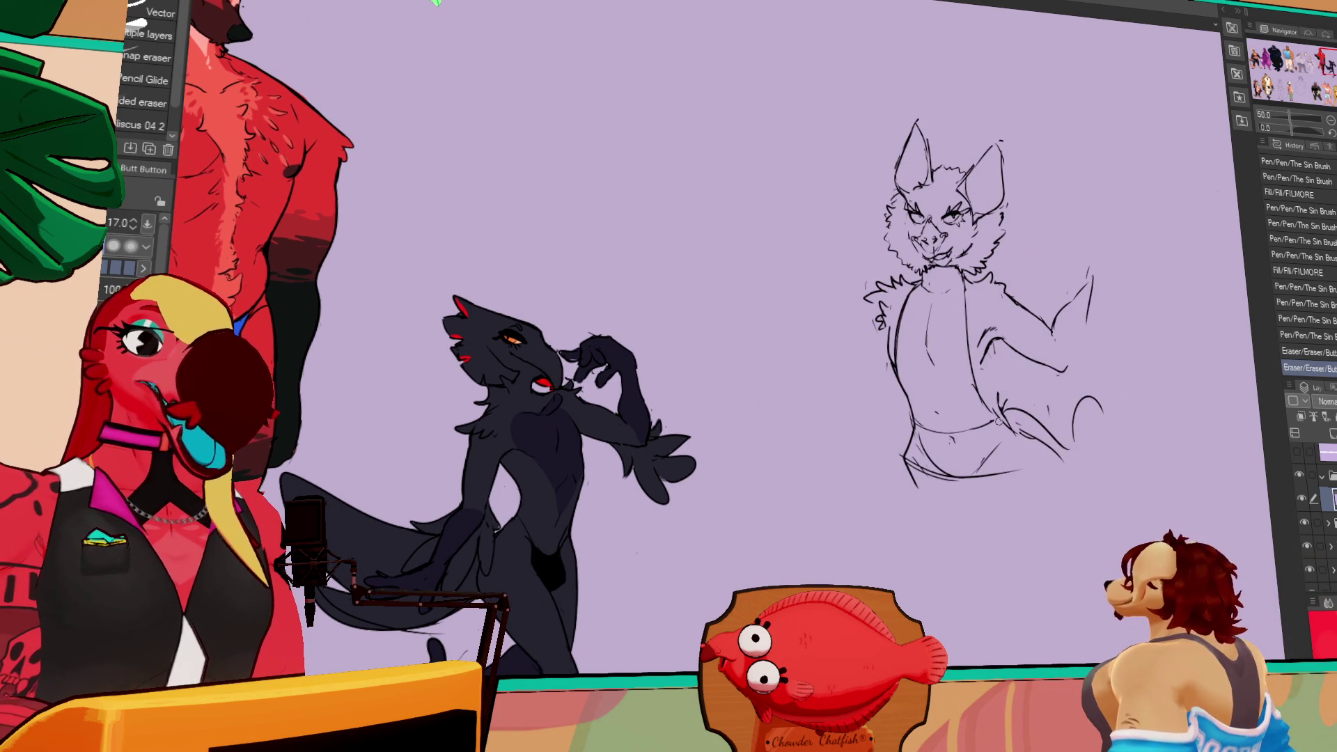
{"action": "key", "text": "p"}
{"action": "key", "text": "ctrl+z"}
- Redraw the bat's arm and add a raised open hand at its end
{"action": "key", "text": "ctrl+y"}
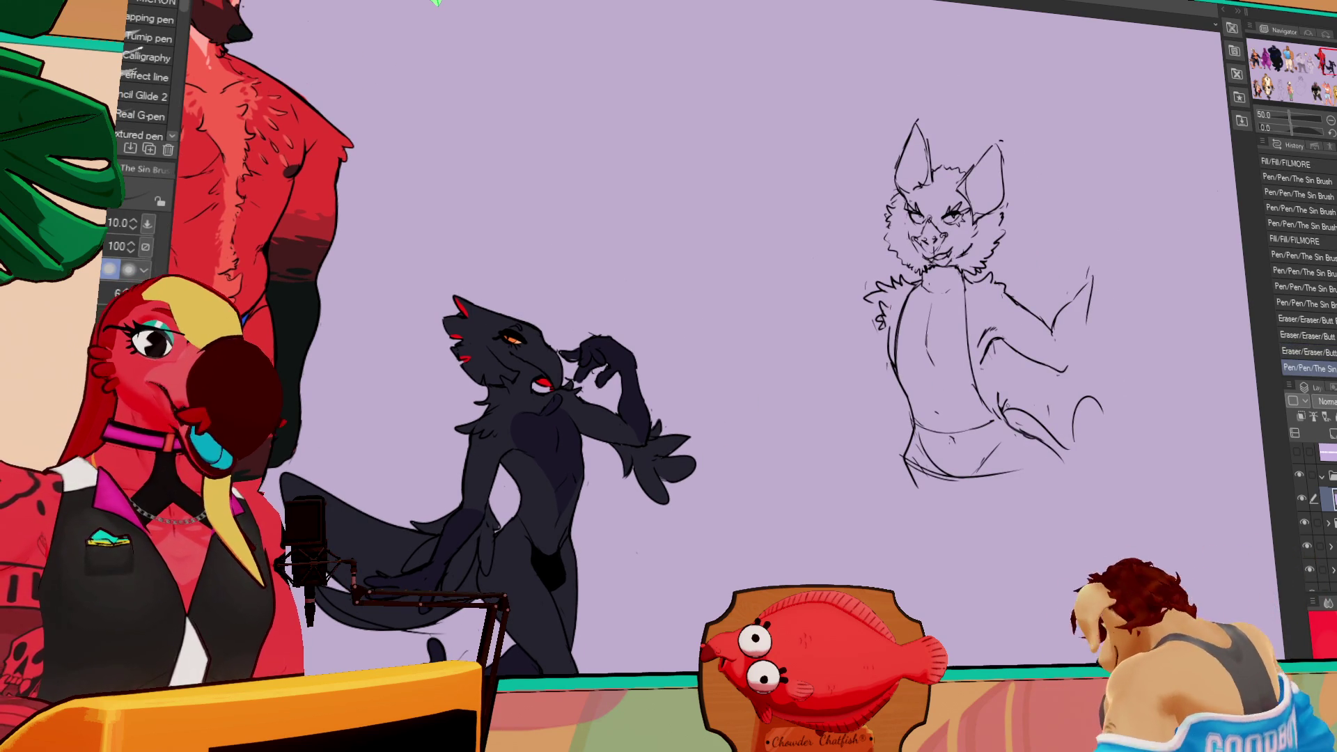
{"action": "key", "text": "ctrl+z"}
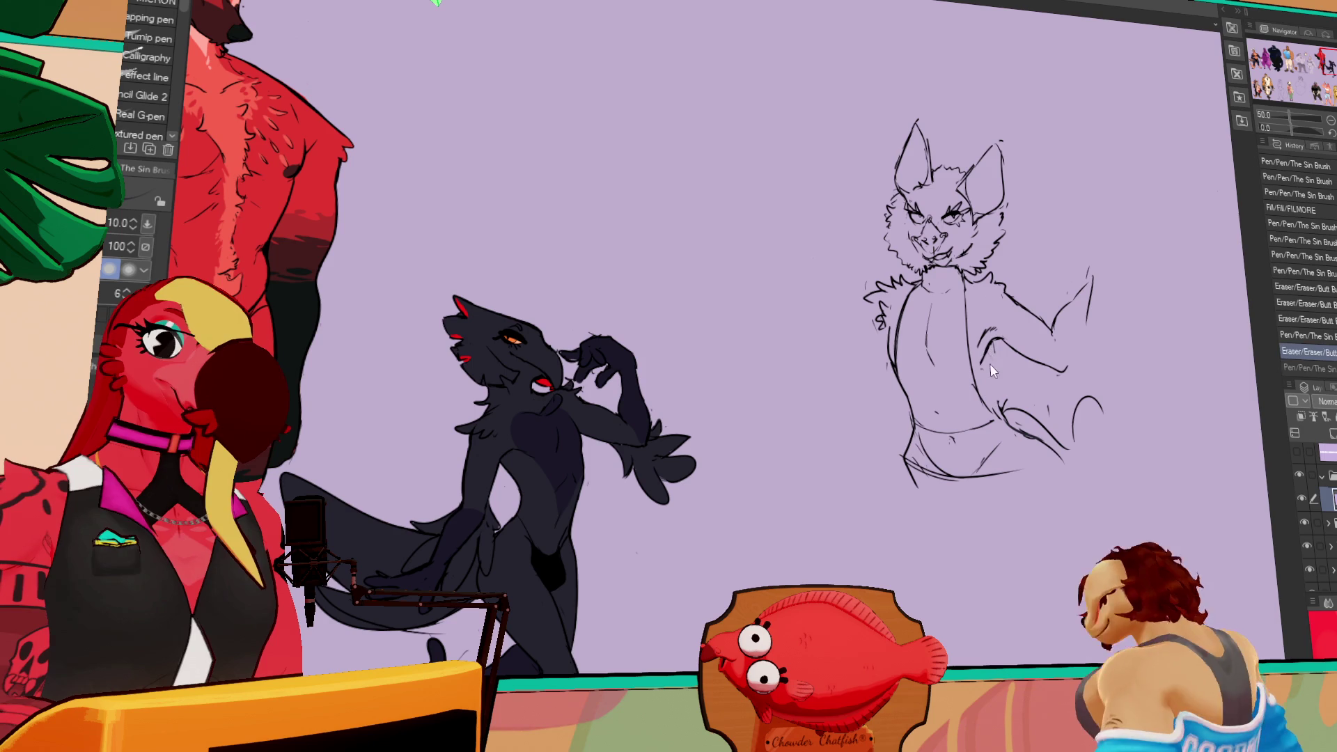
{"action": "key", "text": "ctrl+z"}
{"action": "key", "text": "ctrl+z"}
{"action": "left_click_drag", "start_coordinate": [1001, 346], "coordinate": [997, 410]}
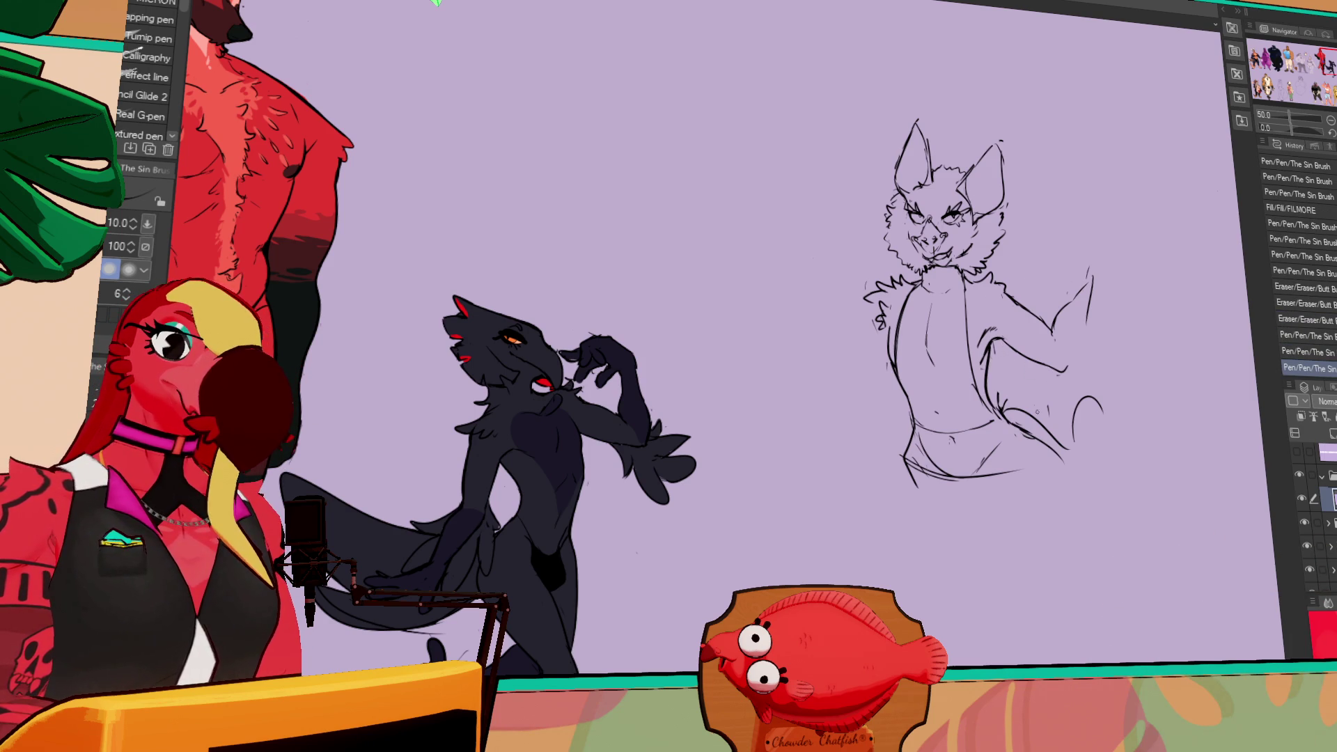
{"action": "mouse_move", "coordinate": [1072, 299]}
{"action": "left_mouse_down"}
{"action": "mouse_move", "coordinate": [1118, 270]}
{"action": "mouse_move", "coordinate": [1152, 282]}
{"action": "mouse_move", "coordinate": [1107, 296]}
{"action": "mouse_move", "coordinate": [1145, 284]}
{"action": "left_mouse_up"}
- Trim the raised hand's lines and refine the bat's chest, waist and neck lines
{"action": "key", "text": "e"}
{"action": "left_click_drag", "start_coordinate": [1128, 287], "coordinate": [1154, 285]}
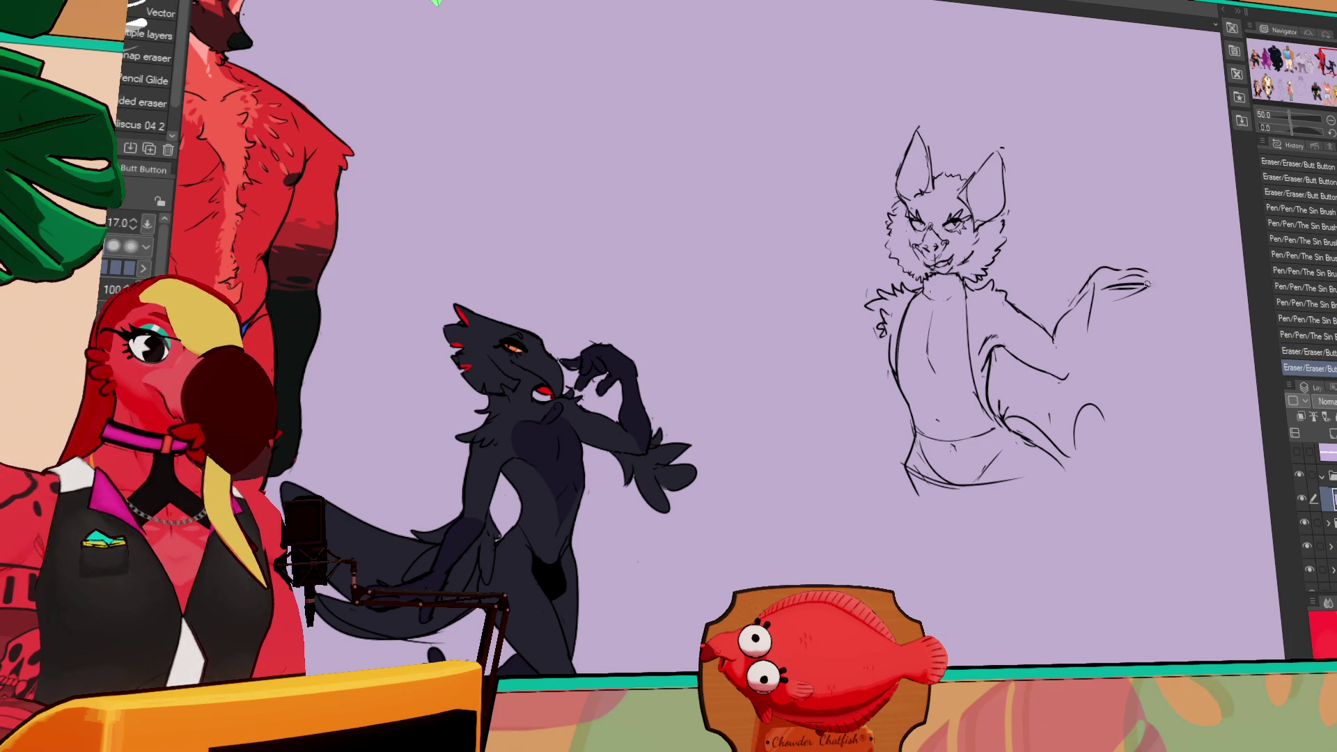
{"action": "left_click_drag", "start_coordinate": [978, 403], "coordinate": [966, 341]}
{"action": "mouse_move", "coordinate": [926, 429]}
{"action": "left_mouse_down"}
{"action": "mouse_move", "coordinate": [994, 432]}
{"action": "mouse_move", "coordinate": [983, 437]}
{"action": "left_mouse_up"}
{"action": "mouse_move", "coordinate": [898, 310]}
{"action": "left_mouse_down"}
{"action": "mouse_move", "coordinate": [900, 376]}
{"action": "mouse_move", "coordinate": [894, 358]}
{"action": "left_mouse_up"}
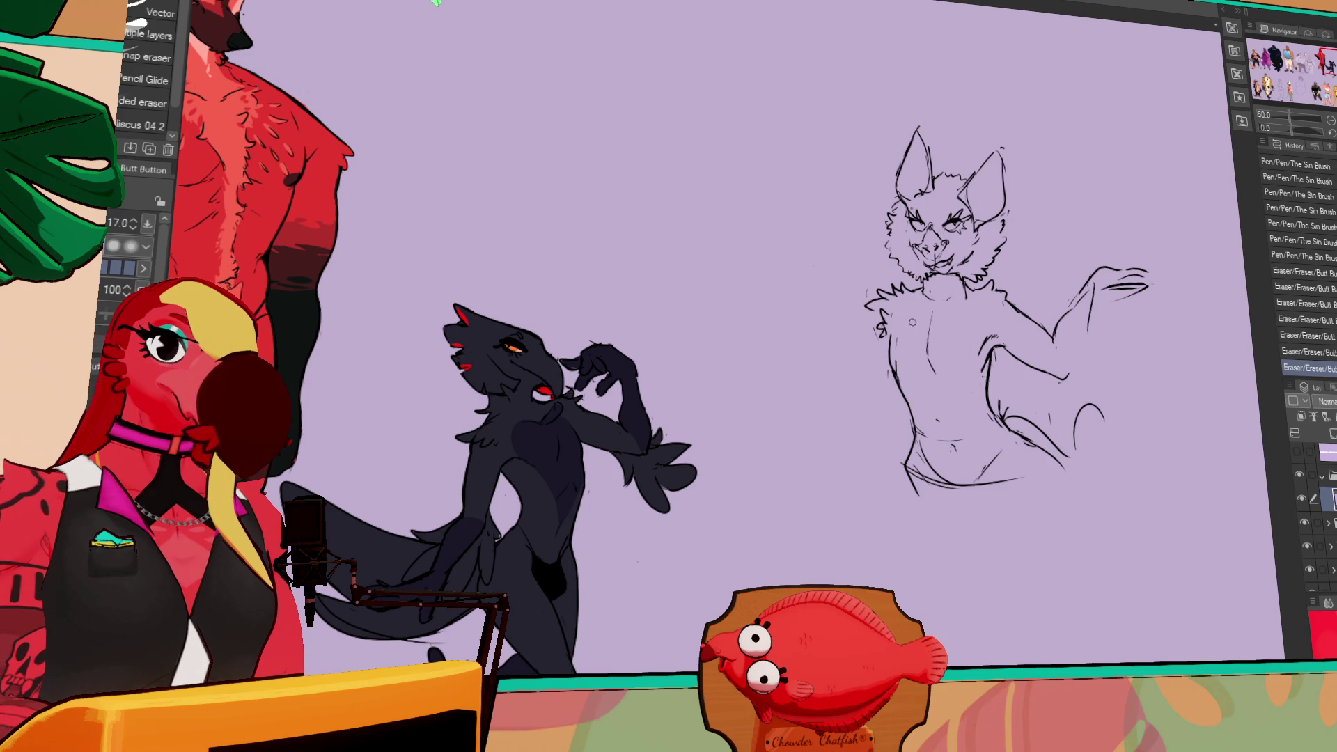
{"action": "key", "text": "ctrl+z"}
{"action": "mouse_move", "coordinate": [905, 303]}
{"action": "left_mouse_down"}
{"action": "mouse_move", "coordinate": [898, 369]}
{"action": "mouse_move", "coordinate": [913, 308]}
{"action": "left_mouse_up"}
- Touch up the small marks on the bat's chest
{"action": "key", "text": "p"}
{"action": "left_click_drag", "start_coordinate": [1148, 374], "coordinate": [1054, 296]}
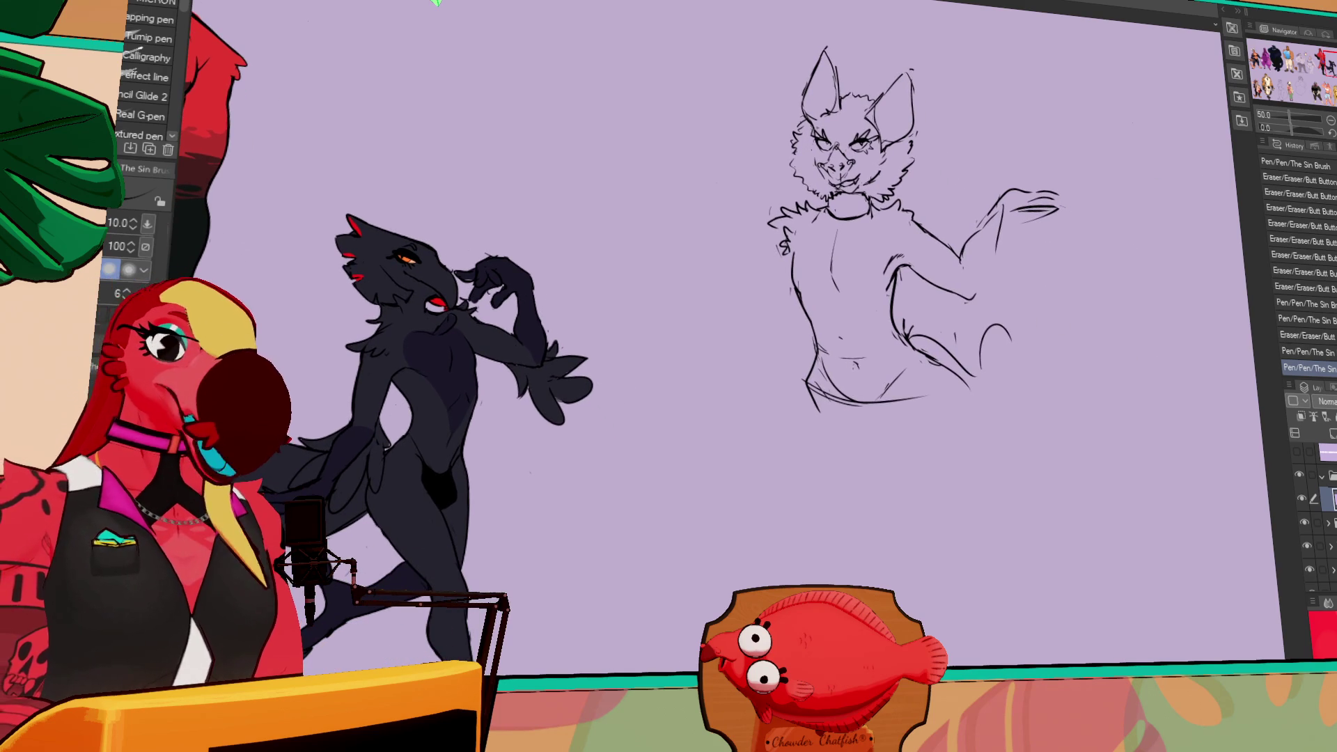
{"action": "key", "text": "e"}
{"action": "left_click", "coordinate": [866, 351]}
{"action": "left_click", "coordinate": [833, 345]}
{"action": "key", "text": "p"}
{"action": "left_click", "coordinate": [862, 335]}
{"action": "left_click", "coordinate": [861, 335]}
{"action": "left_click", "coordinate": [862, 335]}
- Redo the navel mark and draw a long curve down from the bat's hip
{"action": "key", "text": "e"}
{"action": "left_click", "coordinate": [840, 330]}
{"action": "left_click", "coordinate": [850, 359]}
{"action": "key", "text": "p"}
{"action": "left_click", "coordinate": [855, 362]}
{"action": "left_click", "coordinate": [943, 251]}
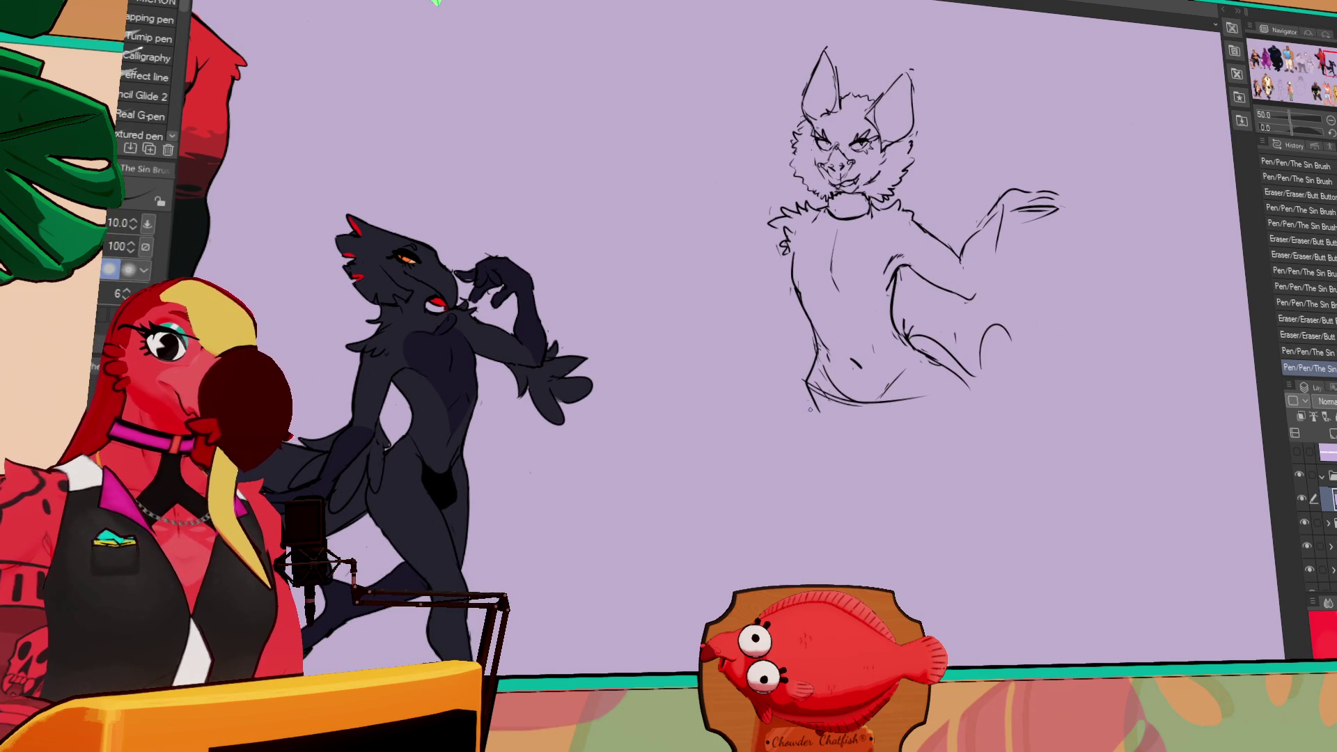
{"action": "left_click_drag", "start_coordinate": [883, 382], "coordinate": [875, 529]}
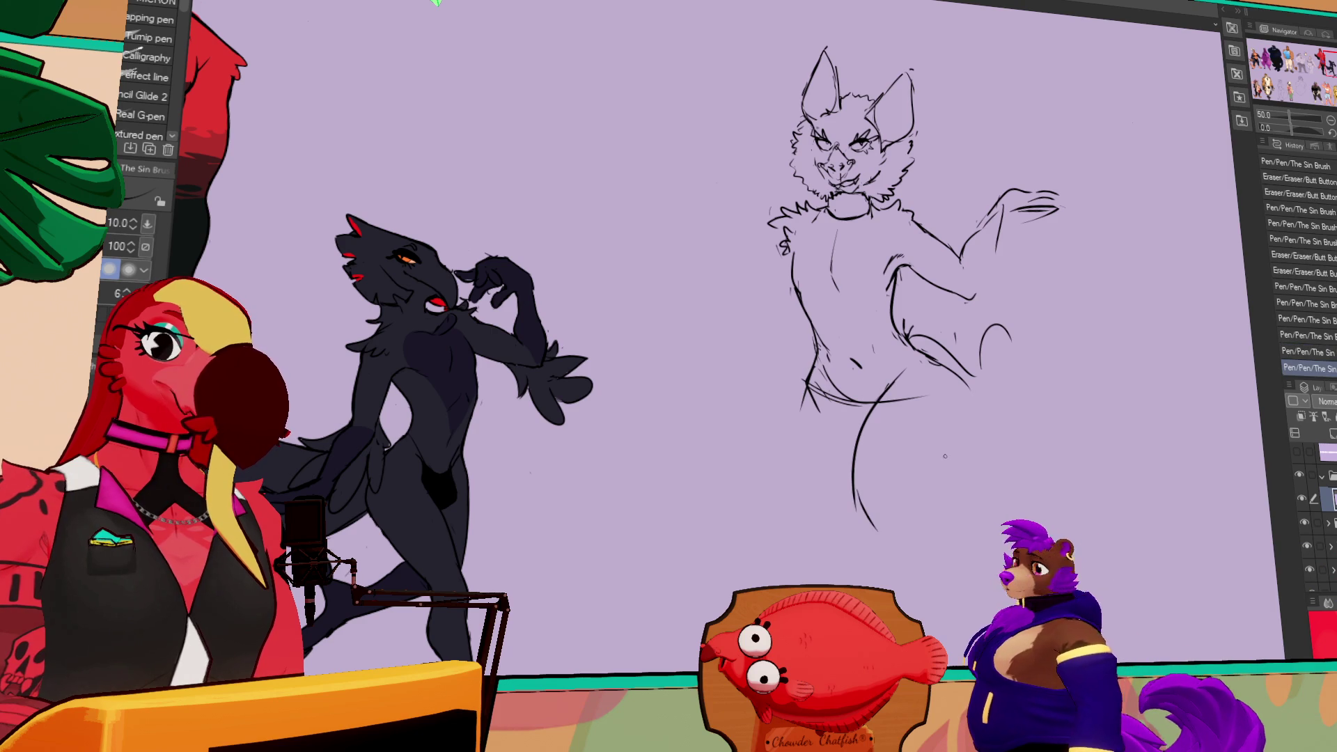
- Redraw the bat's leg curve and hip, replacing the right lower-leg line
{"action": "key", "text": "ctrl+z"}
{"action": "left_click_drag", "start_coordinate": [878, 393], "coordinate": [943, 460]}
{"action": "left_click_drag", "start_coordinate": [964, 400], "coordinate": [966, 418]}
{"action": "left_click", "coordinate": [887, 390]}
{"action": "key", "text": "e"}
{"action": "mouse_move", "coordinate": [939, 463]}
{"action": "left_mouse_down"}
{"action": "mouse_move", "coordinate": [874, 539]}
{"action": "mouse_move", "coordinate": [937, 462]}
{"action": "left_mouse_up"}
{"action": "key", "text": "p"}
{"action": "left_click_drag", "start_coordinate": [969, 415], "coordinate": [944, 488]}
- Draw the long right and left leg lines and redraw the raised arm
{"action": "key", "text": "e"}
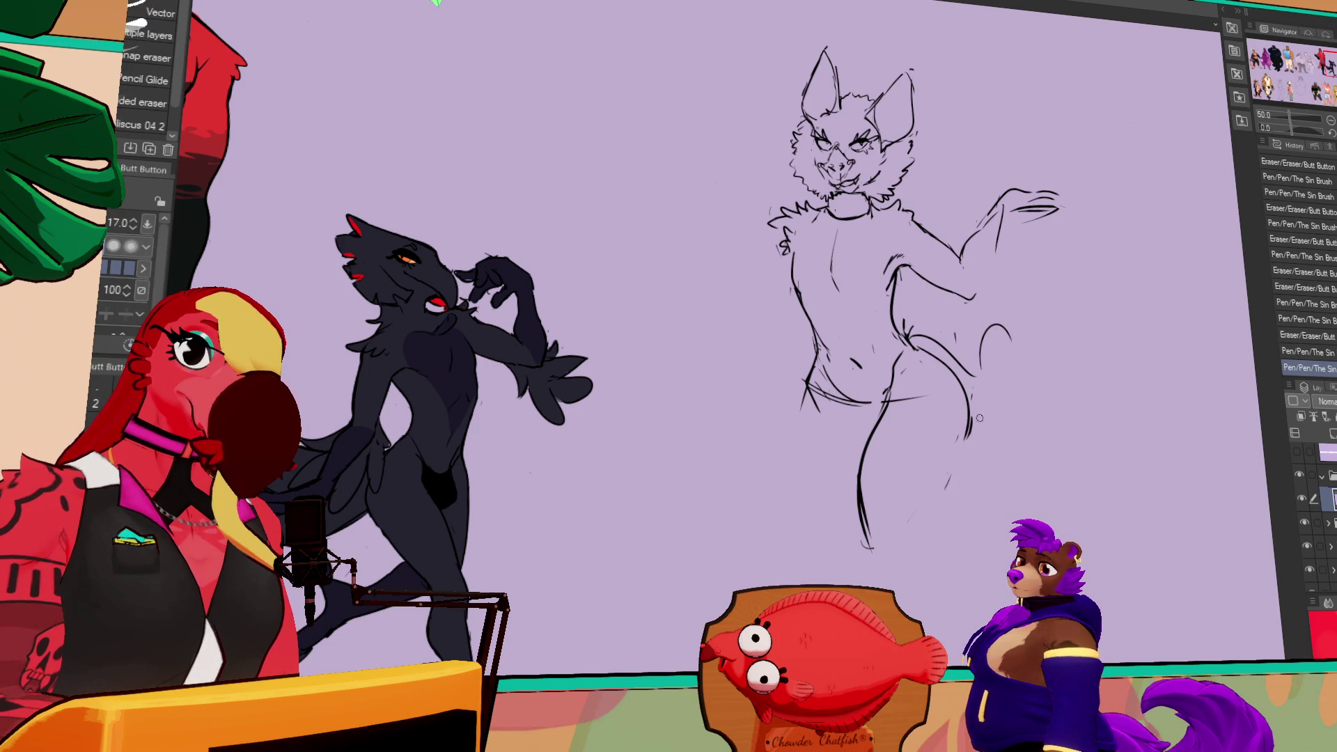
{"action": "key", "text": "p"}
{"action": "mouse_move", "coordinate": [971, 418]}
{"action": "left_mouse_down"}
{"action": "mouse_move", "coordinate": [891, 578]}
{"action": "mouse_move", "coordinate": [864, 473]}
{"action": "mouse_move", "coordinate": [868, 560]}
{"action": "left_mouse_up"}
{"action": "left_click_drag", "start_coordinate": [806, 382], "coordinate": [822, 486]}
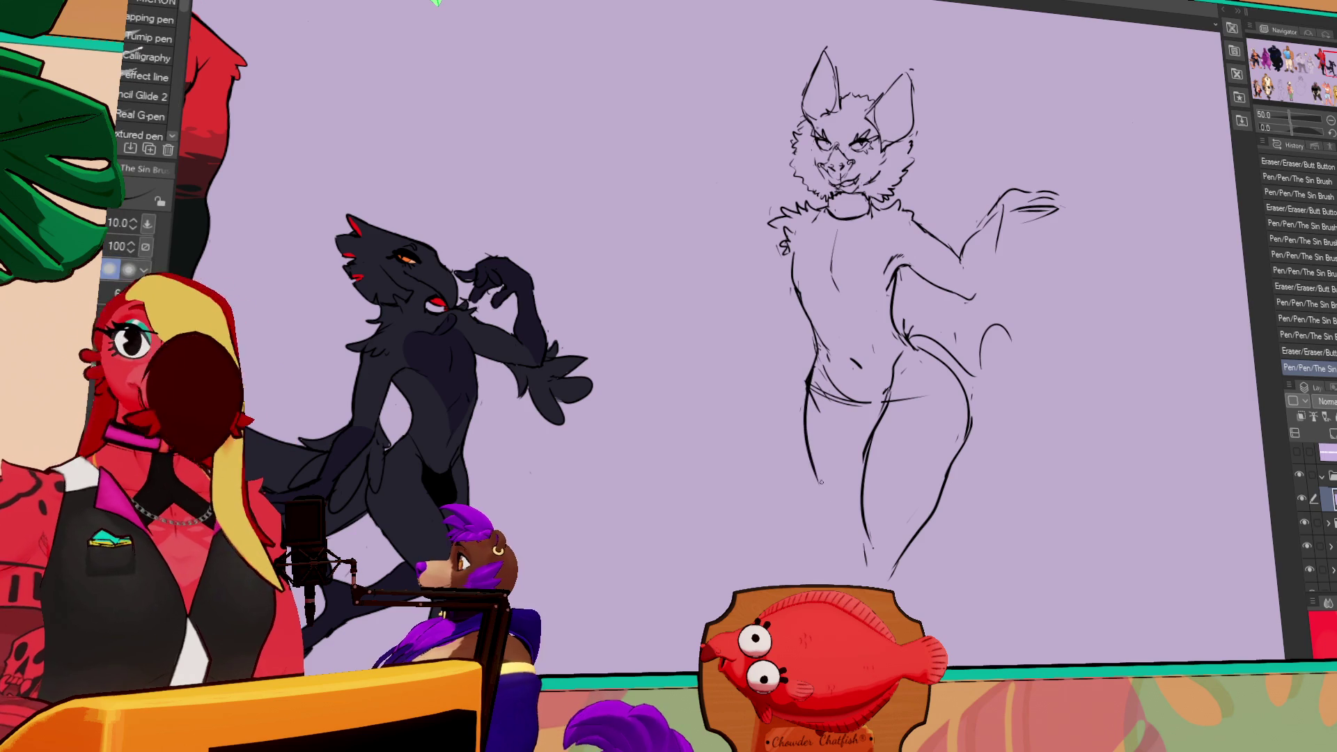
{"action": "mouse_move", "coordinate": [987, 339]}
{"action": "left_mouse_down"}
{"action": "mouse_move", "coordinate": [972, 320]}
{"action": "mouse_move", "coordinate": [988, 330]}
{"action": "left_mouse_up"}
{"action": "key", "text": "e"}
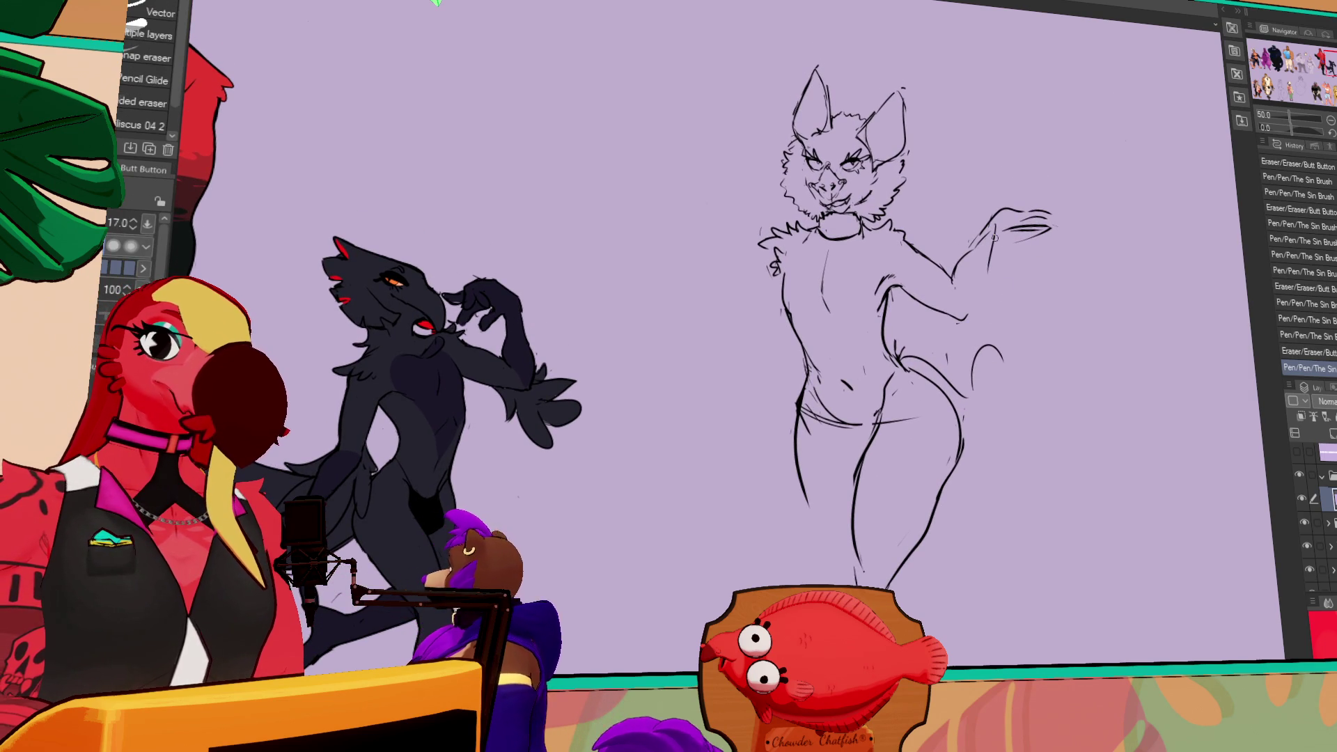
{"action": "key", "text": "p"}
{"action": "mouse_move", "coordinate": [967, 265]}
{"action": "left_mouse_down"}
{"action": "mouse_move", "coordinate": [983, 309]}
{"action": "mouse_move", "coordinate": [919, 369]}
{"action": "mouse_move", "coordinate": [926, 358]}
{"action": "mouse_move", "coordinate": [897, 366]}
{"action": "left_mouse_up"}
- Redraw the bat's hip line along the right side
{"action": "key", "text": "e"}
{"action": "key", "text": "p"}
{"action": "key", "text": "ctrl+z"}
{"action": "key", "text": "e"}
{"action": "key", "text": "p"}
{"action": "mouse_move", "coordinate": [903, 332]}
{"action": "left_mouse_down"}
{"action": "mouse_move", "coordinate": [899, 362]}
{"action": "mouse_move", "coordinate": [933, 376]}
{"action": "left_mouse_up"}
{"action": "key", "text": "e"}
{"action": "key", "text": "p"}
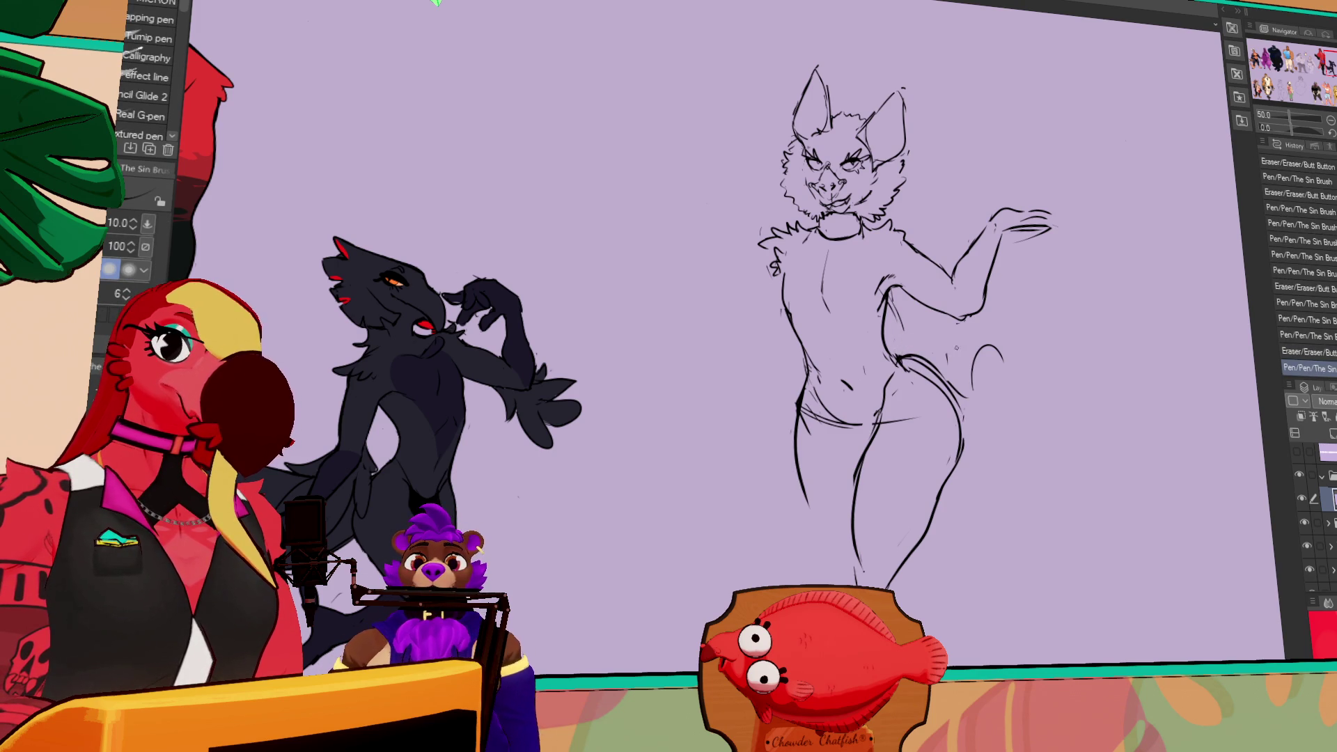
{"action": "left_click_drag", "start_coordinate": [957, 327], "coordinate": [955, 376]}
{"action": "key", "text": "ctrl+z"}
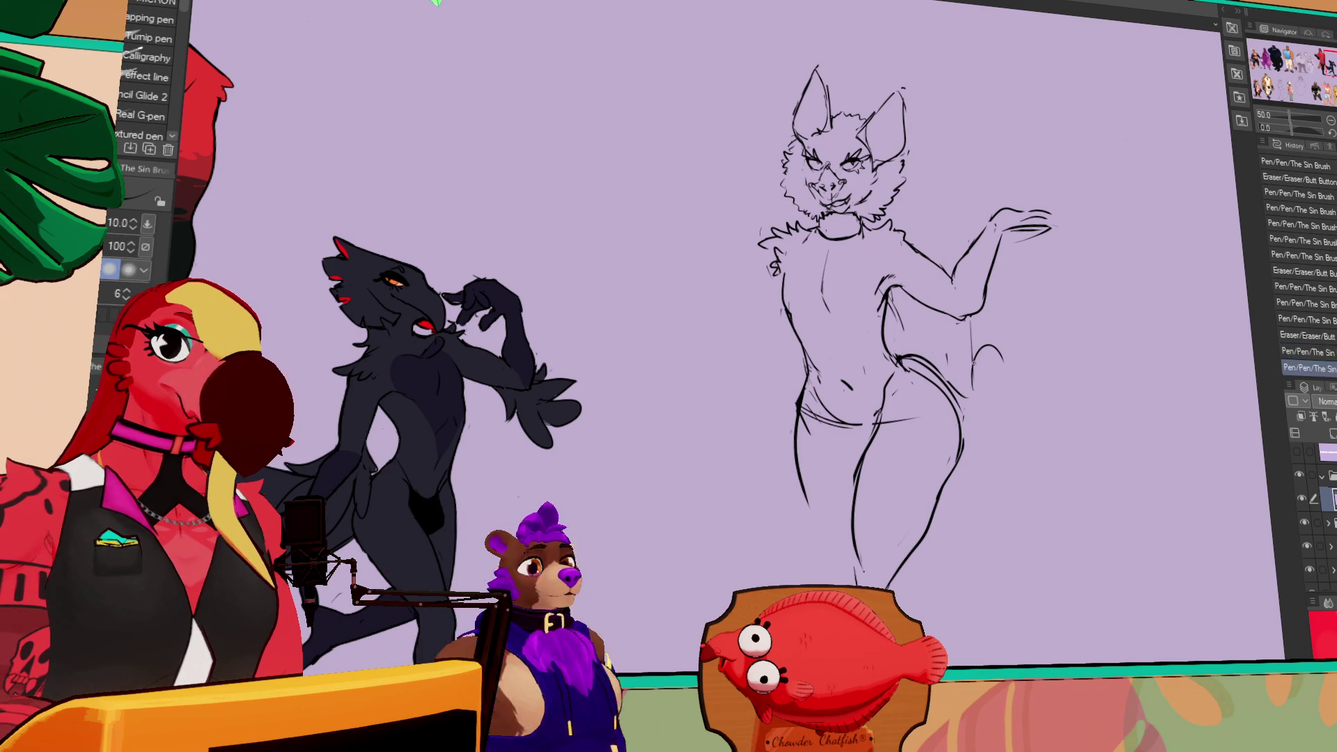
{"action": "left_click_drag", "start_coordinate": [972, 341], "coordinate": [965, 420]}
{"action": "key", "text": "ctrl+z"}
{"action": "left_click_drag", "start_coordinate": [992, 292], "coordinate": [967, 418]}
- Draw the wing's diagonal lower edge down from the raised hand
{"action": "mouse_move", "coordinate": [1002, 236]}
{"action": "left_mouse_down"}
{"action": "mouse_move", "coordinate": [1000, 400]}
{"action": "mouse_move", "coordinate": [984, 386]}
{"action": "mouse_move", "coordinate": [1006, 439]}
{"action": "left_mouse_up"}
{"action": "key", "text": "ctrl+z"}
{"action": "key", "text": "e"}
{"action": "left_click_drag", "start_coordinate": [905, 355], "coordinate": [971, 412]}
{"action": "key", "text": "p"}
{"action": "key", "text": "e"}
{"action": "key", "text": "p"}
{"action": "left_click_drag", "start_coordinate": [1002, 258], "coordinate": [1035, 436]}
{"action": "key", "text": "e"}
{"action": "left_click_drag", "start_coordinate": [1001, 286], "coordinate": [1006, 425]}
{"action": "left_click_drag", "start_coordinate": [1003, 257], "coordinate": [1007, 443]}
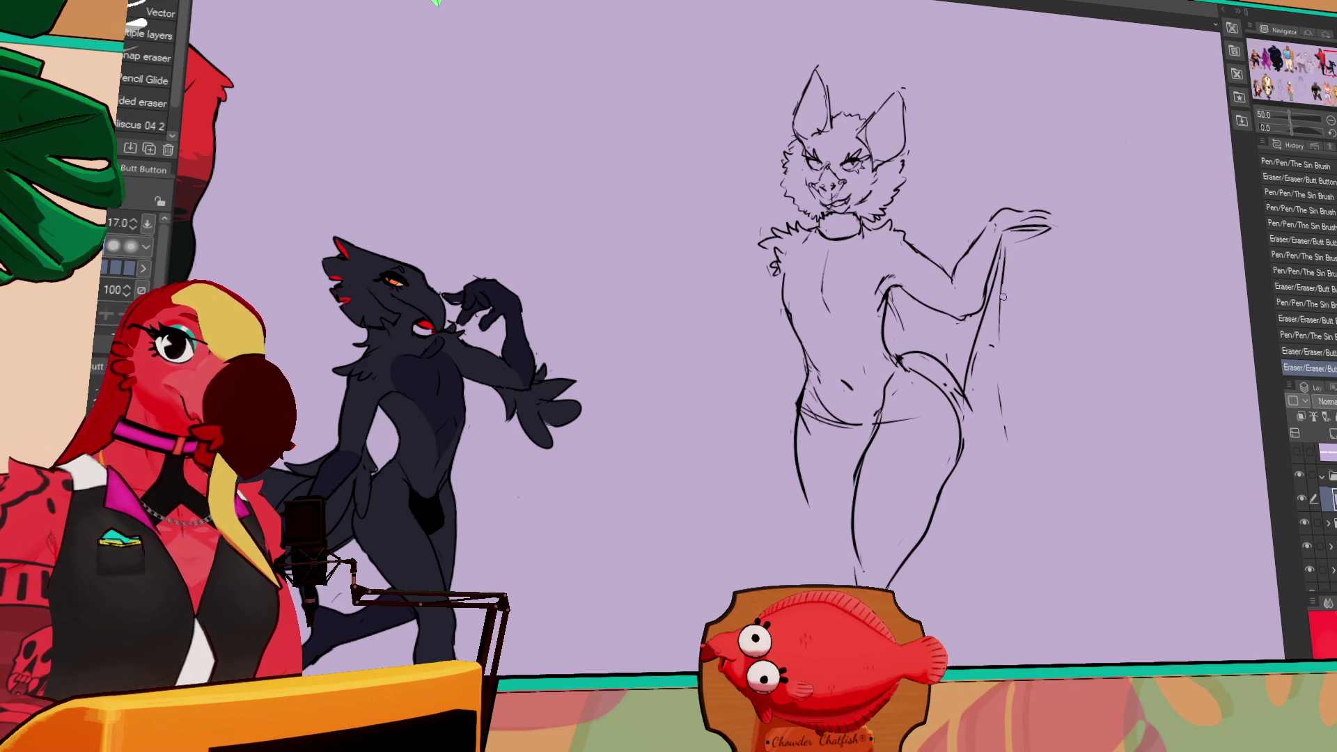
{"action": "key", "text": "p"}
{"action": "left_click_drag", "start_coordinate": [1003, 258], "coordinate": [1042, 449]}
{"action": "key", "text": "e"}
{"action": "key", "text": "p"}
{"action": "mouse_move", "coordinate": [1002, 292]}
{"action": "left_mouse_down"}
{"action": "mouse_move", "coordinate": [1009, 431]}
{"action": "mouse_move", "coordinate": [1042, 449]}
{"action": "left_mouse_up"}
- Draw the wing's finger struts down from the tip
{"action": "mouse_move", "coordinate": [1003, 230]}
{"action": "left_mouse_down"}
{"action": "mouse_move", "coordinate": [1047, 234]}
{"action": "mouse_move", "coordinate": [1034, 418]}
{"action": "left_mouse_up"}
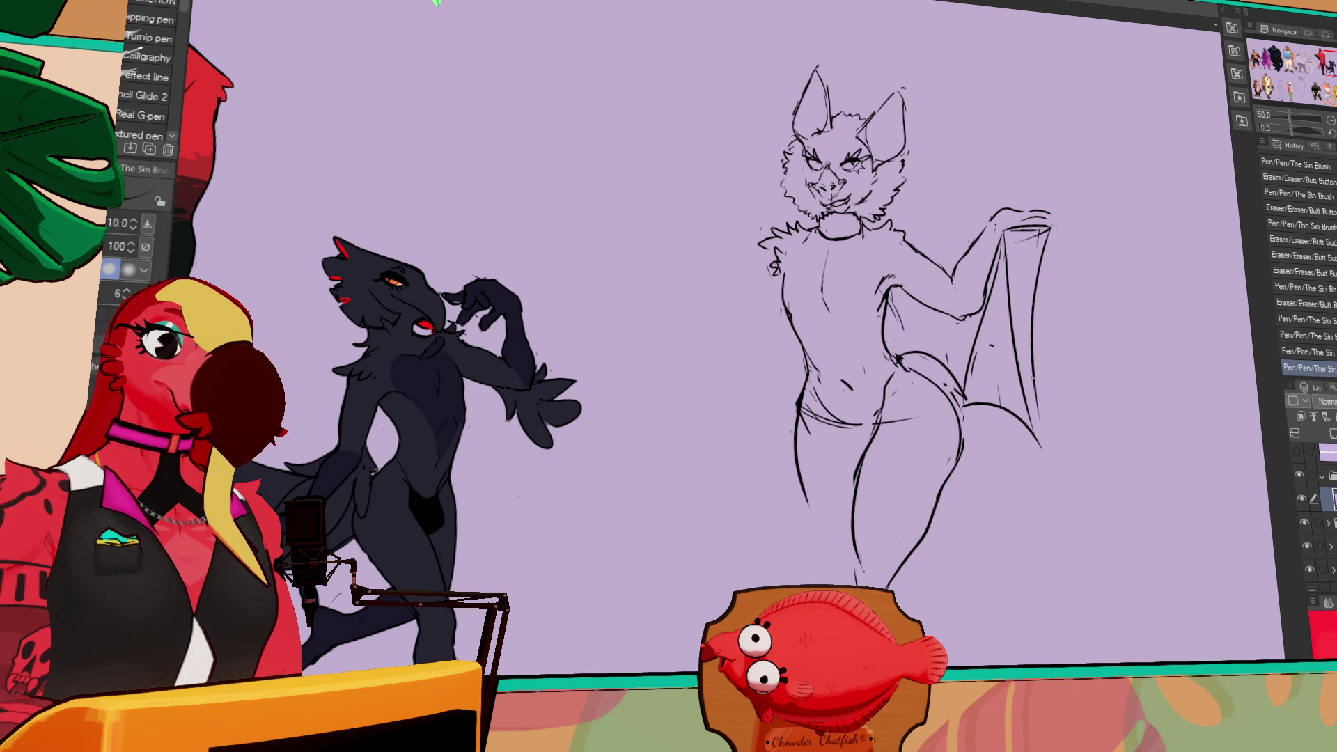
{"action": "key", "text": "ctrl+z"}
{"action": "mouse_move", "coordinate": [1002, 232]}
{"action": "left_mouse_down"}
{"action": "mouse_move", "coordinate": [1079, 309]}
{"action": "mouse_move", "coordinate": [1042, 449]}
{"action": "left_mouse_up"}
{"action": "key", "text": "ctrl+z"}
{"action": "left_click_drag", "start_coordinate": [1081, 312], "coordinate": [1040, 449]}
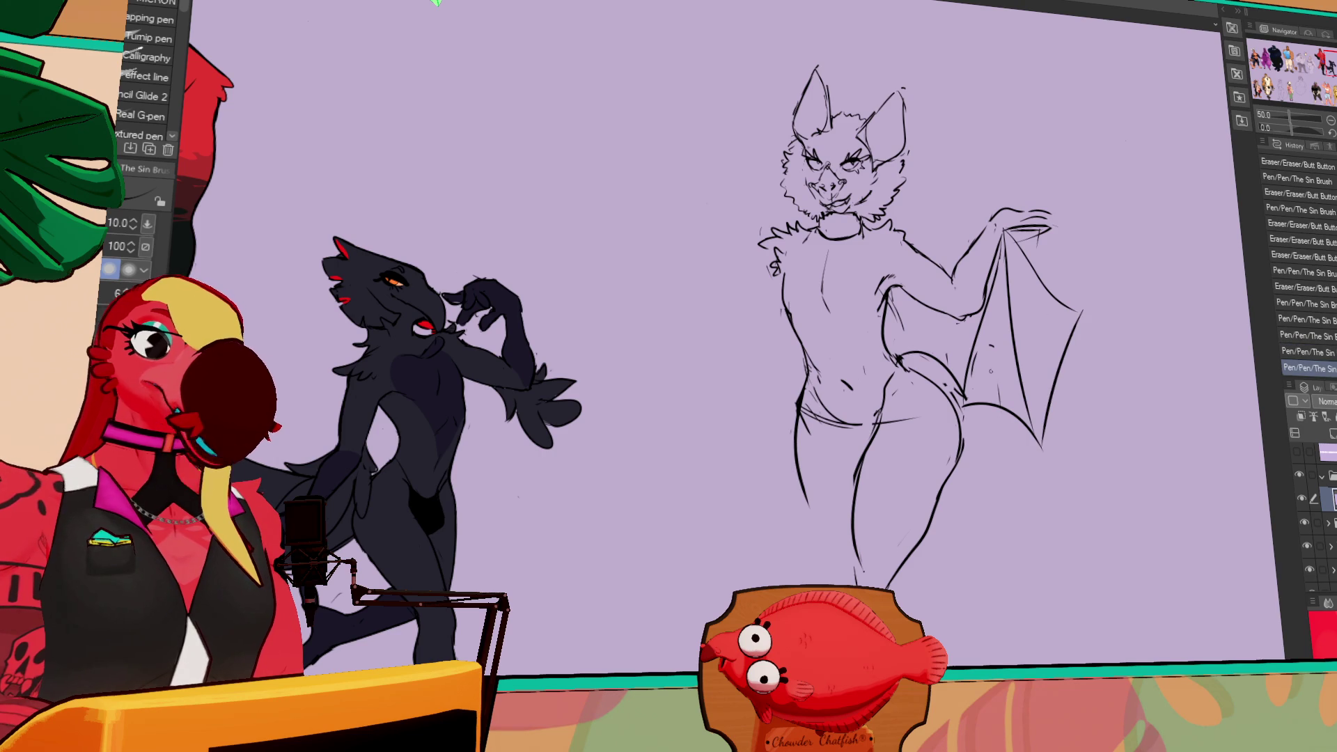
{"action": "left_click_drag", "start_coordinate": [1045, 230], "coordinate": [1078, 317]}
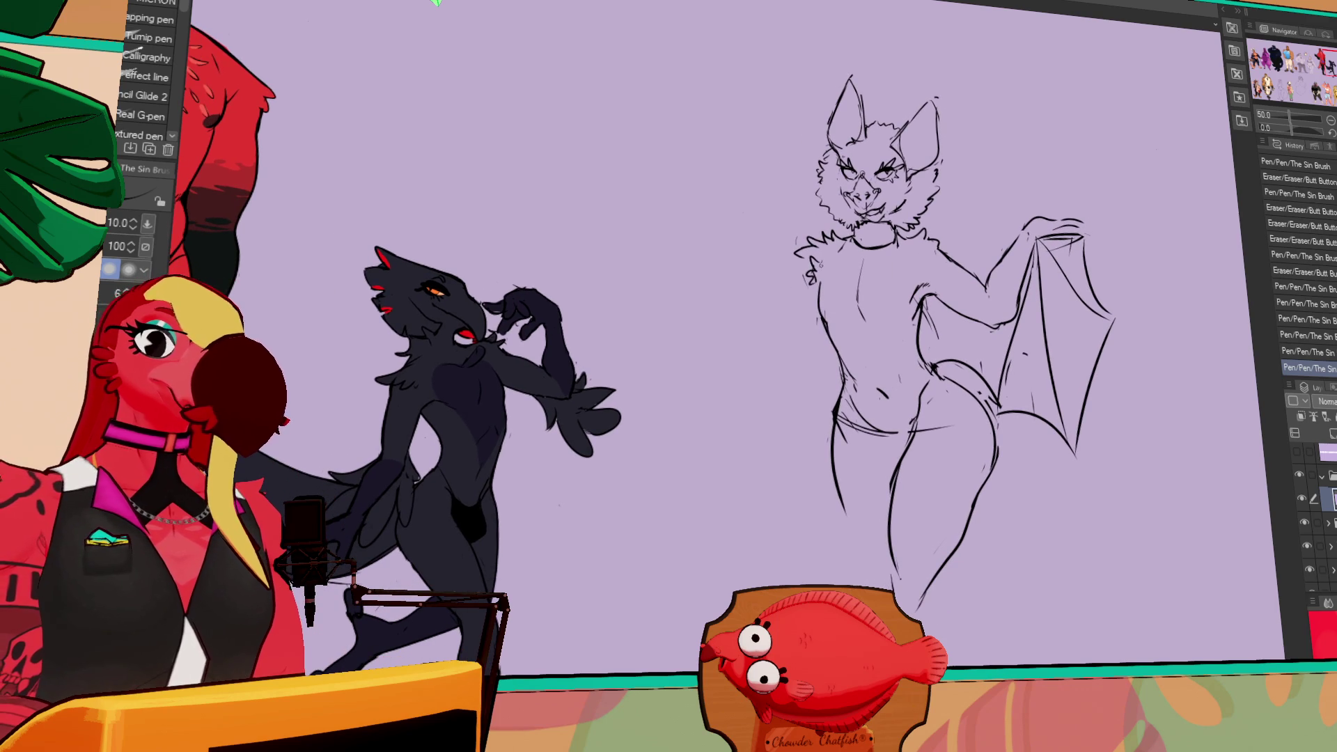
- Erase and clean up the lines at the bat's left shoulder
{"action": "key", "text": "e"}
{"action": "left_click_drag", "start_coordinate": [811, 261], "coordinate": [818, 293]}
{"action": "key", "text": "p"}
{"action": "key", "text": "ctrl+z"}
{"action": "mouse_move", "coordinate": [799, 268]}
{"action": "left_mouse_down"}
{"action": "mouse_move", "coordinate": [794, 317]}
{"action": "mouse_move", "coordinate": [794, 296]}
{"action": "left_mouse_up"}
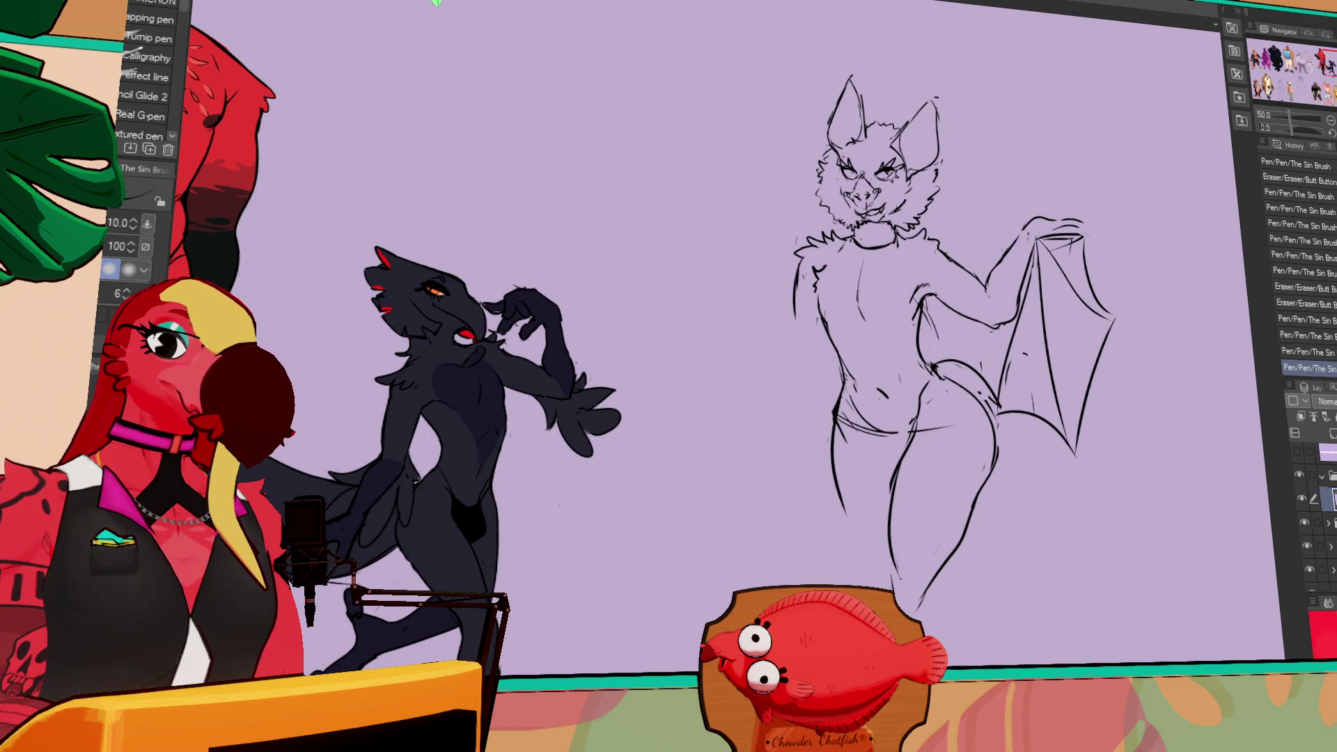
{"action": "key", "text": "ctrl+z"}
{"action": "key", "text": "e"}
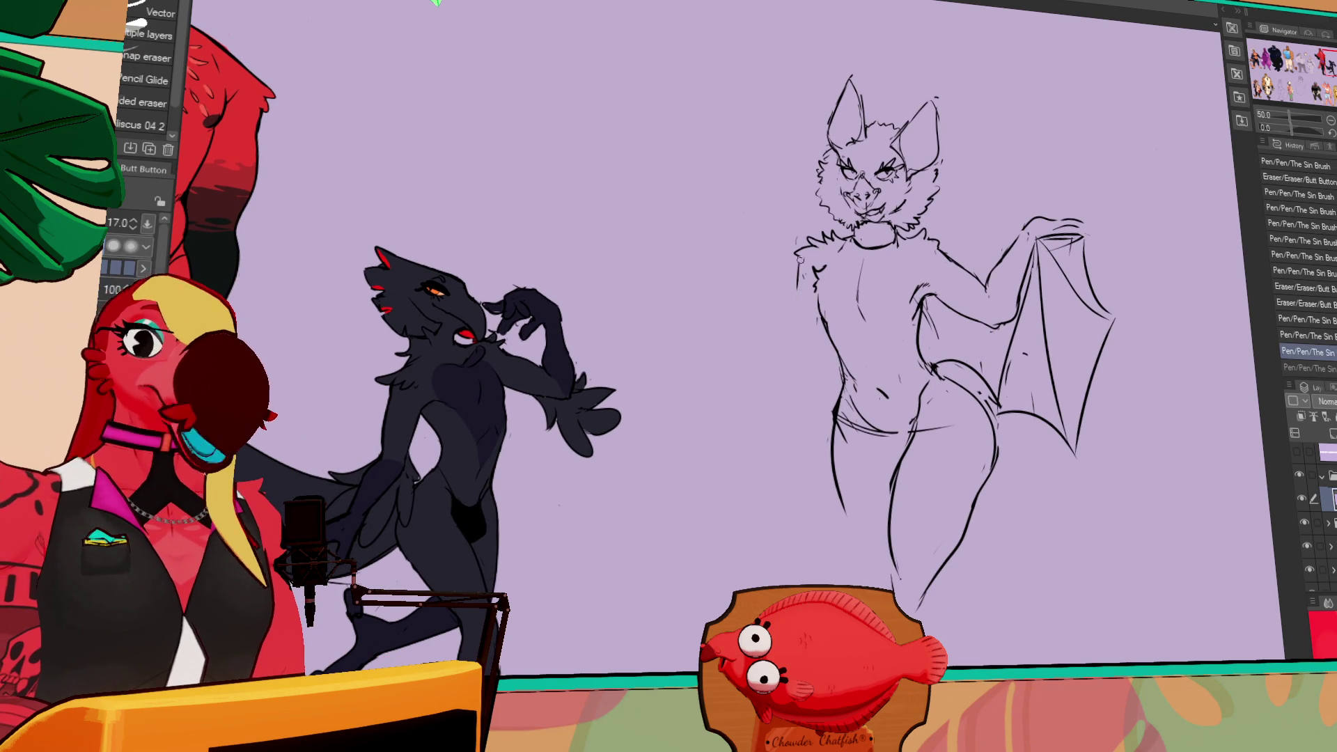
{"action": "left_click_drag", "start_coordinate": [801, 284], "coordinate": [816, 254]}
{"action": "left_click_drag", "start_coordinate": [806, 240], "coordinate": [804, 226]}
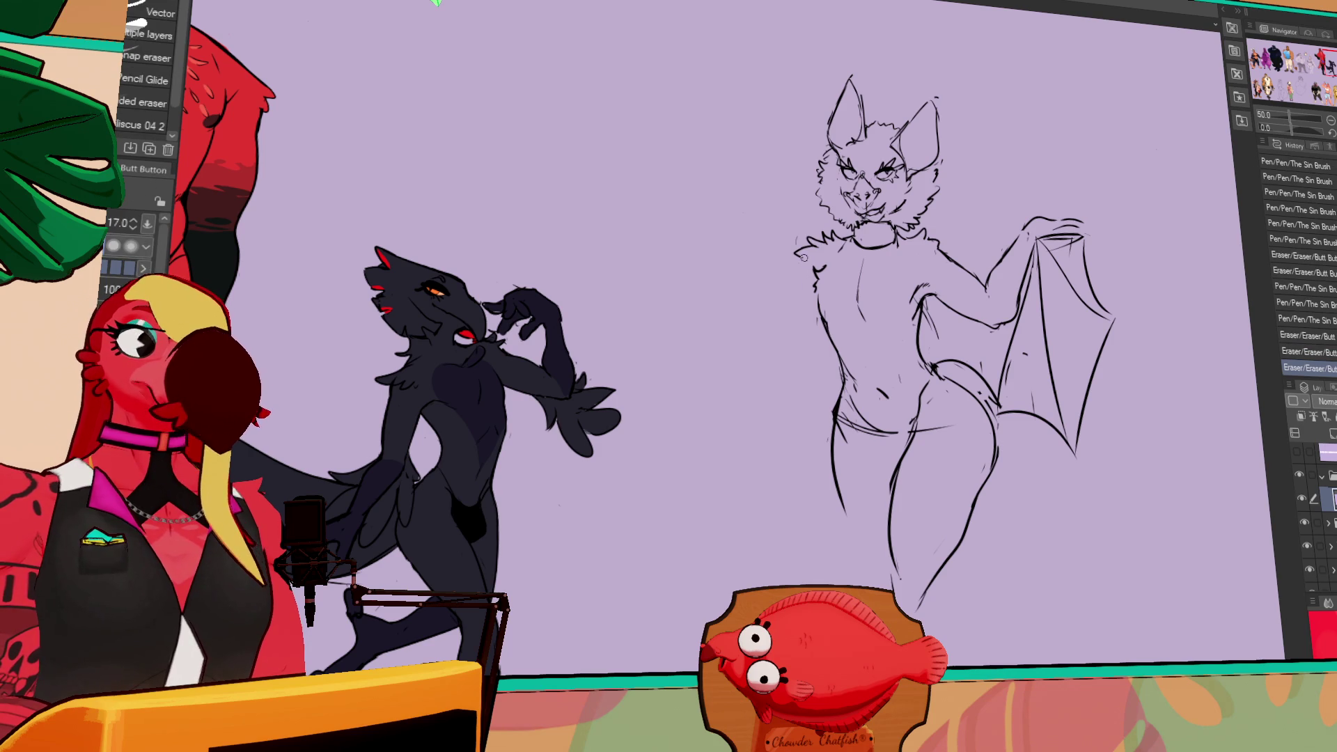
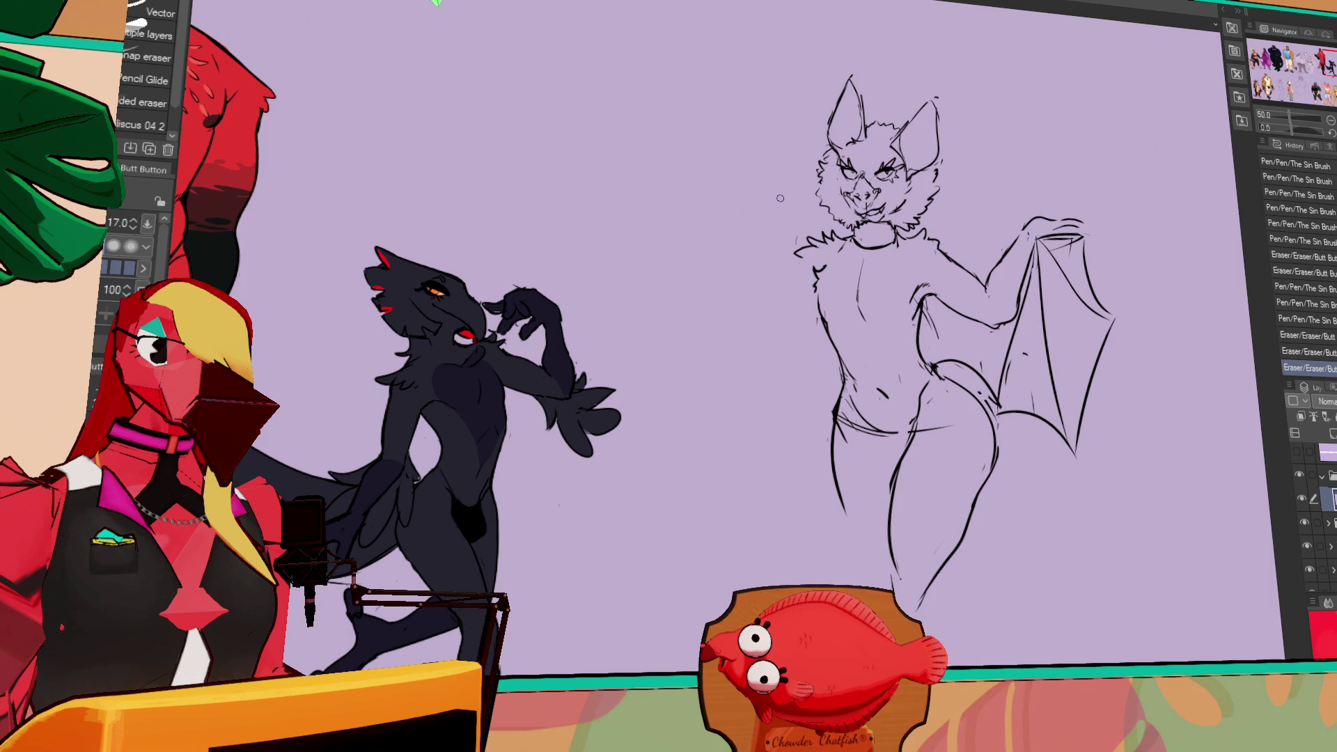
- Lighten the bat's neck line and erase a stray mark near the hips
{"action": "mouse_move", "coordinate": [872, 243]}
{"action": "left_mouse_down"}
{"action": "mouse_move", "coordinate": [856, 243]}
{"action": "mouse_move", "coordinate": [898, 251]}
{"action": "left_mouse_up"}
{"action": "key", "text": "p"}
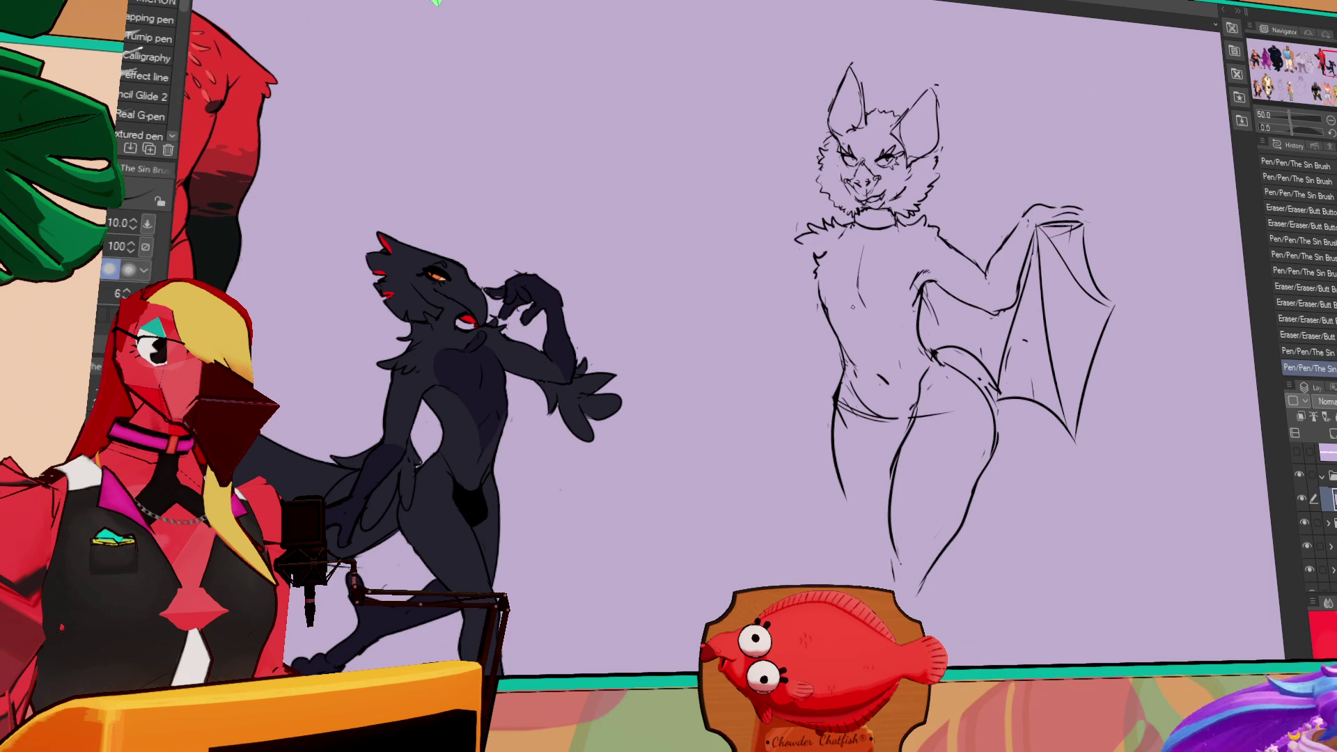
{"action": "key", "text": "ctrl+z"}
{"action": "key", "text": "ctrl+y"}
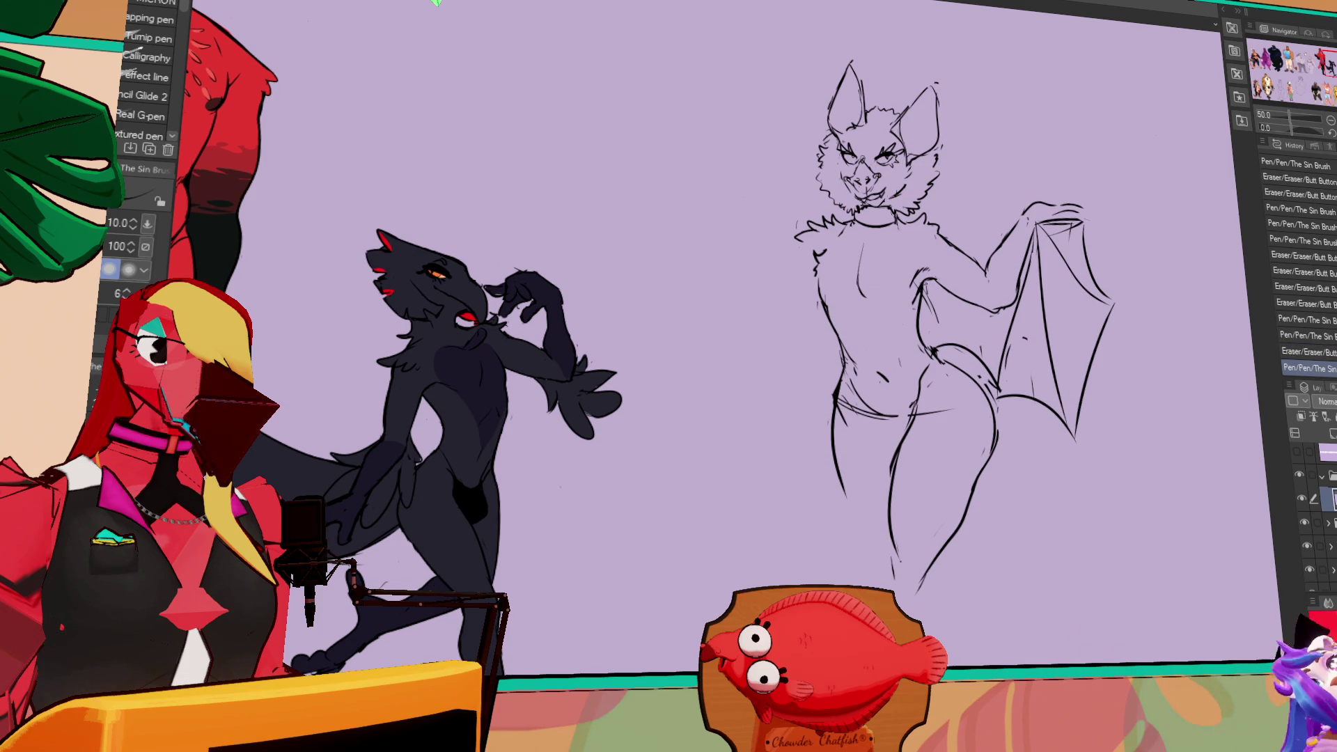
{"action": "key", "text": "e"}
{"action": "left_click_drag", "start_coordinate": [927, 387], "coordinate": [924, 410]}
- Reduce the pen to size 7 and redraw the bat's waist and pelvis lines
{"action": "scroll", "coordinate": [909, 391], "scroll_direction": "up", "scroll_amount": 1}
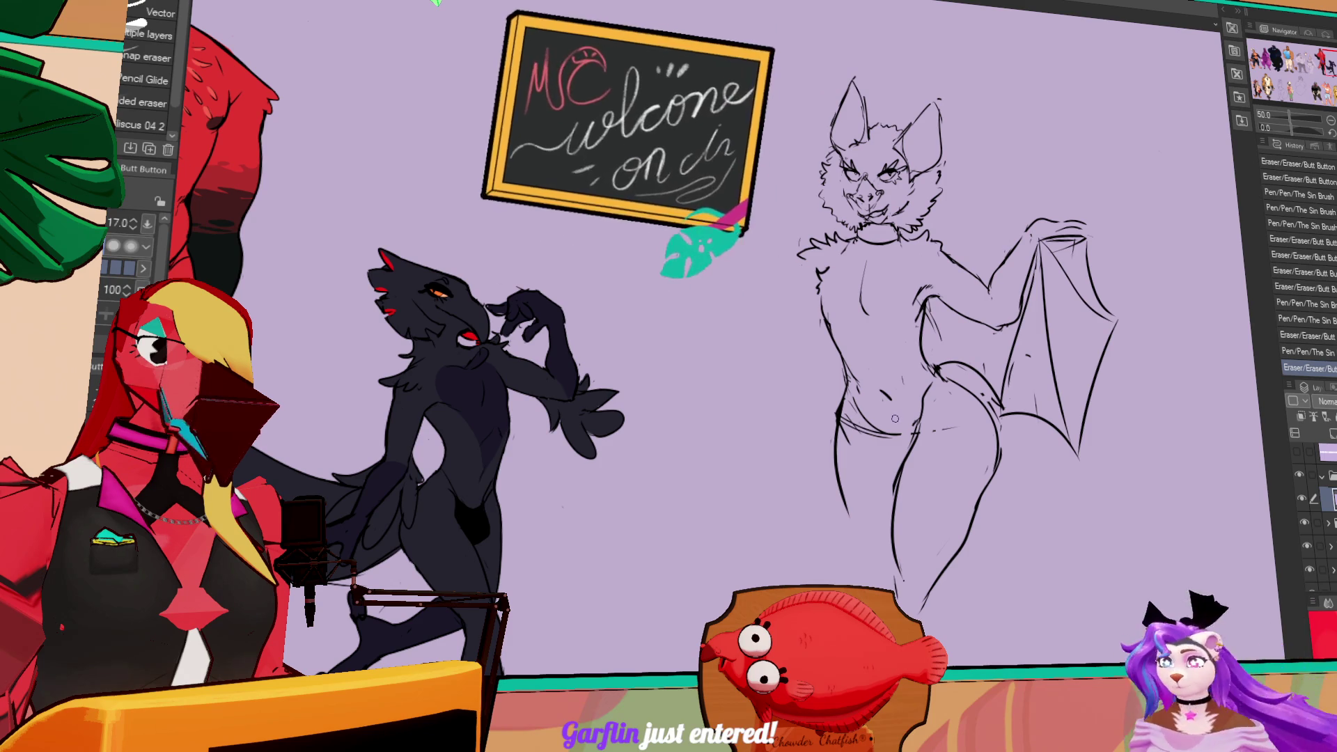
{"action": "left_click_drag", "start_coordinate": [932, 372], "coordinate": [928, 367]}
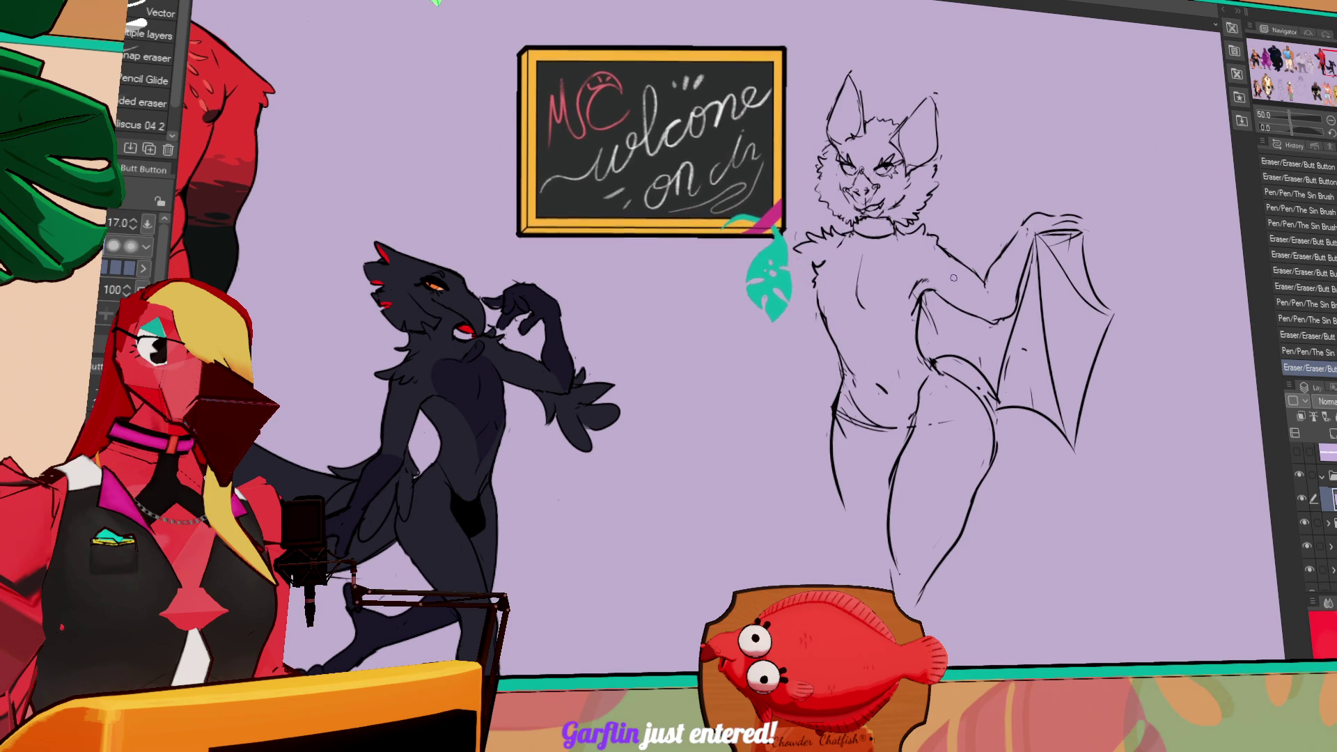
{"action": "scroll", "coordinate": [942, 336], "scroll_direction": "down", "scroll_amount": 1}
{"action": "left_click_drag", "start_coordinate": [867, 402], "coordinate": [847, 416]}
{"action": "key", "text": "p"}
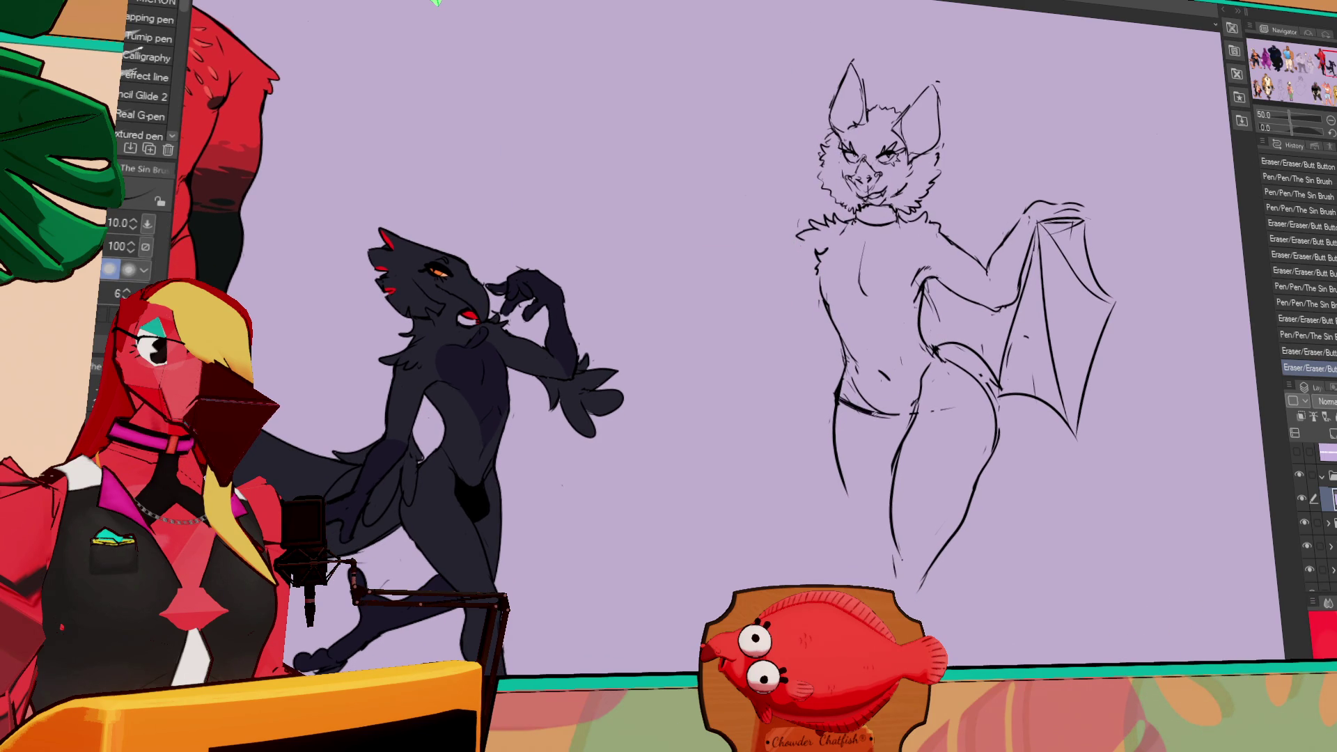
{"action": "key", "text": "bracketleft"}
{"action": "key", "text": "bracketleft"}
{"action": "key", "text": "bracketleft"}
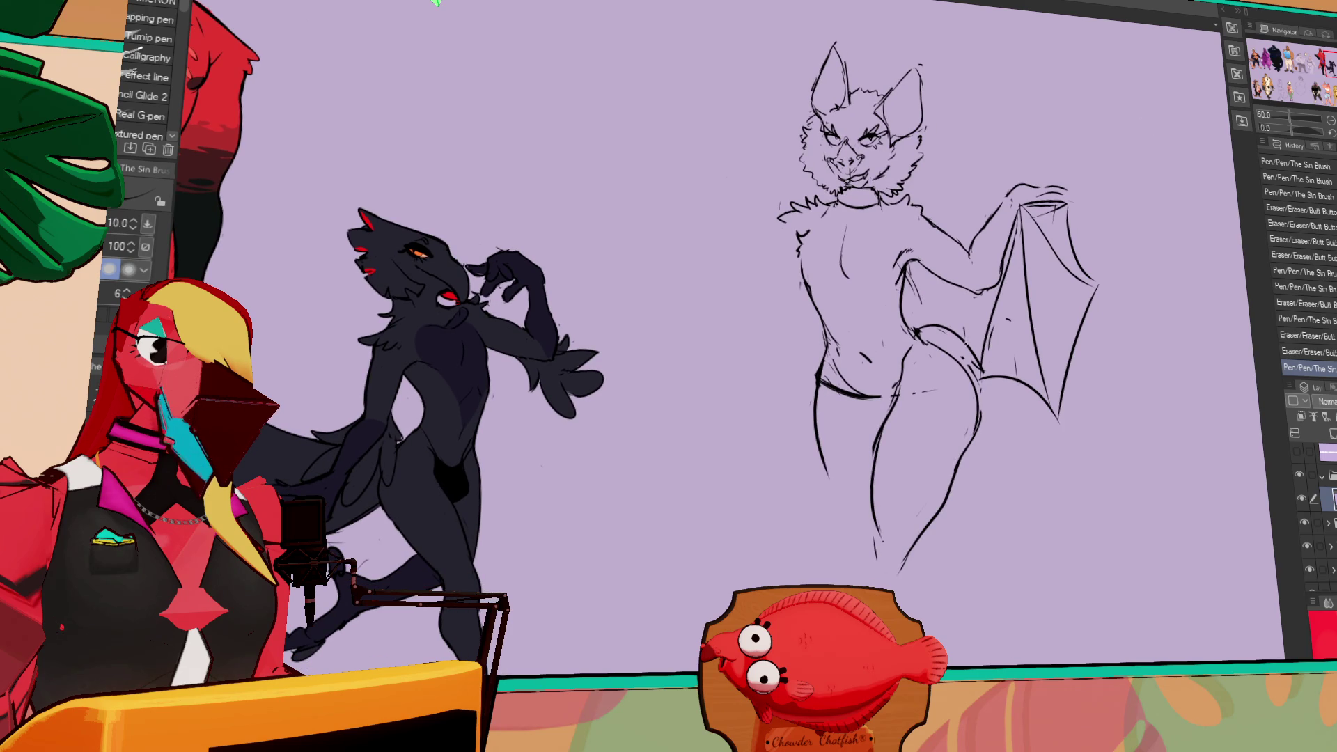
{"action": "scroll", "coordinate": [947, 370], "scroll_direction": "down", "scroll_amount": 2}
{"action": "mouse_move", "coordinate": [835, 366]}
{"action": "left_mouse_down"}
{"action": "mouse_move", "coordinate": [878, 376]}
{"action": "mouse_move", "coordinate": [949, 343]}
{"action": "left_mouse_up"}
{"action": "key", "text": "ctrl+z"}
{"action": "key", "text": "ctrl+z"}
{"action": "scroll", "coordinate": [856, 459], "scroll_direction": "up", "scroll_amount": 5}
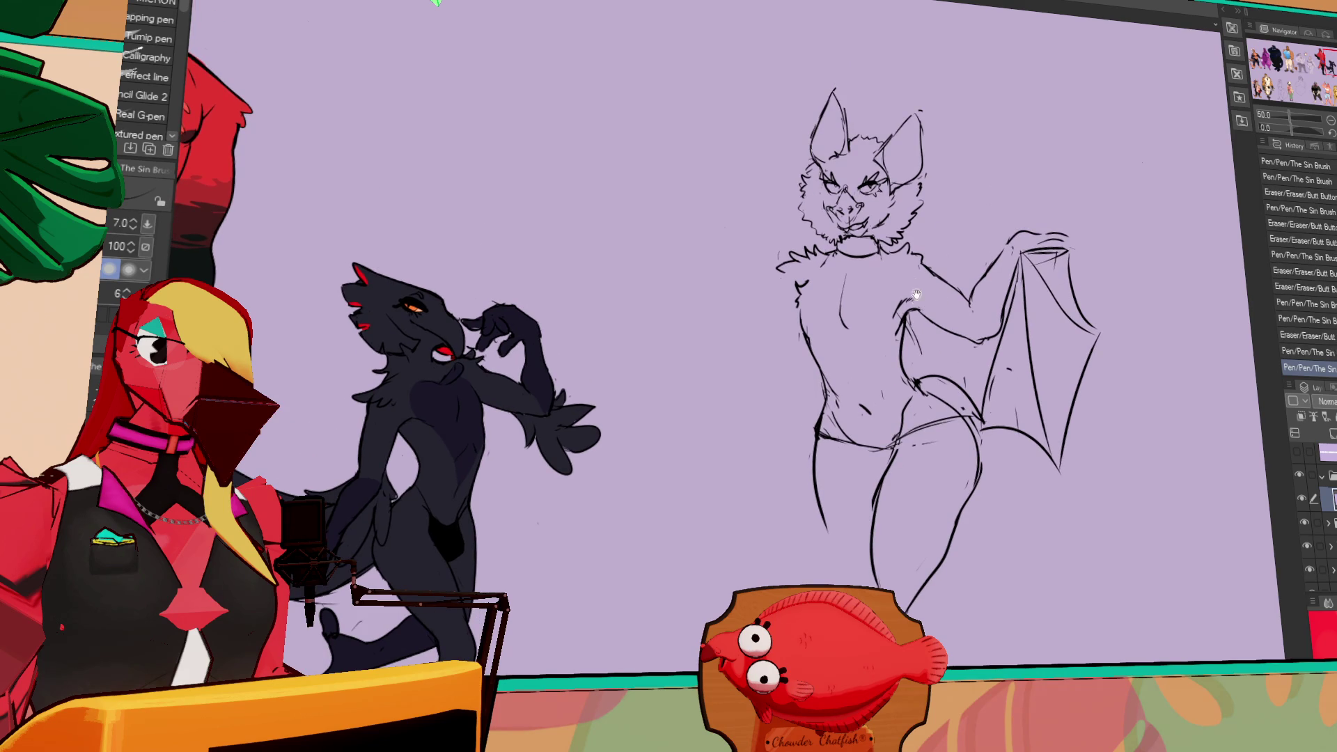
{"action": "mouse_move", "coordinate": [820, 433]}
{"action": "left_mouse_down"}
{"action": "mouse_move", "coordinate": [874, 465]}
{"action": "mouse_move", "coordinate": [899, 445]}
{"action": "mouse_move", "coordinate": [876, 467]}
{"action": "left_mouse_up"}
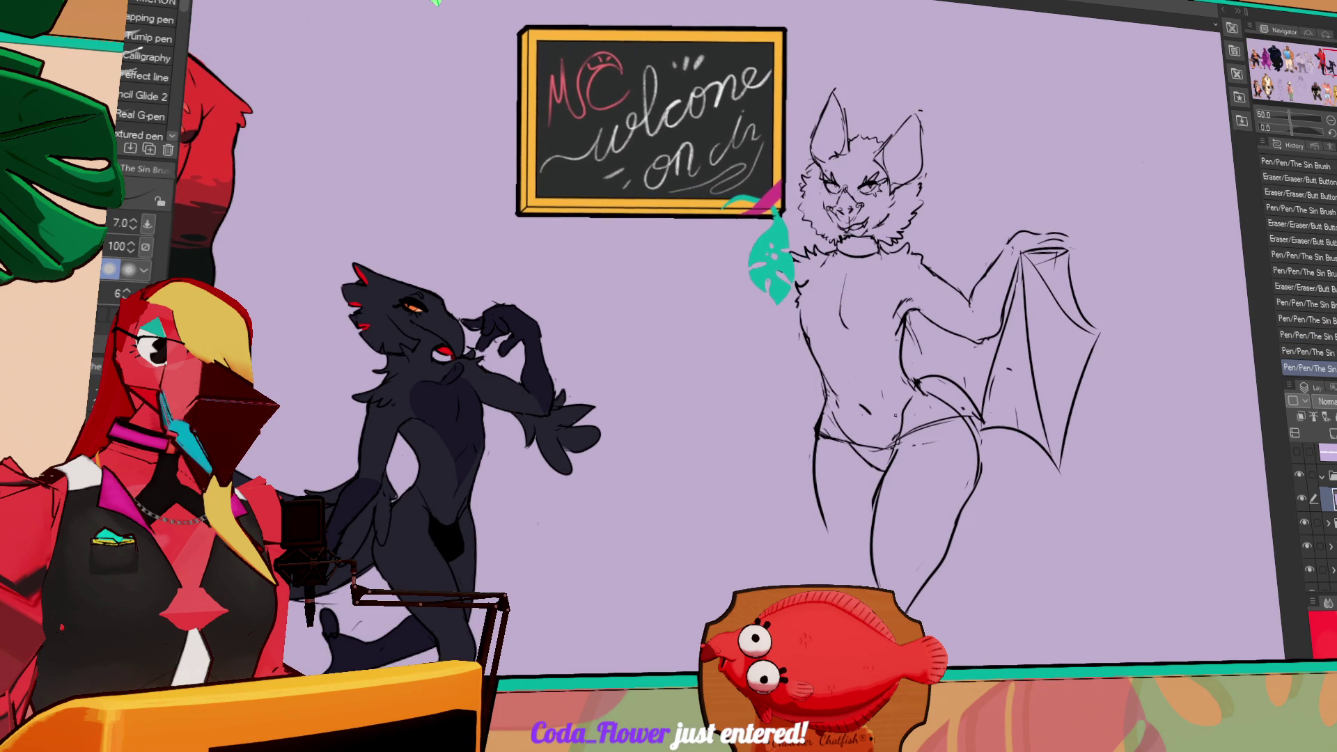
- Erase and redraw part of the hip sketch lines, discarding a trial stroke left of the torso
{"action": "scroll", "coordinate": [891, 422], "scroll_direction": "down", "scroll_amount": 1}
{"action": "key", "text": "e"}
{"action": "left_click_drag", "start_coordinate": [886, 420], "coordinate": [906, 432]}
{"action": "key", "text": "p"}
{"action": "left_click_drag", "start_coordinate": [905, 432], "coordinate": [824, 410]}
{"action": "left_click_drag", "start_coordinate": [1047, 232], "coordinate": [1029, 251]}
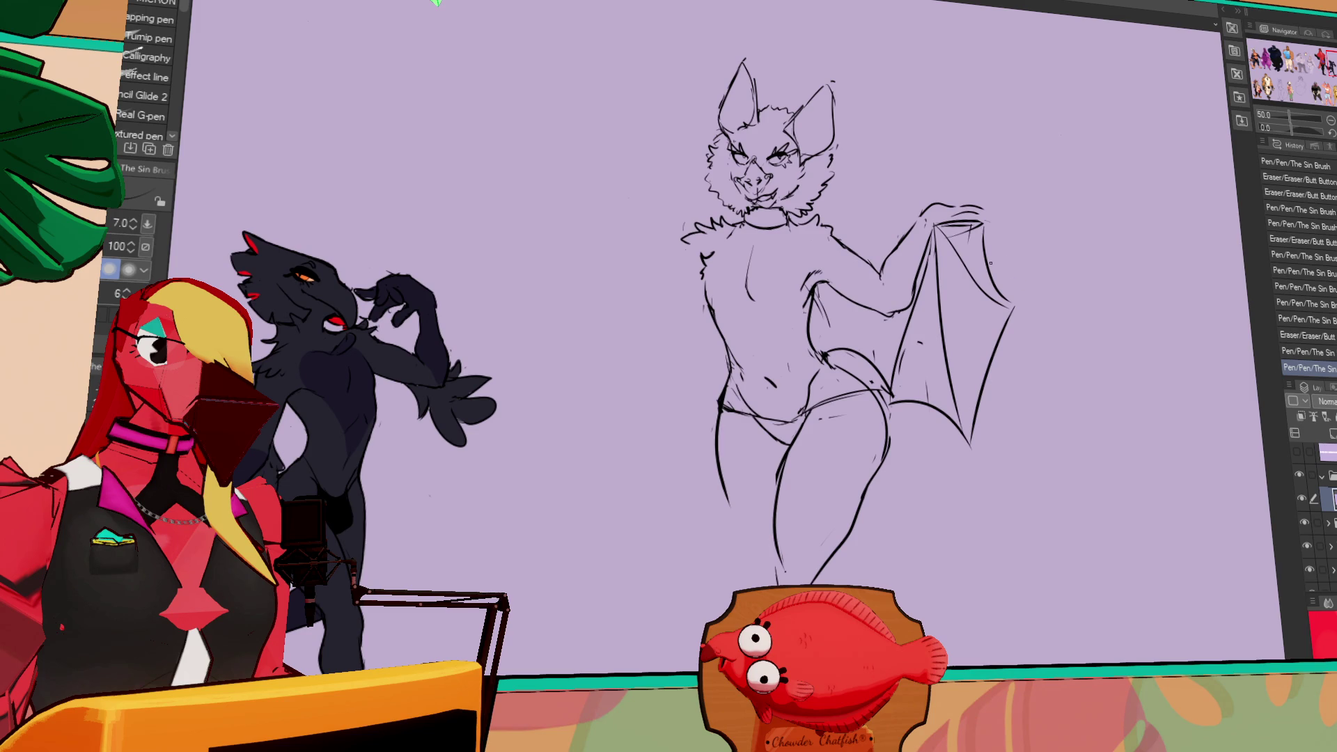
{"action": "left_click_drag", "start_coordinate": [996, 251], "coordinate": [1075, 282]}
{"action": "left_click_drag", "start_coordinate": [766, 286], "coordinate": [755, 343]}
{"action": "key", "text": "ctrl+z"}
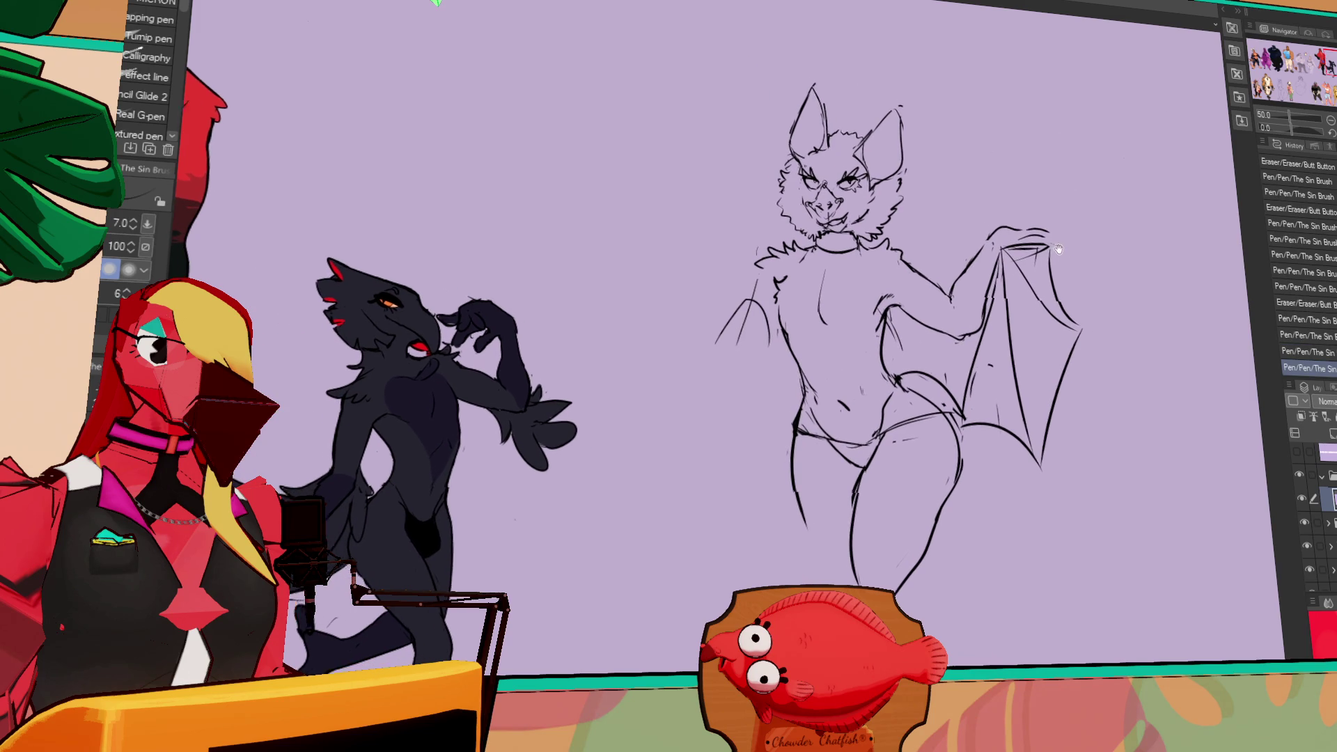
- Erase a stroke near the left shoulder and draw the second arm's curve beside the torso
{"action": "left_click_drag", "start_coordinate": [956, 292], "coordinate": [1013, 257]}
{"action": "key", "text": "e"}
{"action": "mouse_move", "coordinate": [802, 270]}
{"action": "left_mouse_down"}
{"action": "mouse_move", "coordinate": [788, 305]}
{"action": "mouse_move", "coordinate": [809, 334]}
{"action": "left_mouse_up"}
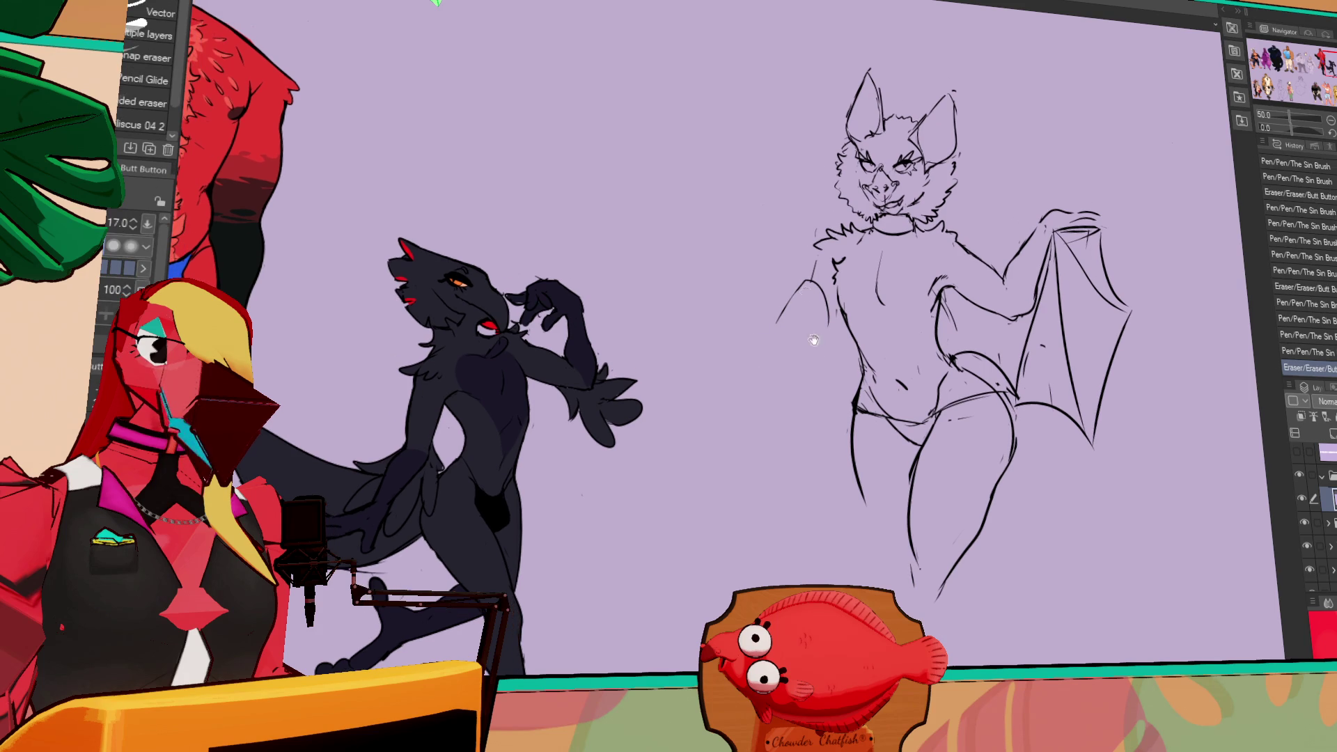
{"action": "left_click_drag", "start_coordinate": [896, 247], "coordinate": [964, 234]}
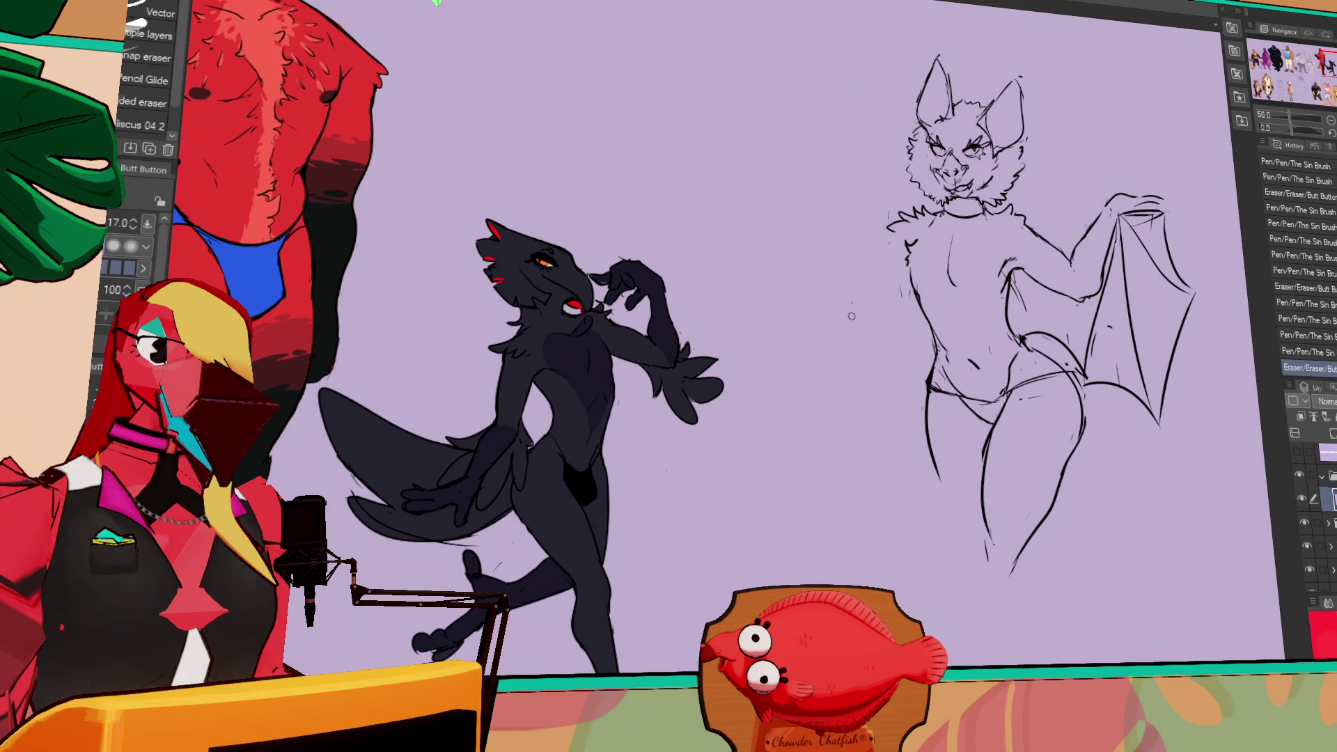
{"action": "key", "text": "p"}
{"action": "left_click_drag", "start_coordinate": [841, 315], "coordinate": [875, 265]}
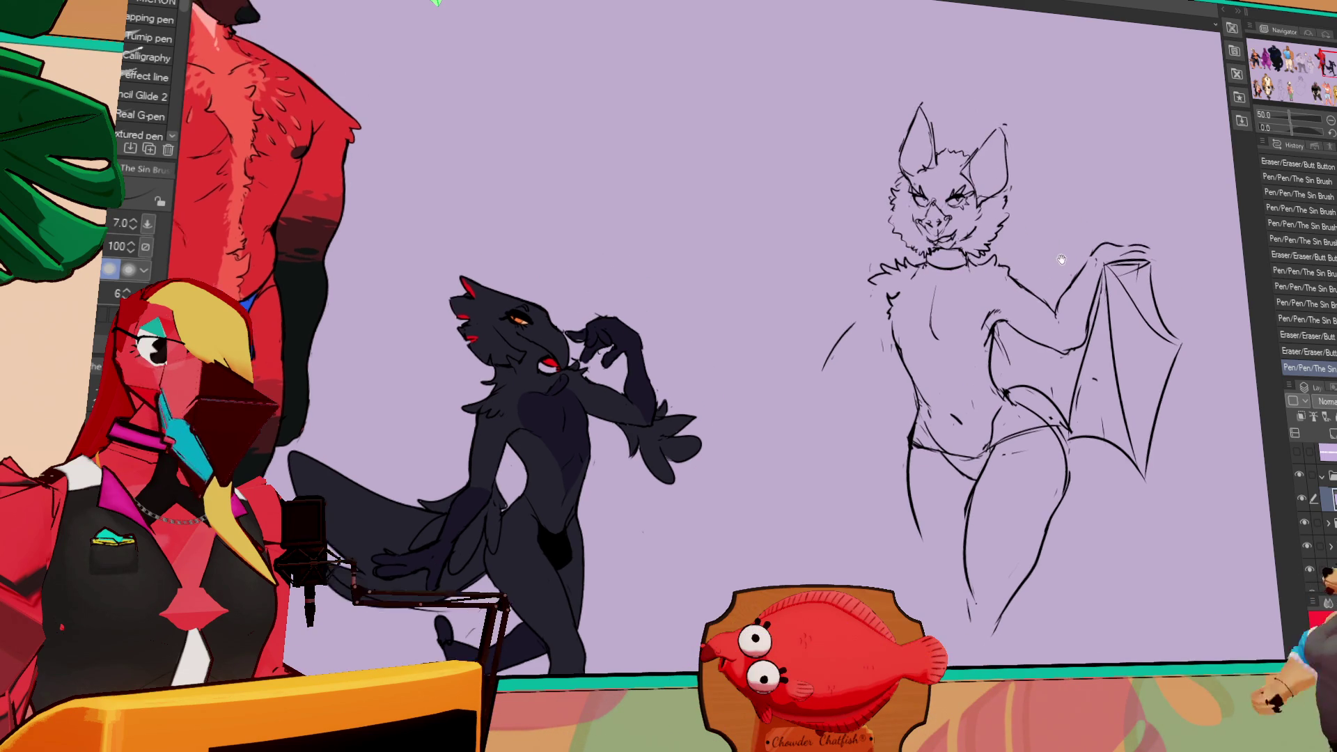
- Rub out the two small stray marks just beside the bat's face
{"action": "left_click_drag", "start_coordinate": [997, 217], "coordinate": [1010, 229]}
{"action": "left_click_drag", "start_coordinate": [996, 245], "coordinate": [999, 252]}
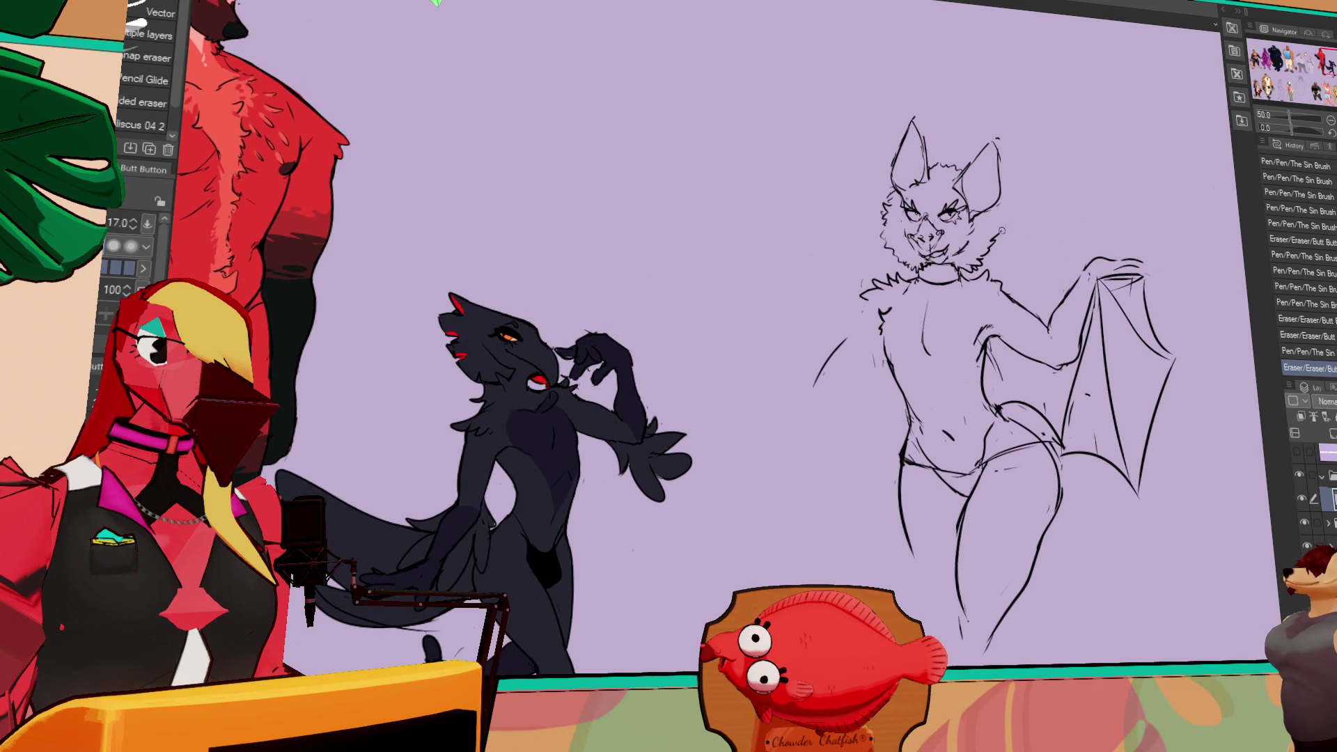
- Add small pen marks on the bat's head and face, erasing one face detail
{"action": "left_click", "coordinate": [997, 231]}
{"action": "left_click", "coordinate": [1003, 223]}
{"action": "left_click", "coordinate": [1010, 209]}
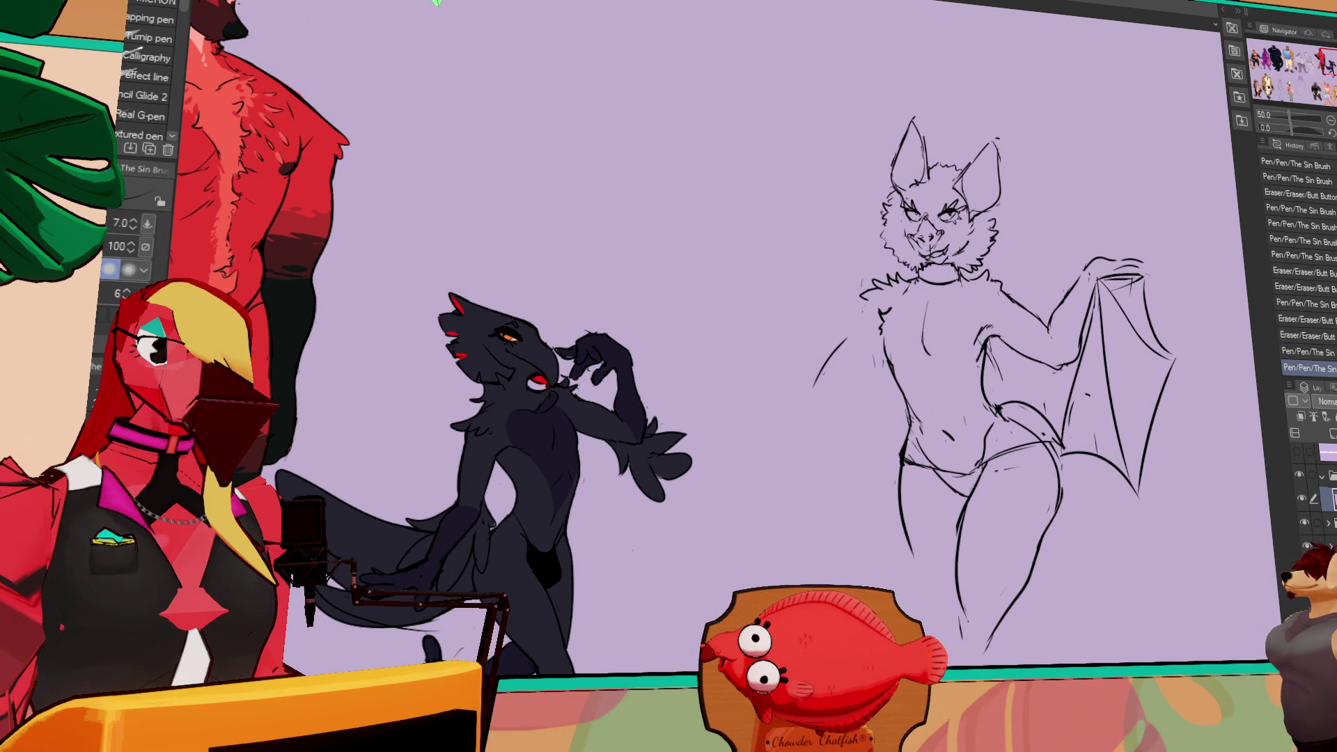
{"action": "left_click", "coordinate": [1018, 197]}
{"action": "left_click_drag", "start_coordinate": [883, 223], "coordinate": [892, 239]}
{"action": "left_click", "coordinate": [887, 230]}
{"action": "left_click", "coordinate": [890, 234]}
- Rework the bat's hip line, erasing small bits and redrawing it
{"action": "key", "text": "e"}
{"action": "left_click_drag", "start_coordinate": [989, 339], "coordinate": [992, 347]}
{"action": "mouse_move", "coordinate": [992, 342]}
{"action": "left_mouse_down"}
{"action": "mouse_move", "coordinate": [1009, 327]}
{"action": "mouse_move", "coordinate": [985, 328]}
{"action": "mouse_move", "coordinate": [1023, 376]}
{"action": "left_mouse_up"}
{"action": "key", "text": "p"}
{"action": "key", "text": "p"}
{"action": "key", "text": "ctrl+z"}
{"action": "left_click_drag", "start_coordinate": [992, 328], "coordinate": [1003, 356]}
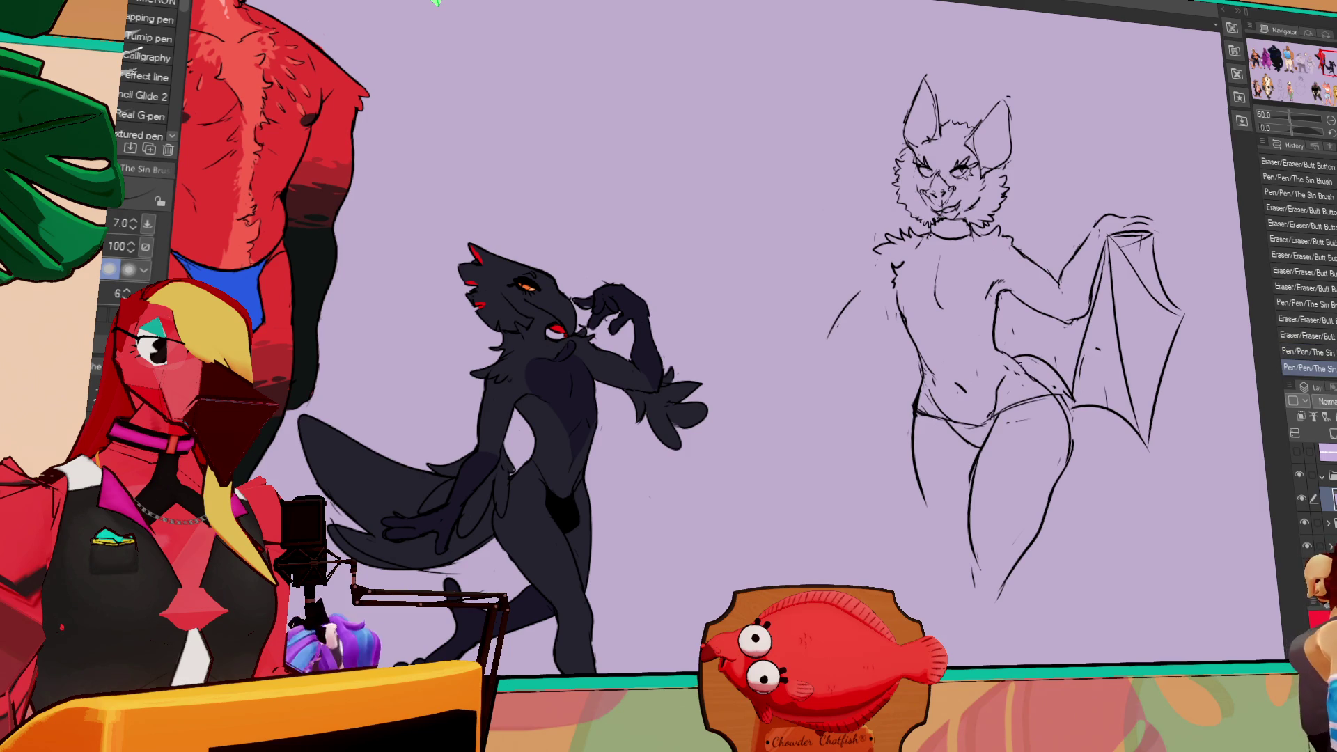
{"action": "key", "text": "e"}
{"action": "left_click_drag", "start_coordinate": [1114, 255], "coordinate": [1132, 247]}
{"action": "mouse_move", "coordinate": [1002, 328]}
{"action": "left_mouse_down"}
{"action": "mouse_move", "coordinate": [1013, 333]}
{"action": "mouse_move", "coordinate": [1041, 278]}
{"action": "mouse_move", "coordinate": [1075, 291]}
{"action": "left_mouse_up"}
- Add short lines at the wing tip and a small stroke at the bat's mouth
{"action": "key", "text": "p"}
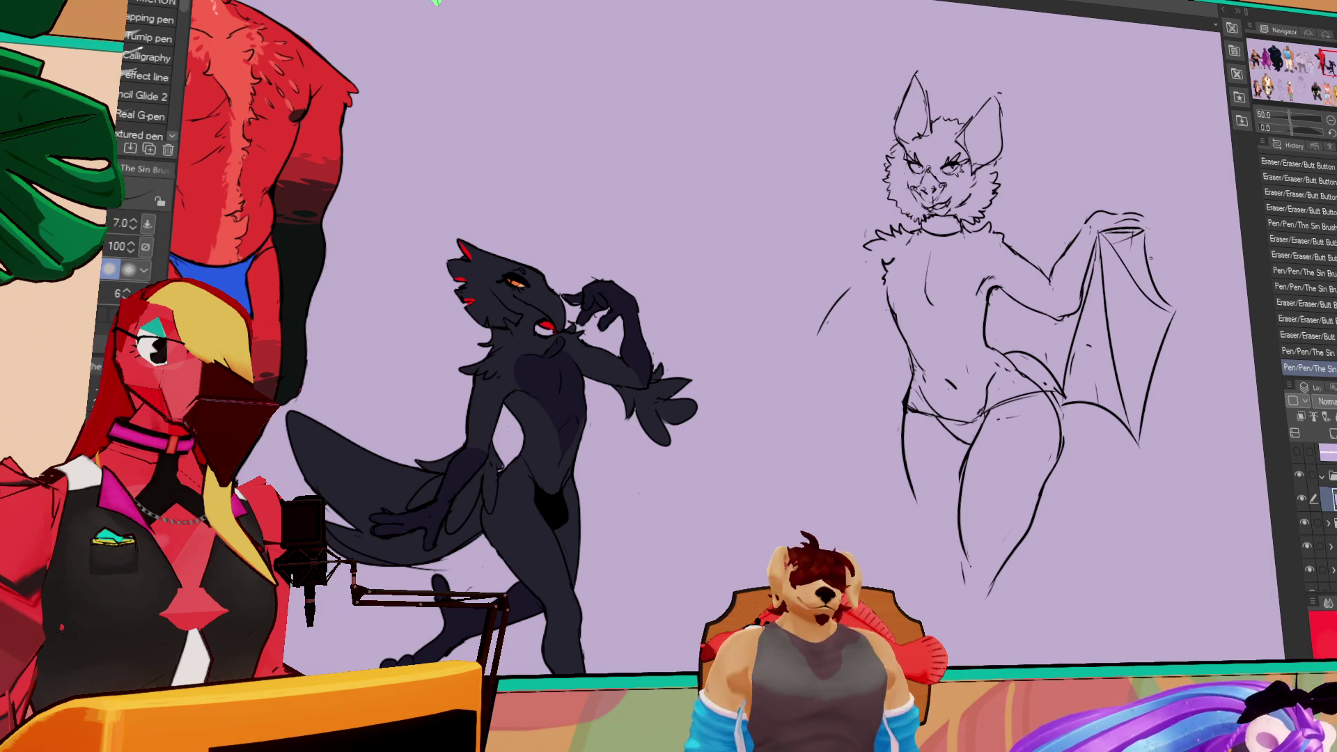
{"action": "left_click_drag", "start_coordinate": [1143, 209], "coordinate": [1145, 199]}
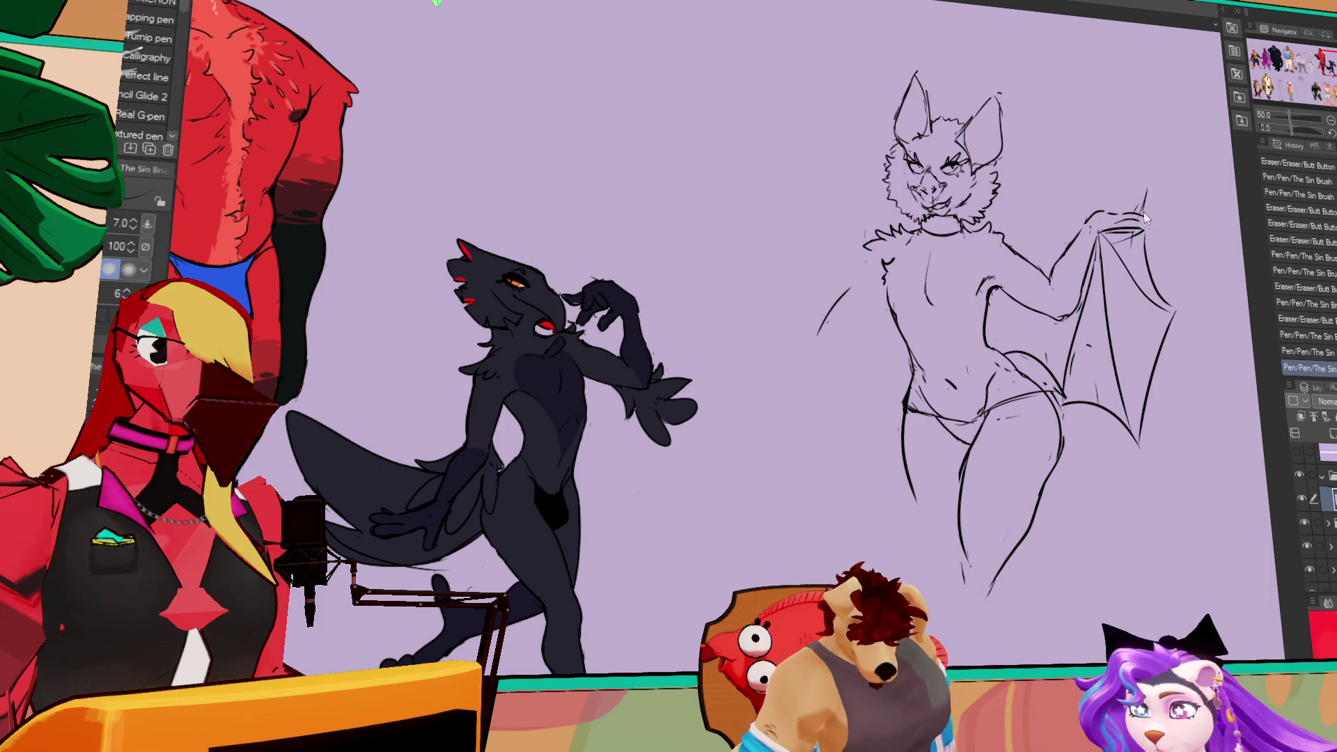
{"action": "left_click_drag", "start_coordinate": [1028, 198], "coordinate": [1034, 195]}
{"action": "left_click_drag", "start_coordinate": [935, 206], "coordinate": [949, 210]}
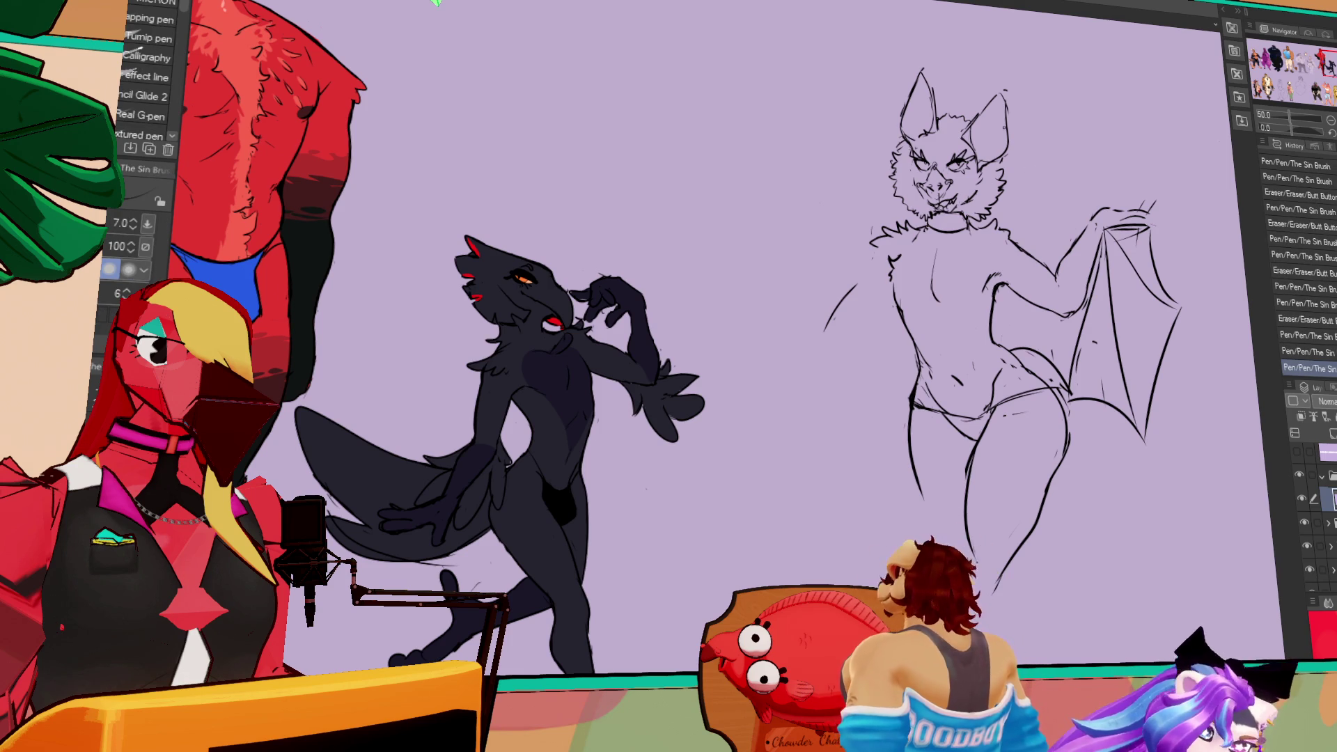
{"action": "left_click_drag", "start_coordinate": [1003, 130], "coordinate": [1007, 183]}
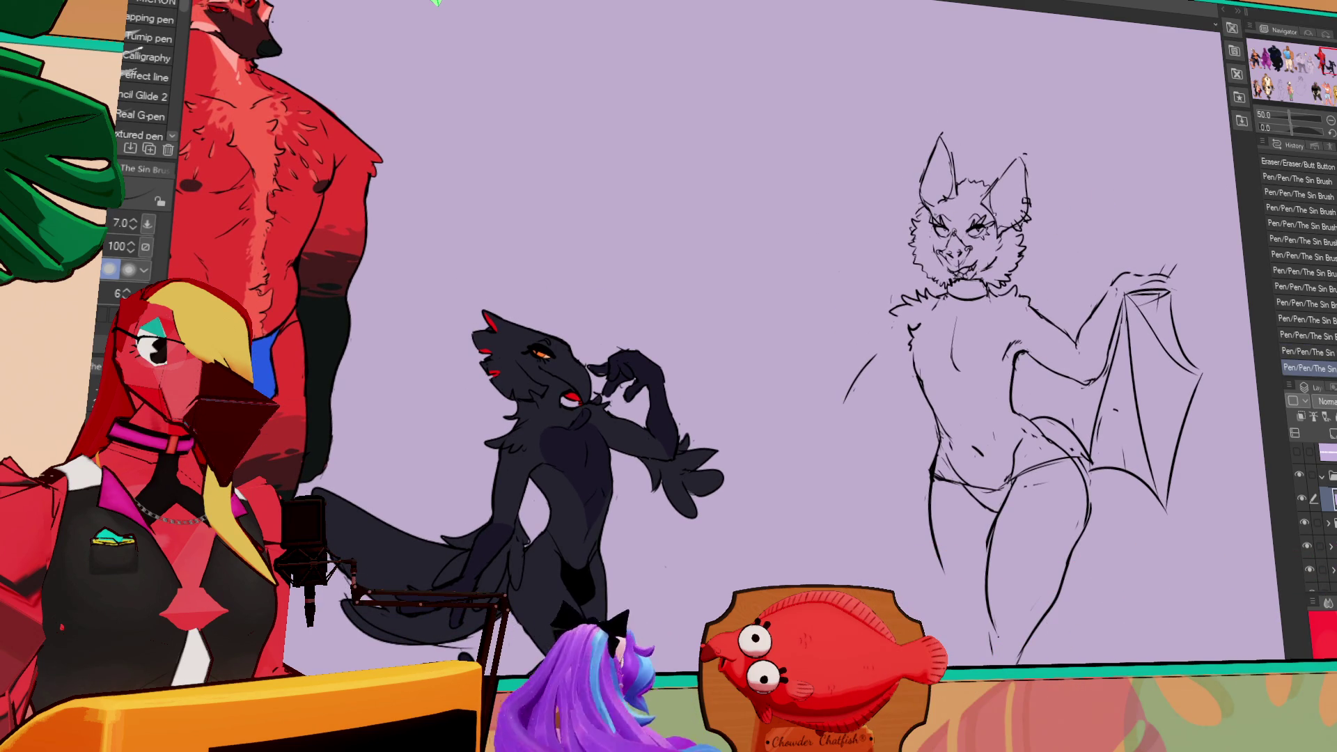
- Erase a small mark near the arm and a bit of the arm line
{"action": "key", "text": "e"}
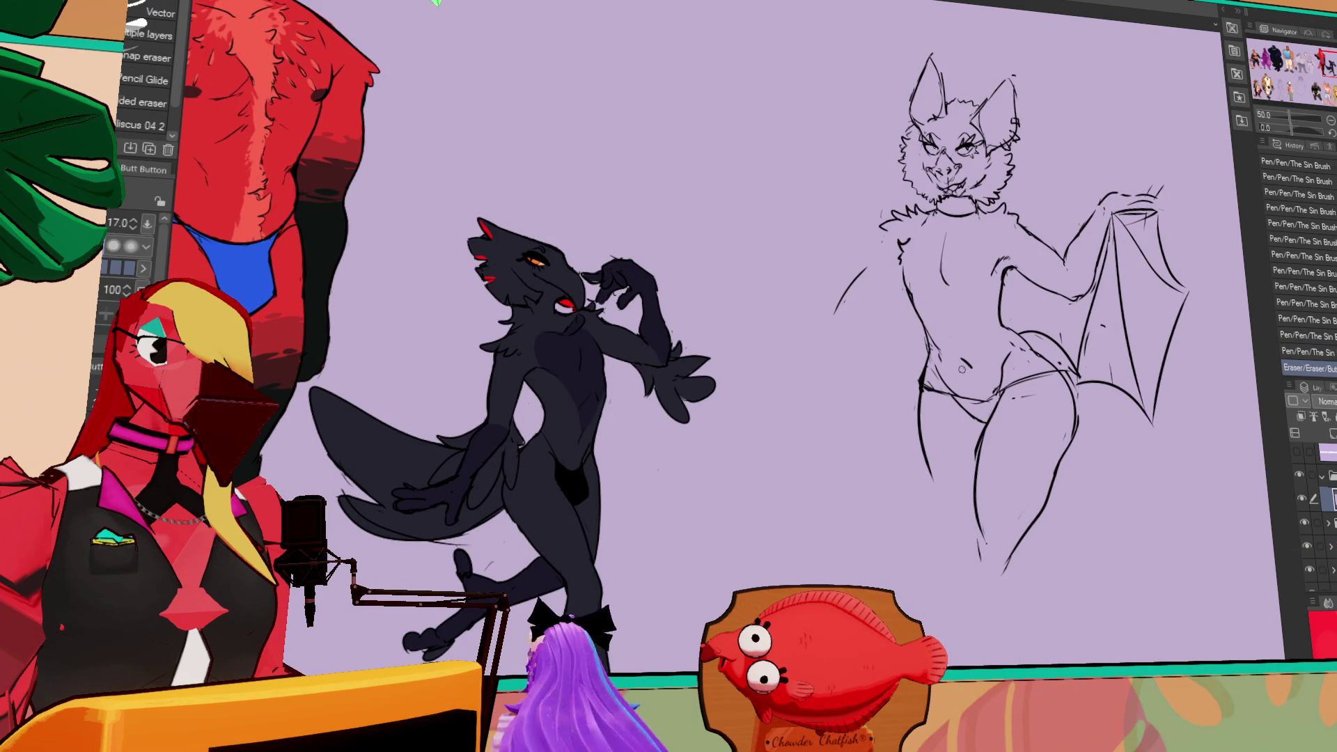
{"action": "key", "text": "p"}
{"action": "left_click_drag", "start_coordinate": [1104, 316], "coordinate": [1055, 316]}
{"action": "key", "text": "e"}
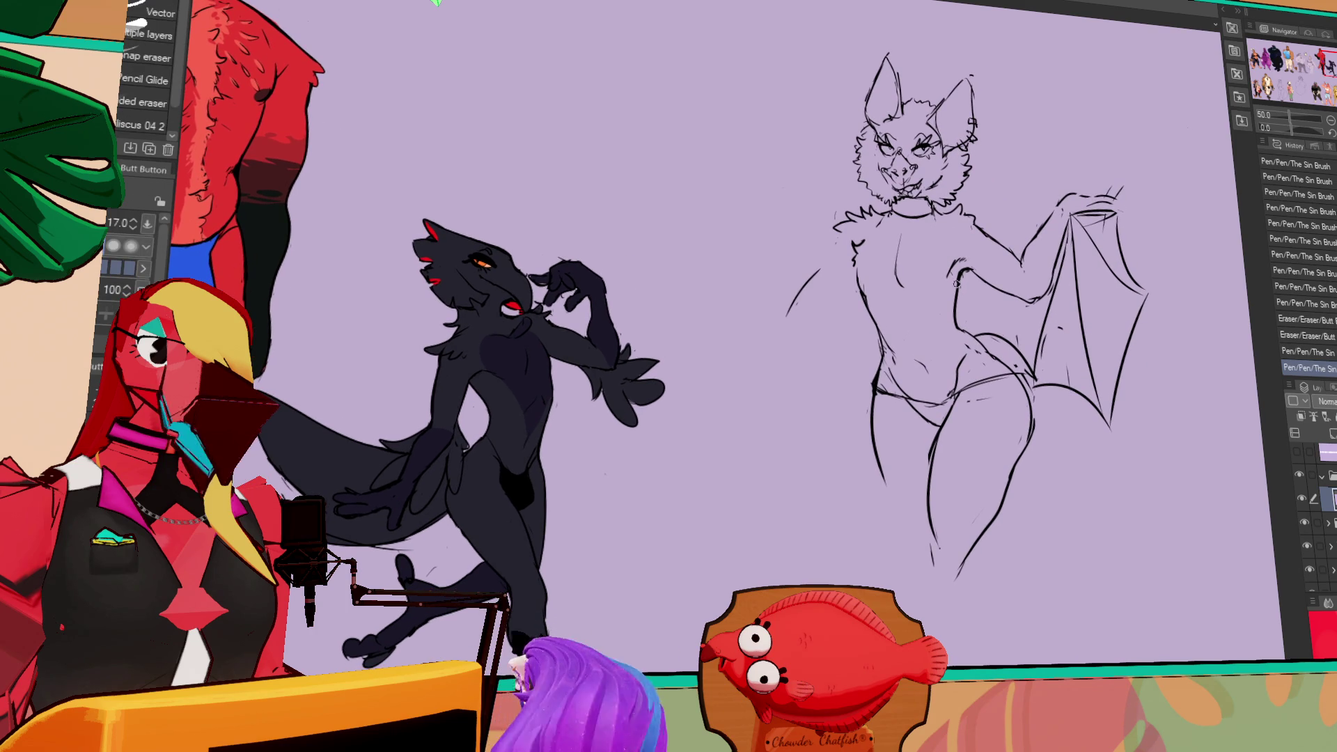
{"action": "left_click_drag", "start_coordinate": [952, 278], "coordinate": [960, 287]}
{"action": "key", "text": "p"}
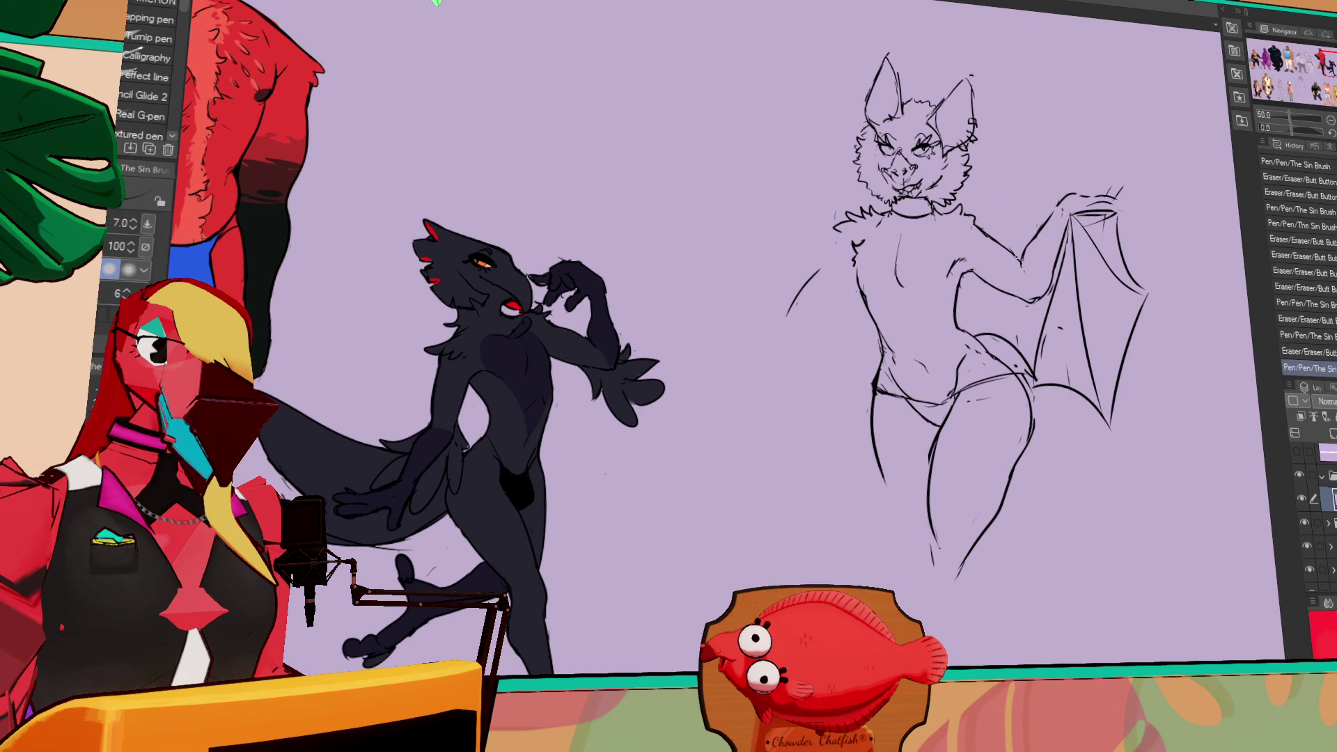
{"action": "key", "text": "e"}
{"action": "mouse_move", "coordinate": [1078, 259]}
{"action": "left_mouse_down"}
{"action": "mouse_move", "coordinate": [1048, 285]}
{"action": "mouse_move", "coordinate": [1060, 280]}
{"action": "left_mouse_up"}
{"action": "key", "text": "p"}
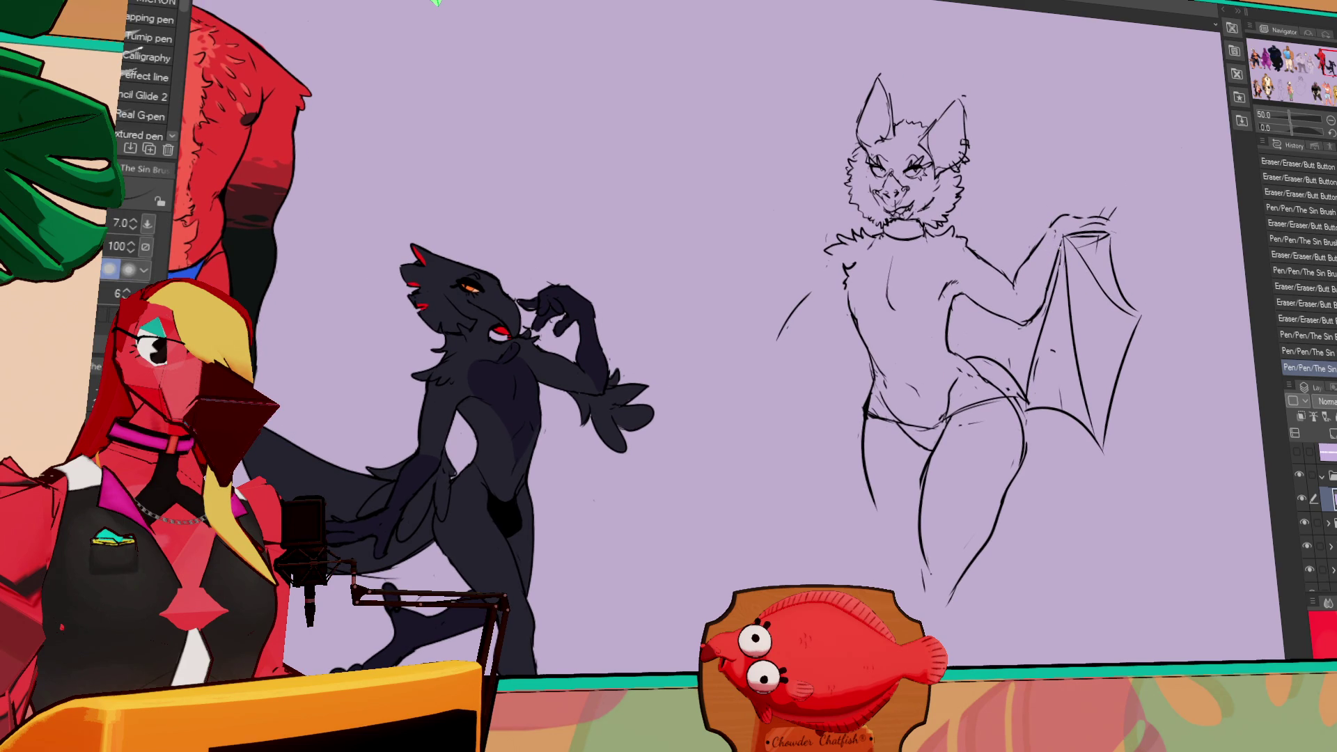
- Erase the bat's raised arm line and redraw it
{"action": "key", "text": "e"}
{"action": "left_click_drag", "start_coordinate": [1017, 277], "coordinate": [1021, 289]}
{"action": "left_click_drag", "start_coordinate": [1011, 275], "coordinate": [1019, 295]}
{"action": "key", "text": "p"}
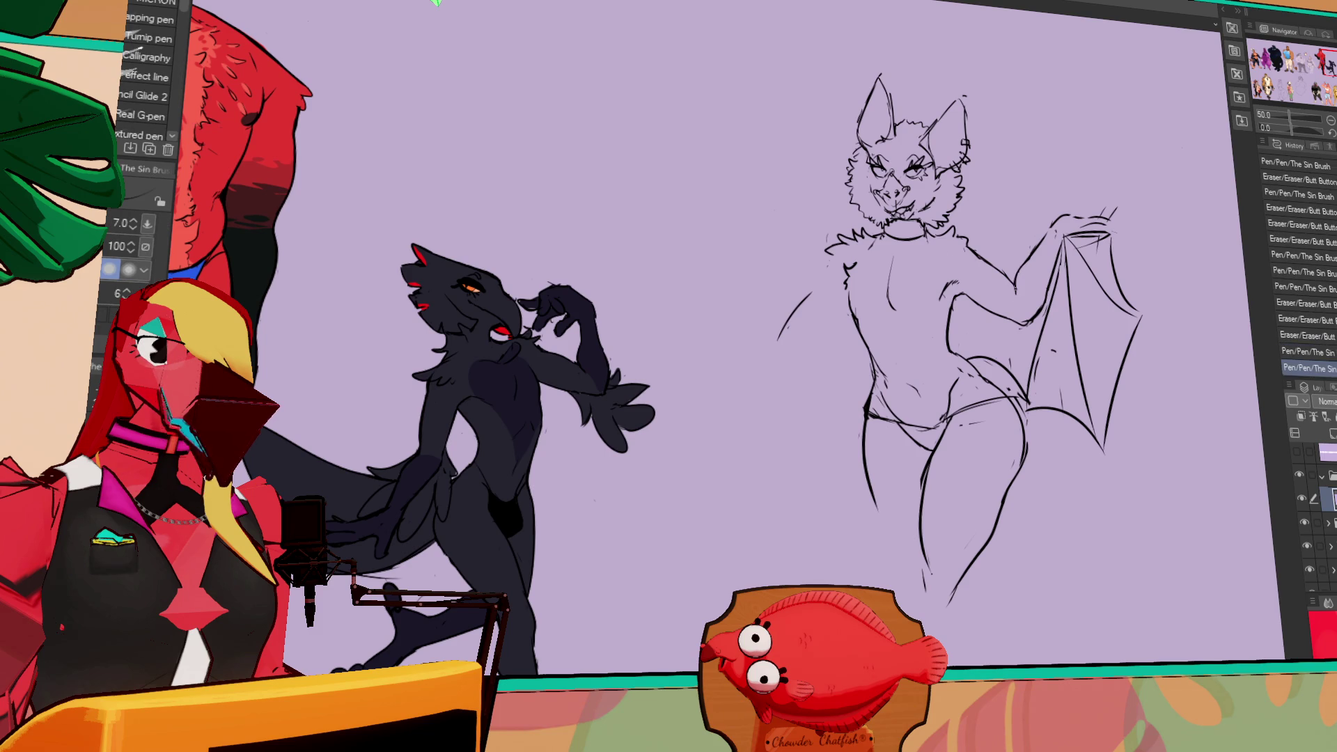
{"action": "left_click", "coordinate": [1088, 252]}
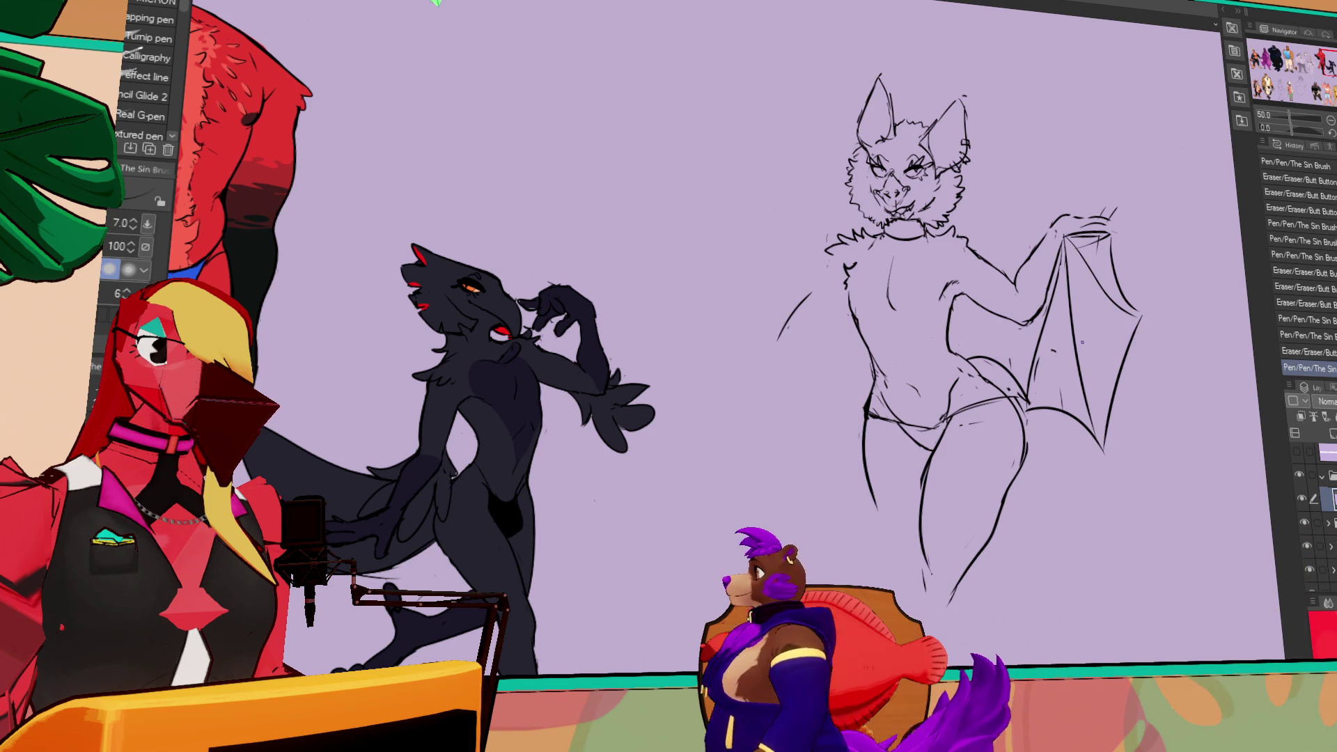
- Clean up and touch up the line at the bat's hip
{"action": "key", "text": "e"}
{"action": "left_click_drag", "start_coordinate": [1018, 381], "coordinate": [1027, 418]}
{"action": "key", "text": "p"}
{"action": "key", "text": "e"}
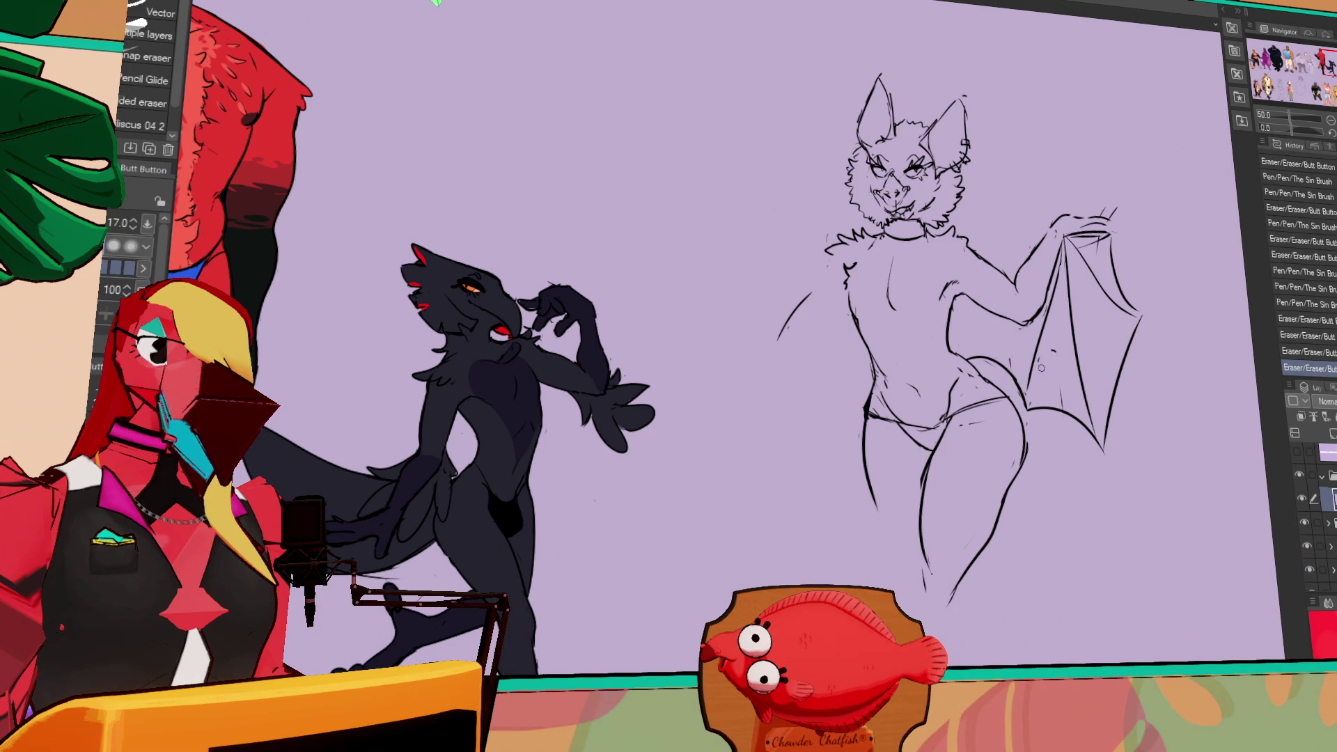
{"action": "left_click_drag", "start_coordinate": [1021, 364], "coordinate": [1027, 407]}
{"action": "key", "text": "p"}
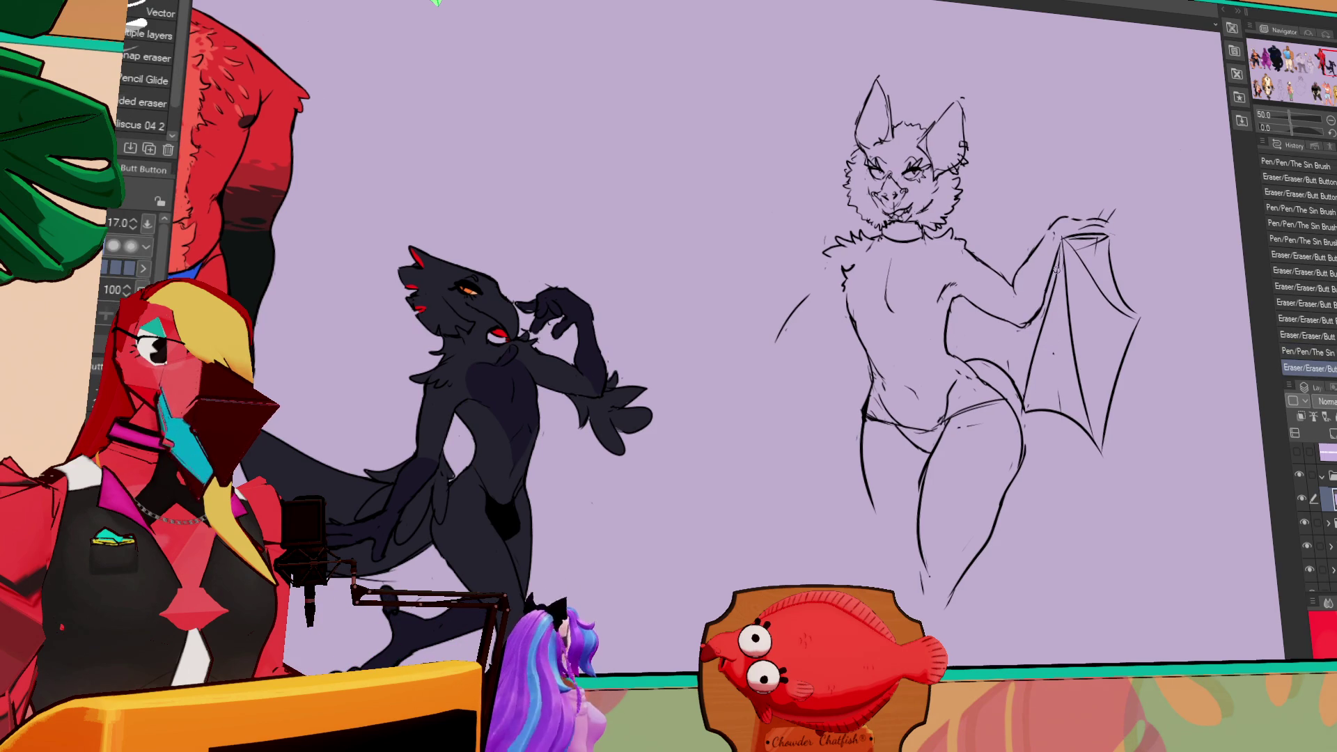
{"action": "key", "text": "p"}
{"action": "mouse_move", "coordinate": [1034, 320]}
{"action": "left_mouse_down"}
{"action": "mouse_move", "coordinate": [1039, 404]}
{"action": "mouse_move", "coordinate": [1037, 376]}
{"action": "left_mouse_up"}
{"action": "key", "text": "e"}
{"action": "key", "text": "p"}
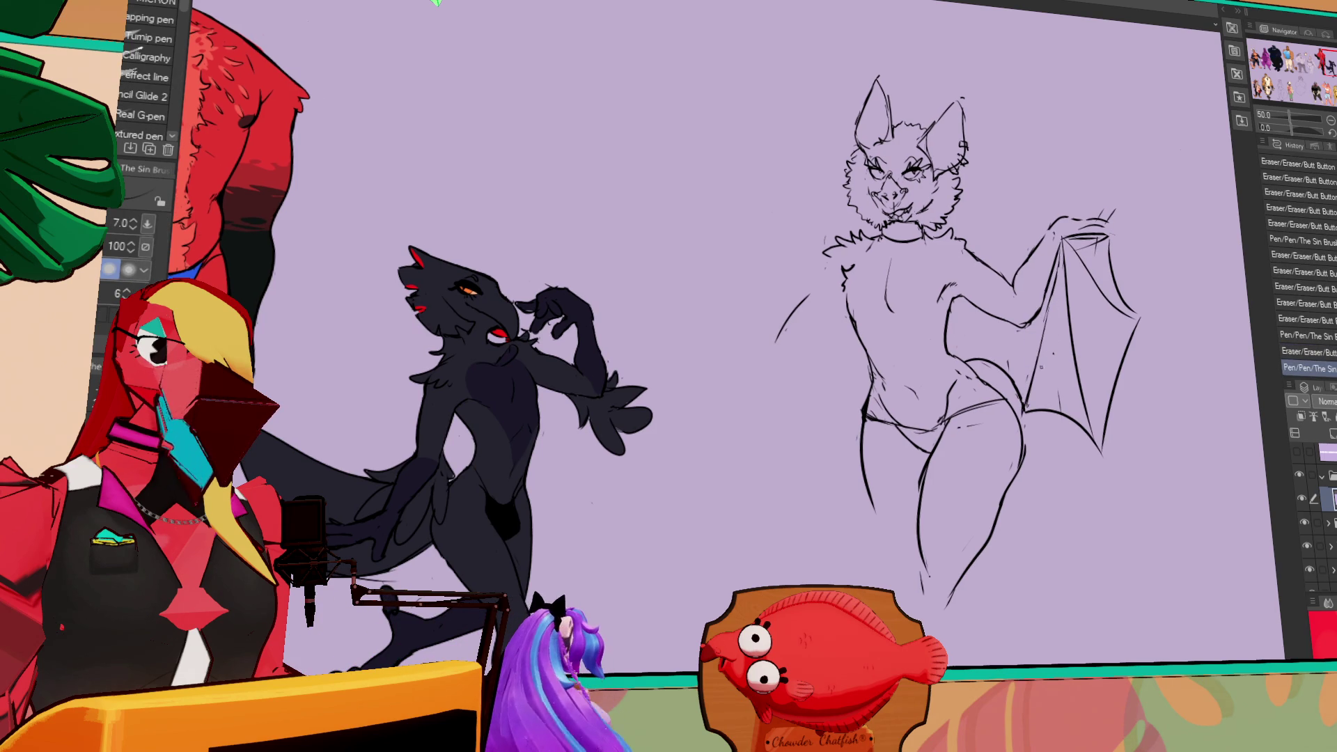
- Touch up the lines where the wing meets the hip and at the wing tip
{"action": "key", "text": "e"}
{"action": "mouse_move", "coordinate": [1050, 284]}
{"action": "left_mouse_down"}
{"action": "mouse_move", "coordinate": [1041, 333]}
{"action": "mouse_move", "coordinate": [1044, 321]}
{"action": "left_mouse_up"}
{"action": "key", "text": "p"}
{"action": "key", "text": "e"}
{"action": "key", "text": "p"}
{"action": "left_click_drag", "start_coordinate": [1048, 289], "coordinate": [1046, 317]}
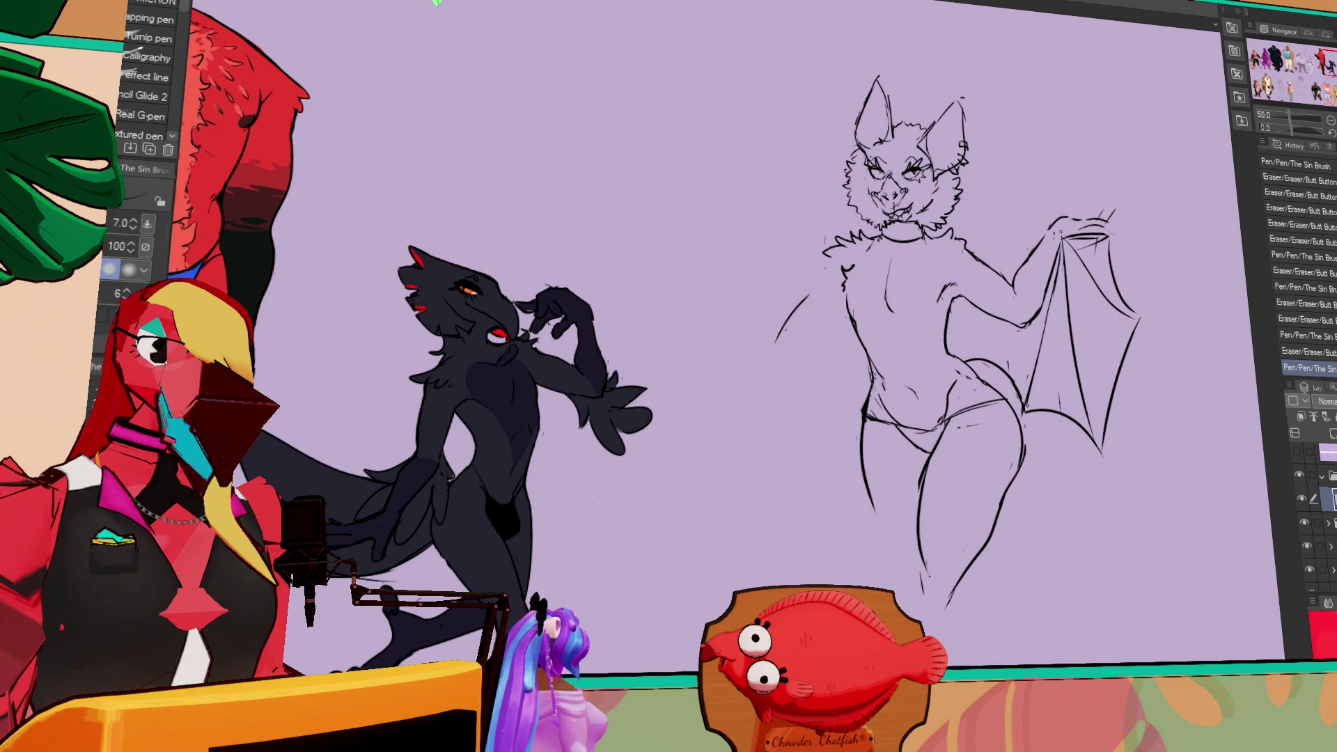
{"action": "key", "text": "e"}
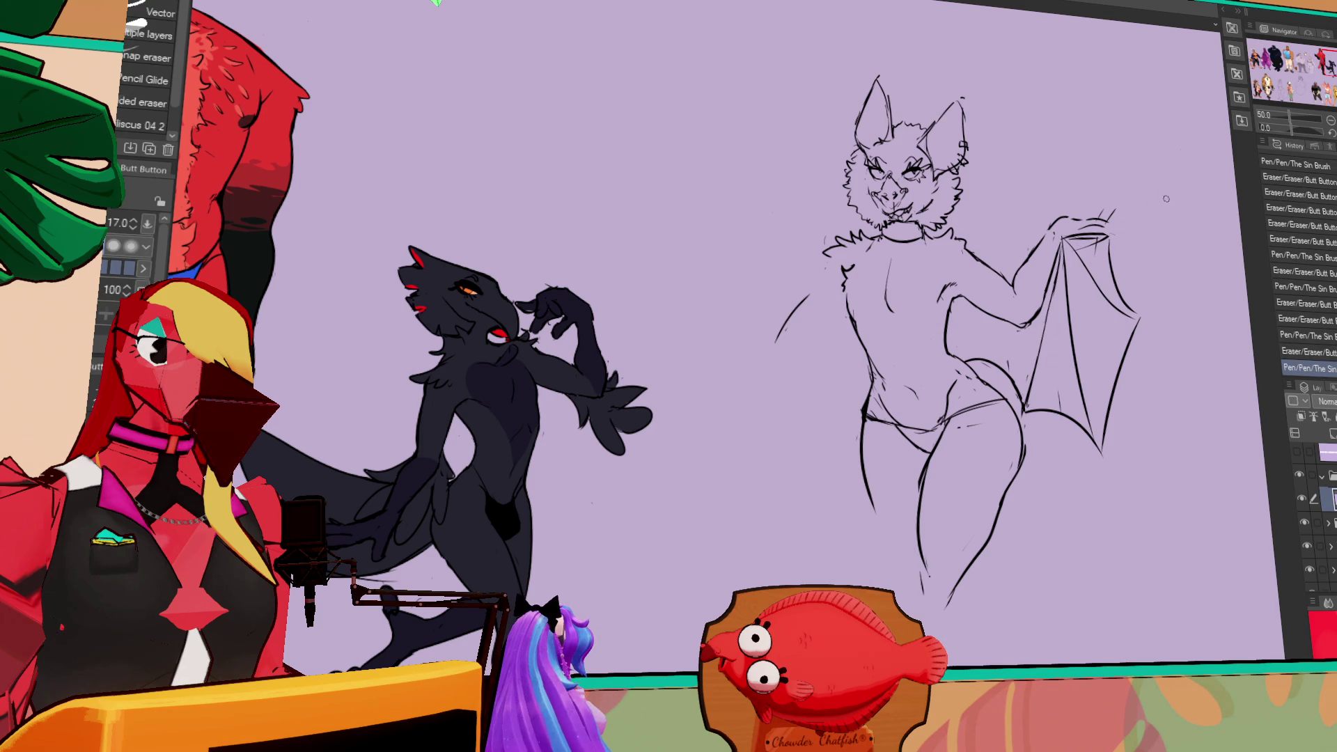
{"action": "left_click_drag", "start_coordinate": [1144, 256], "coordinate": [1058, 233]}
{"action": "key", "text": "p"}
{"action": "key", "text": "e"}
{"action": "key", "text": "p"}
{"action": "key", "text": "e"}
- Touch up the wing tip line and clean up a line on the wing
{"action": "key", "text": "p"}
{"action": "key", "text": "e"}
{"action": "key", "text": "p"}
{"action": "left_click_drag", "start_coordinate": [1065, 235], "coordinate": [1058, 233]}
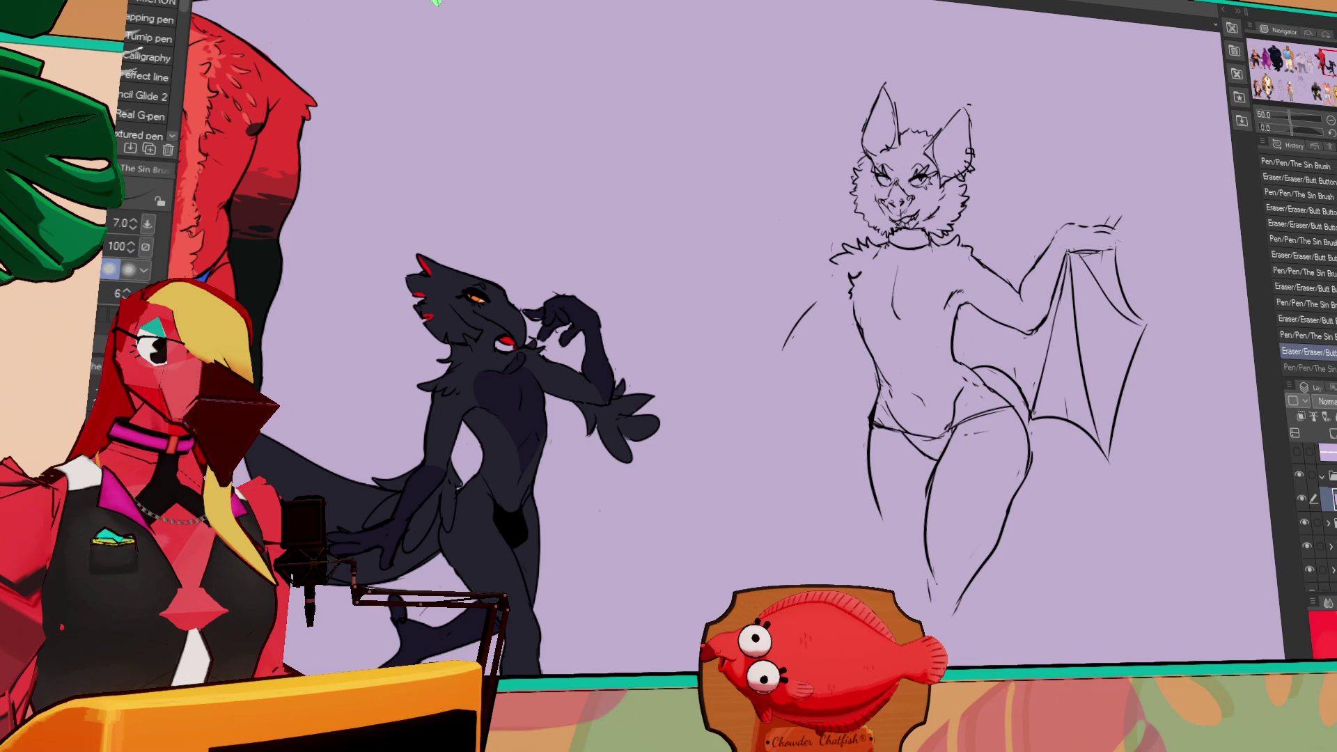
{"action": "key", "text": "e"}
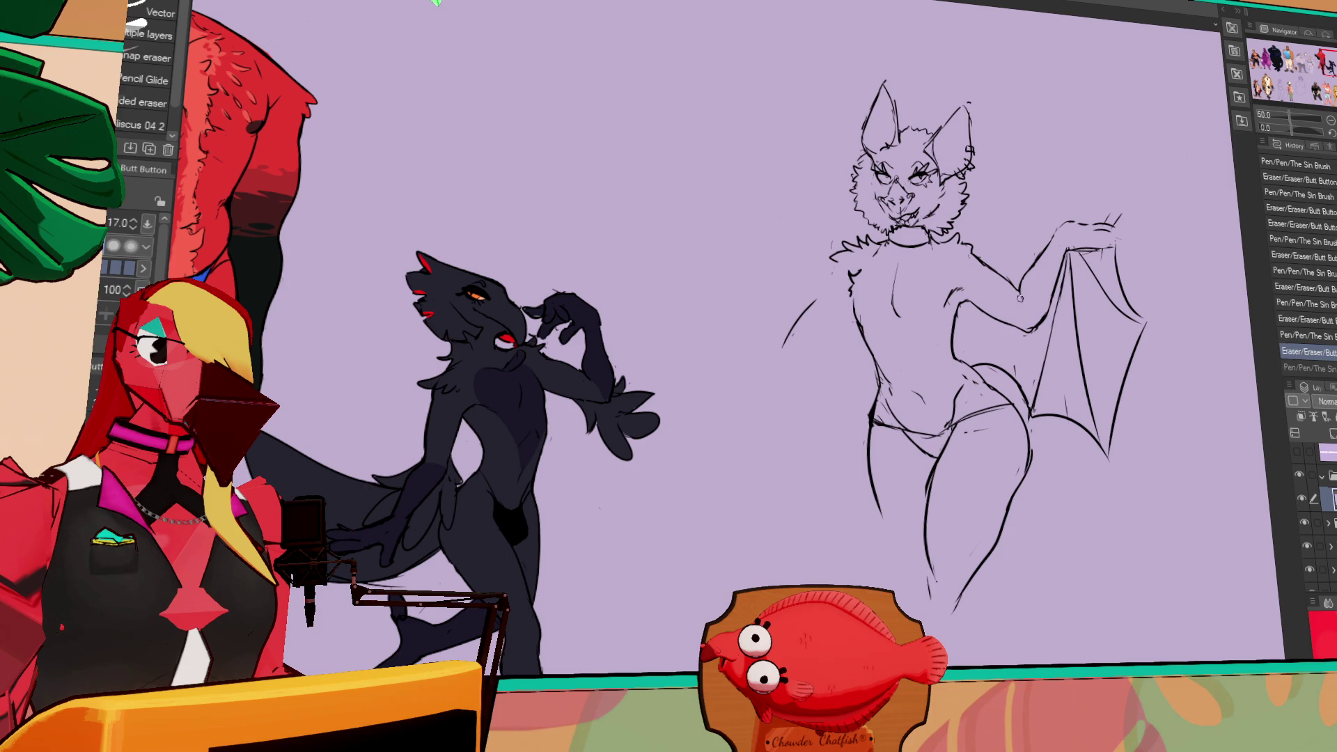
{"action": "left_click_drag", "start_coordinate": [1018, 292], "coordinate": [1021, 298]}
- Rework the wing edge where it meets the arm and along its top, undoing failed strokes
{"action": "key", "text": "p"}
{"action": "key", "text": "e"}
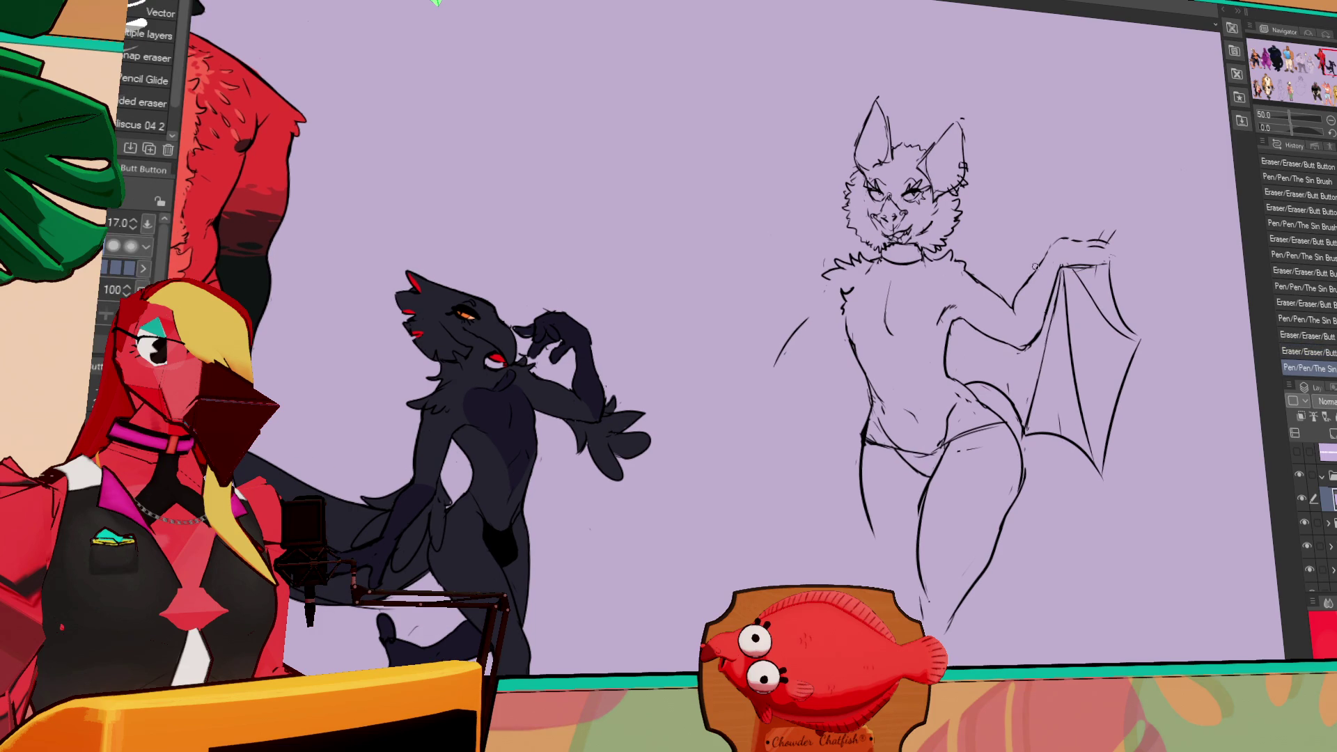
{"action": "key", "text": "p"}
{"action": "key", "text": "e"}
{"action": "key", "text": "p"}
{"action": "key", "text": "e"}
{"action": "mouse_move", "coordinate": [1057, 240]}
{"action": "left_mouse_down"}
{"action": "mouse_move", "coordinate": [1069, 244]}
{"action": "mouse_move", "coordinate": [1053, 245]}
{"action": "left_mouse_up"}
{"action": "key", "text": "p"}
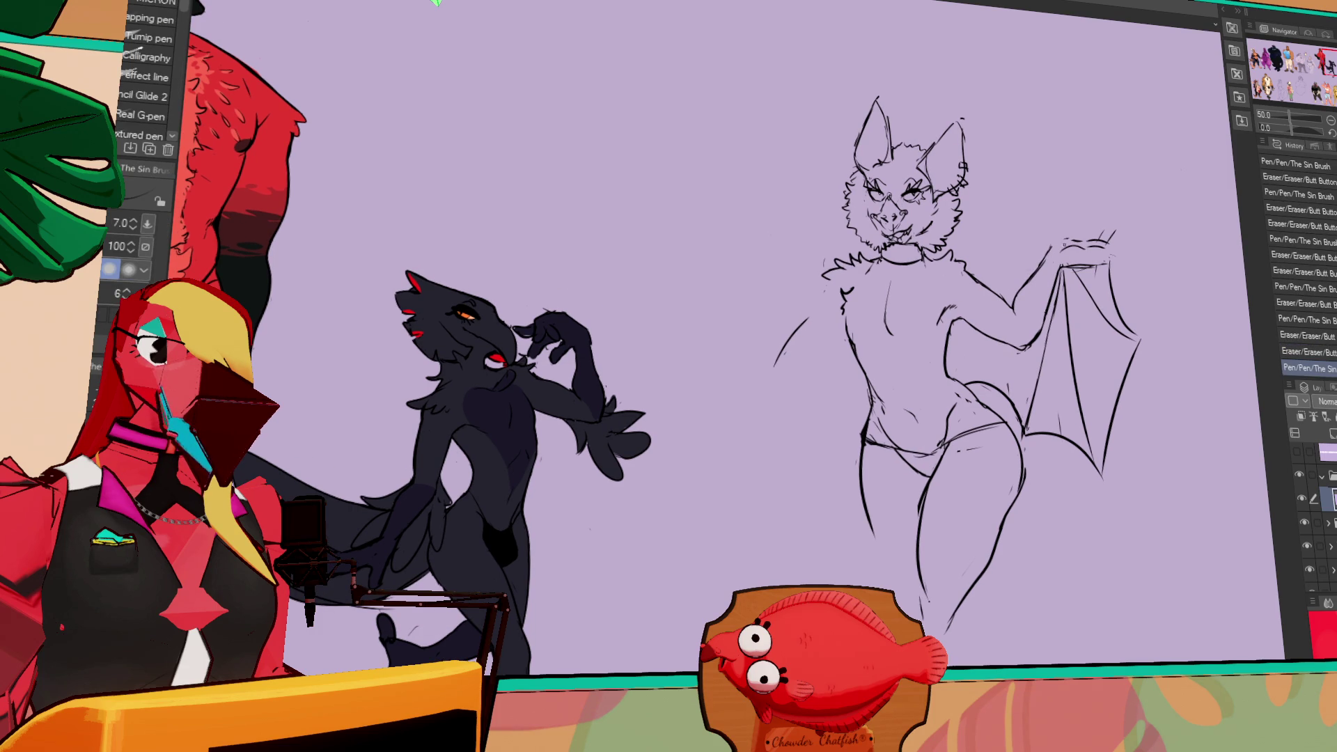
{"action": "key", "text": "ctrl+z"}
{"action": "key", "text": "e"}
{"action": "mouse_move", "coordinate": [1089, 237]}
{"action": "left_mouse_down"}
{"action": "mouse_move", "coordinate": [1058, 232]}
{"action": "mouse_move", "coordinate": [1090, 213]}
{"action": "left_mouse_up"}
{"action": "key", "text": "p"}
{"action": "key", "text": "ctrl+z"}
- Touch up the wing-tip hand and the bat's muzzle lines
{"action": "left_click_drag", "start_coordinate": [1087, 217], "coordinate": [1095, 207]}
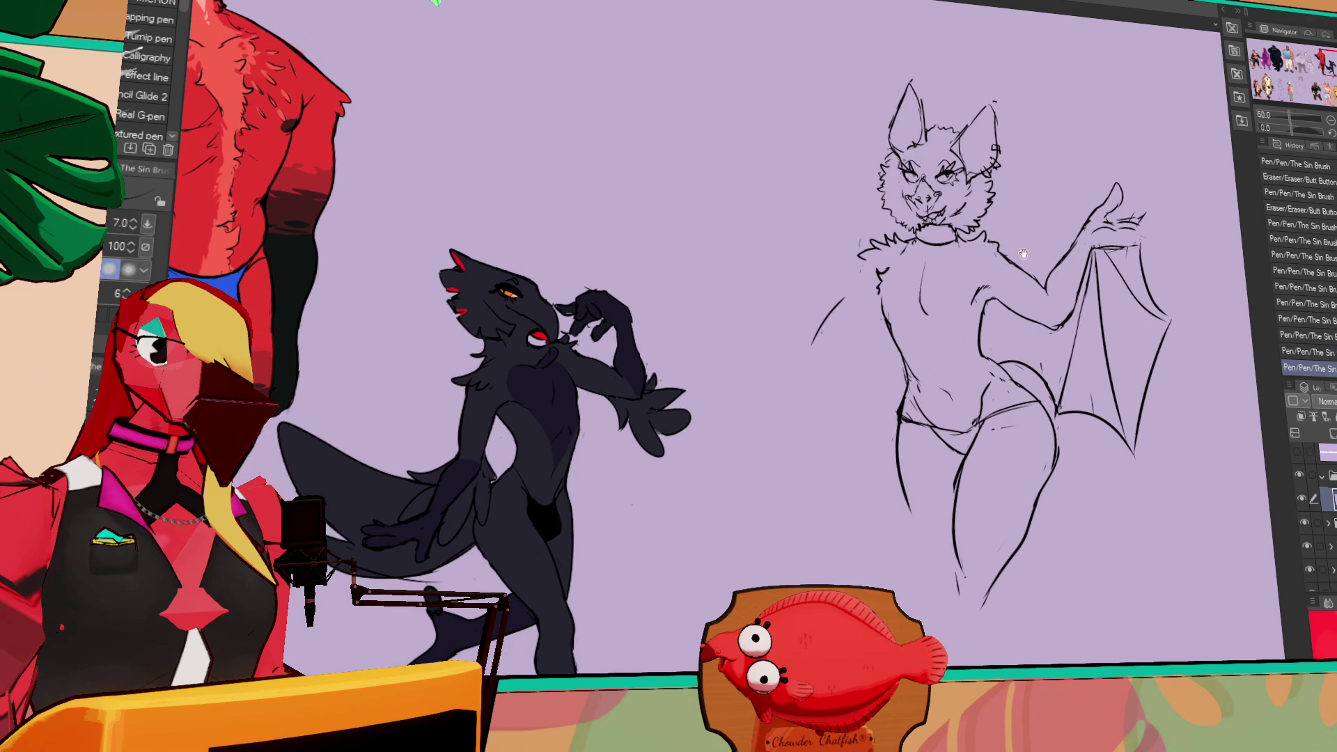
{"action": "left_click_drag", "start_coordinate": [921, 209], "coordinate": [929, 219]}
{"action": "left_click_drag", "start_coordinate": [1082, 222], "coordinate": [1093, 209]}
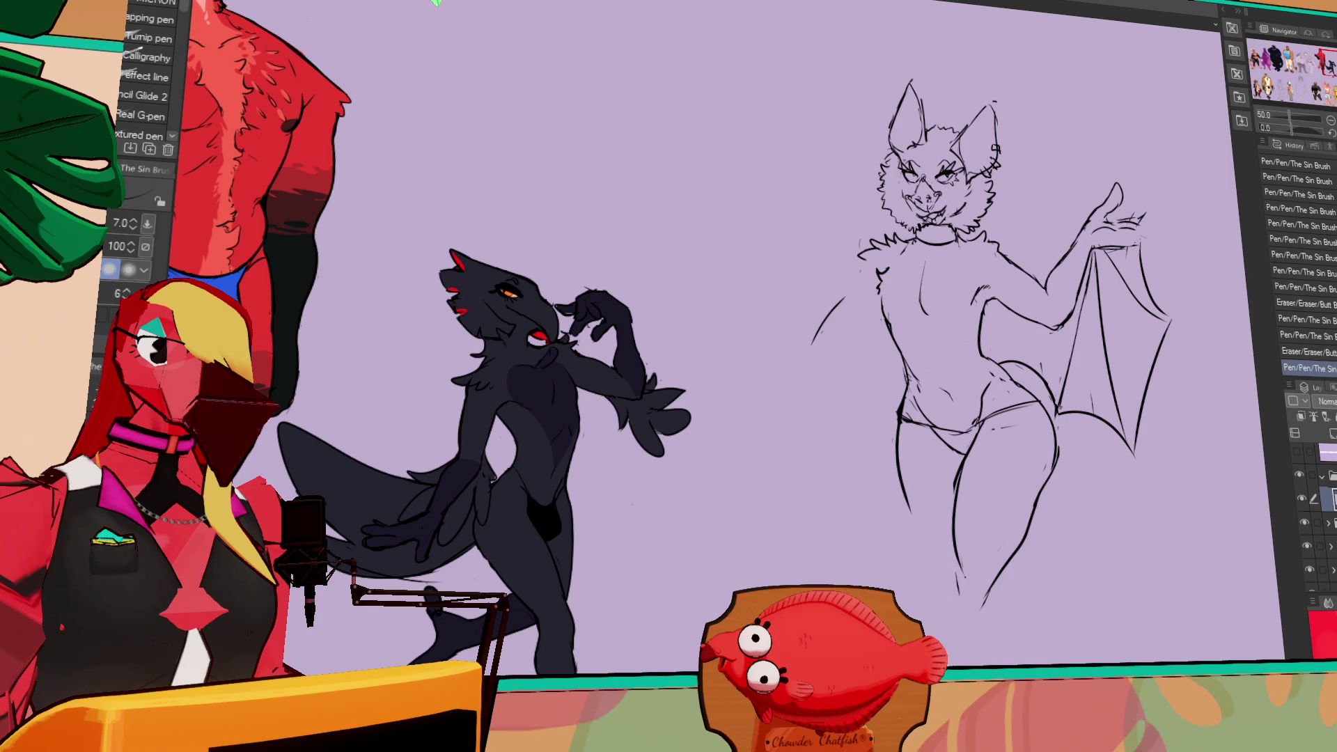
{"action": "key", "text": "p"}
- Erase a stray line, then add a face mark and a short chest stroke
{"action": "left_click_drag", "start_coordinate": [1052, 213], "coordinate": [1016, 242]}
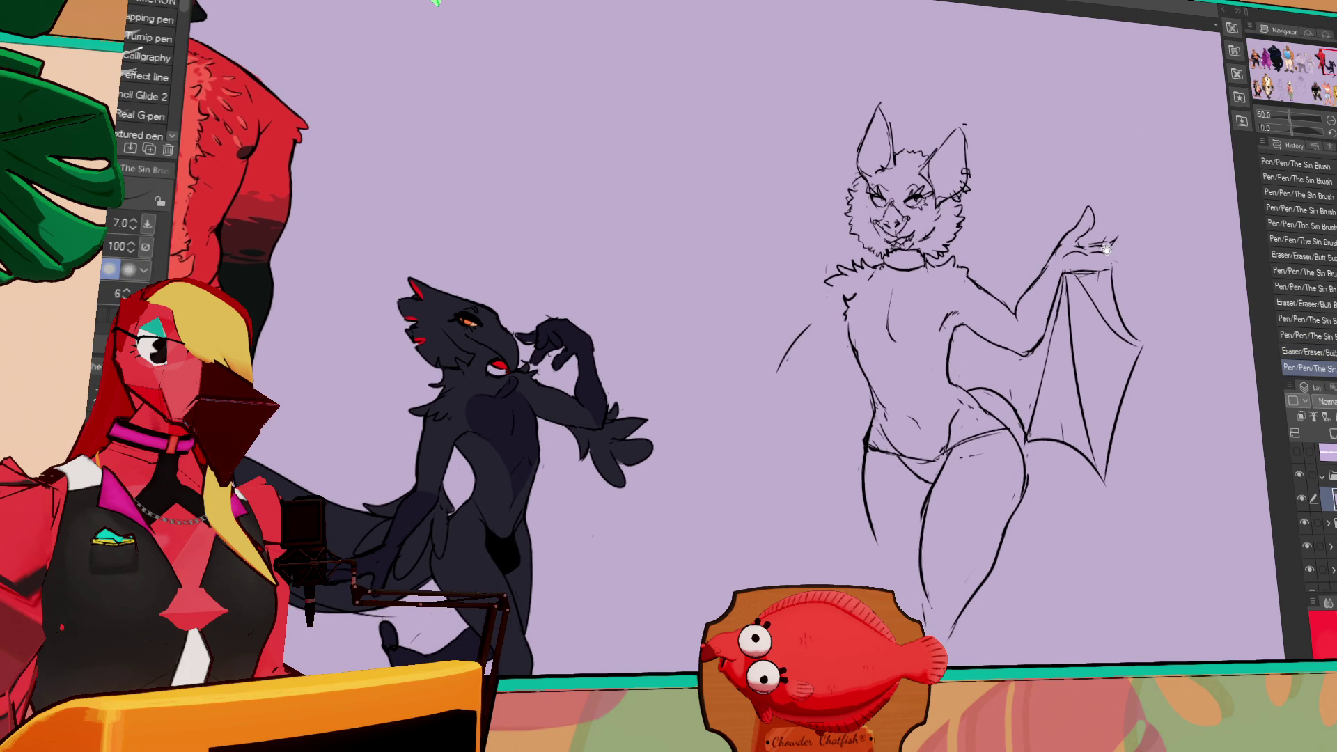
{"action": "left_click_drag", "start_coordinate": [1124, 181], "coordinate": [1162, 205]}
{"action": "key", "text": "e"}
{"action": "left_click_drag", "start_coordinate": [925, 139], "coordinate": [926, 168]}
{"action": "key", "text": "p"}
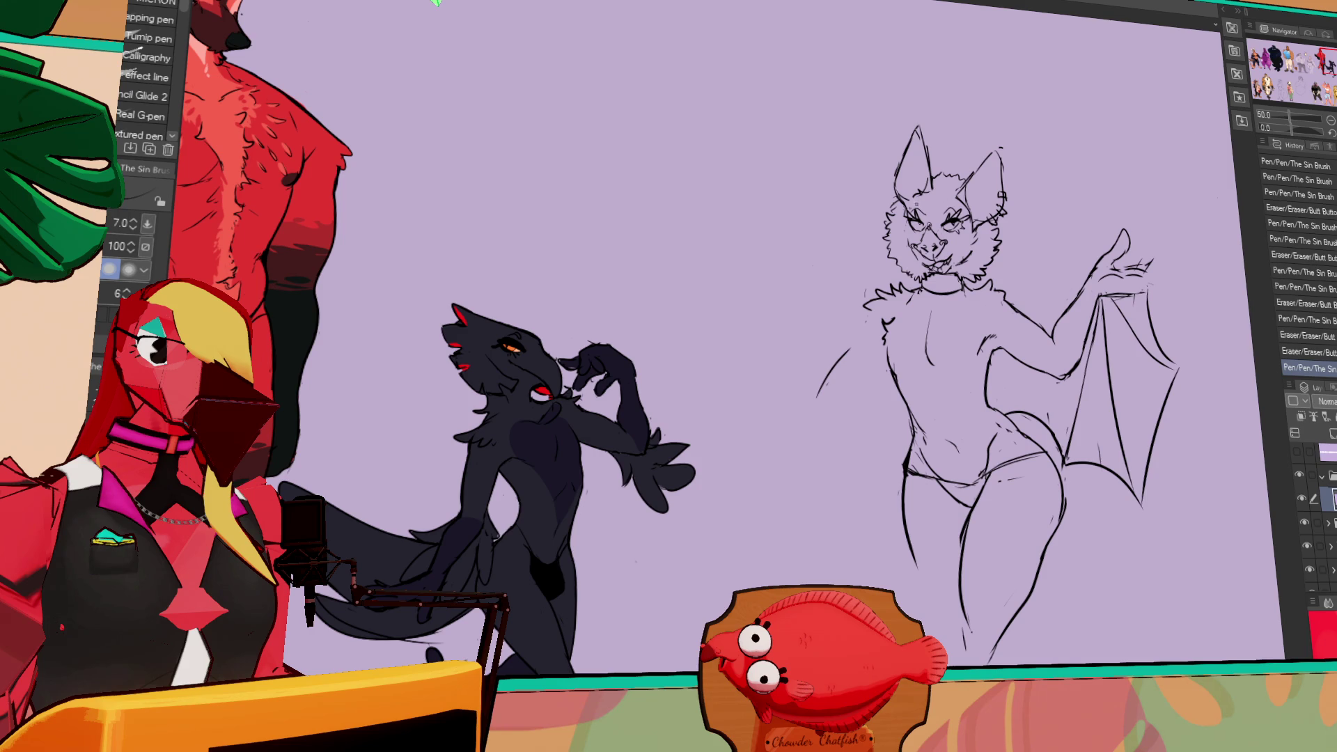
{"action": "left_click_drag", "start_coordinate": [910, 209], "coordinate": [952, 204]}
{"action": "scroll", "coordinate": [988, 348], "scroll_direction": "down", "scroll_amount": 3}
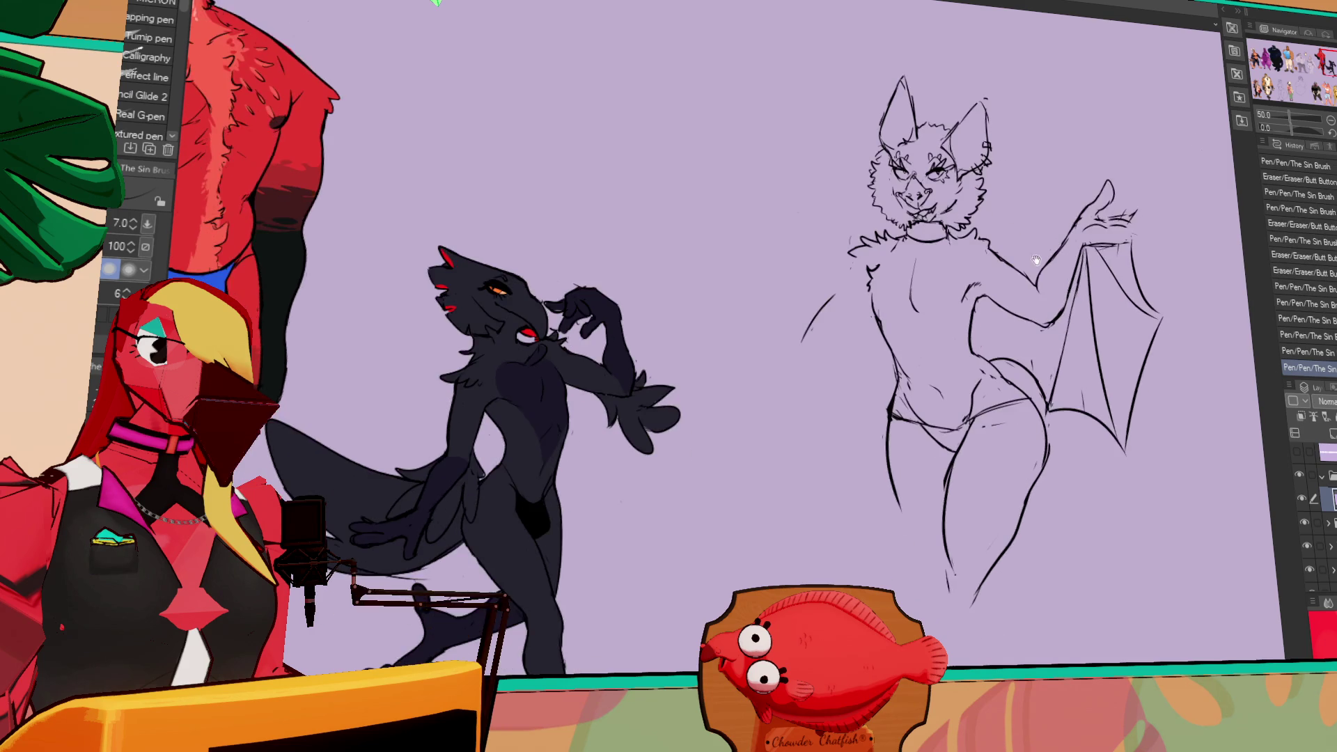
{"action": "left_click_drag", "start_coordinate": [908, 258], "coordinate": [919, 265]}
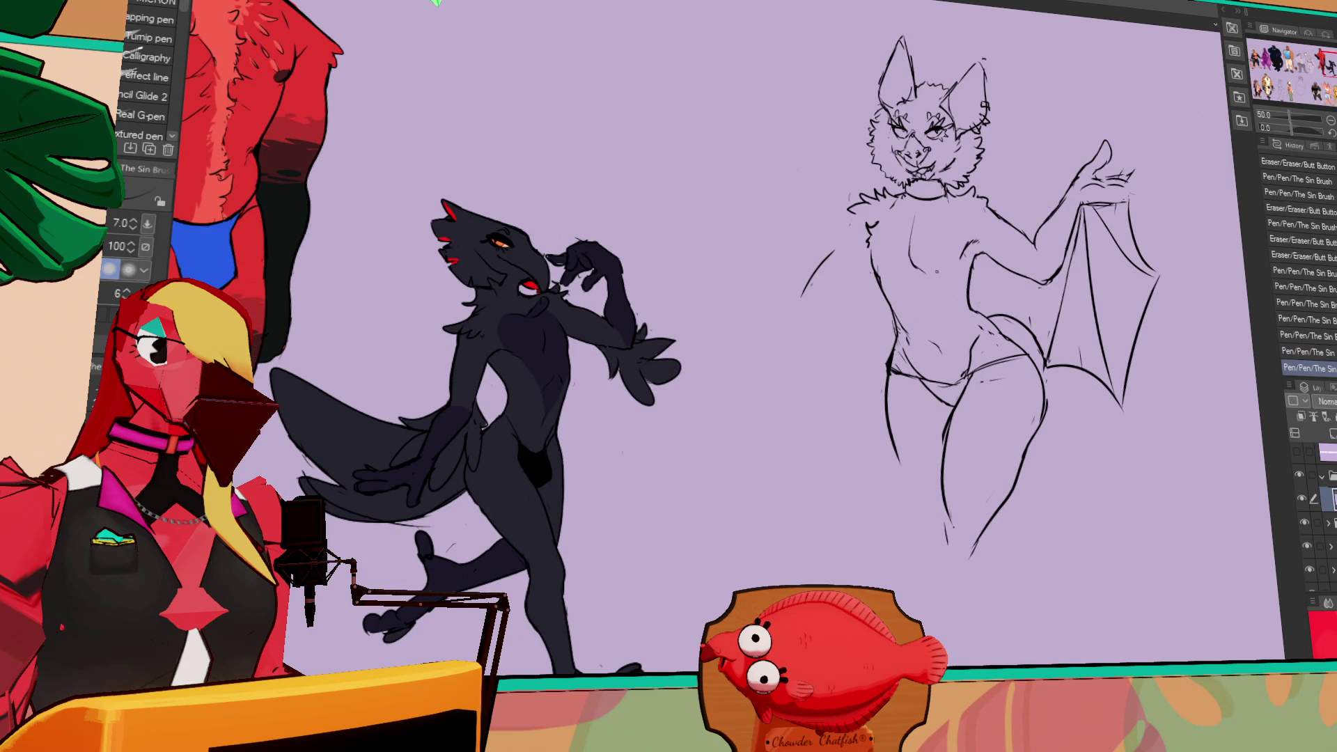
- Rough in the second arm line hanging left of the bat's torso
{"action": "left_click_drag", "start_coordinate": [1041, 250], "coordinate": [1036, 273]}
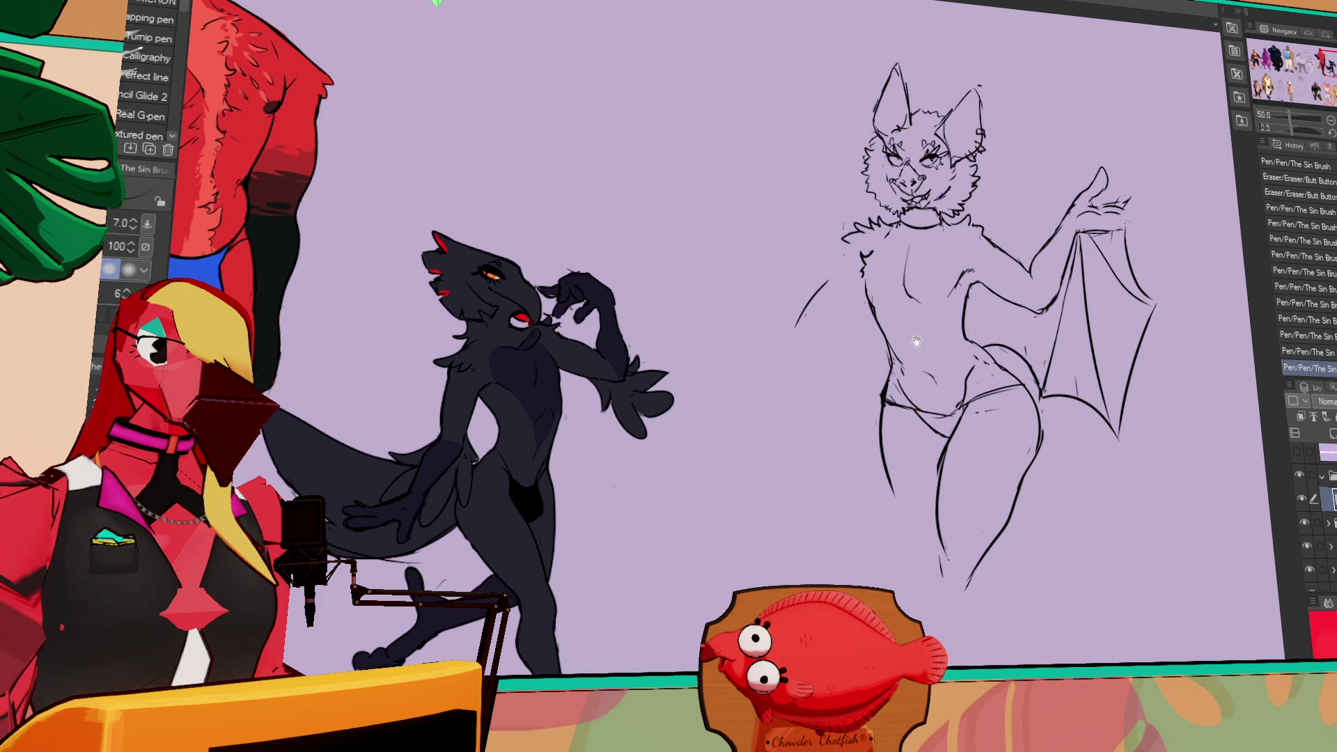
{"action": "left_click_drag", "start_coordinate": [917, 341], "coordinate": [935, 367]}
{"action": "key", "text": "e"}
{"action": "key", "text": "p"}
{"action": "left_click_drag", "start_coordinate": [882, 306], "coordinate": [893, 333]}
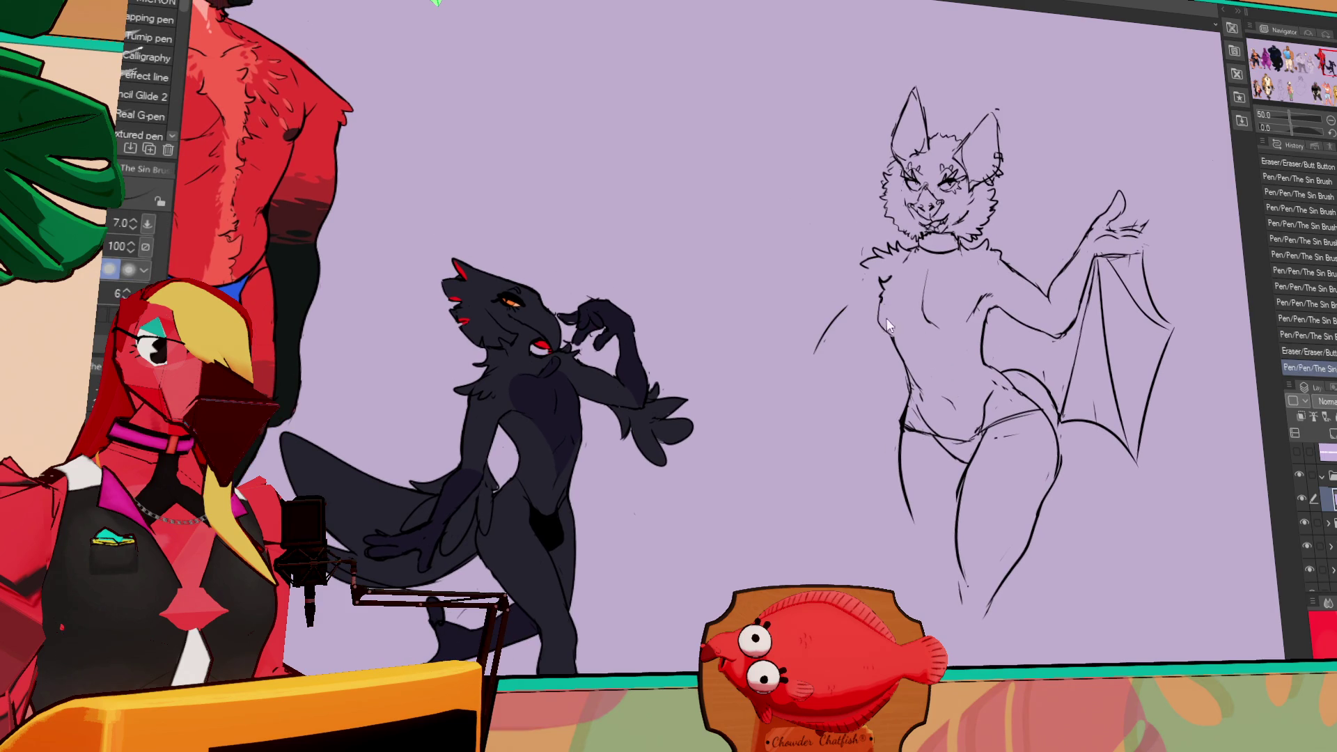
{"action": "key", "text": "ctrl+z"}
{"action": "key", "text": "e"}
{"action": "left_click_drag", "start_coordinate": [882, 300], "coordinate": [887, 313]}
{"action": "key", "text": "p"}
{"action": "key", "text": "ctrl+y"}
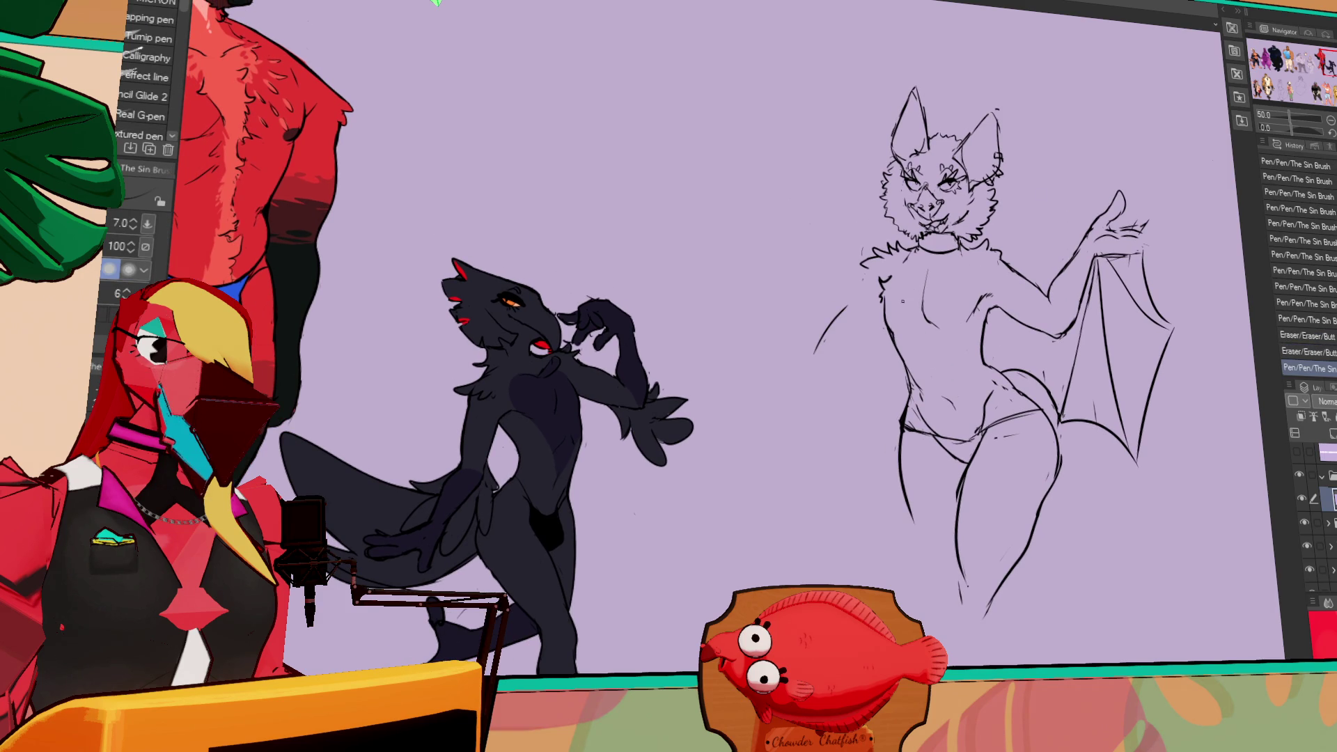
{"action": "key", "text": "e"}
{"action": "key", "text": "p"}
{"action": "left_click_drag", "start_coordinate": [876, 252], "coordinate": [863, 375]}
{"action": "key", "text": "ctrl+z"}
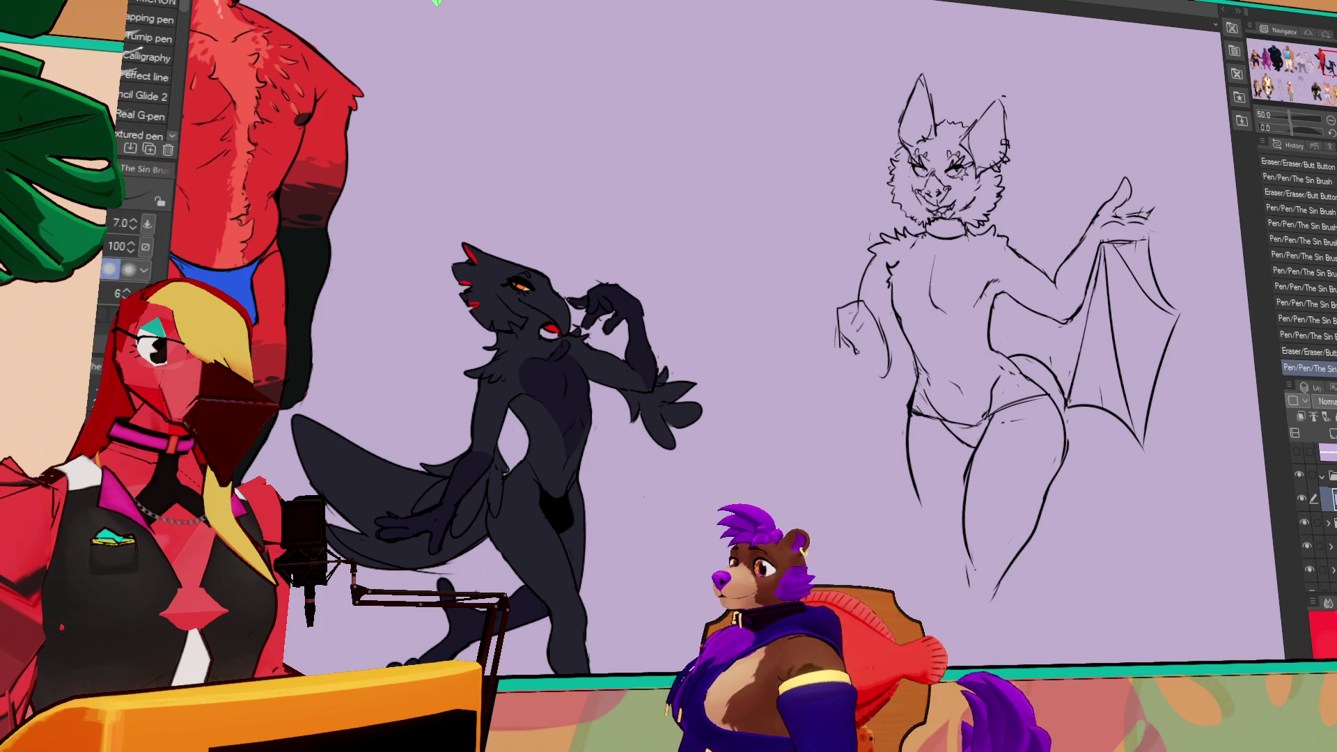
{"action": "mouse_move", "coordinate": [940, 317]}
{"action": "left_mouse_down"}
{"action": "mouse_move", "coordinate": [885, 321]}
{"action": "mouse_move", "coordinate": [819, 410]}
{"action": "mouse_move", "coordinate": [797, 385]}
{"action": "left_mouse_up"}
- Rework the line near the bat's left hand, alternating between pen and eraser
{"action": "key", "text": "e"}
{"action": "key", "text": "p"}
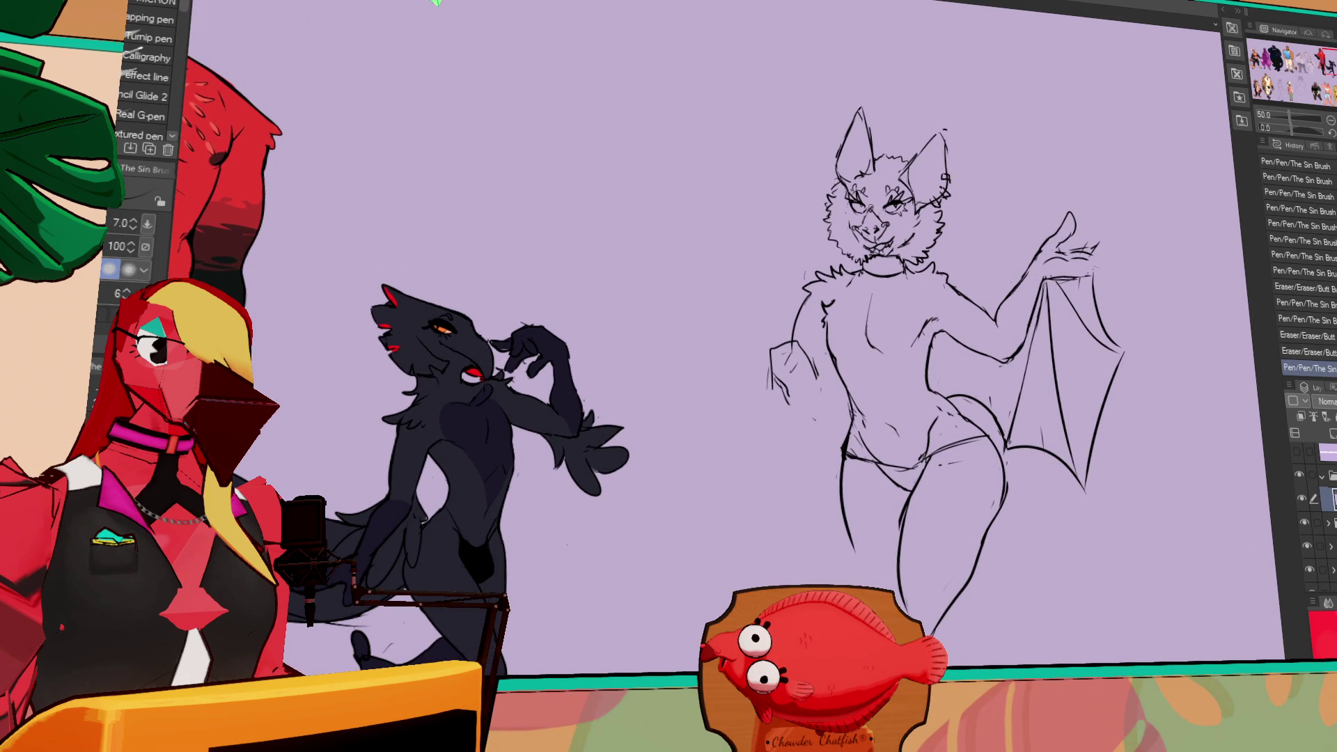
{"action": "left_click_drag", "start_coordinate": [960, 330], "coordinate": [967, 299]}
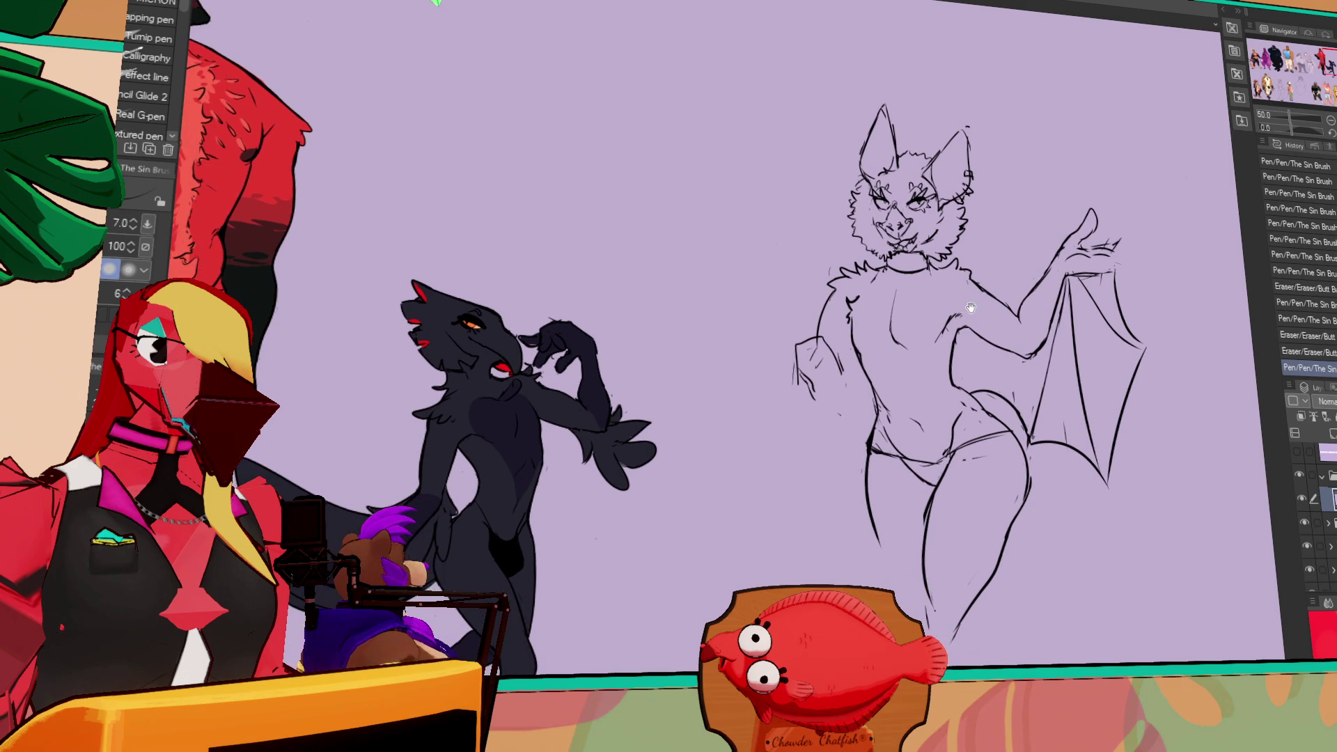
{"action": "key", "text": "e"}
{"action": "mouse_move", "coordinate": [831, 357]}
{"action": "left_mouse_down"}
{"action": "mouse_move", "coordinate": [800, 376]}
{"action": "mouse_move", "coordinate": [811, 397]}
{"action": "mouse_move", "coordinate": [800, 358]}
{"action": "mouse_move", "coordinate": [815, 376]}
{"action": "mouse_move", "coordinate": [821, 338]}
{"action": "mouse_move", "coordinate": [821, 392]}
{"action": "mouse_move", "coordinate": [840, 385]}
{"action": "mouse_move", "coordinate": [824, 392]}
{"action": "mouse_move", "coordinate": [831, 364]}
{"action": "left_mouse_up"}
{"action": "key", "text": "p"}
{"action": "key", "text": "e"}
{"action": "key", "text": "p"}
{"action": "key", "text": "e"}
{"action": "key", "text": "p"}
{"action": "key", "text": "e"}
{"action": "key", "text": "p"}
{"action": "key", "text": "e"}
{"action": "key", "text": "p"}
{"action": "key", "text": "e"}
{"action": "key", "text": "p"}
{"action": "key", "text": "e"}
{"action": "key", "text": "p"}
{"action": "key", "text": "e"}
{"action": "key", "text": "p"}
{"action": "key", "text": "e"}
{"action": "key", "text": "p"}
{"action": "key", "text": "e"}
{"action": "key", "text": "p"}
{"action": "key", "text": "e"}
{"action": "key", "text": "p"}
{"action": "key", "text": "e"}
{"action": "key", "text": "p"}
{"action": "key", "text": "e"}
{"action": "key", "text": "p"}
{"action": "key", "text": "e"}
{"action": "key", "text": "p"}
{"action": "key", "text": "e"}
{"action": "key", "text": "p"}
{"action": "key", "text": "e"}
{"action": "key", "text": "p"}
- Sketch the left arm and hand lines, undoing two unwanted strokes
{"action": "left_click_drag", "start_coordinate": [830, 364], "coordinate": [830, 366]}
{"action": "left_click_drag", "start_coordinate": [880, 290], "coordinate": [877, 288]}
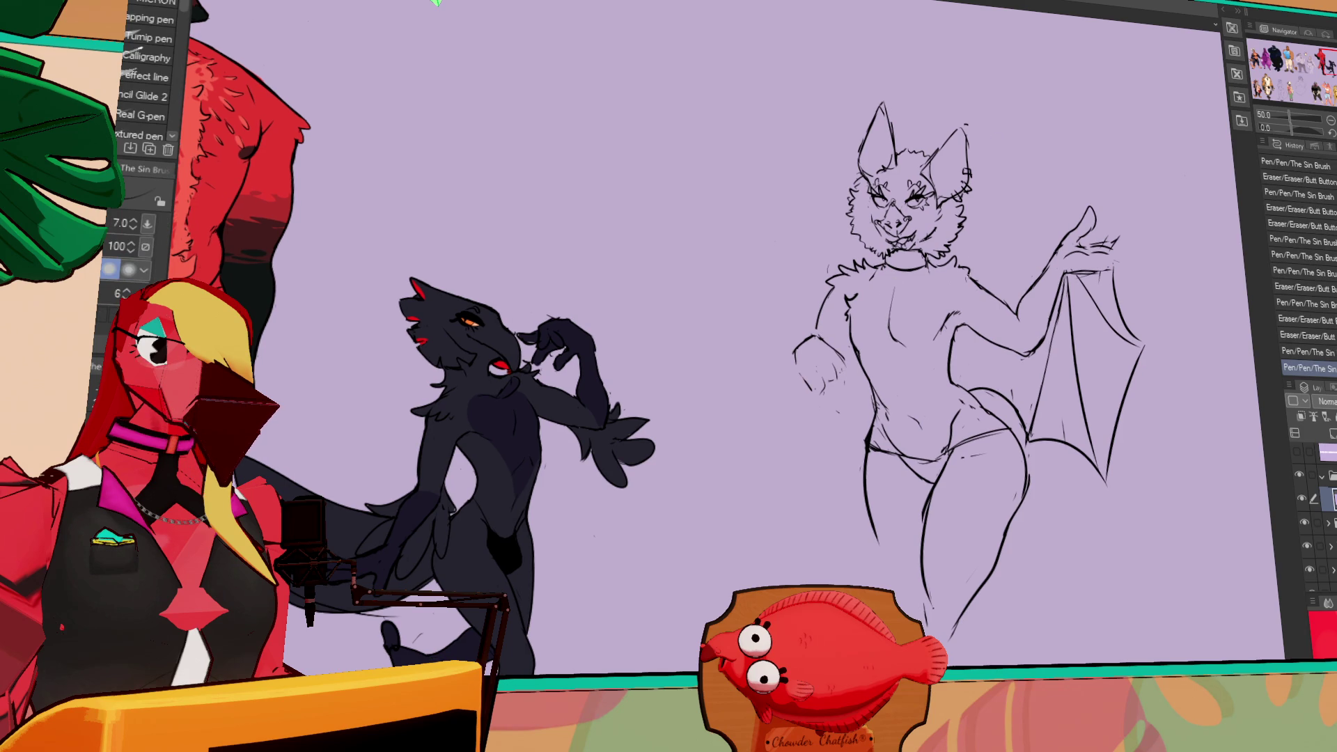
{"action": "key", "text": "e"}
{"action": "key", "text": "p"}
{"action": "mouse_move", "coordinate": [822, 376]}
{"action": "left_mouse_down"}
{"action": "mouse_move", "coordinate": [815, 409]}
{"action": "mouse_move", "coordinate": [848, 360]}
{"action": "mouse_move", "coordinate": [842, 412]}
{"action": "mouse_move", "coordinate": [836, 383]}
{"action": "left_mouse_up"}
{"action": "key", "text": "e"}
{"action": "key", "text": "p"}
{"action": "key", "text": "ctrl+z"}
{"action": "key", "text": "e"}
{"action": "key", "text": "p"}
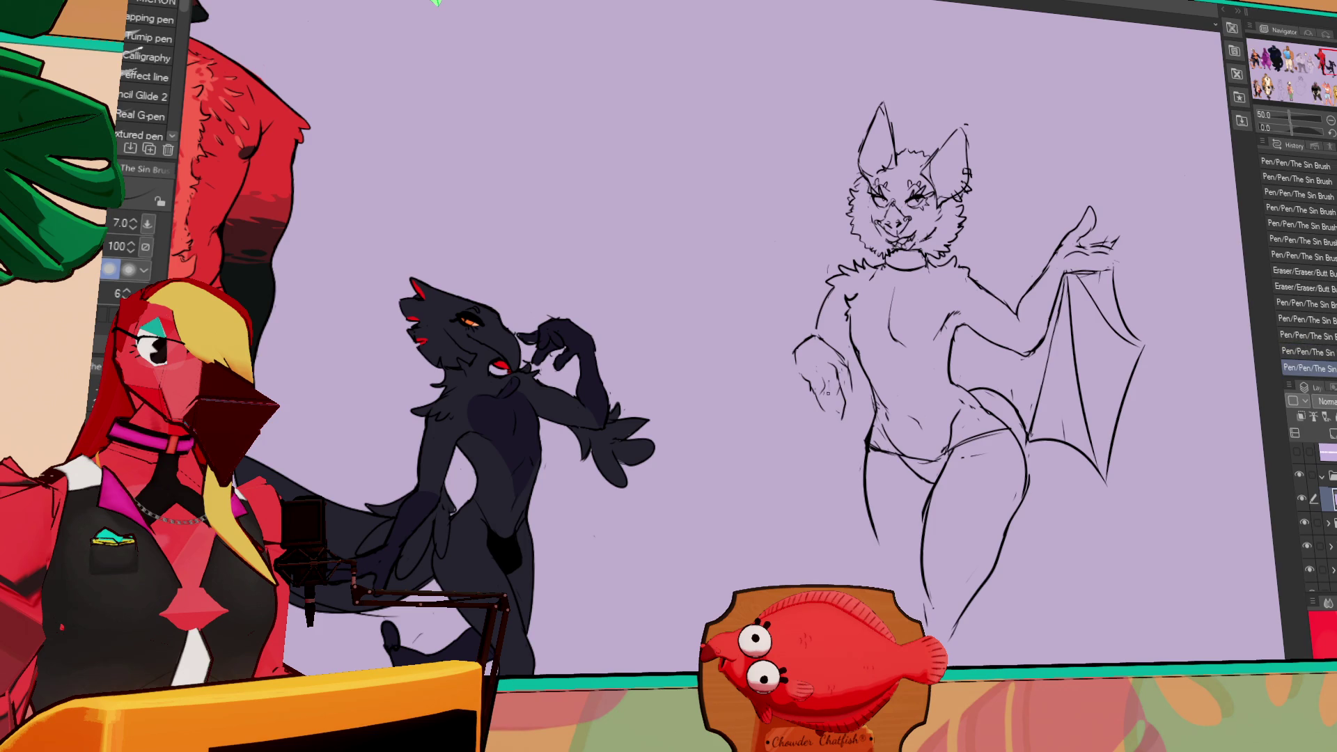
{"action": "key", "text": "ctrl+z"}
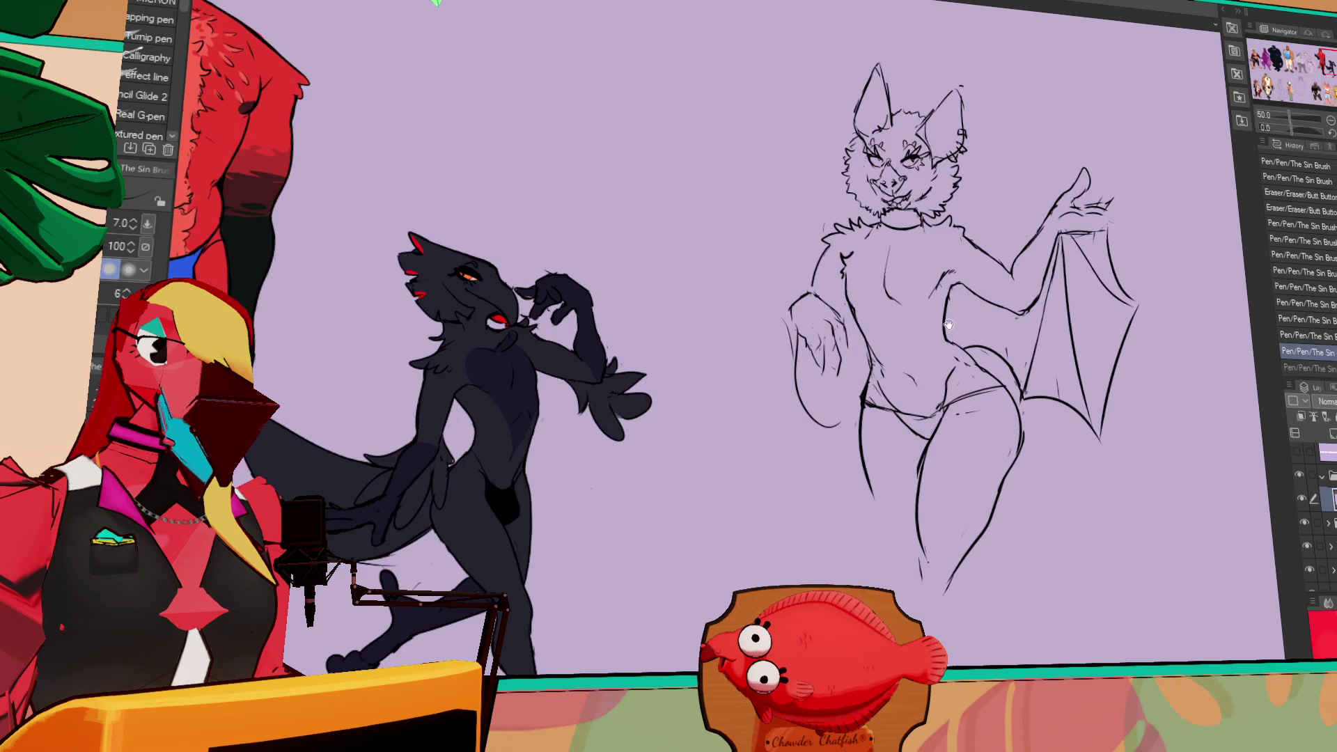
{"action": "key", "text": "e"}
{"action": "key", "text": "p"}
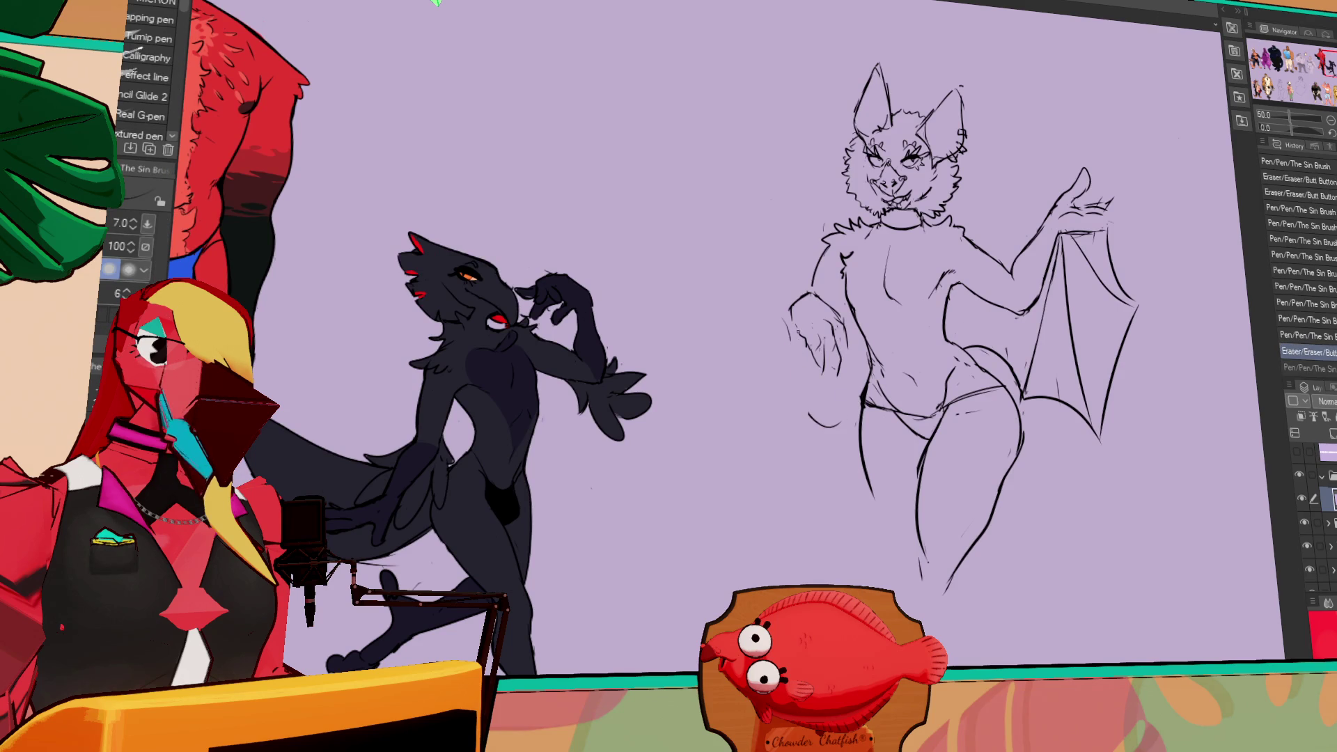
- Bring the whole bat sketch into view and loop-select it with the freehand lasso
{"action": "left_click_drag", "start_coordinate": [848, 385], "coordinate": [987, 466]}
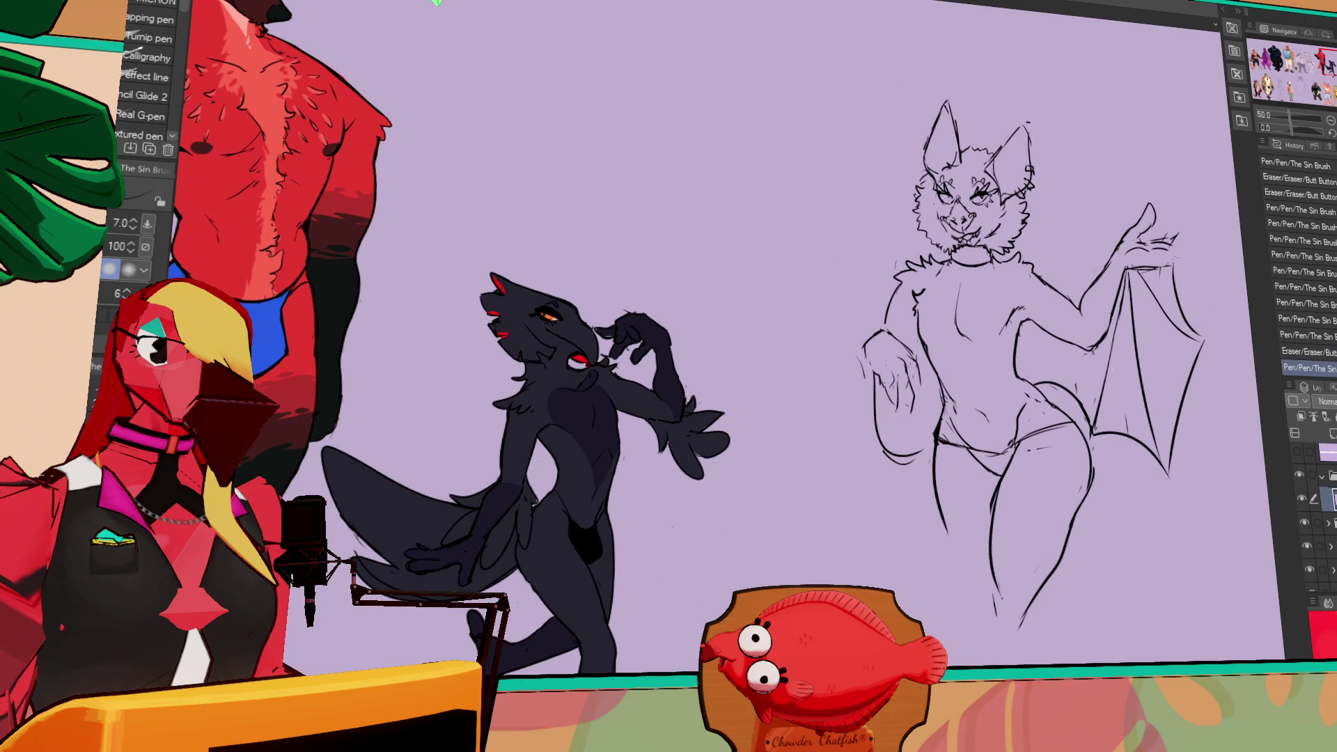
{"action": "key", "text": "m"}
{"action": "mouse_move", "coordinate": [974, 77]}
{"action": "left_mouse_down"}
{"action": "mouse_move", "coordinate": [1079, 697]}
{"action": "mouse_move", "coordinate": [988, 80]}
{"action": "left_mouse_up"}
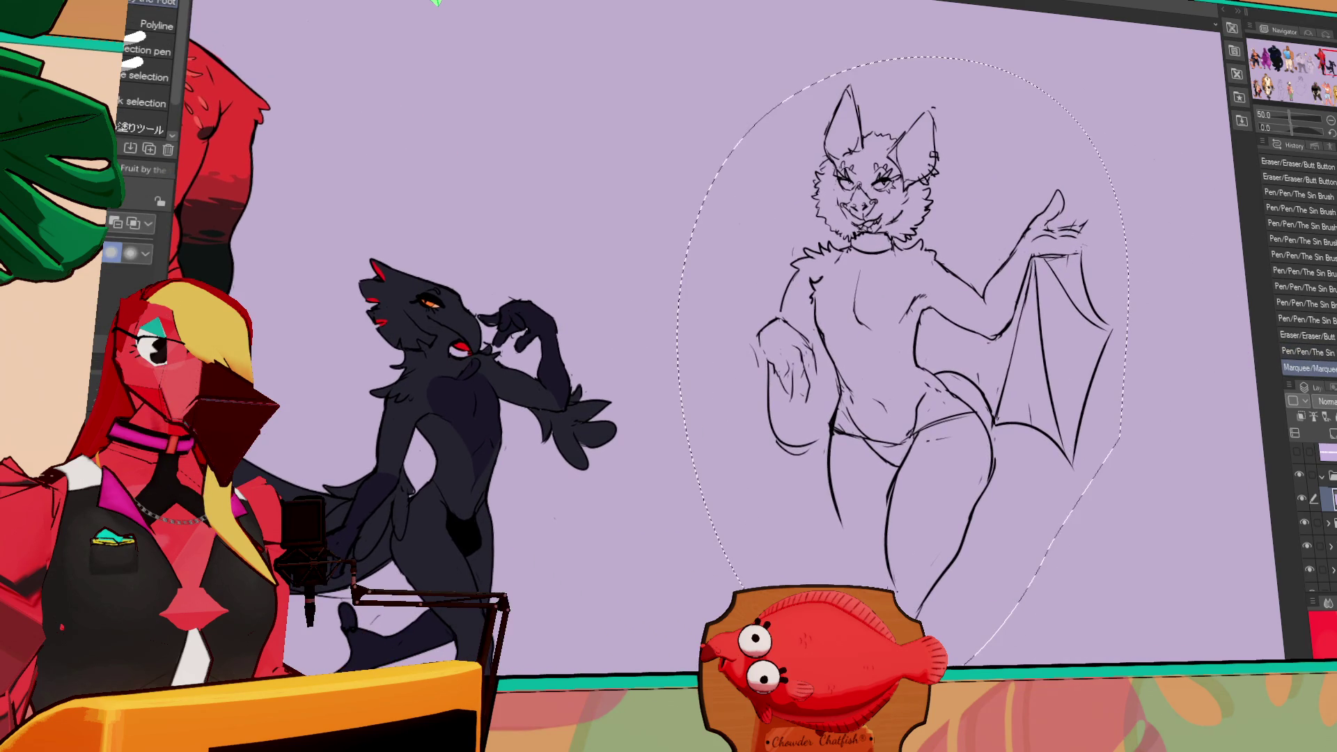
- Scale the bat sketch down slightly, move it higher, deselect, and draw its left hip and thigh contour
{"action": "key", "text": "ctrl+t"}
{"action": "mouse_move", "coordinate": [916, 355]}
{"action": "left_mouse_down"}
{"action": "mouse_move", "coordinate": [1164, 348]}
{"action": "mouse_move", "coordinate": [1165, 335]}
{"action": "left_mouse_up"}
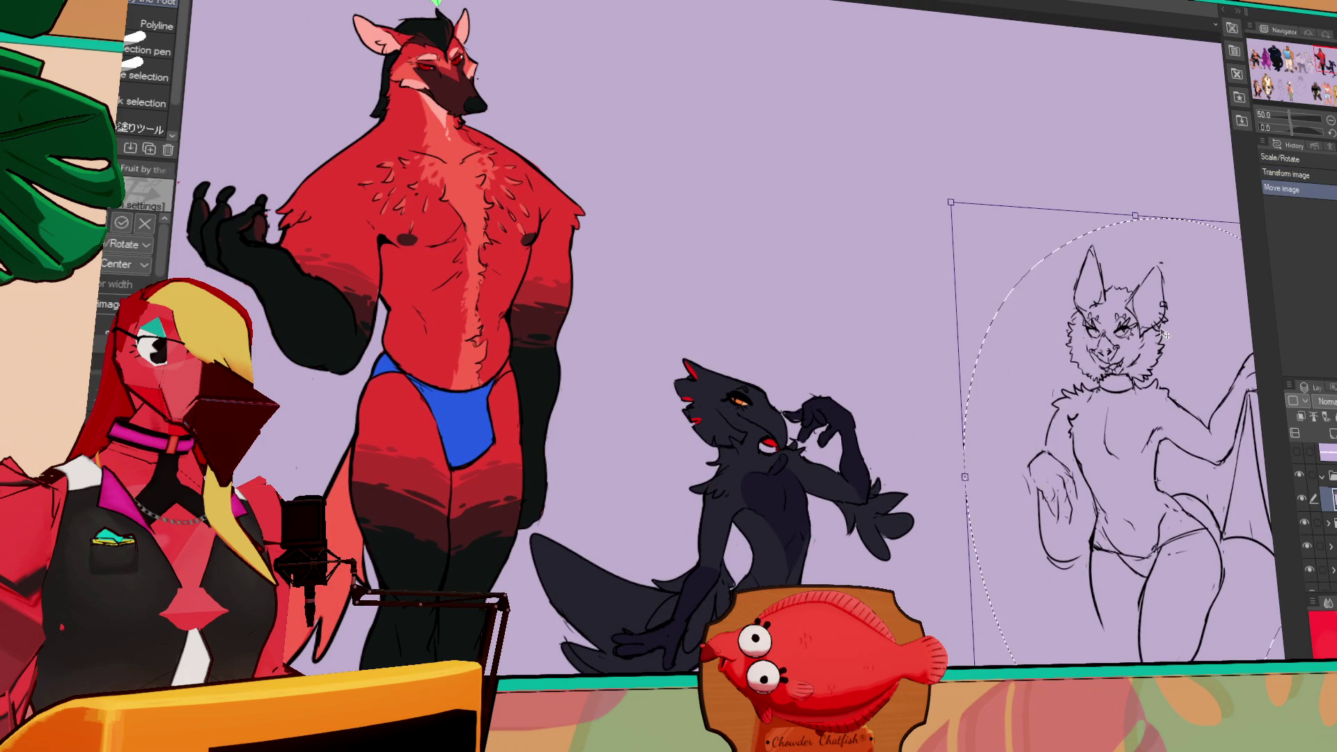
{"action": "left_click_drag", "start_coordinate": [1112, 264], "coordinate": [1114, 257]}
{"action": "scroll", "coordinate": [1114, 257], "scroll_direction": "down", "scroll_amount": 3}
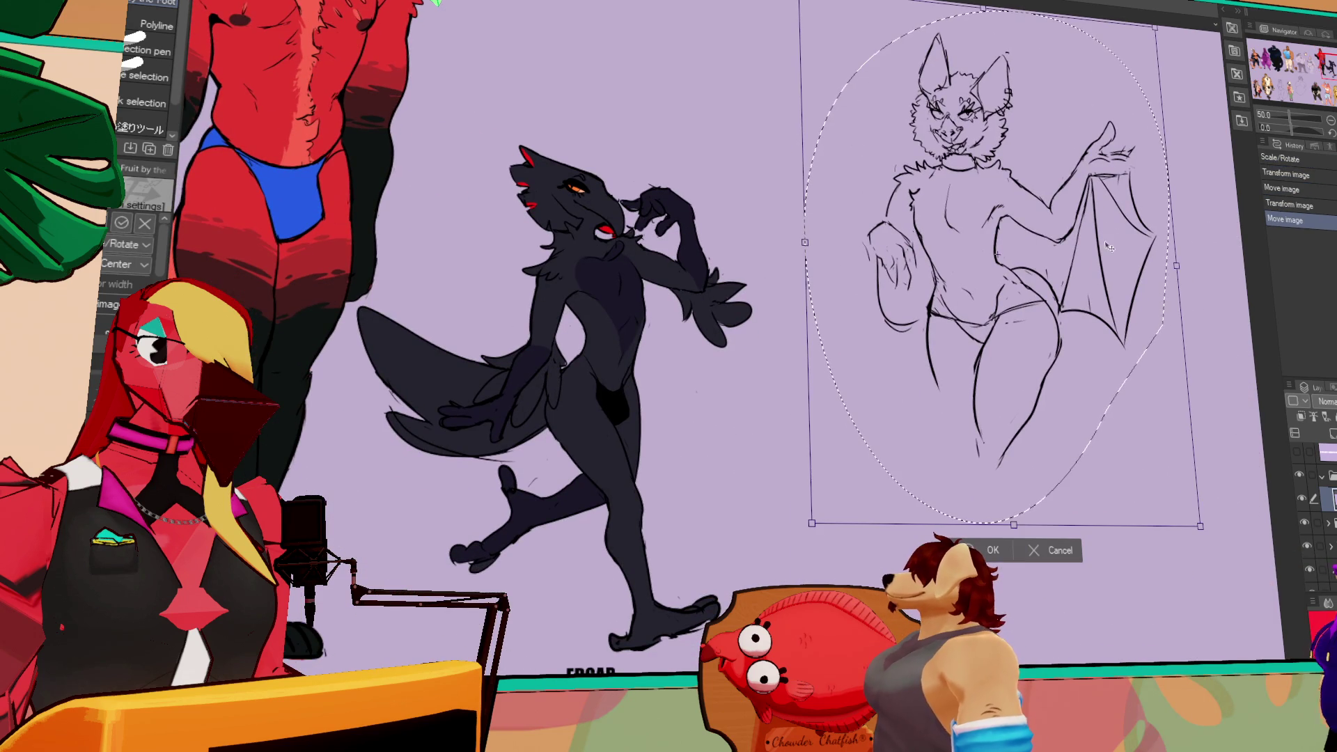
{"action": "key", "text": "Return"}
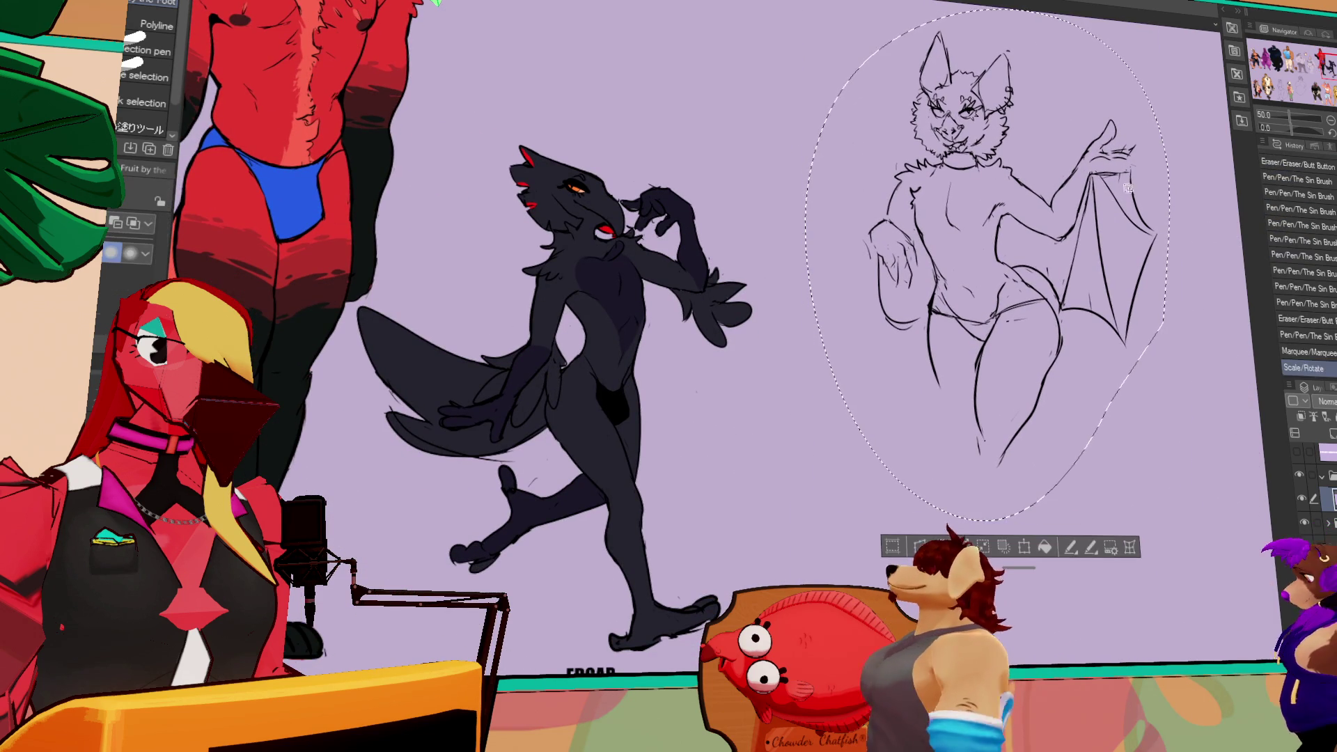
{"action": "key", "text": "ctrl+d"}
{"action": "key", "text": "p"}
{"action": "left_click_drag", "start_coordinate": [876, 268], "coordinate": [891, 356]}
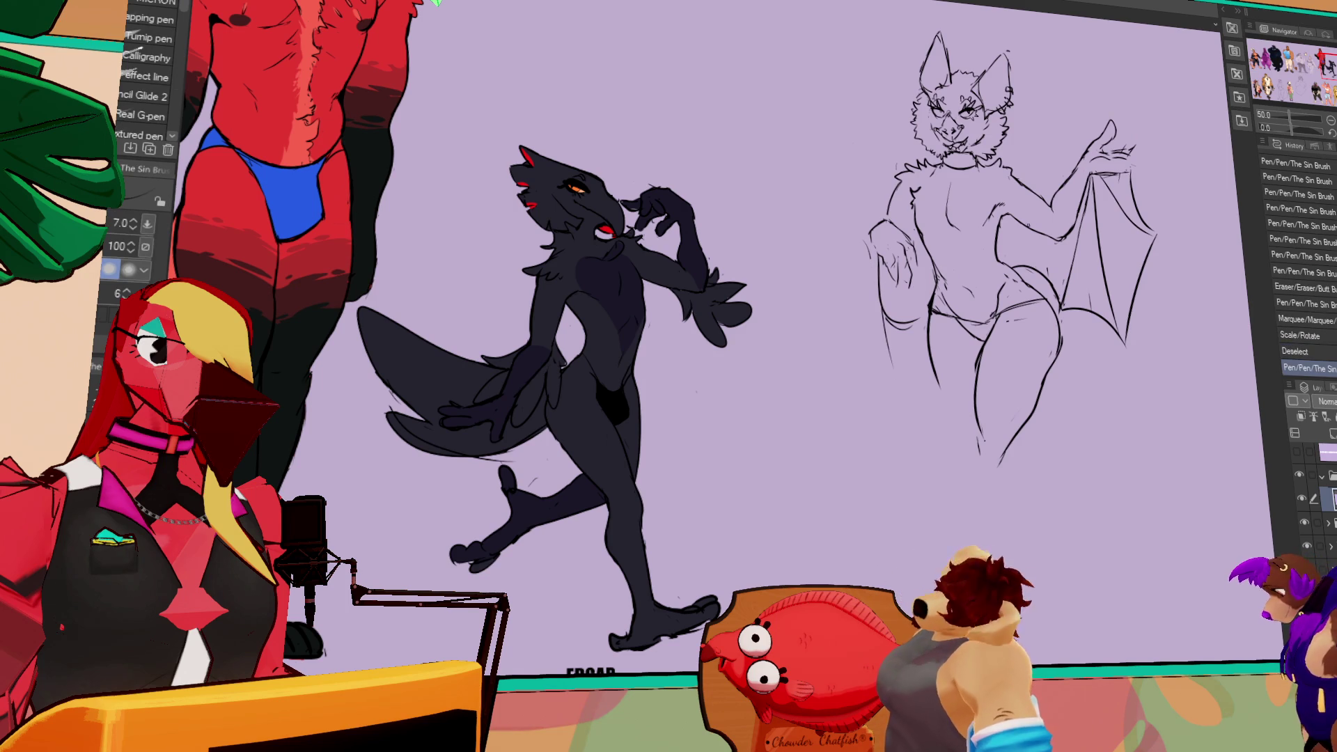
- Touch up the line at the bat's neck
{"action": "key", "text": "e"}
{"action": "left_click_drag", "start_coordinate": [943, 164], "coordinate": [950, 178]}
{"action": "key", "text": "p"}
{"action": "left_click_drag", "start_coordinate": [1023, 320], "coordinate": [1006, 301]}
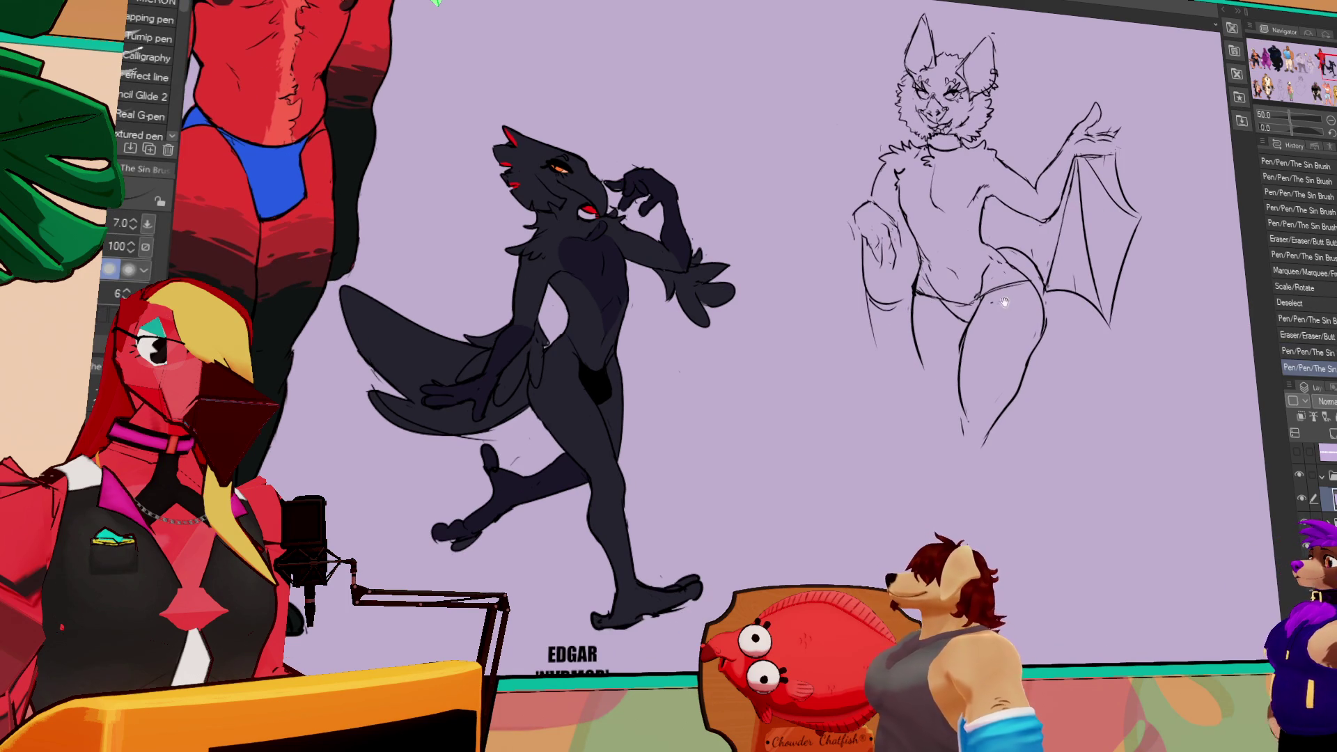
{"action": "key", "text": "e"}
{"action": "left_click_drag", "start_coordinate": [766, 348], "coordinate": [751, 326]}
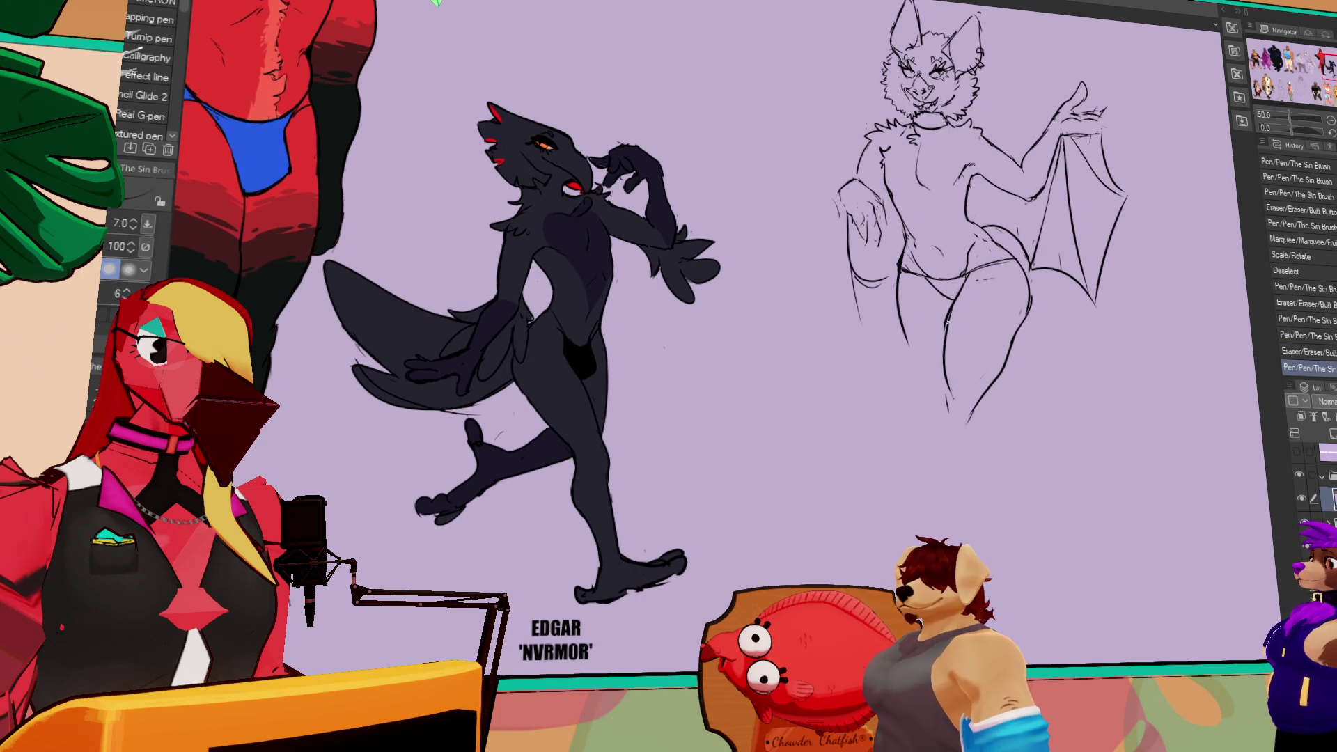
{"action": "key", "text": "p"}
{"action": "left_click_drag", "start_coordinate": [912, 122], "coordinate": [929, 133]}
{"action": "mouse_move", "coordinate": [1072, 300]}
{"action": "left_mouse_down"}
{"action": "mouse_move", "coordinate": [1009, 305]}
{"action": "mouse_move", "coordinate": [995, 363]}
{"action": "mouse_move", "coordinate": [994, 328]}
{"action": "left_mouse_up"}
{"action": "key", "text": "e"}
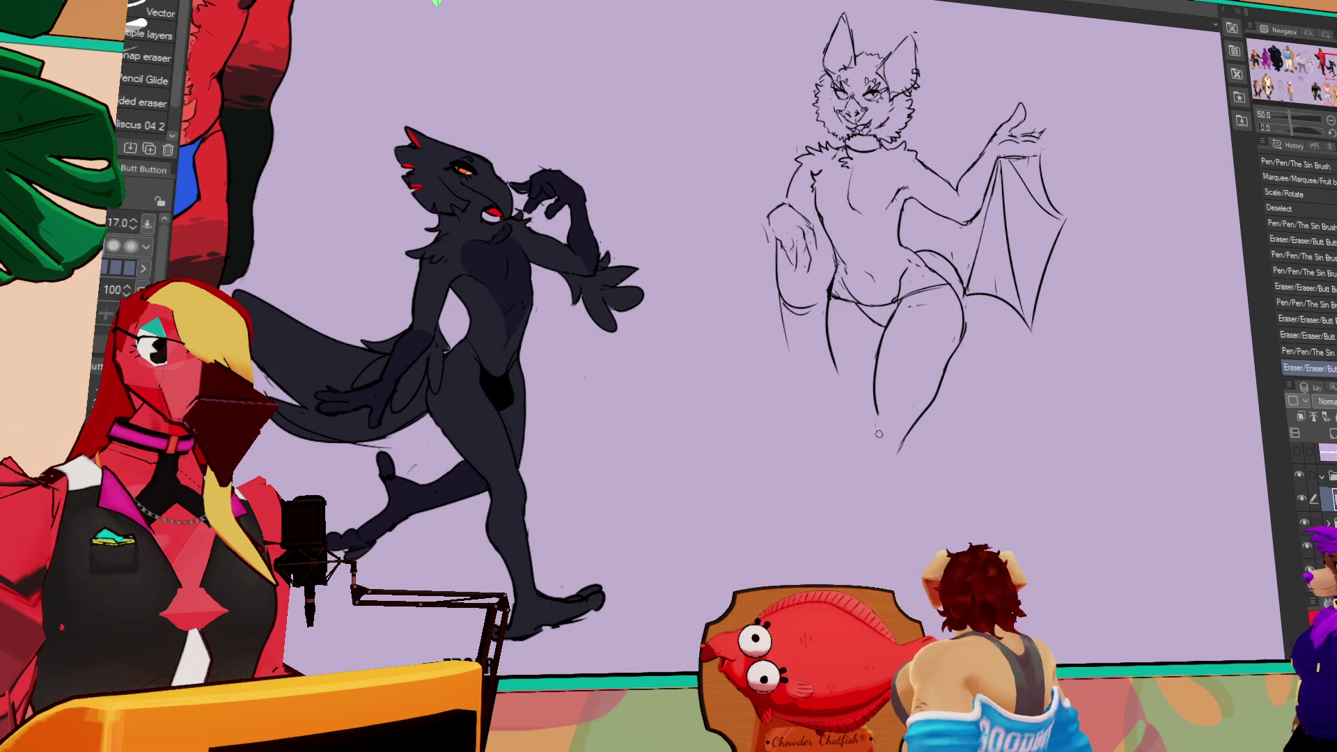
{"action": "key", "text": "p"}
{"action": "key", "text": "e"}
- Rework the lower leg lines, undoing the stray leg strokes
{"action": "mouse_move", "coordinate": [873, 447]}
{"action": "left_mouse_down"}
{"action": "mouse_move", "coordinate": [906, 433]}
{"action": "mouse_move", "coordinate": [869, 435]}
{"action": "mouse_move", "coordinate": [916, 430]}
{"action": "mouse_move", "coordinate": [901, 495]}
{"action": "left_mouse_up"}
{"action": "key", "text": "p"}
{"action": "key", "text": "ctrl+z"}
{"action": "left_click_drag", "start_coordinate": [876, 411], "coordinate": [864, 509]}
{"action": "key", "text": "ctrl+z"}
{"action": "key", "text": "e"}
{"action": "left_click_drag", "start_coordinate": [912, 460], "coordinate": [902, 496]}
{"action": "key", "text": "p"}
{"action": "key", "text": "ctrl+z"}
- Erase and redraw both lower leg lines down toward the feet
{"action": "mouse_move", "coordinate": [905, 445]}
{"action": "left_mouse_down"}
{"action": "mouse_move", "coordinate": [891, 516]}
{"action": "mouse_move", "coordinate": [864, 508]}
{"action": "mouse_move", "coordinate": [888, 529]}
{"action": "mouse_move", "coordinate": [905, 459]}
{"action": "left_mouse_up"}
{"action": "key", "text": "e"}
{"action": "key", "text": "p"}
{"action": "key", "text": "e"}
{"action": "left_click_drag", "start_coordinate": [875, 418], "coordinate": [863, 515]}
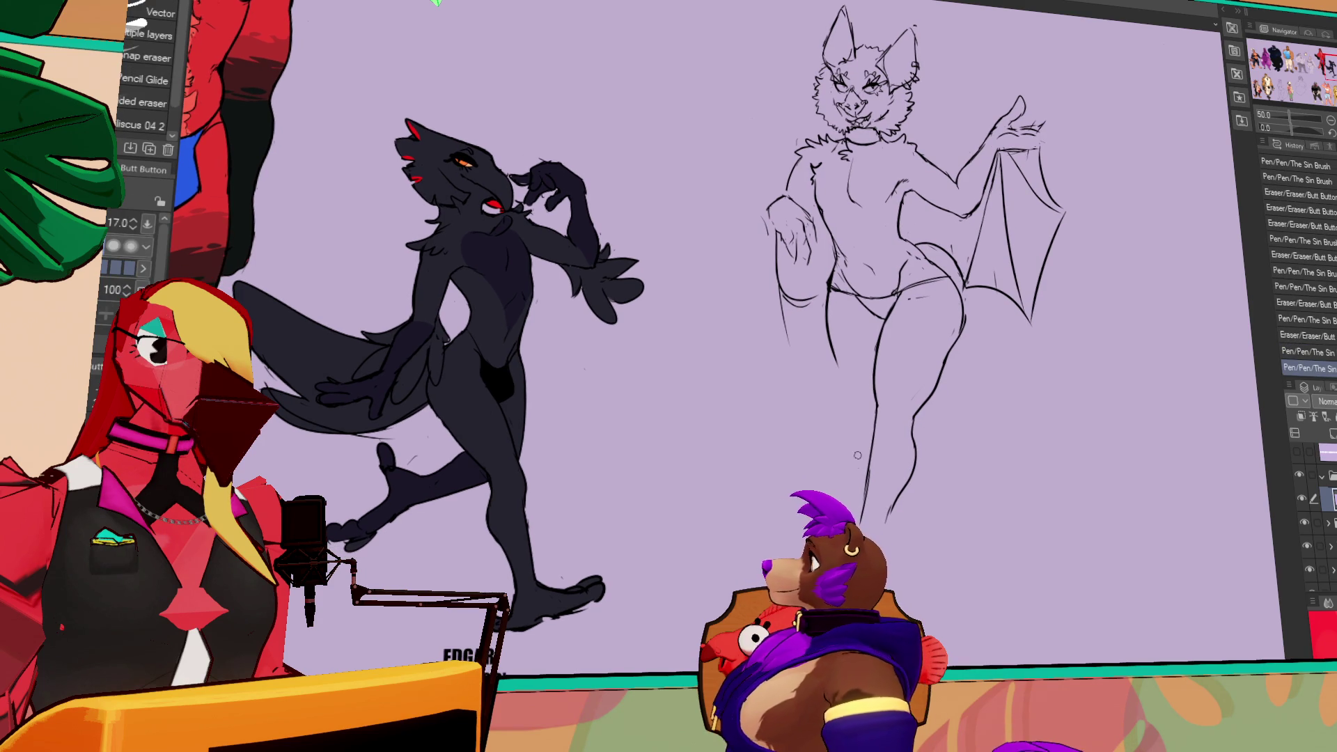
{"action": "key", "text": "p"}
{"action": "left_click_drag", "start_coordinate": [876, 415], "coordinate": [868, 512]}
{"action": "key", "text": "e"}
{"action": "left_click_drag", "start_coordinate": [903, 459], "coordinate": [891, 528]}
{"action": "key", "text": "p"}
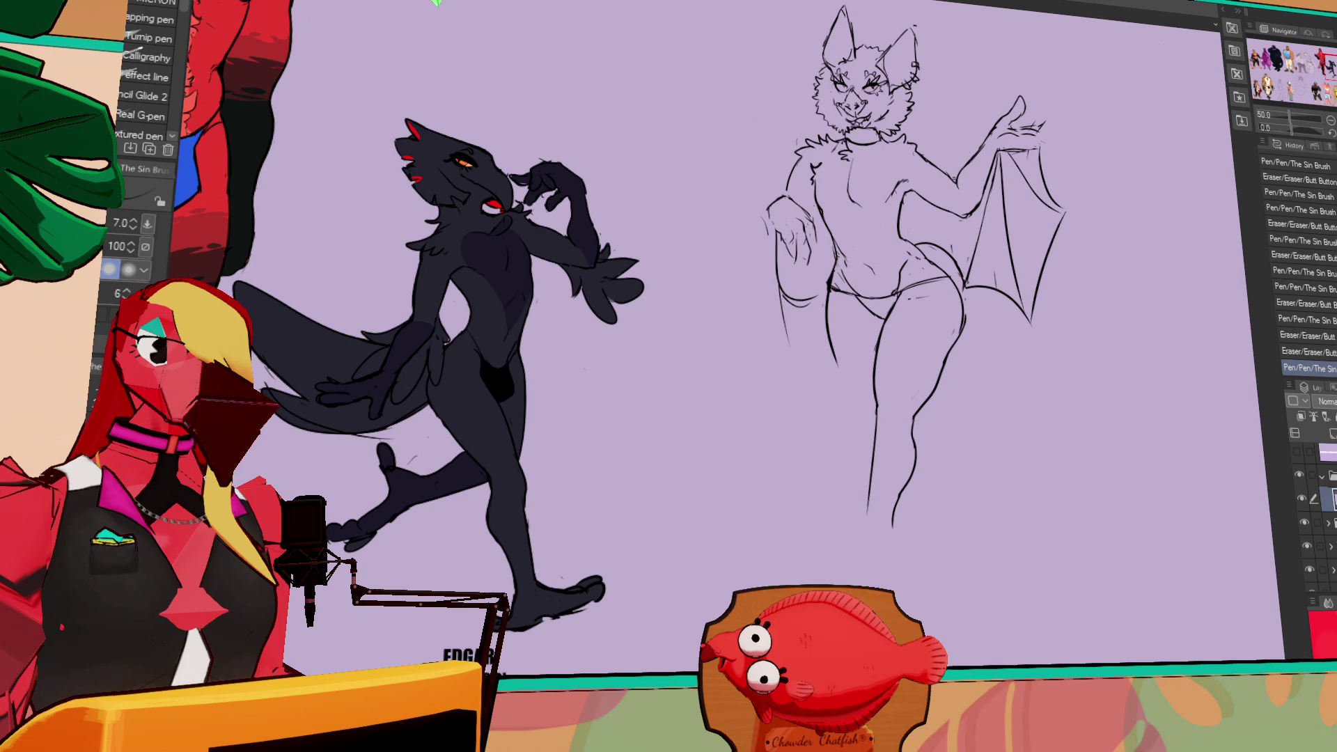
- Erase the stray lines around the bat's leg, finishing on the pen
{"action": "key", "text": "e"}
{"action": "left_click_drag", "start_coordinate": [914, 403], "coordinate": [909, 408]}
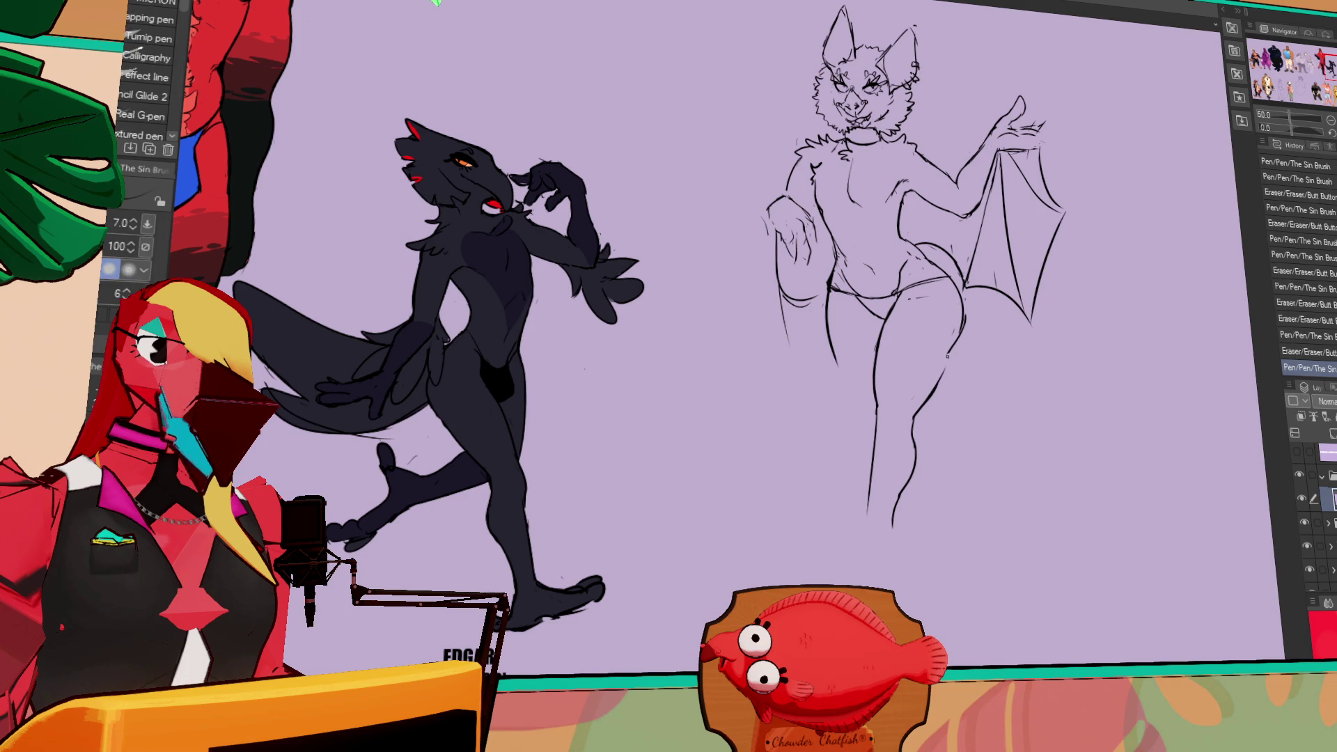
{"action": "mouse_move", "coordinate": [942, 362]}
{"action": "left_mouse_down"}
{"action": "mouse_move", "coordinate": [908, 401]}
{"action": "mouse_move", "coordinate": [952, 360]}
{"action": "mouse_move", "coordinate": [947, 328]}
{"action": "mouse_move", "coordinate": [935, 349]}
{"action": "mouse_move", "coordinate": [989, 367]}
{"action": "left_mouse_up"}
{"action": "key", "text": "p"}
{"action": "left_click", "coordinate": [951, 341]}
{"action": "key", "text": "e"}
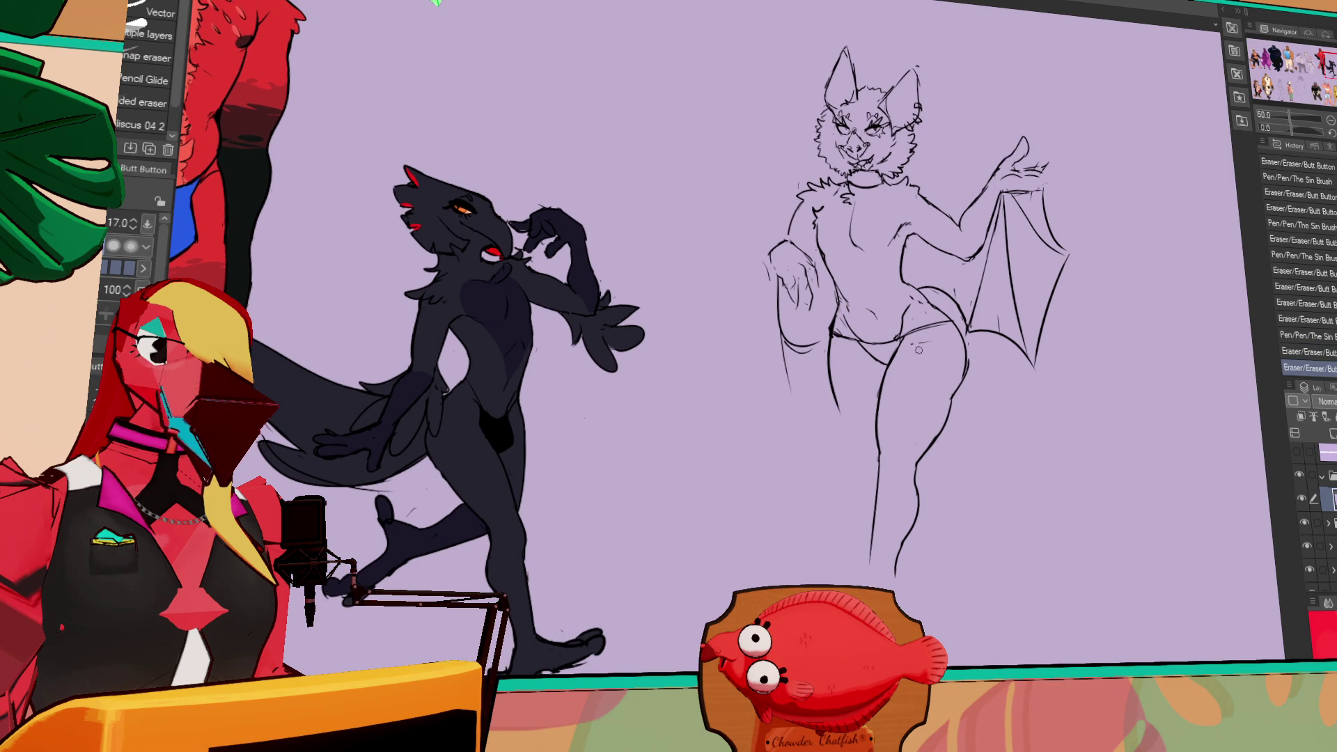
{"action": "left_click", "coordinate": [926, 339]}
{"action": "key", "text": "p"}
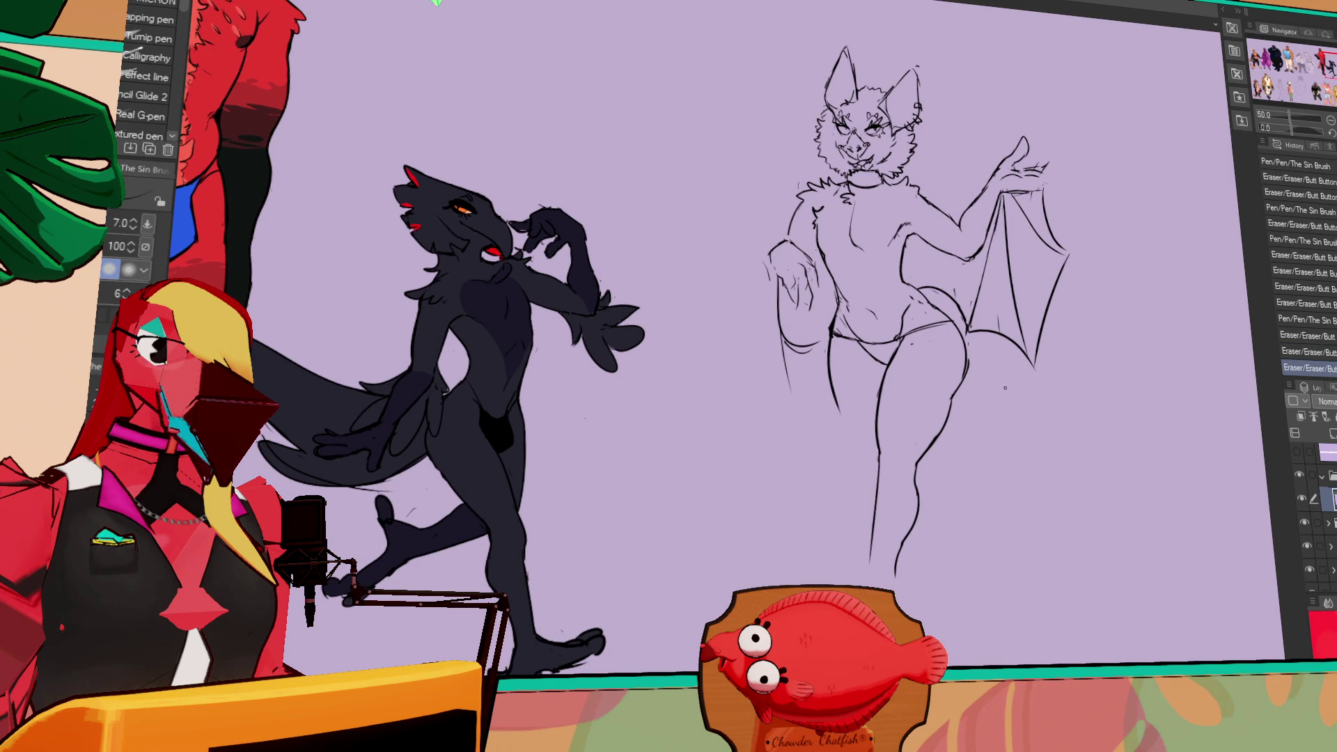
{"action": "scroll", "coordinate": [1018, 396], "scroll_direction": "down", "scroll_amount": 3}
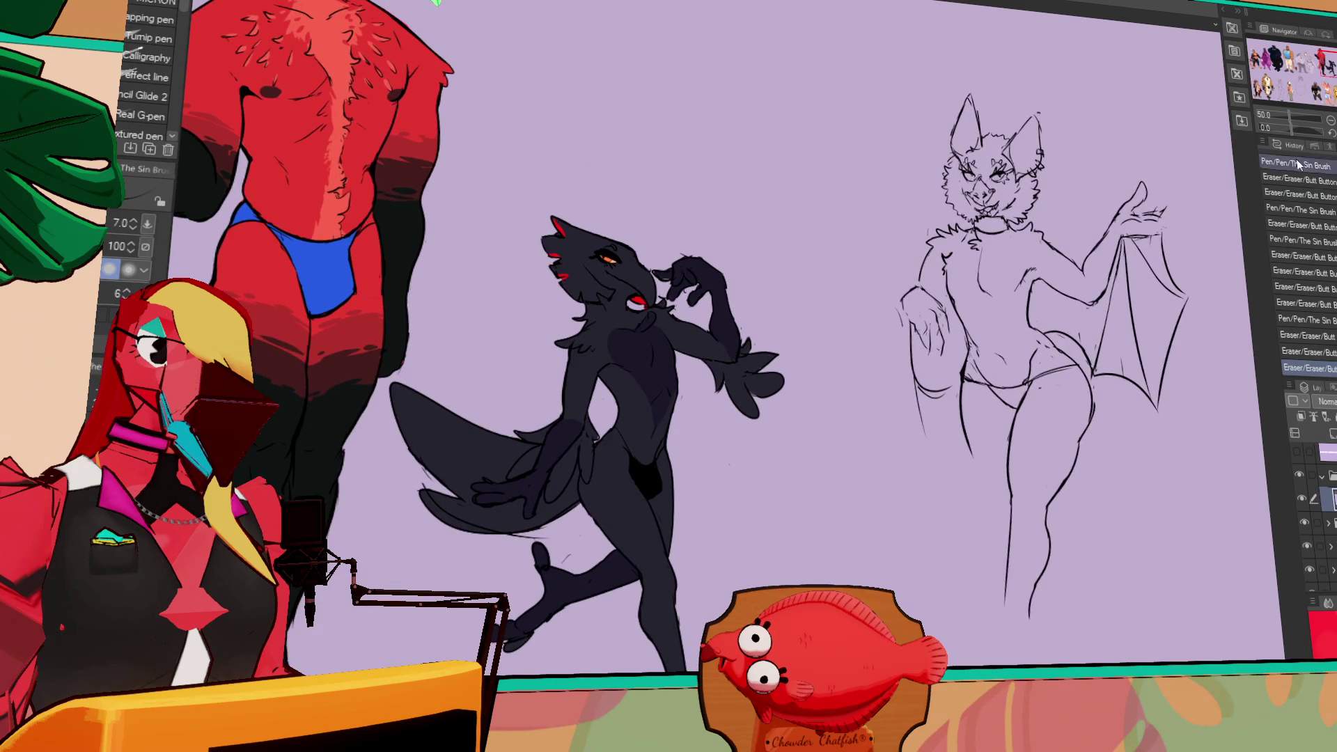
- Zoom out and pan across the lineup characters, returning to the bat sketch
{"action": "left_click", "coordinate": [1330, 119]}
{"action": "left_click", "coordinate": [1330, 120]}
{"action": "left_click_drag", "start_coordinate": [626, 348], "coordinate": [1090, 348]}
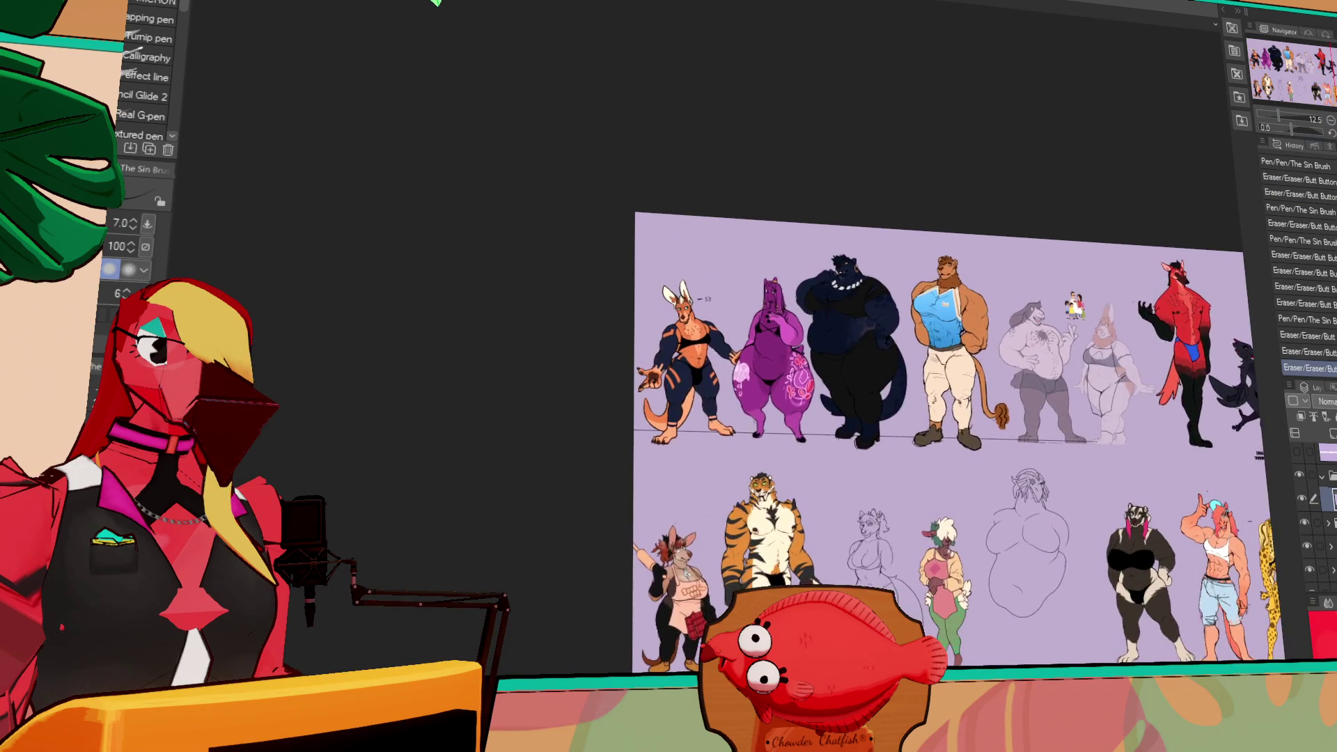
{"action": "scroll", "coordinate": [1090, 348], "scroll_direction": "up", "scroll_amount": 3}
{"action": "left_click_drag", "start_coordinate": [1281, 289], "coordinate": [1064, 287]}
{"action": "mouse_move", "coordinate": [1092, 339]}
{"action": "left_mouse_down"}
{"action": "mouse_move", "coordinate": [1096, 372]}
{"action": "mouse_move", "coordinate": [1154, 274]}
{"action": "left_mouse_up"}
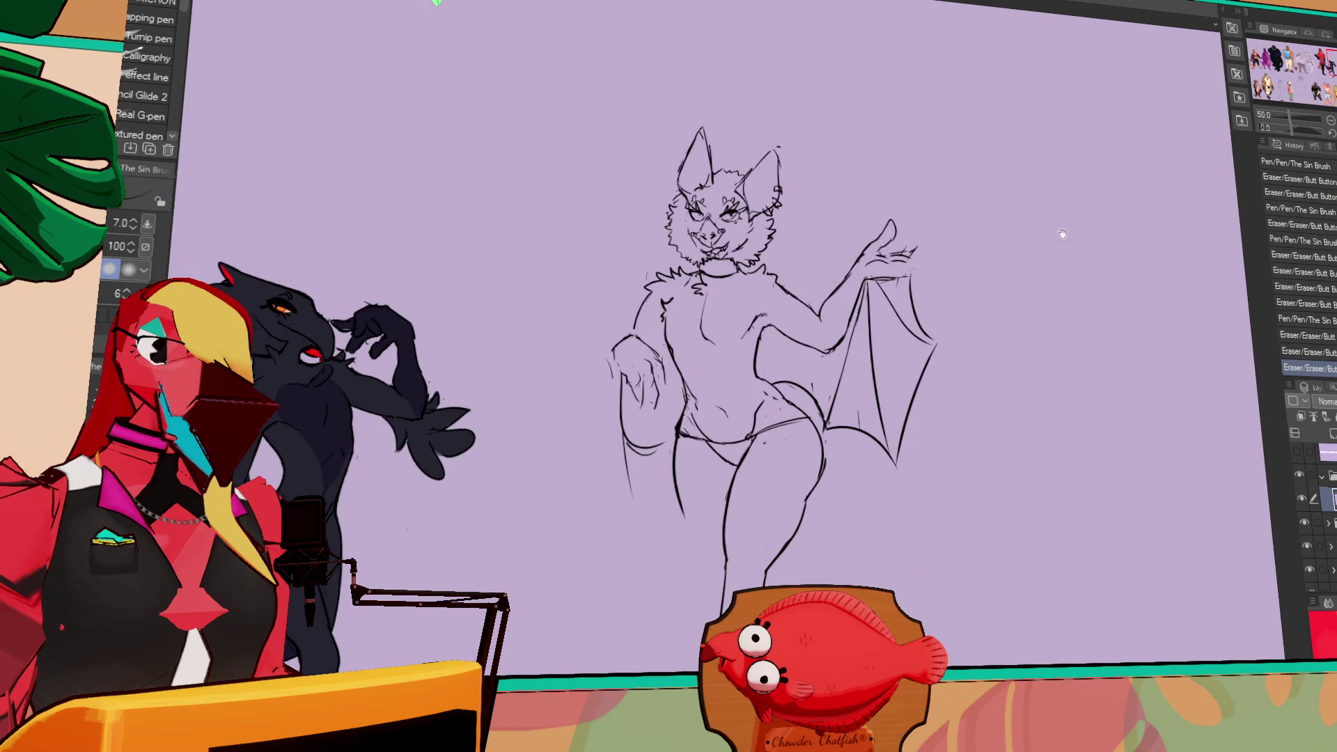
{"action": "left_click_drag", "start_coordinate": [1062, 234], "coordinate": [1083, 152]}
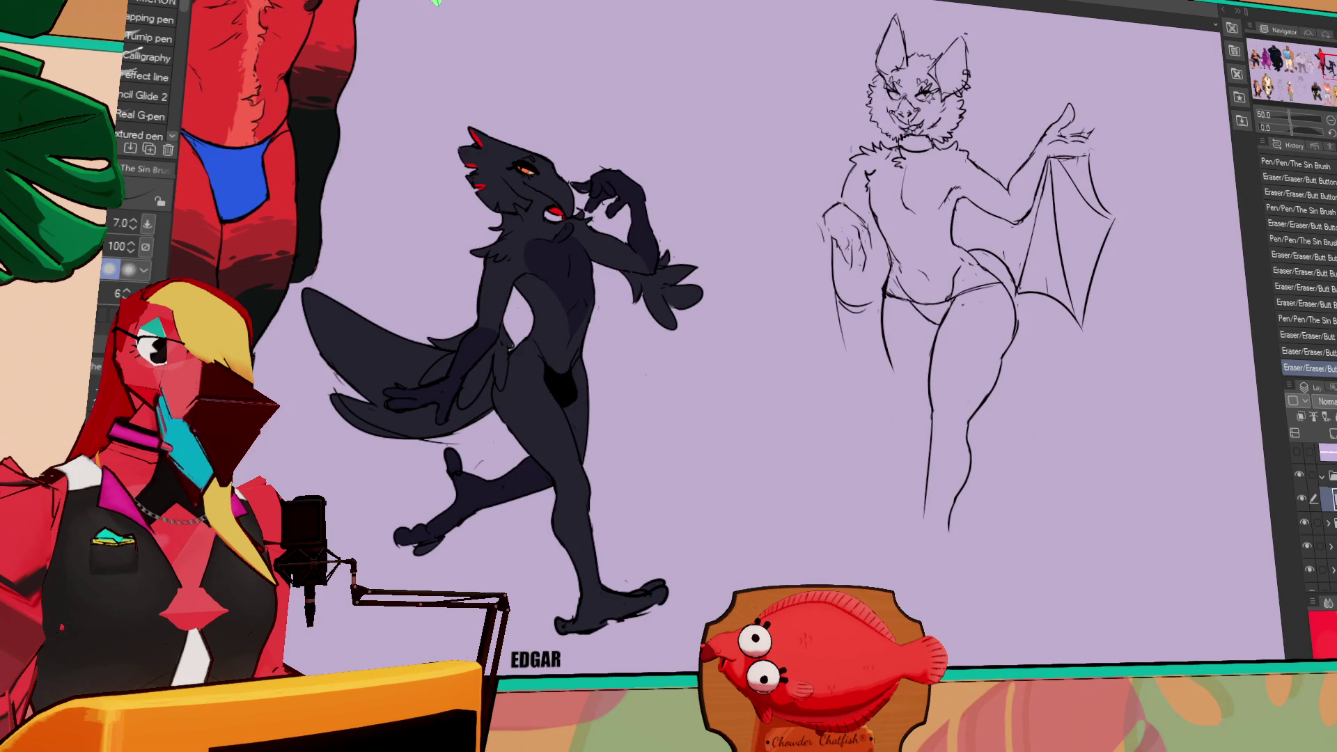
- Add a few small pen marks to the bat sketch
{"action": "left_click_drag", "start_coordinate": [1155, 205], "coordinate": [1099, 211]}
{"action": "left_click", "coordinate": [858, 557]}
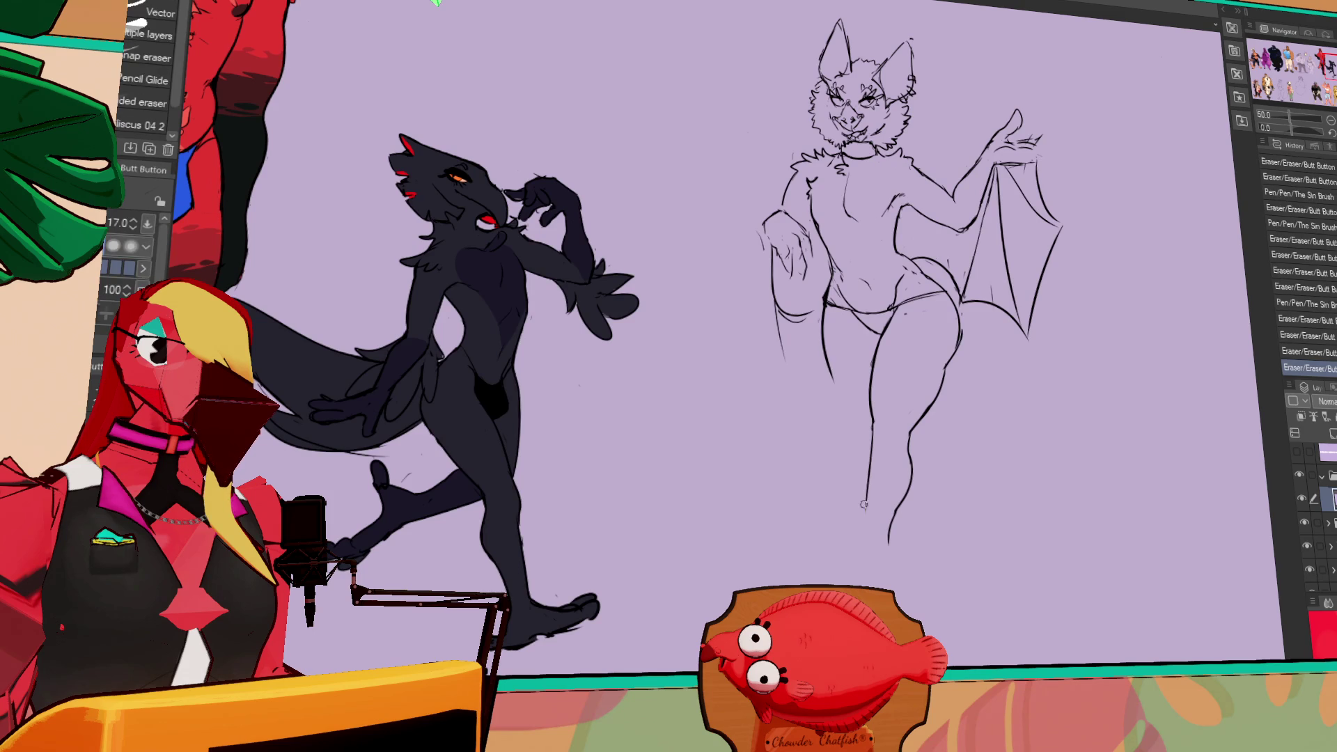
{"action": "left_click", "coordinate": [858, 557]}
{"action": "left_click", "coordinate": [857, 557]}
{"action": "mouse_move", "coordinate": [900, 475]}
{"action": "left_mouse_down"}
{"action": "mouse_move", "coordinate": [903, 437]}
{"action": "mouse_move", "coordinate": [1027, 401]}
{"action": "mouse_move", "coordinate": [1184, 390]}
{"action": "mouse_move", "coordinate": [1177, 445]}
{"action": "mouse_move", "coordinate": [1113, 481]}
{"action": "mouse_move", "coordinate": [1019, 378]}
{"action": "mouse_move", "coordinate": [1123, 380]}
{"action": "mouse_move", "coordinate": [1123, 212]}
{"action": "left_mouse_up"}
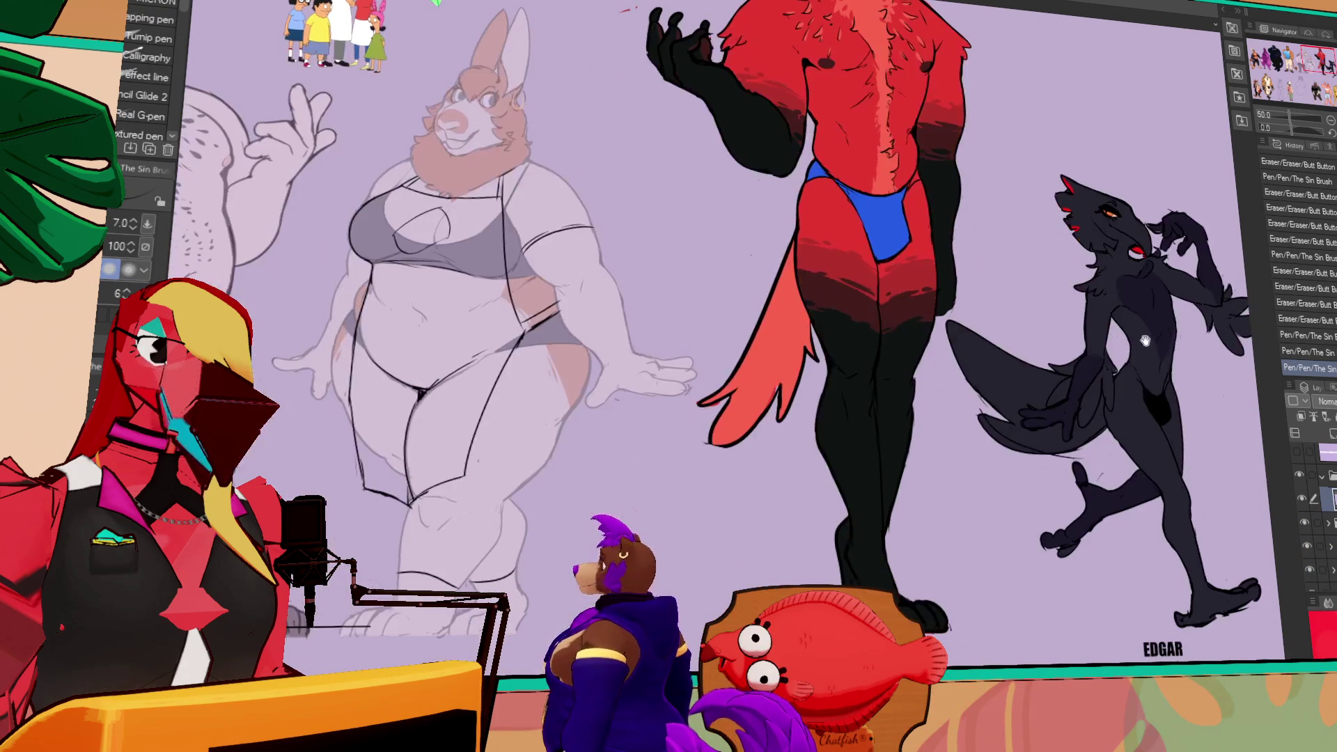
- Try moving the black figure's layer beside the grey bear, then undo the move
{"action": "left_click", "coordinate": [1319, 522]}
{"action": "key", "text": "k"}
{"action": "mouse_move", "coordinate": [1149, 418]}
{"action": "left_mouse_down"}
{"action": "mouse_move", "coordinate": [701, 454]}
{"action": "mouse_move", "coordinate": [1085, 438]}
{"action": "left_mouse_up"}
{"action": "left_click_drag", "start_coordinate": [1317, 487], "coordinate": [934, 491]}
{"action": "key", "text": "p"}
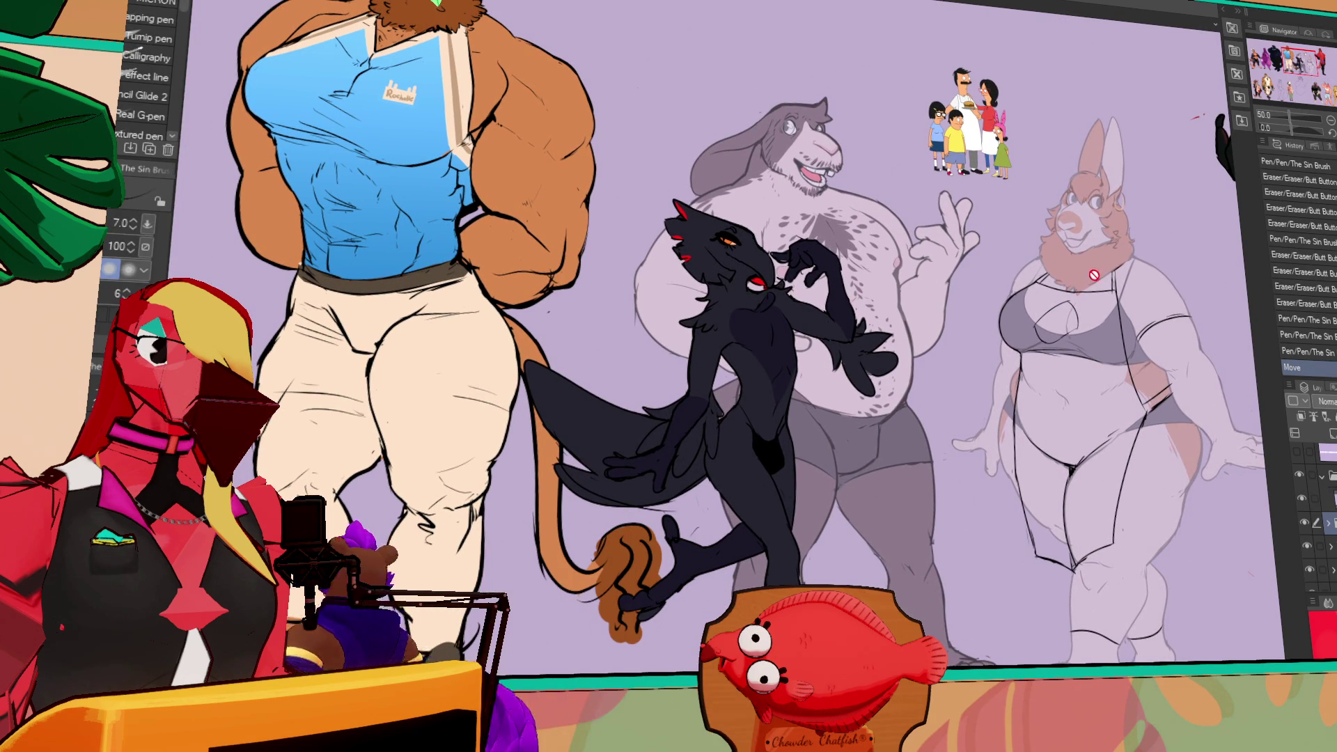
{"action": "key", "text": "ctrl+z"}
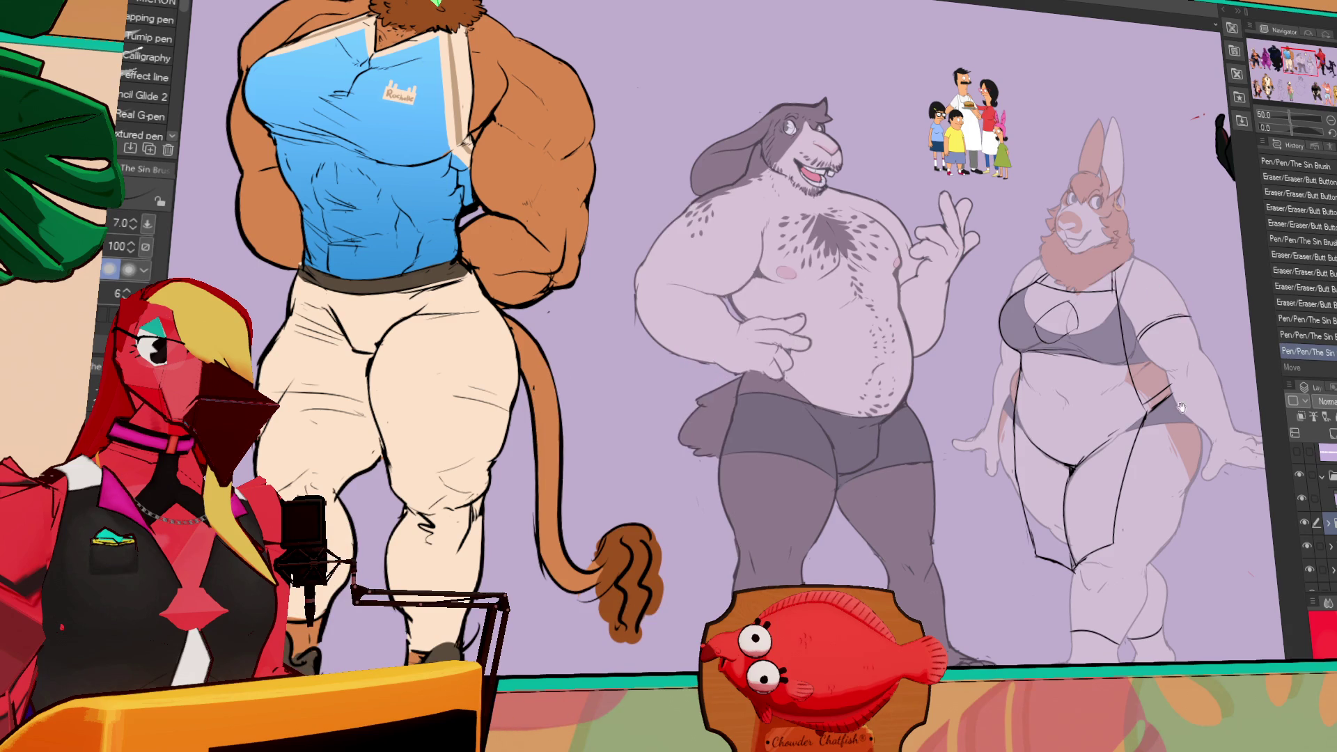
- Erase a small spot on the bat sketch
{"action": "scroll", "coordinate": [1184, 387], "scroll_direction": "right", "scroll_amount": 10}
{"action": "scroll", "coordinate": [1211, 387], "scroll_direction": "right", "scroll_amount": 2}
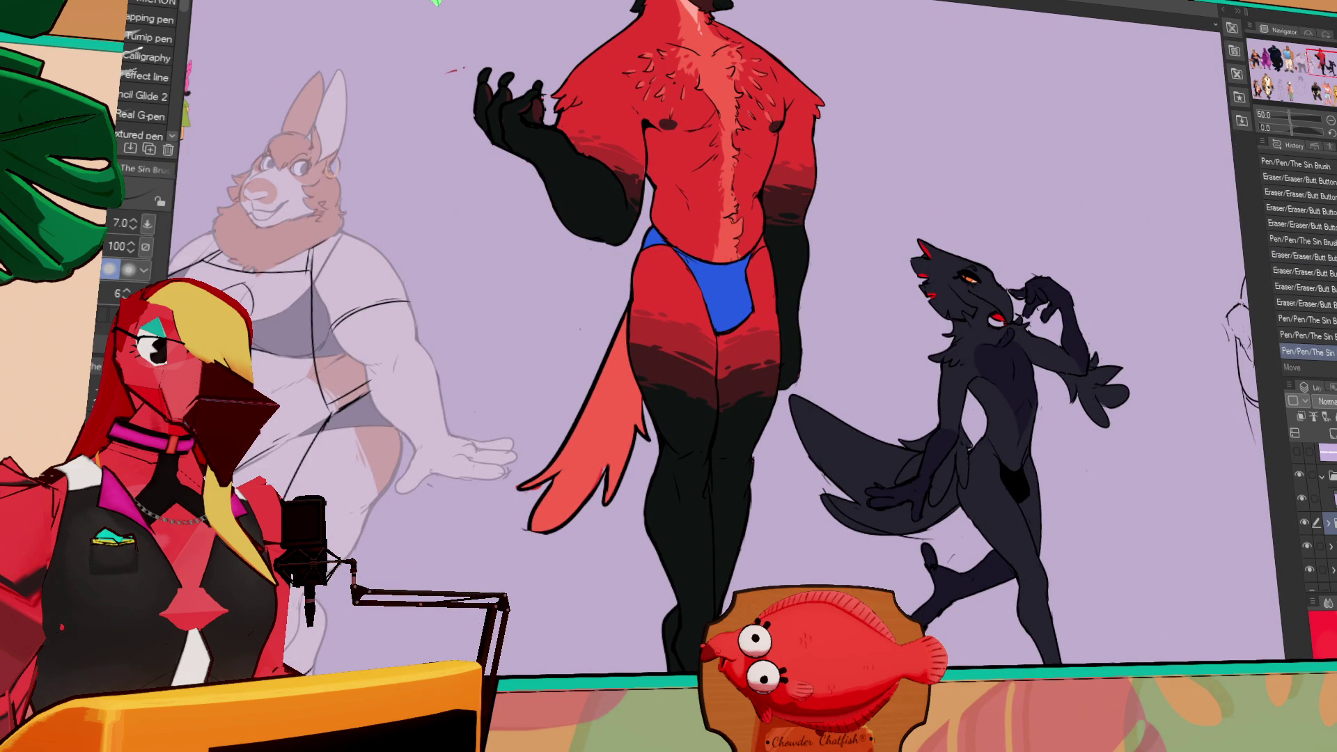
{"action": "scroll", "coordinate": [1079, 394], "scroll_direction": "right", "scroll_amount": 10}
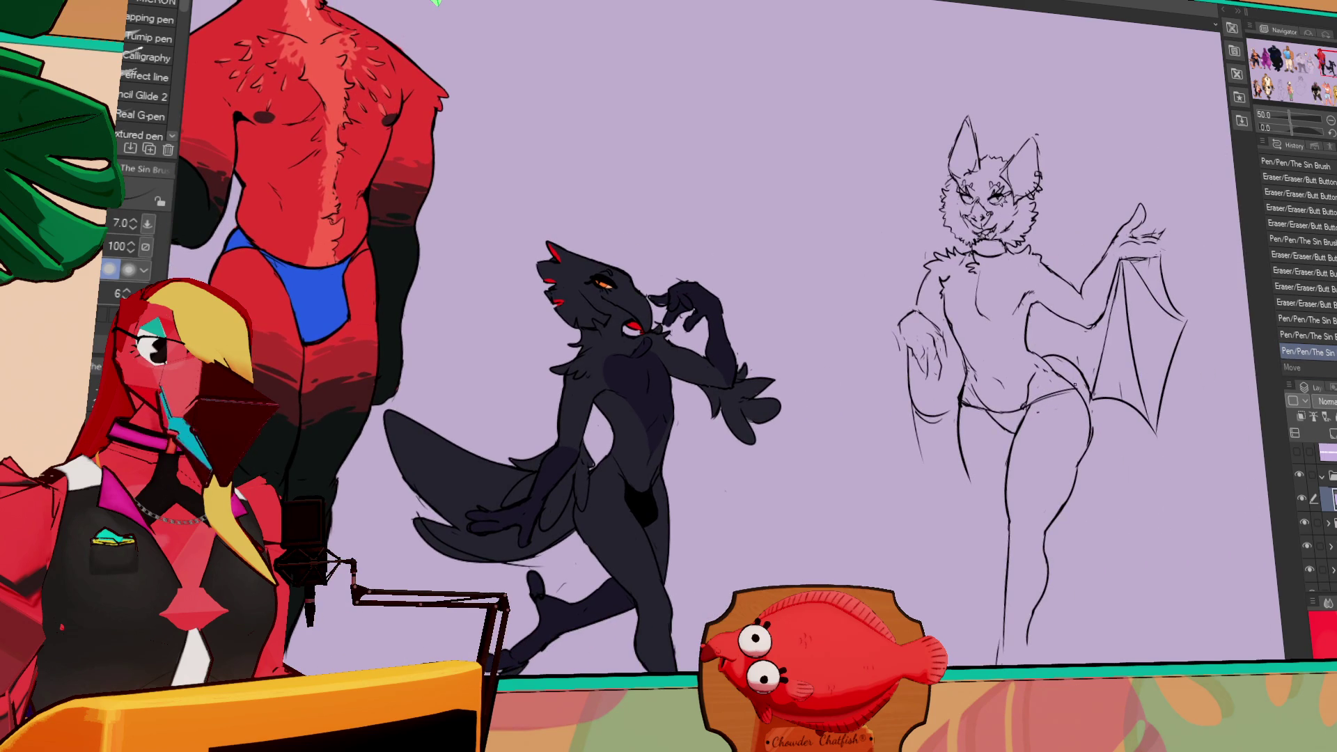
{"action": "left_click_drag", "start_coordinate": [905, 421], "coordinate": [919, 432]}
- Adjust the left arm line and add the bat's belly button with small pen and eraser fixes
{"action": "mouse_move", "coordinate": [912, 348]}
{"action": "left_mouse_down"}
{"action": "mouse_move", "coordinate": [939, 419]}
{"action": "mouse_move", "coordinate": [960, 390]}
{"action": "mouse_move", "coordinate": [961, 408]}
{"action": "mouse_move", "coordinate": [958, 341]}
{"action": "left_mouse_up"}
{"action": "key", "text": "ctrl+z"}
{"action": "key", "text": "ctrl+z"}
{"action": "key", "text": "p"}
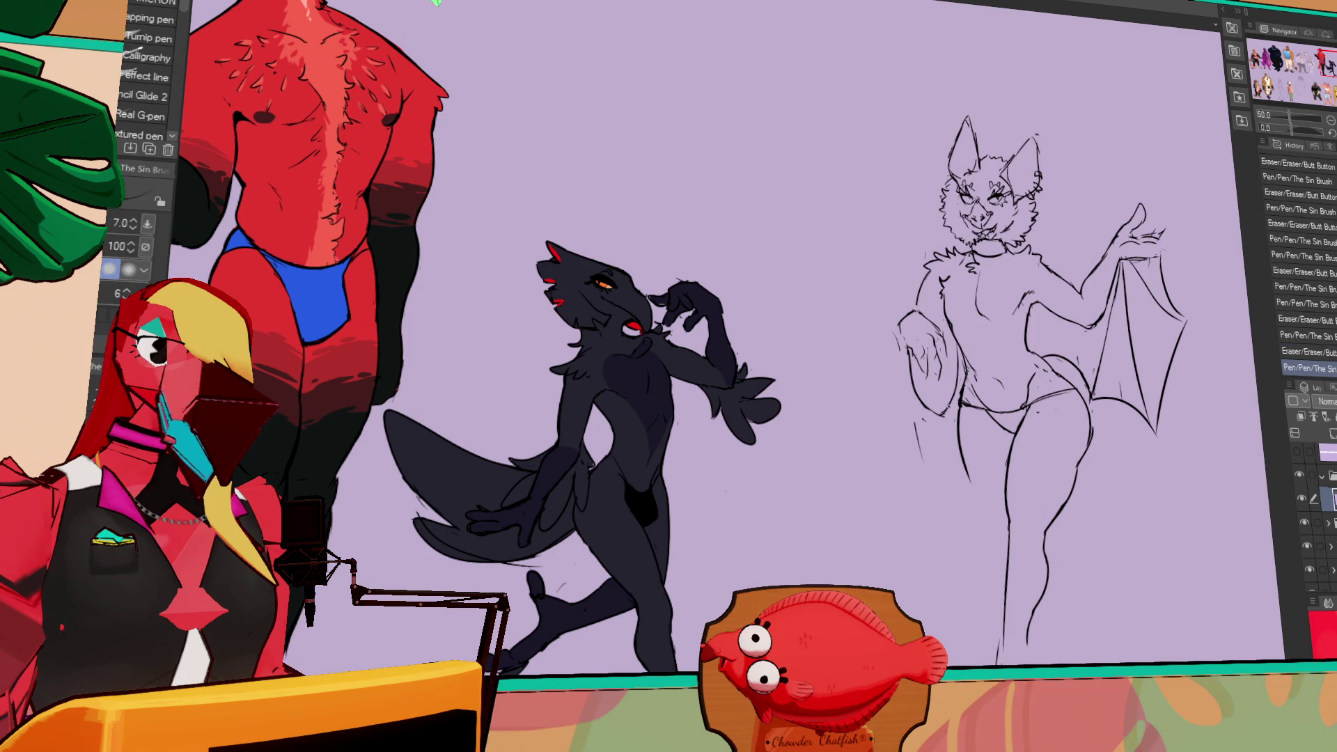
{"action": "left_click_drag", "start_coordinate": [958, 401], "coordinate": [948, 418]}
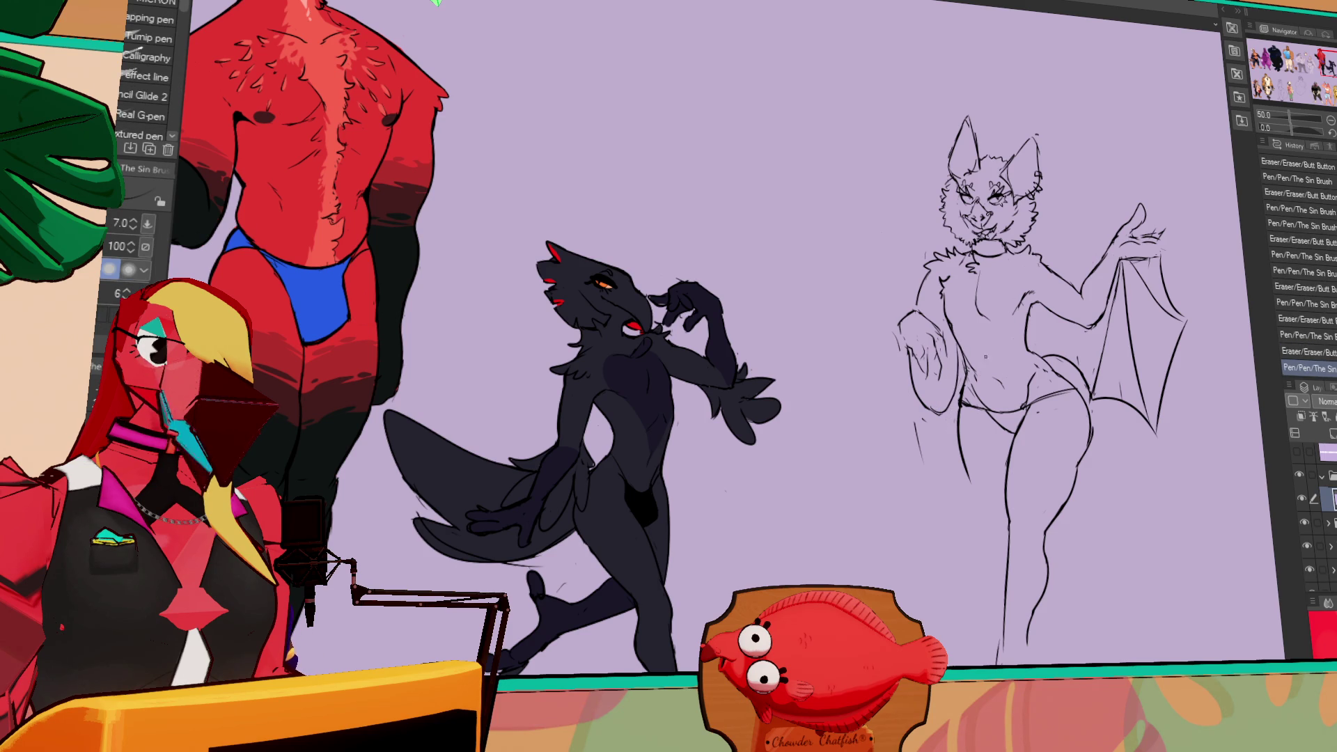
{"action": "key", "text": "e"}
{"action": "mouse_move", "coordinate": [1034, 363]}
{"action": "left_mouse_down"}
{"action": "mouse_move", "coordinate": [1042, 339]}
{"action": "mouse_move", "coordinate": [968, 382]}
{"action": "mouse_move", "coordinate": [996, 379]}
{"action": "left_mouse_up"}
{"action": "key", "text": "p"}
{"action": "key", "text": "e"}
{"action": "key", "text": "p"}
{"action": "key", "text": "e"}
{"action": "key", "text": "p"}
{"action": "key", "text": "e"}
{"action": "key", "text": "p"}
{"action": "key", "text": "e"}
{"action": "key", "text": "p"}
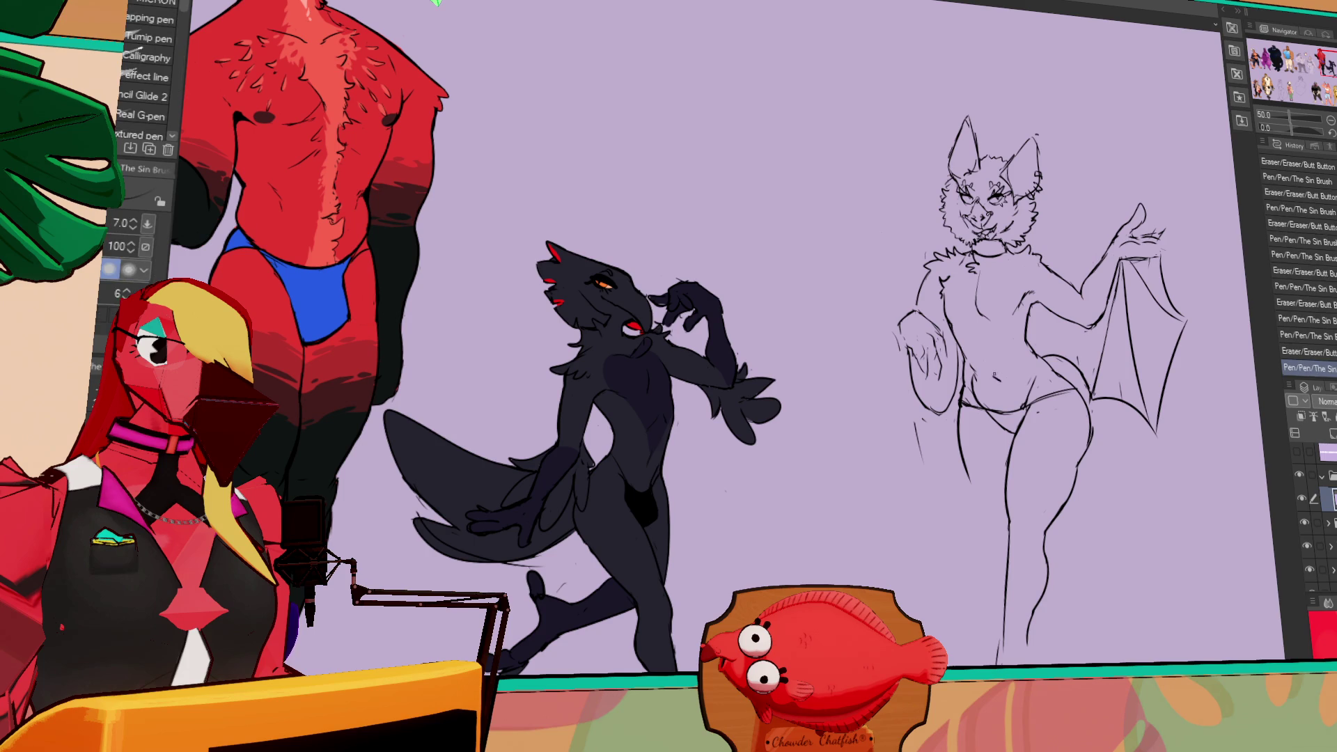
- Erase a stray mark near the hip and redraw the hip line
{"action": "scroll", "coordinate": [1137, 295], "scroll_direction": "up", "scroll_amount": 1}
{"action": "scroll", "coordinate": [1137, 294], "scroll_direction": "down", "scroll_amount": 2}
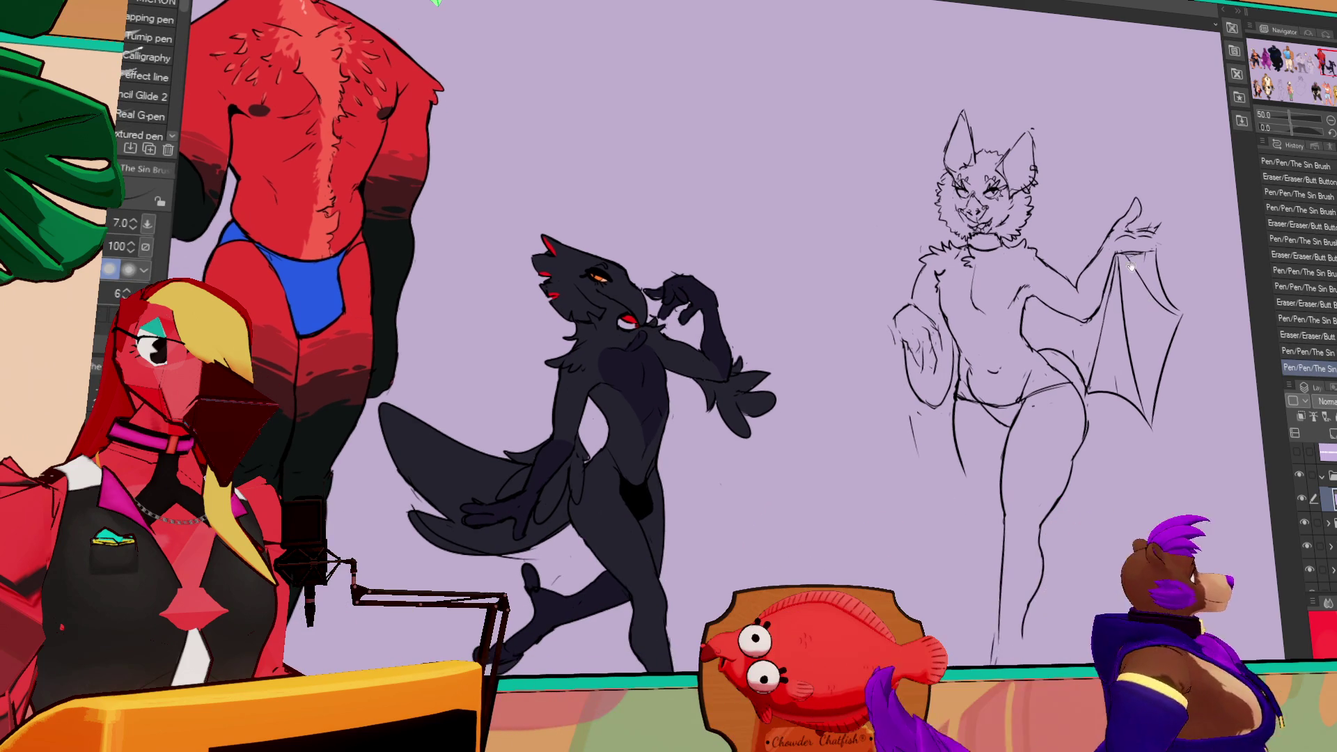
{"action": "key", "text": "e"}
{"action": "left_click_drag", "start_coordinate": [1134, 293], "coordinate": [1139, 299]}
{"action": "key", "text": "p"}
{"action": "mouse_move", "coordinate": [1080, 414]}
{"action": "left_mouse_down"}
{"action": "mouse_move", "coordinate": [1076, 449]}
{"action": "mouse_move", "coordinate": [1092, 395]}
{"action": "left_mouse_up"}
{"action": "key", "text": "e"}
{"action": "key", "text": "p"}
{"action": "key", "text": "e"}
{"action": "key", "text": "p"}
- Draw new lines on the bat's left thigh
{"action": "mouse_move", "coordinate": [951, 431]}
{"action": "left_mouse_down"}
{"action": "mouse_move", "coordinate": [948, 470]}
{"action": "mouse_move", "coordinate": [974, 508]}
{"action": "mouse_move", "coordinate": [1012, 480]}
{"action": "mouse_move", "coordinate": [962, 439]}
{"action": "mouse_move", "coordinate": [931, 485]}
{"action": "left_mouse_up"}
{"action": "key", "text": "e"}
{"action": "key", "text": "p"}
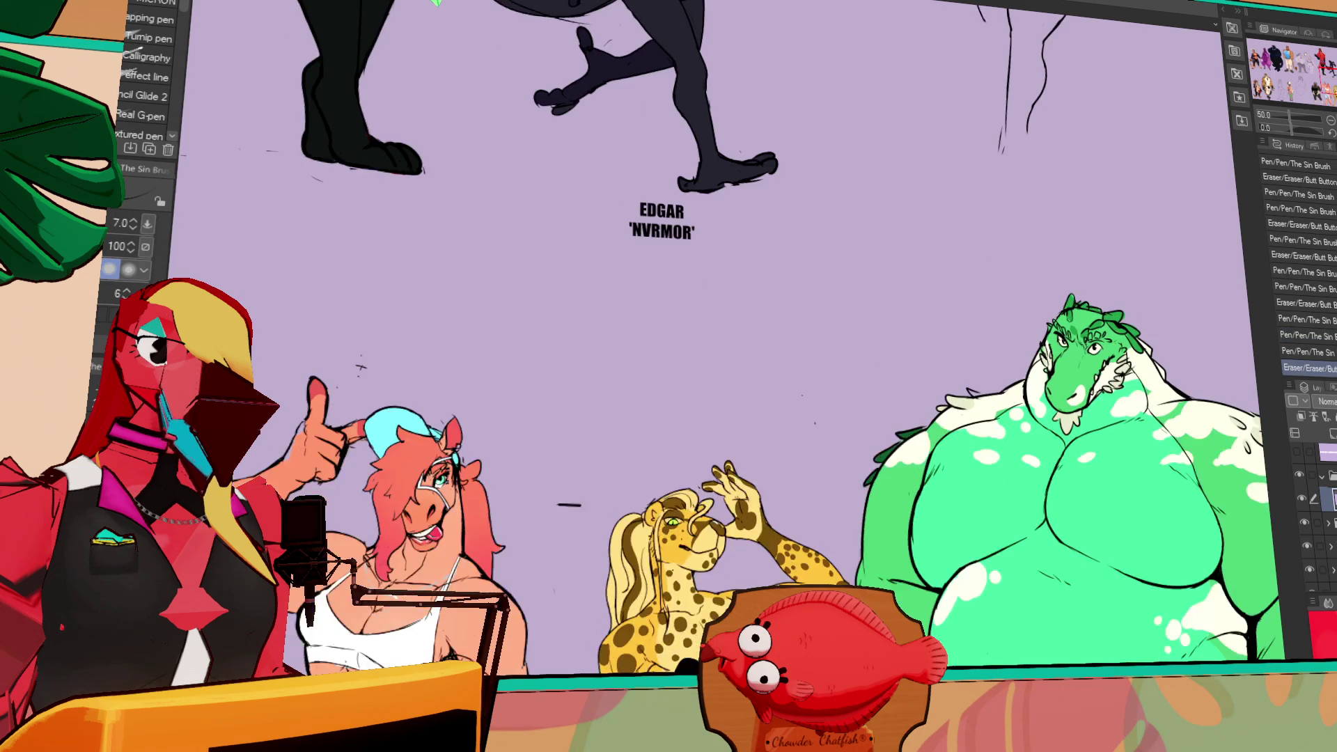
- Hide the leopard's shirt and harness clothing layer in the Layers panel
{"action": "key", "text": "ctrl+plus"}
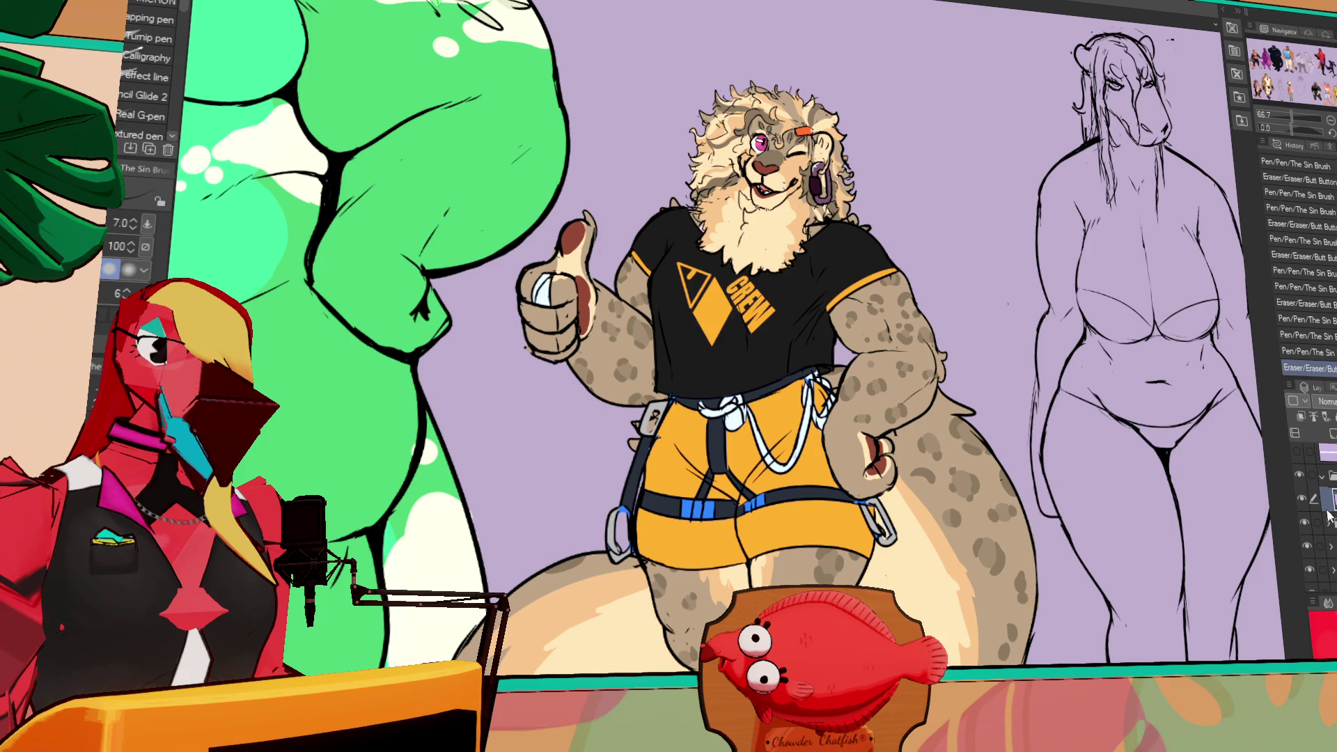
{"action": "scroll", "coordinate": [1331, 530], "scroll_direction": "down", "scroll_amount": 1}
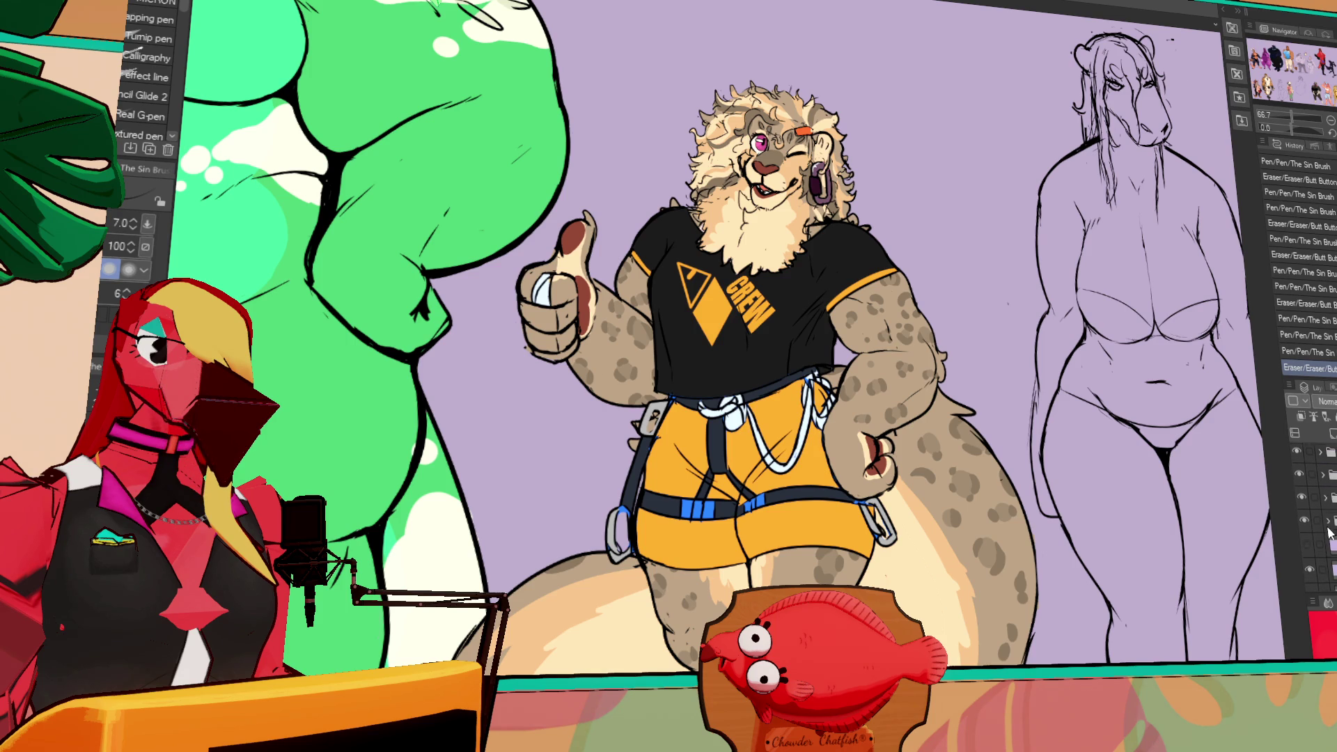
{"action": "scroll", "coordinate": [1327, 536], "scroll_direction": "down", "scroll_amount": 1}
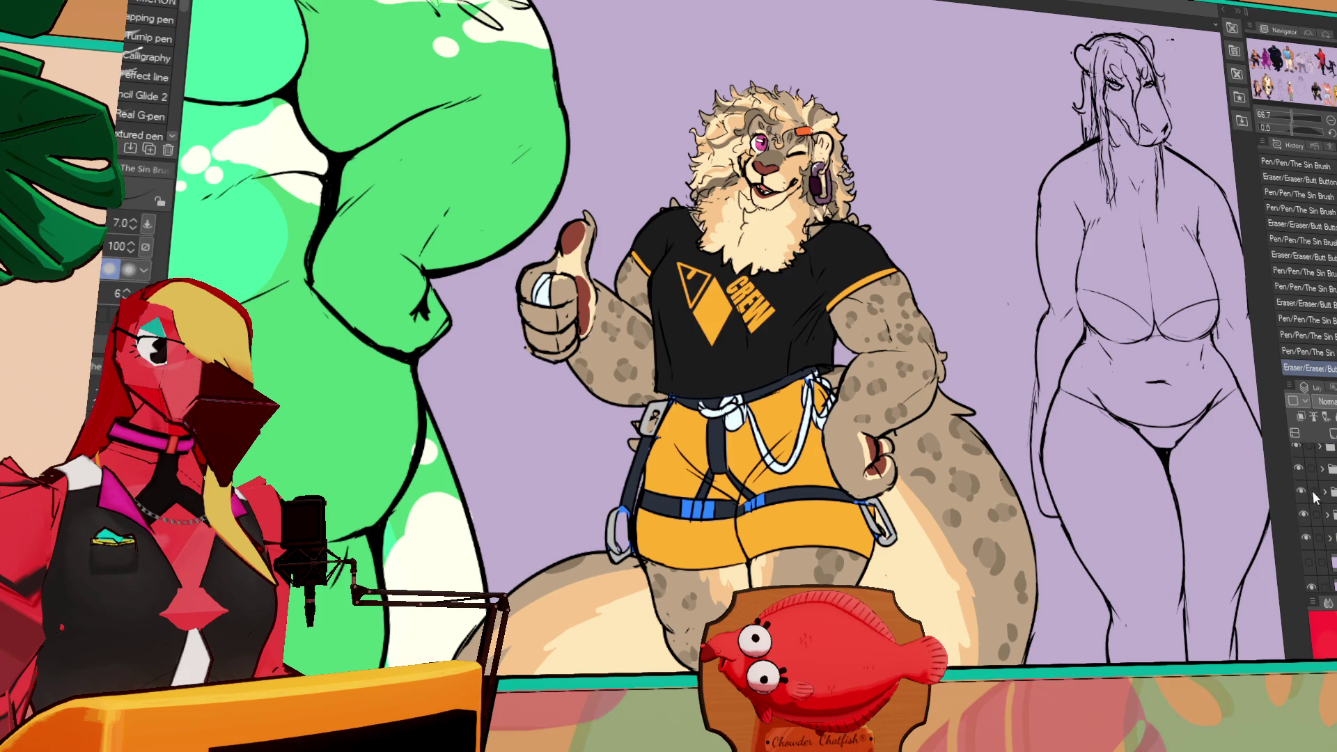
{"action": "scroll", "coordinate": [1330, 541], "scroll_direction": "down", "scroll_amount": 2}
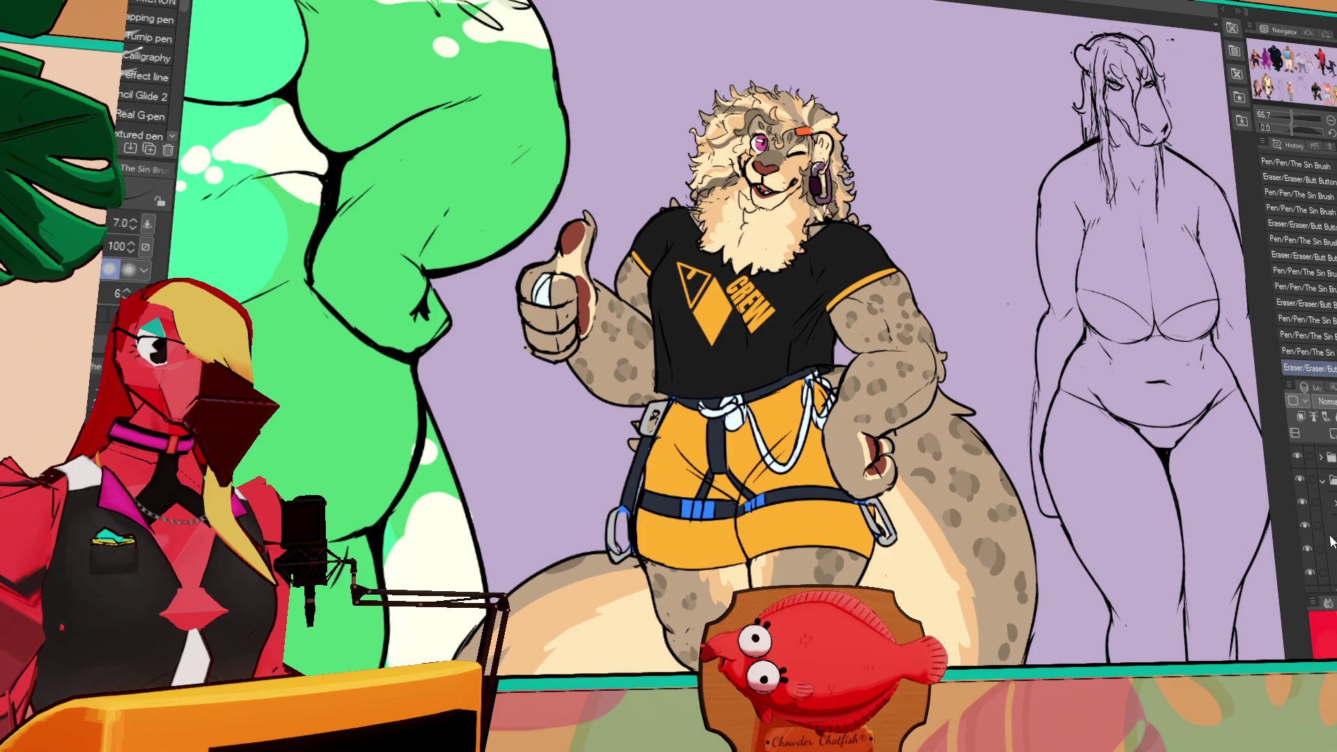
{"action": "scroll", "coordinate": [1326, 536], "scroll_direction": "down", "scroll_amount": 1}
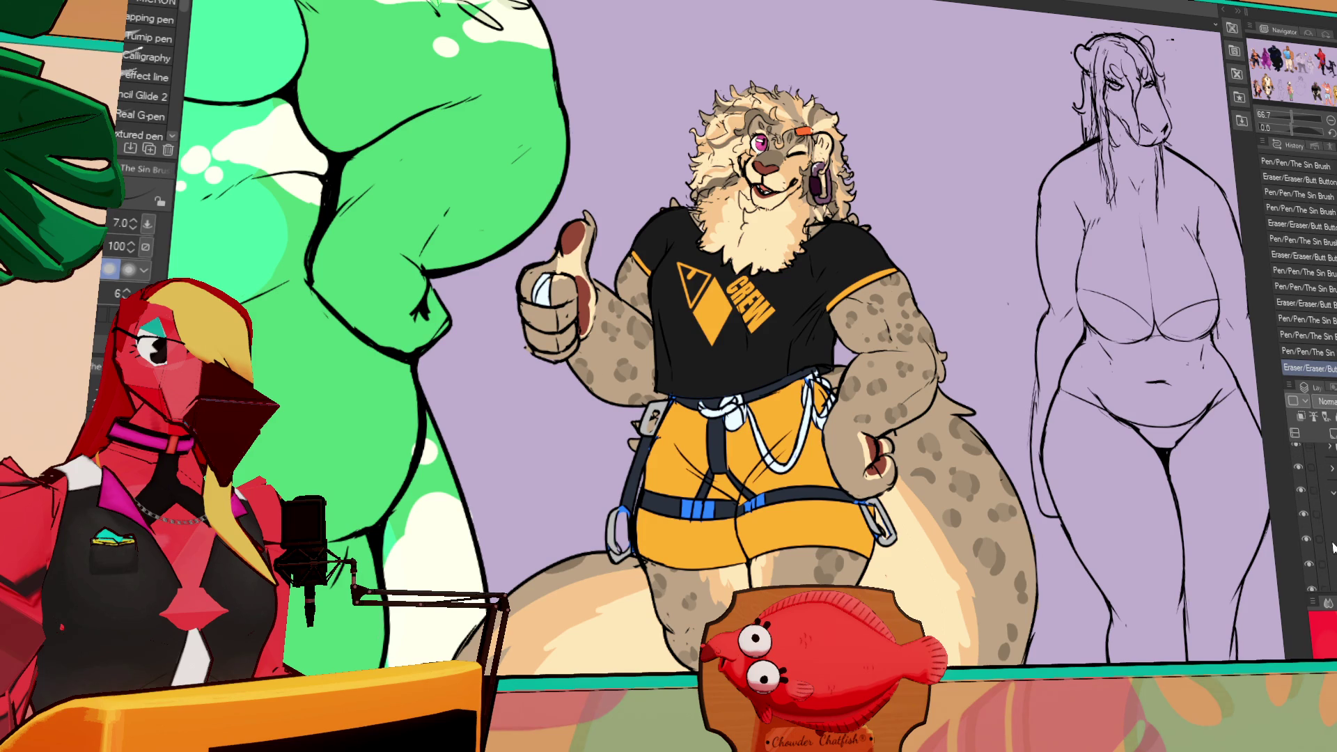
{"action": "left_click", "coordinate": [1304, 490]}
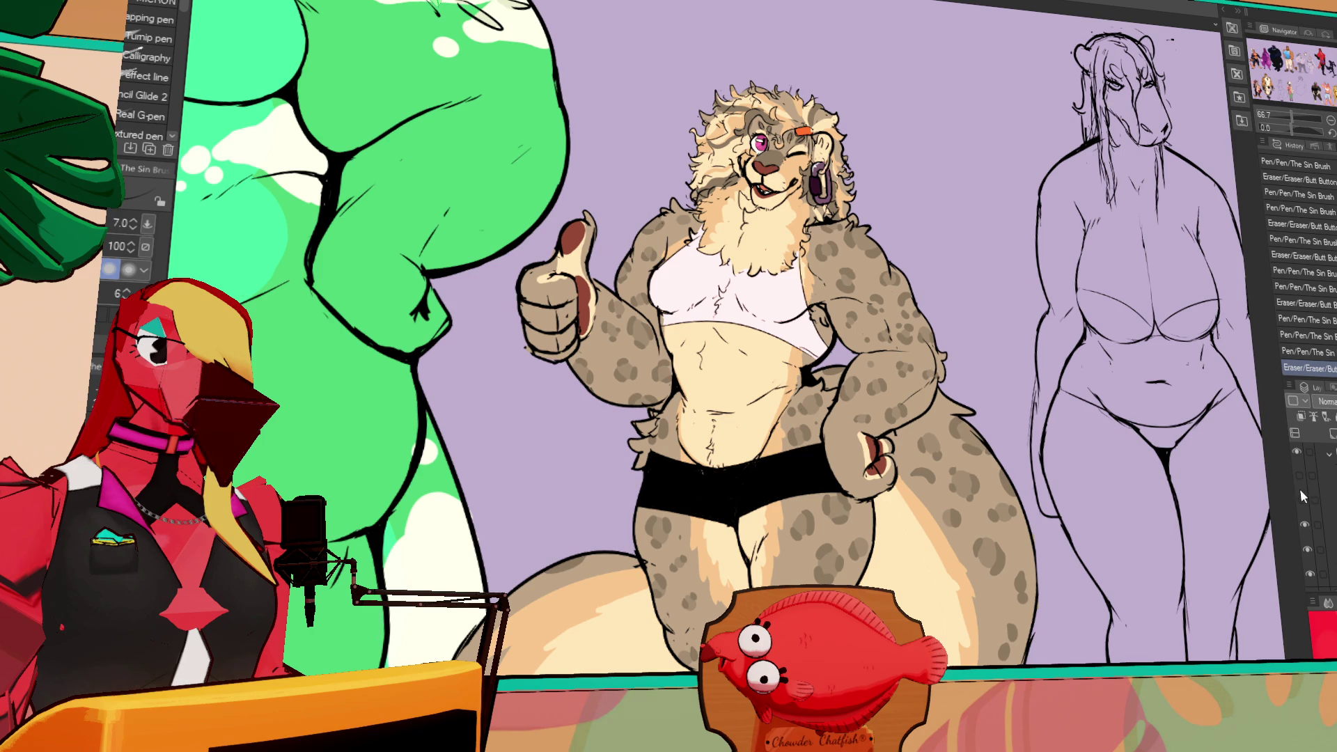
- Pan and zoom over the leopard to inspect her crop top and shorts
{"action": "scroll", "coordinate": [797, 215], "scroll_direction": "up", "scroll_amount": 1}
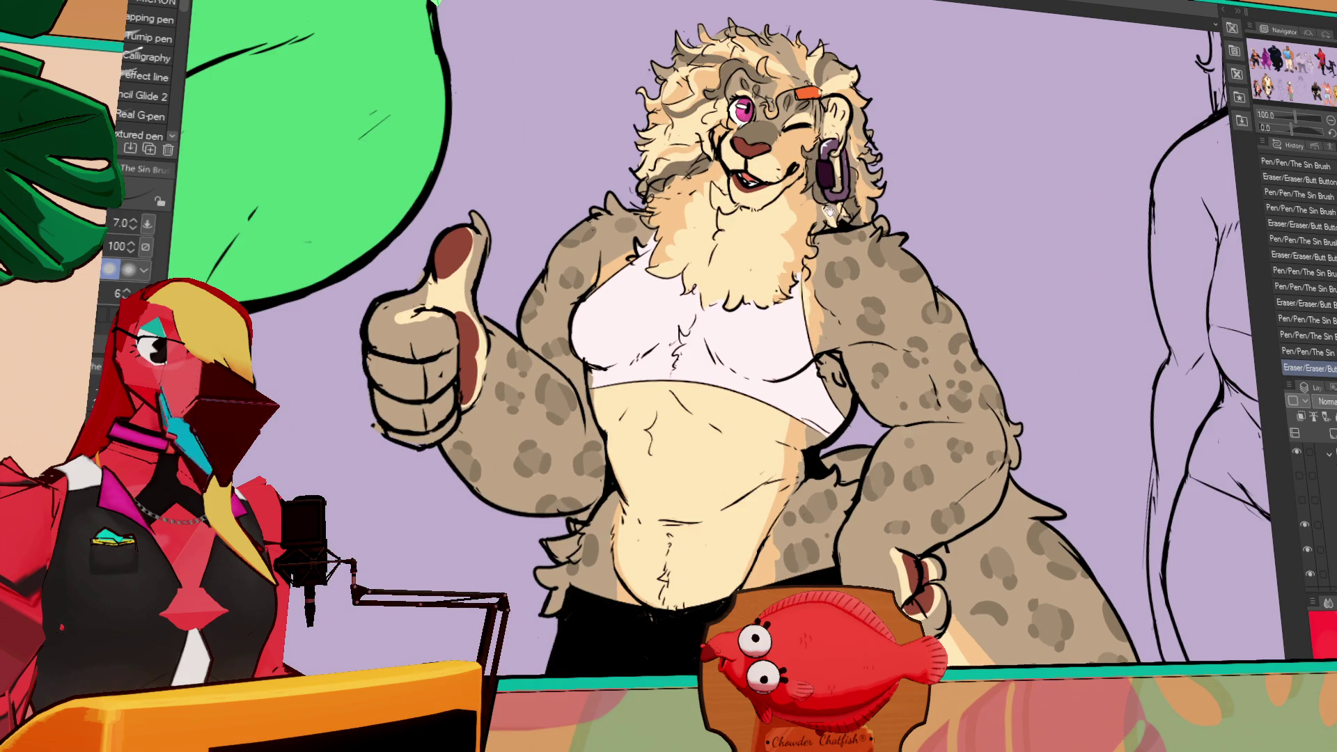
{"action": "left_click_drag", "start_coordinate": [853, 222], "coordinate": [864, 251]}
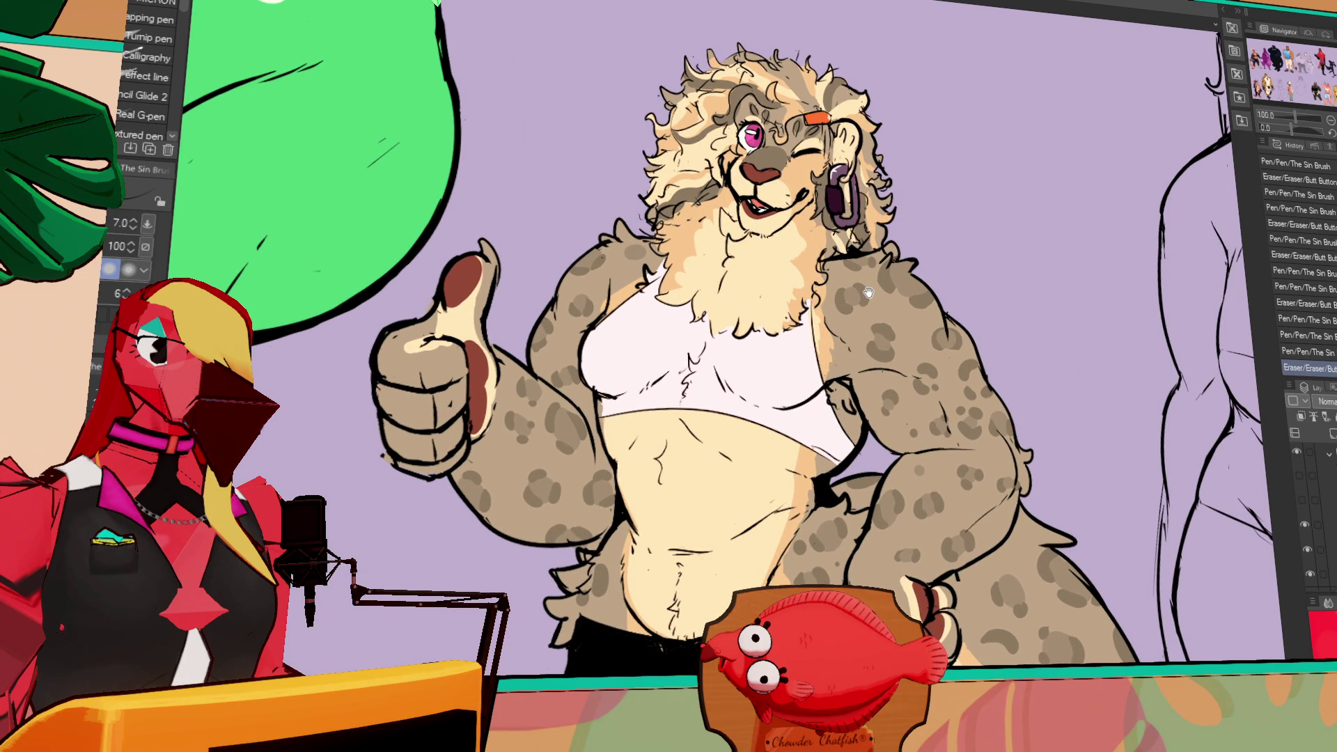
{"action": "left_click_drag", "start_coordinate": [1080, 411], "coordinate": [1067, 424]}
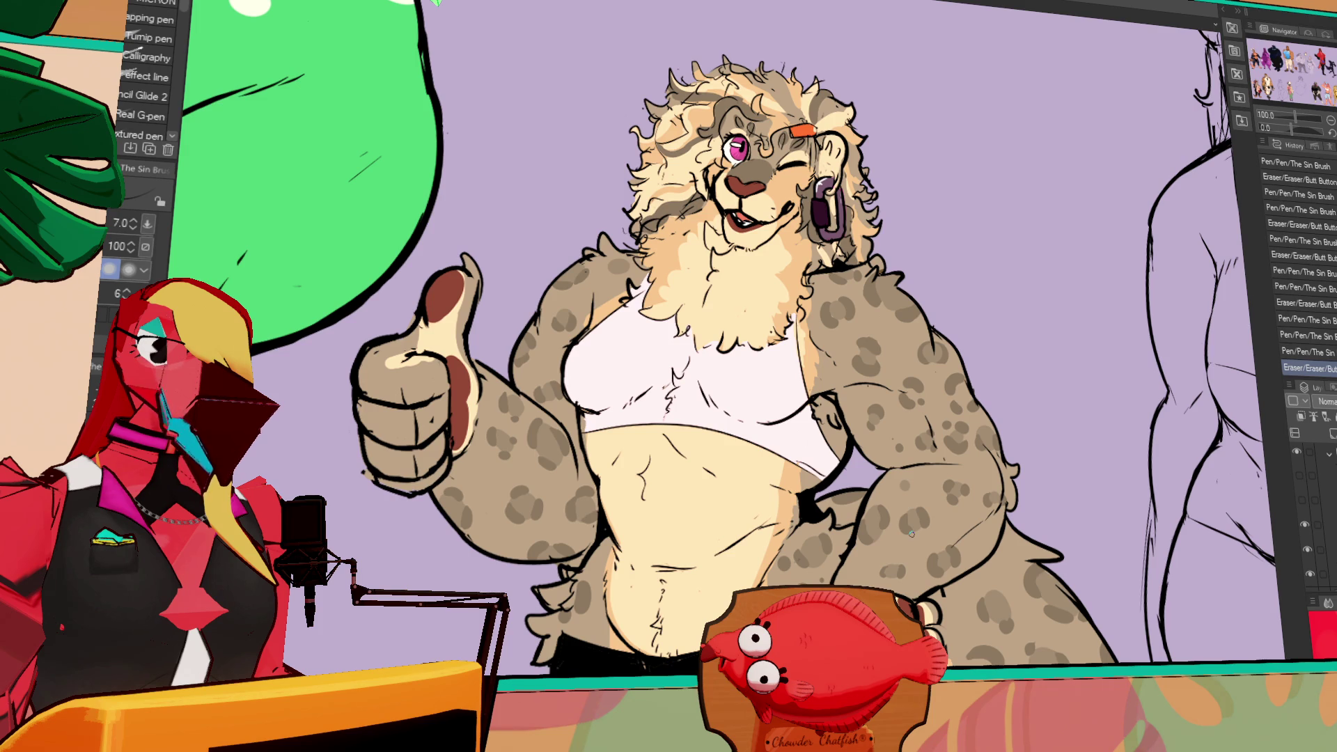
{"action": "scroll", "coordinate": [723, 411], "scroll_direction": "up", "scroll_amount": 5}
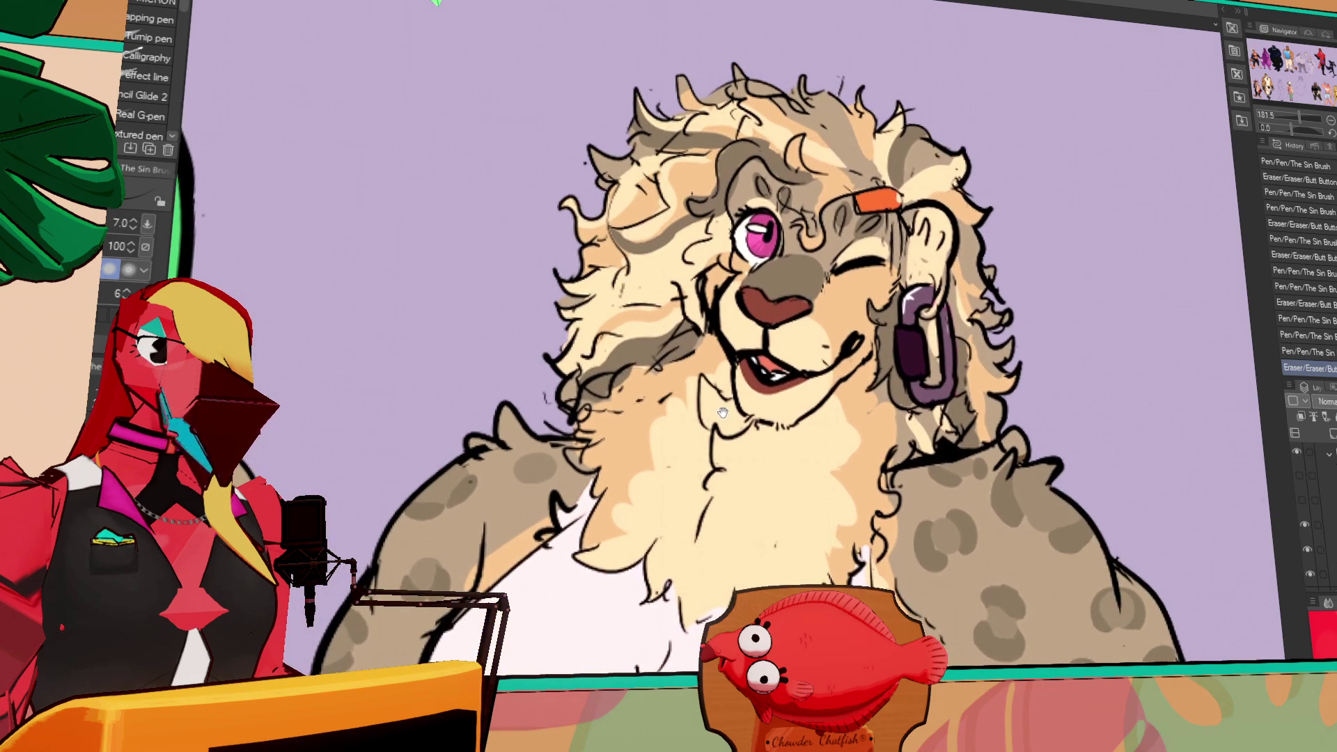
{"action": "scroll", "coordinate": [723, 411], "scroll_direction": "down", "scroll_amount": 5}
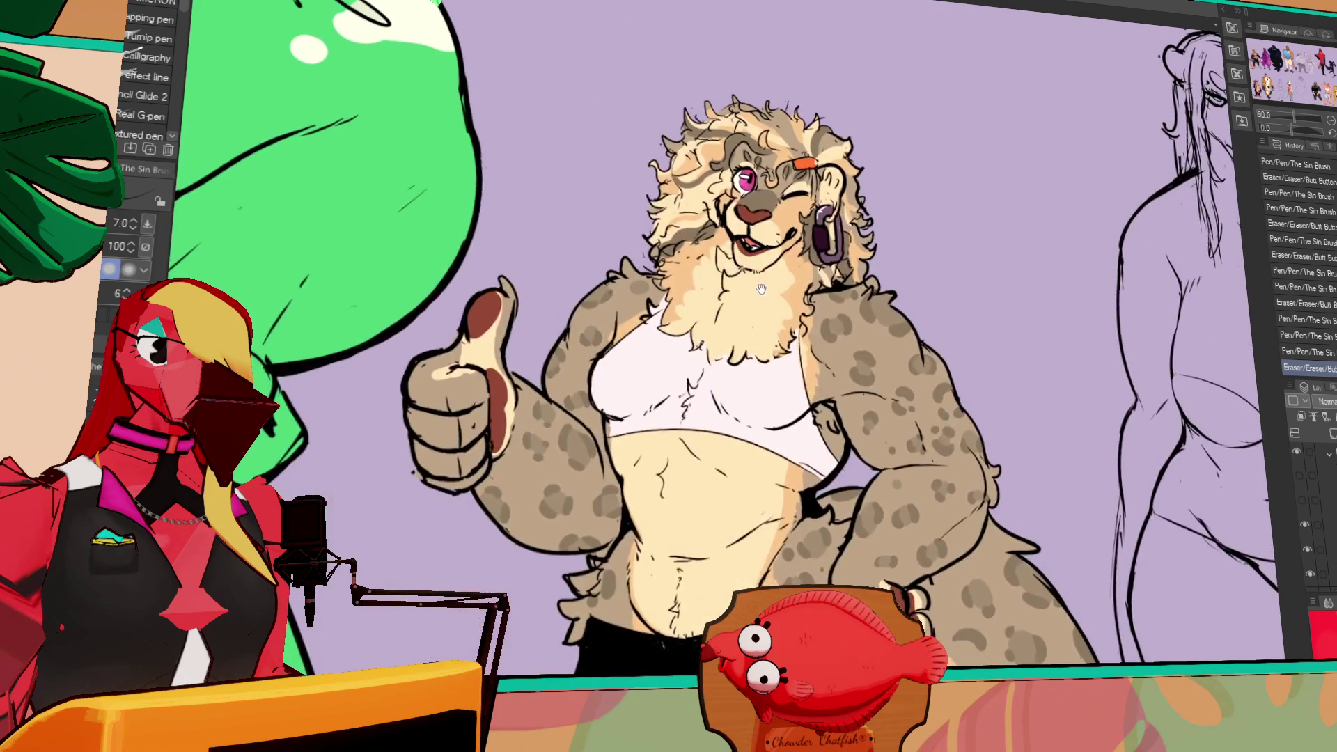
{"action": "scroll", "coordinate": [761, 289], "scroll_direction": "down", "scroll_amount": 3}
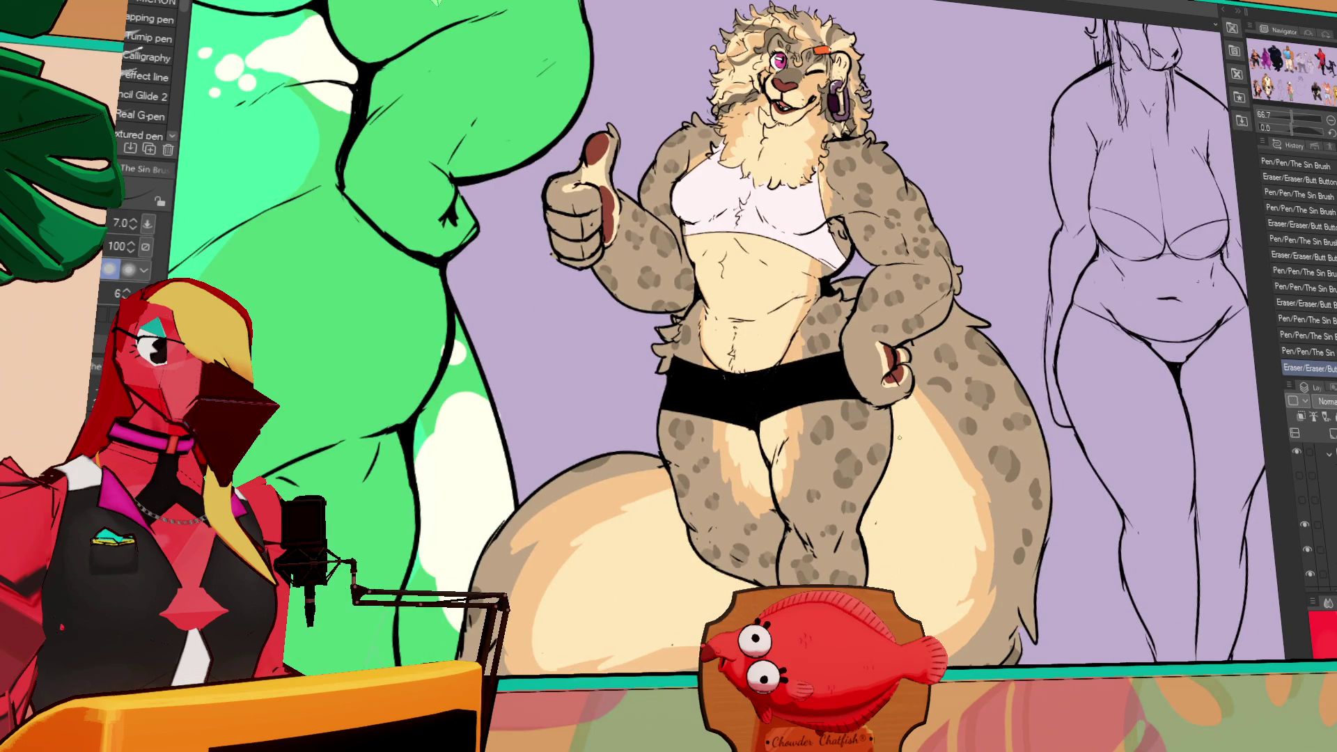
{"action": "mouse_move", "coordinate": [1051, 414]}
{"action": "left_mouse_down"}
{"action": "mouse_move", "coordinate": [1051, 400]}
{"action": "mouse_move", "coordinate": [1043, 413]}
{"action": "left_mouse_up"}
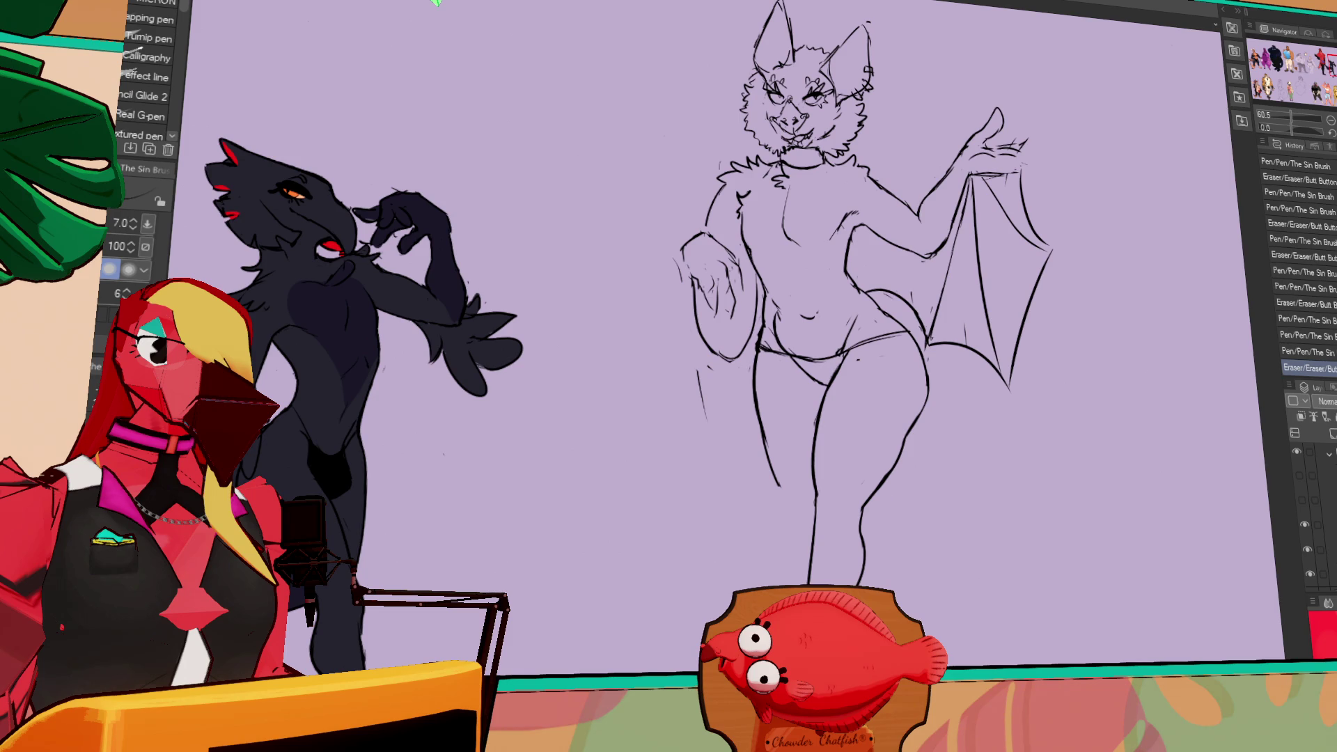
{"action": "scroll", "coordinate": [1312, 515], "scroll_direction": "up", "scroll_amount": 2}
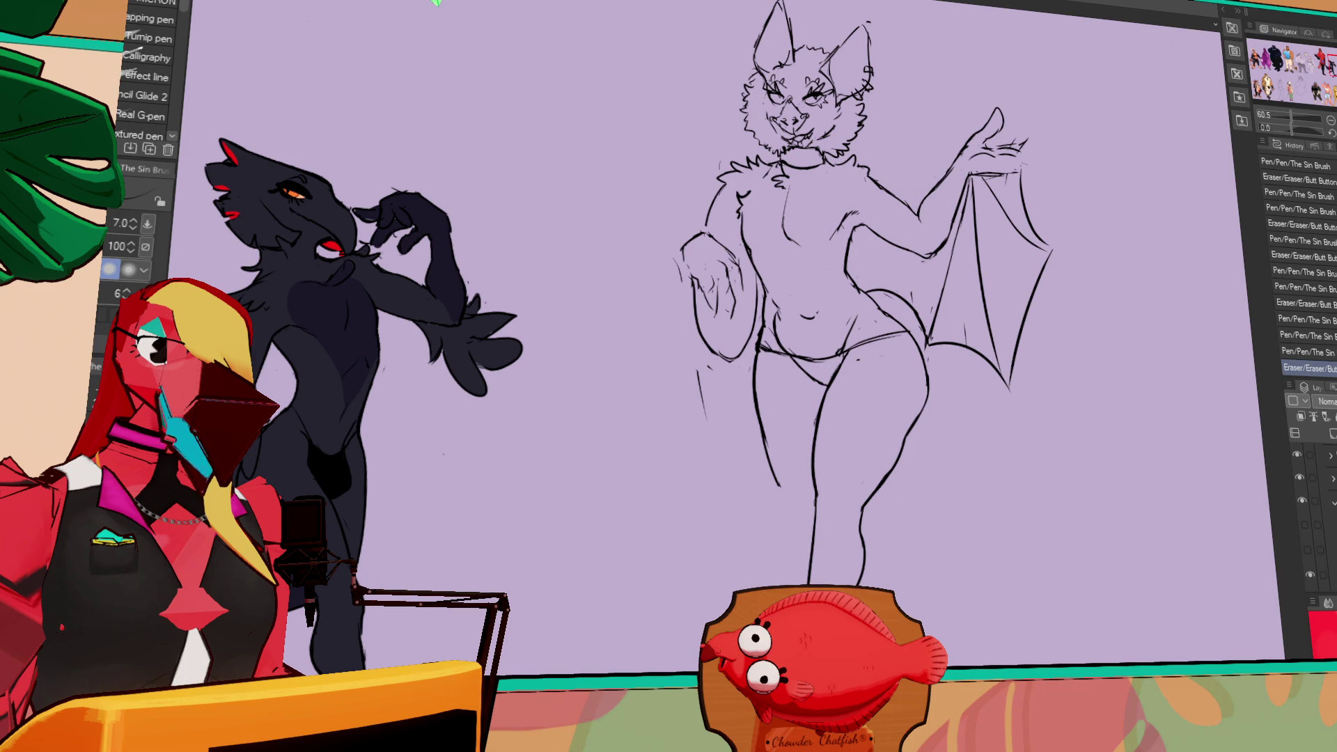
{"action": "scroll", "coordinate": [1312, 515], "scroll_direction": "down", "scroll_amount": 1}
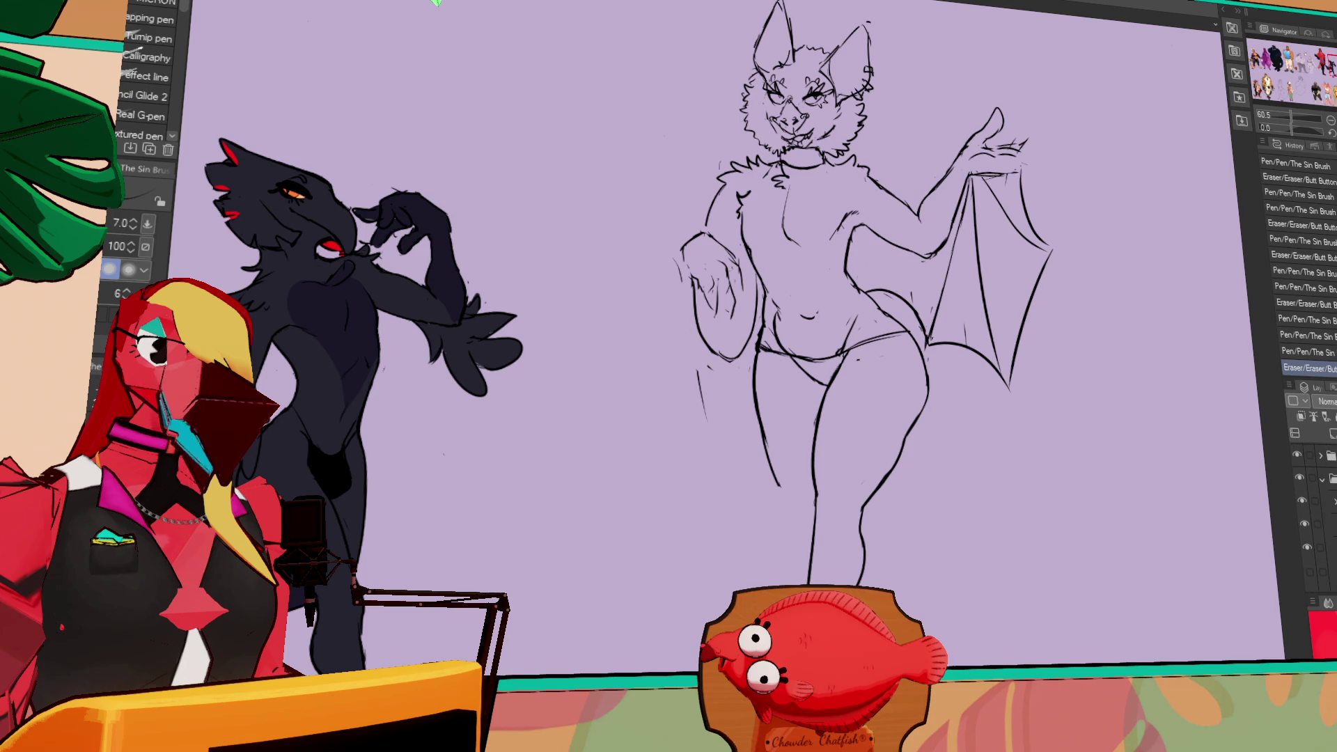
{"action": "scroll", "coordinate": [1312, 487], "scroll_direction": "up", "scroll_amount": 1}
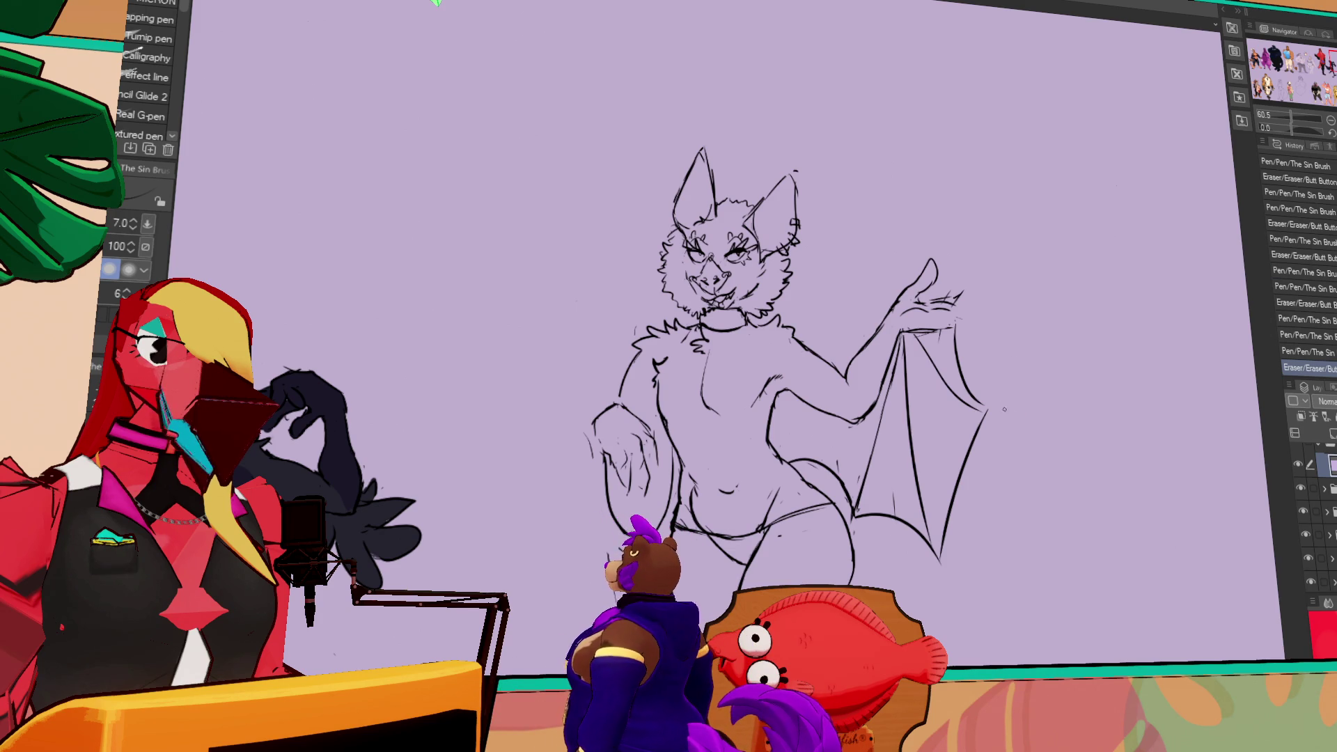
- Erase and redraw the top and right edge of the bat's wing
{"action": "left_click_drag", "start_coordinate": [948, 390], "coordinate": [932, 355]}
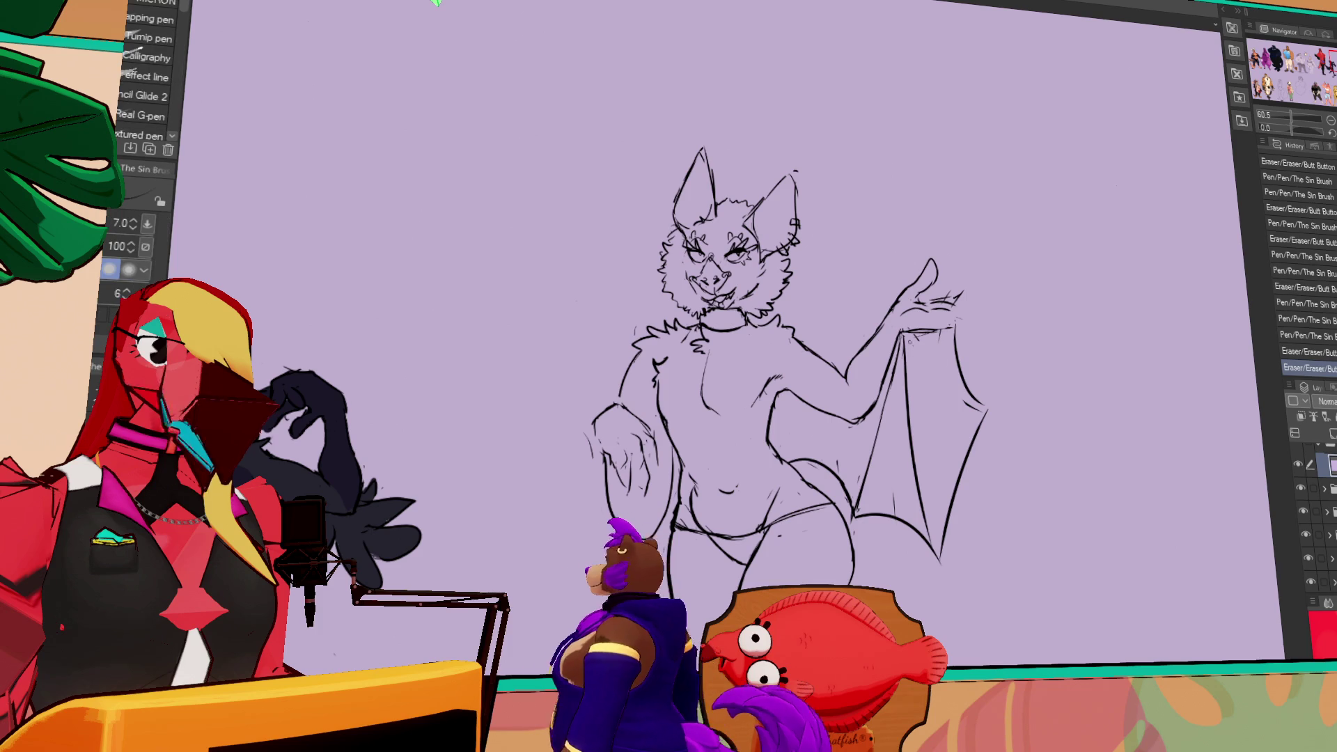
{"action": "left_click_drag", "start_coordinate": [905, 333], "coordinate": [985, 385]}
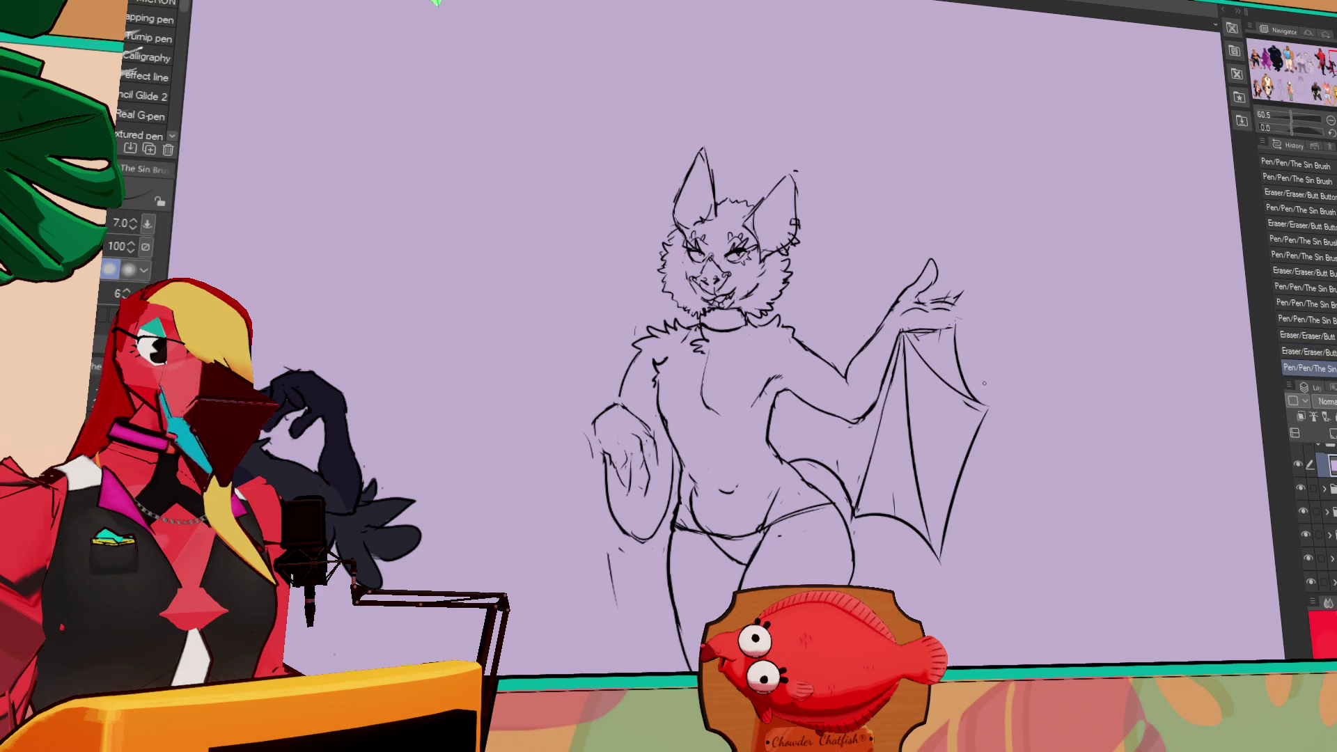
{"action": "left_click_drag", "start_coordinate": [1094, 323], "coordinate": [1123, 304]}
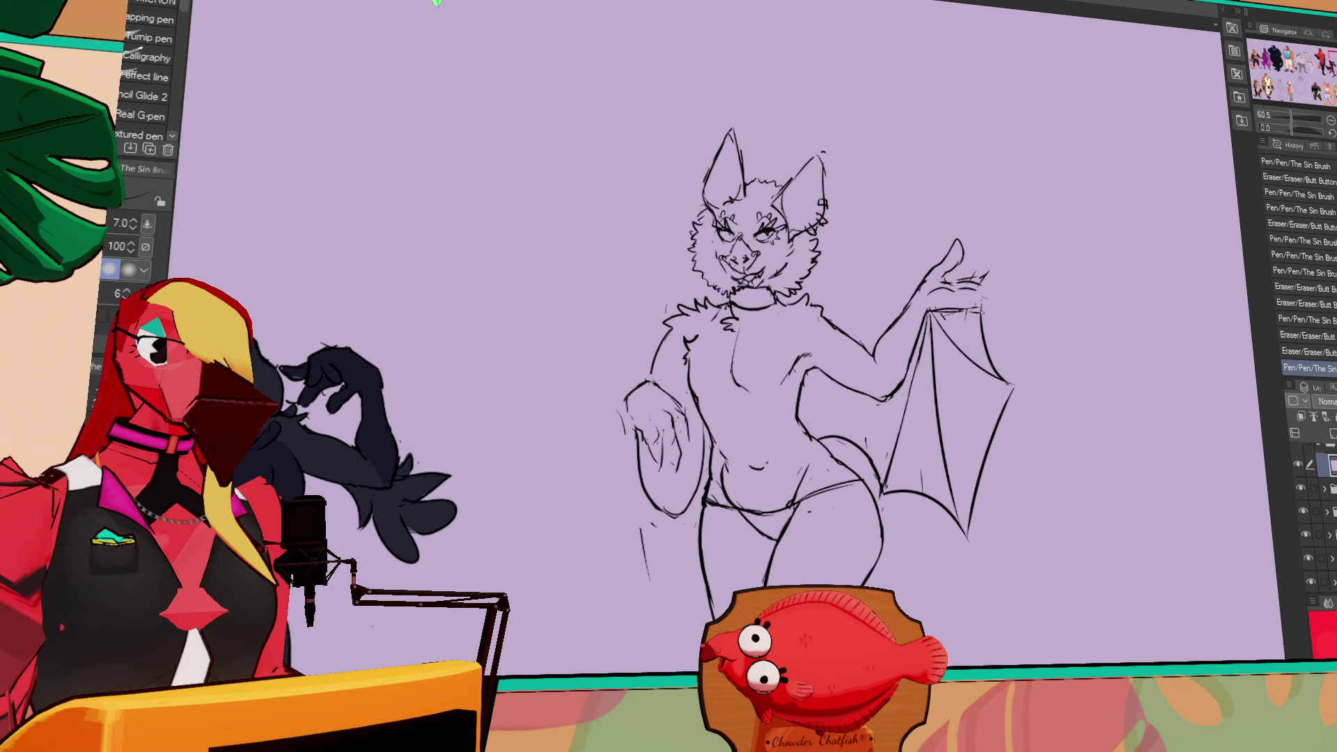
{"action": "mouse_move", "coordinate": [992, 319]}
{"action": "left_mouse_down"}
{"action": "mouse_move", "coordinate": [1007, 366]}
{"action": "mouse_move", "coordinate": [983, 362]}
{"action": "mouse_move", "coordinate": [1012, 338]}
{"action": "mouse_move", "coordinate": [1012, 354]}
{"action": "mouse_move", "coordinate": [1023, 323]}
{"action": "mouse_move", "coordinate": [1021, 304]}
{"action": "mouse_move", "coordinate": [1011, 309]}
{"action": "left_mouse_up"}
{"action": "key", "text": "e"}
{"action": "key", "text": "p"}
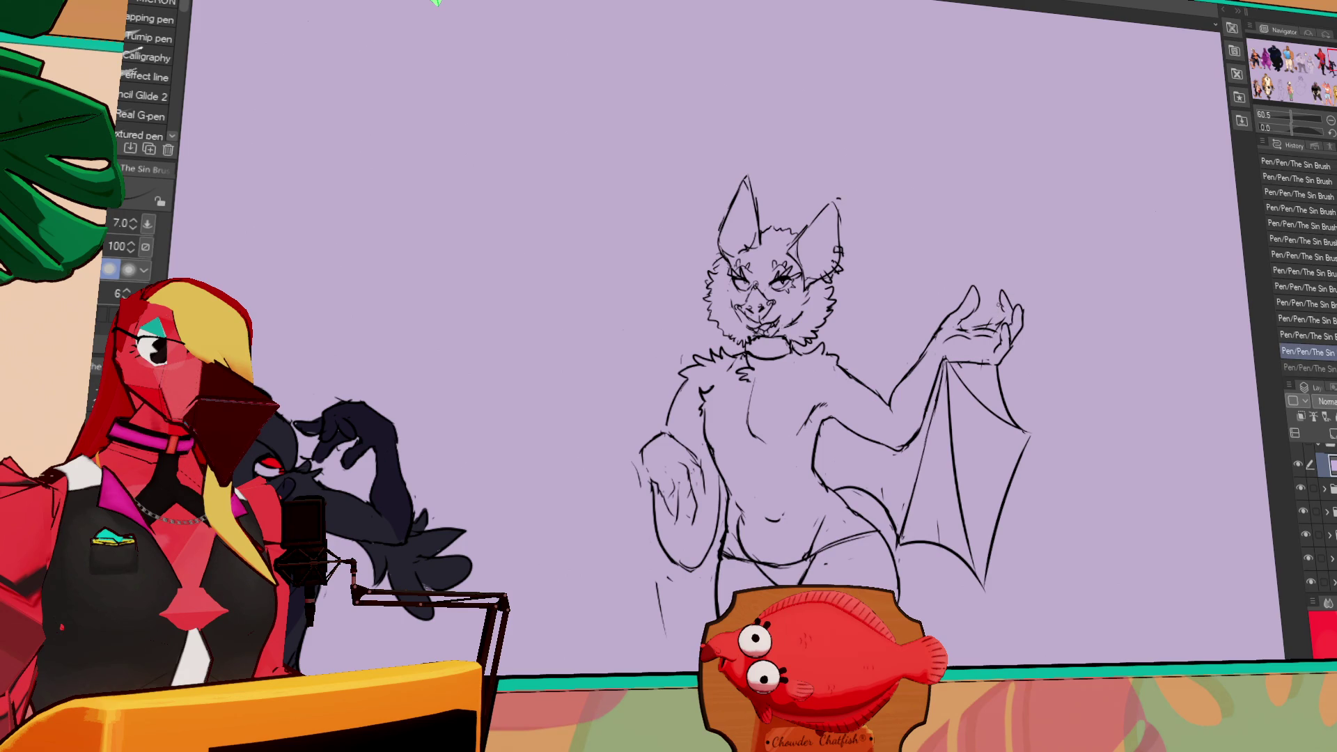
- Clean up stray marks on the sketch around the ear
{"action": "left_click_drag", "start_coordinate": [835, 348], "coordinate": [913, 290]}
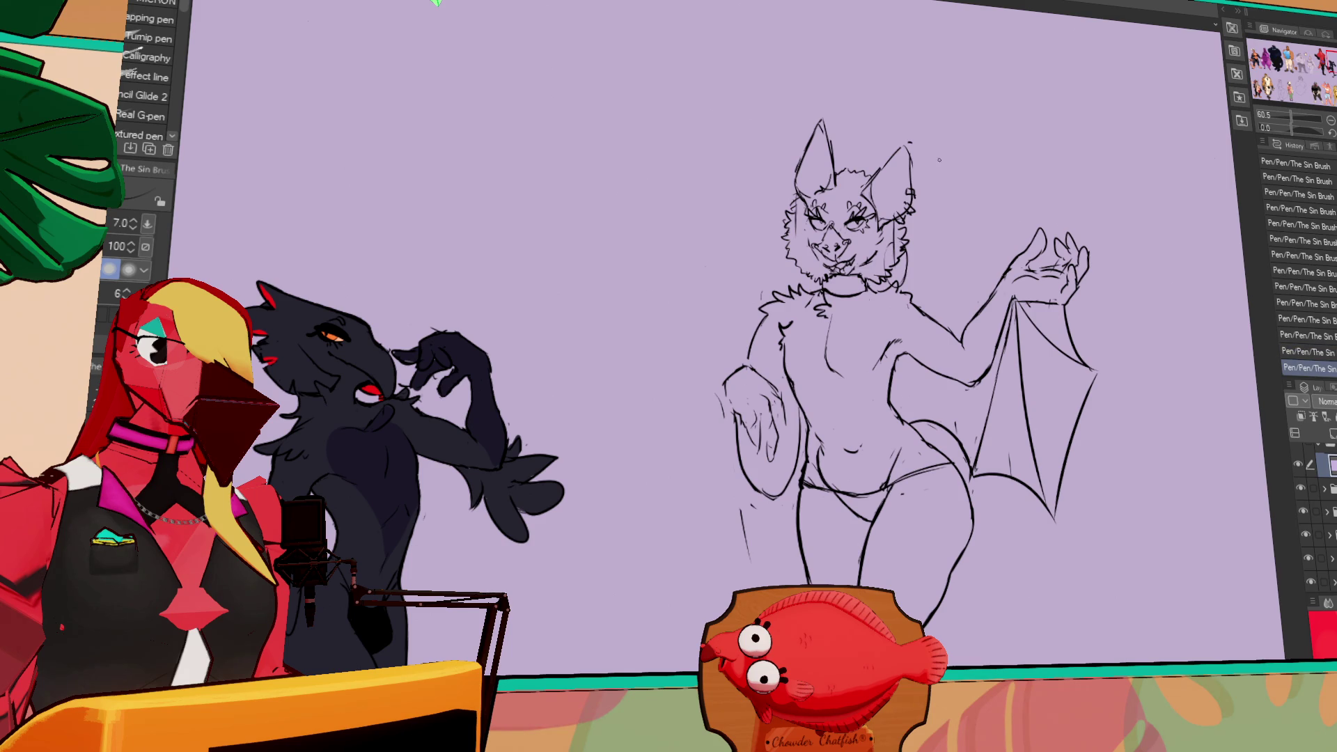
{"action": "key", "text": "ctrl+z"}
{"action": "key", "text": "ctrl+z"}
{"action": "key", "text": "ctrl+z"}
{"action": "key", "text": "ctrl+z"}
{"action": "key", "text": "ctrl+z"}
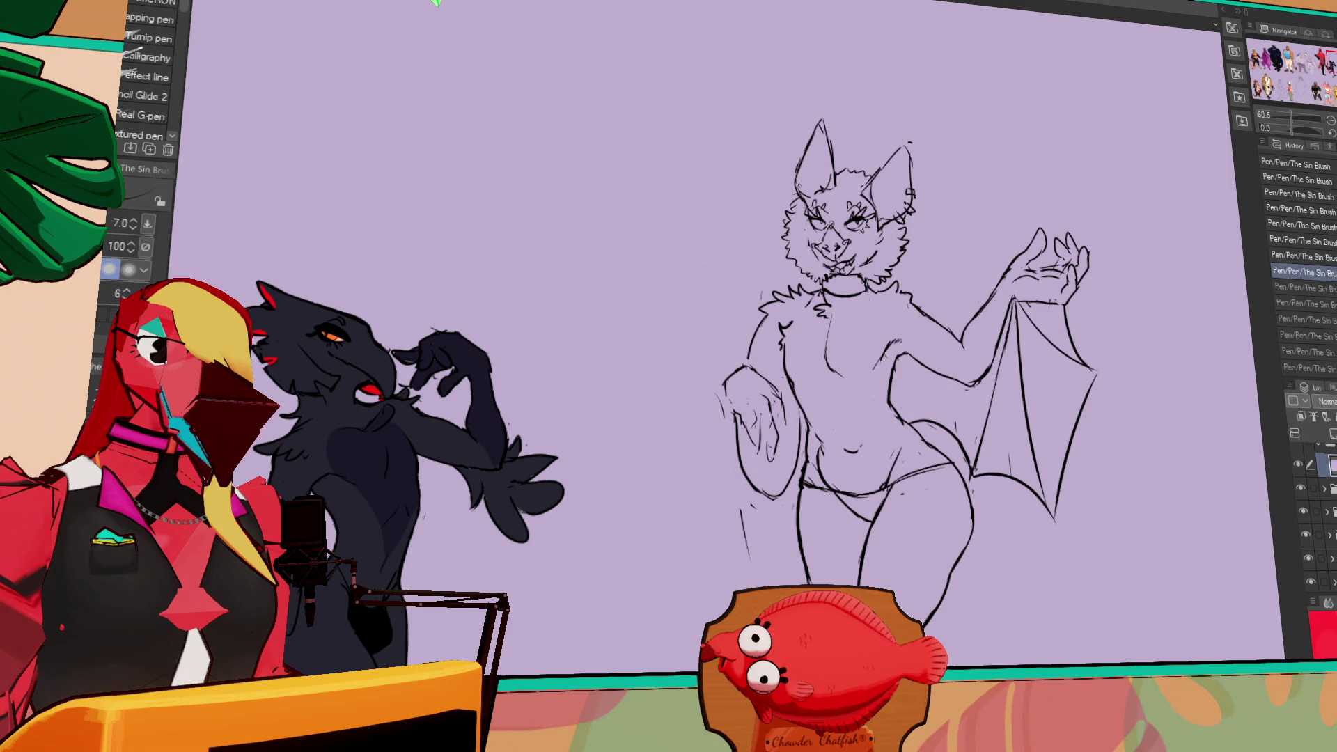
{"action": "key", "text": "ctrl+y"}
{"action": "key", "text": "ctrl+y"}
{"action": "key", "text": "ctrl+y"}
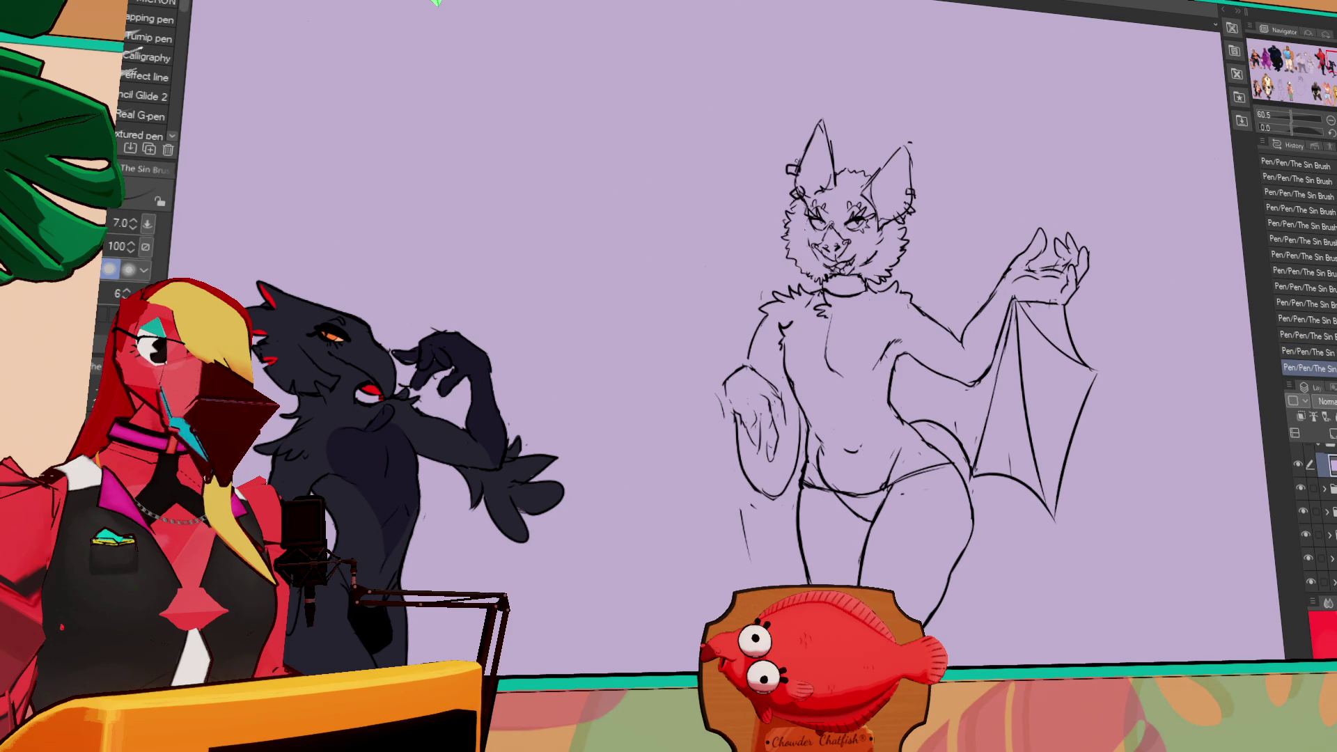
{"action": "left_click_drag", "start_coordinate": [1096, 349], "coordinate": [1086, 346]}
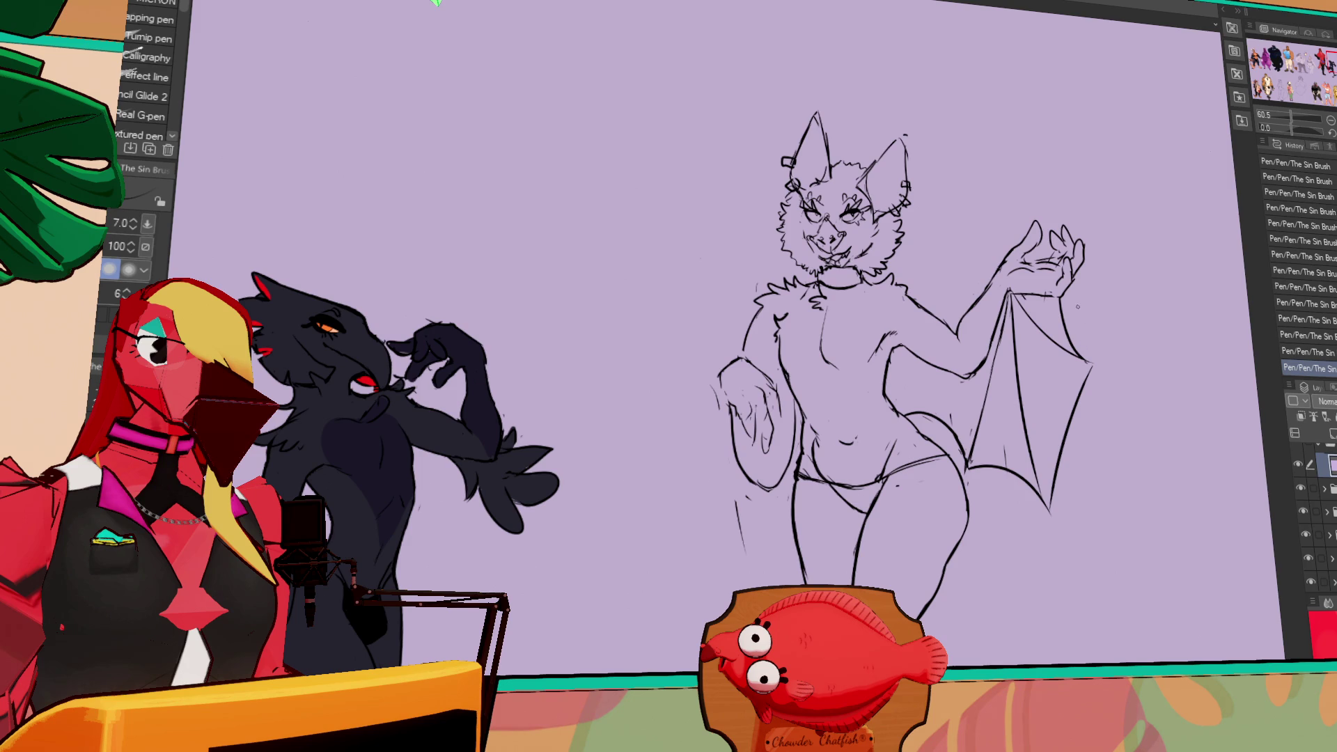
{"action": "left_click_drag", "start_coordinate": [1077, 313], "coordinate": [1097, 351]}
{"action": "key", "text": "e"}
{"action": "left_click", "coordinate": [989, 357]}
{"action": "left_click_drag", "start_coordinate": [1006, 327], "coordinate": [980, 370]}
{"action": "key", "text": "p"}
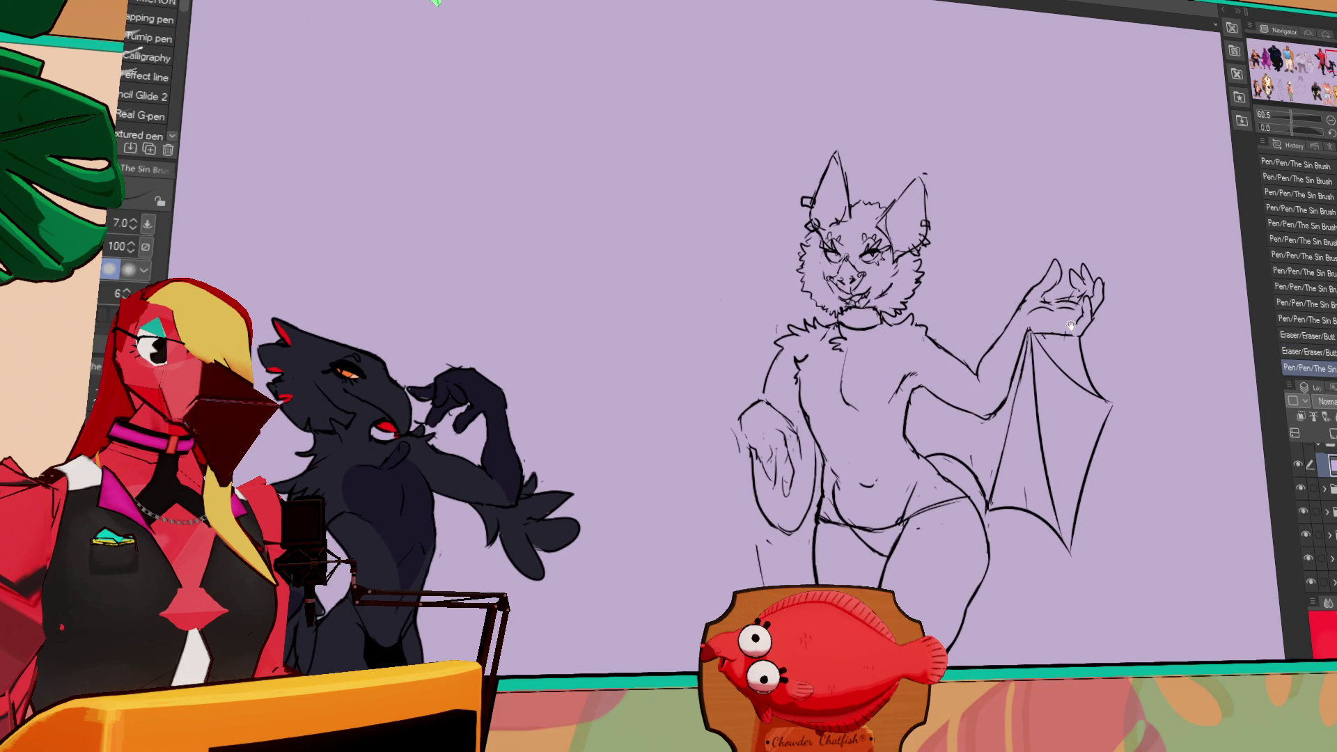
- Add small piercing marks to the bat's left ear
{"action": "scroll", "coordinate": [1073, 330], "scroll_direction": "up", "scroll_amount": 2}
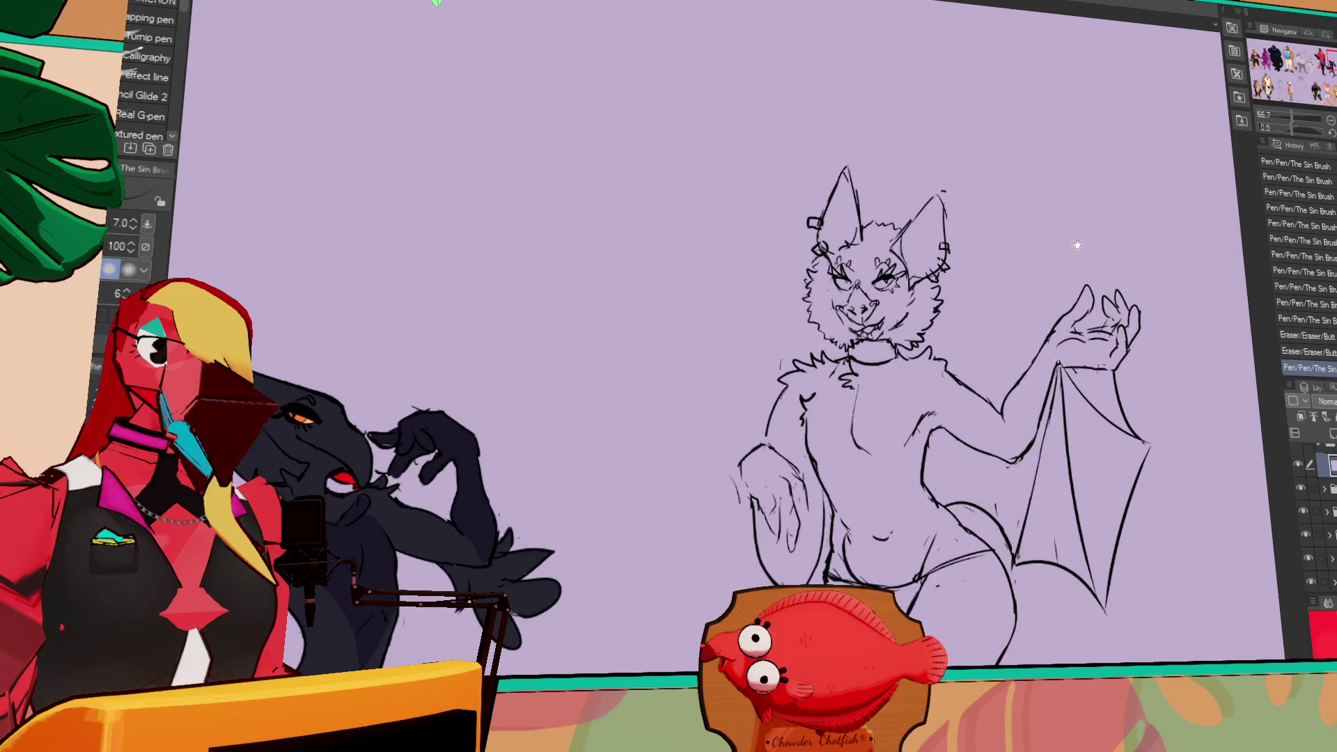
{"action": "key", "text": "e"}
{"action": "left_click", "coordinate": [826, 224]}
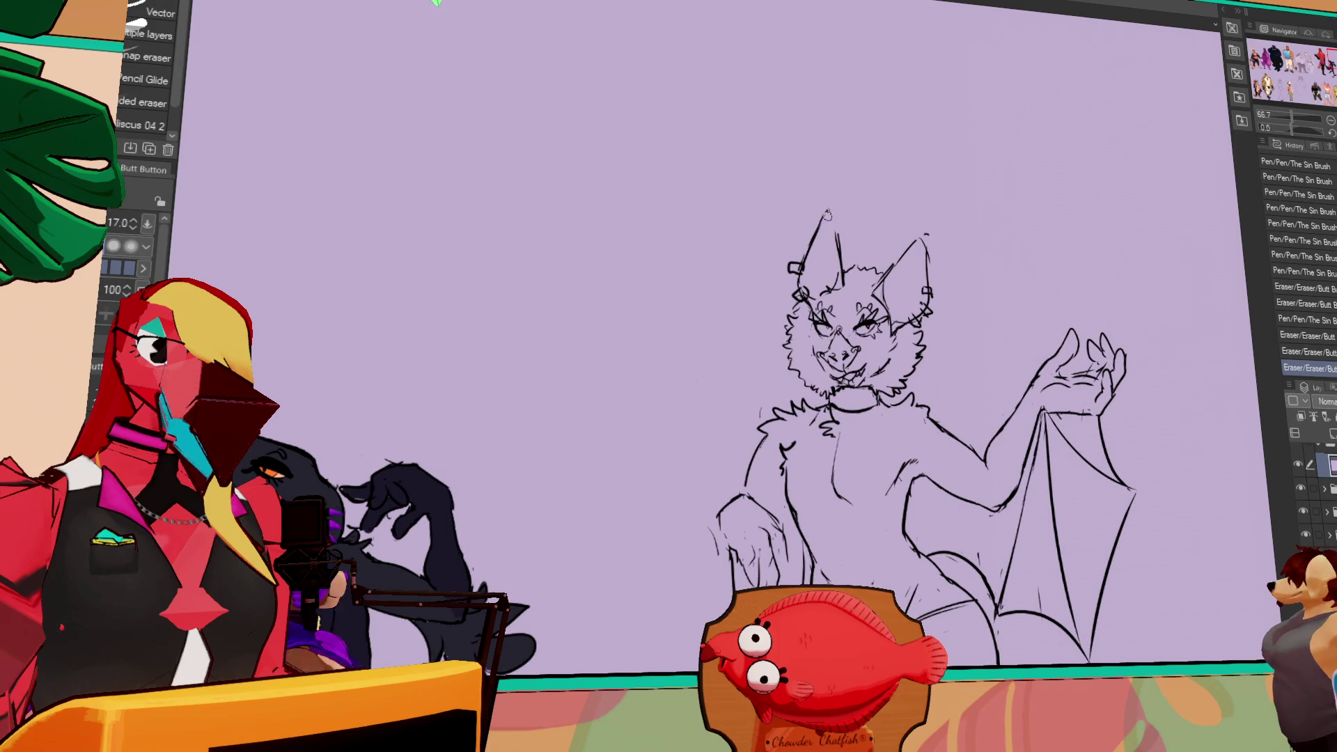
{"action": "key", "text": "p"}
{"action": "left_click", "coordinate": [926, 288]}
{"action": "left_click", "coordinate": [926, 288]}
{"action": "left_click_drag", "start_coordinate": [926, 287], "coordinate": [970, 336]}
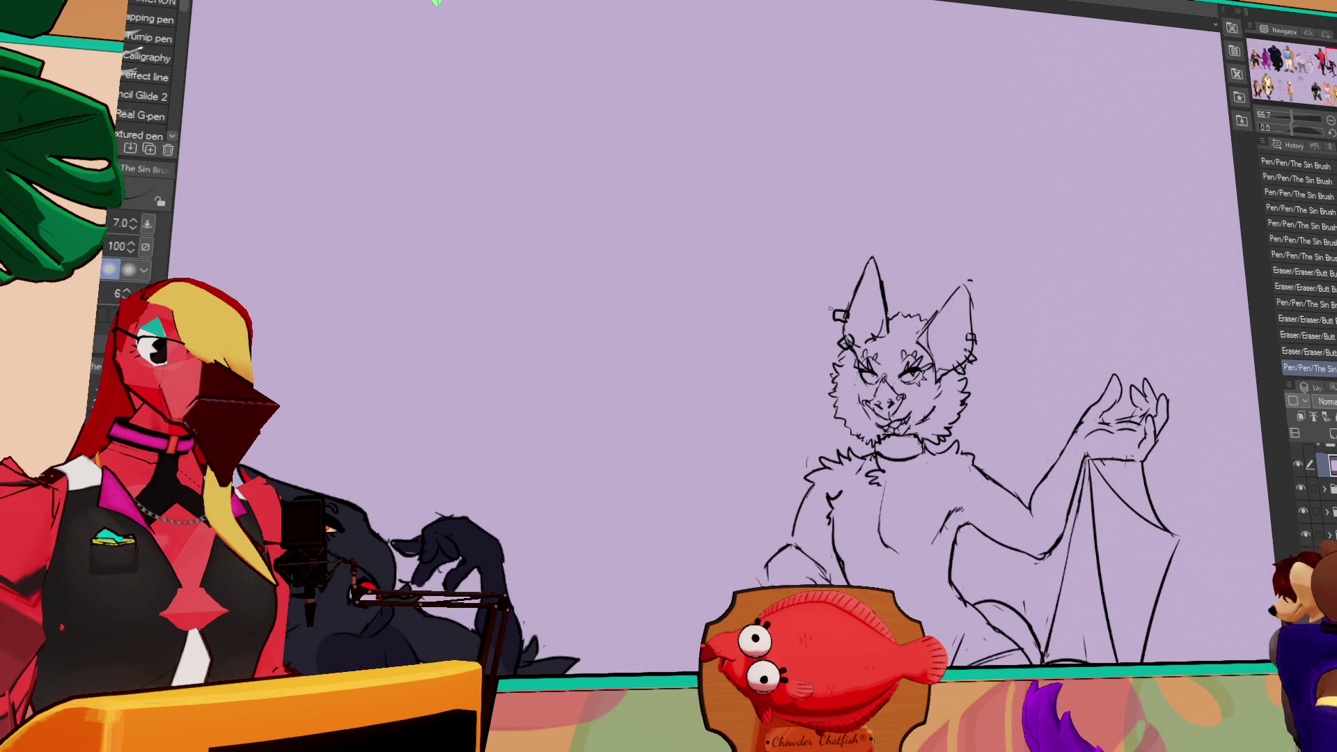
{"action": "left_click_drag", "start_coordinate": [853, 288], "coordinate": [858, 300]}
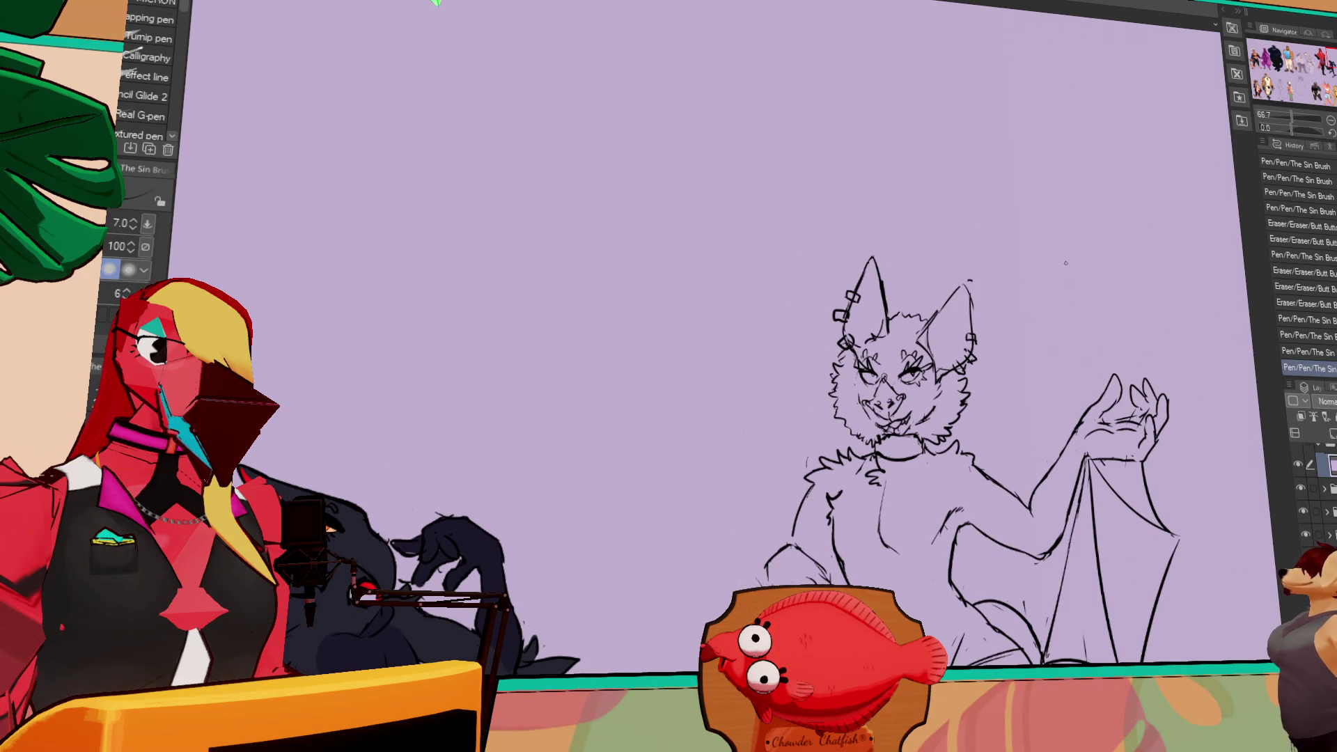
- Sketch an oval head shape beside the bat's raised hand
{"action": "mouse_move", "coordinate": [1068, 302]}
{"action": "left_mouse_down"}
{"action": "mouse_move", "coordinate": [985, 346]}
{"action": "mouse_move", "coordinate": [935, 346]}
{"action": "mouse_move", "coordinate": [1008, 229]}
{"action": "left_mouse_up"}
{"action": "key", "text": "ctrl+z"}
{"action": "mouse_move", "coordinate": [988, 355]}
{"action": "left_mouse_down"}
{"action": "mouse_move", "coordinate": [1090, 342]}
{"action": "mouse_move", "coordinate": [975, 300]}
{"action": "mouse_move", "coordinate": [1002, 349]}
{"action": "mouse_move", "coordinate": [1011, 333]}
{"action": "left_mouse_up"}
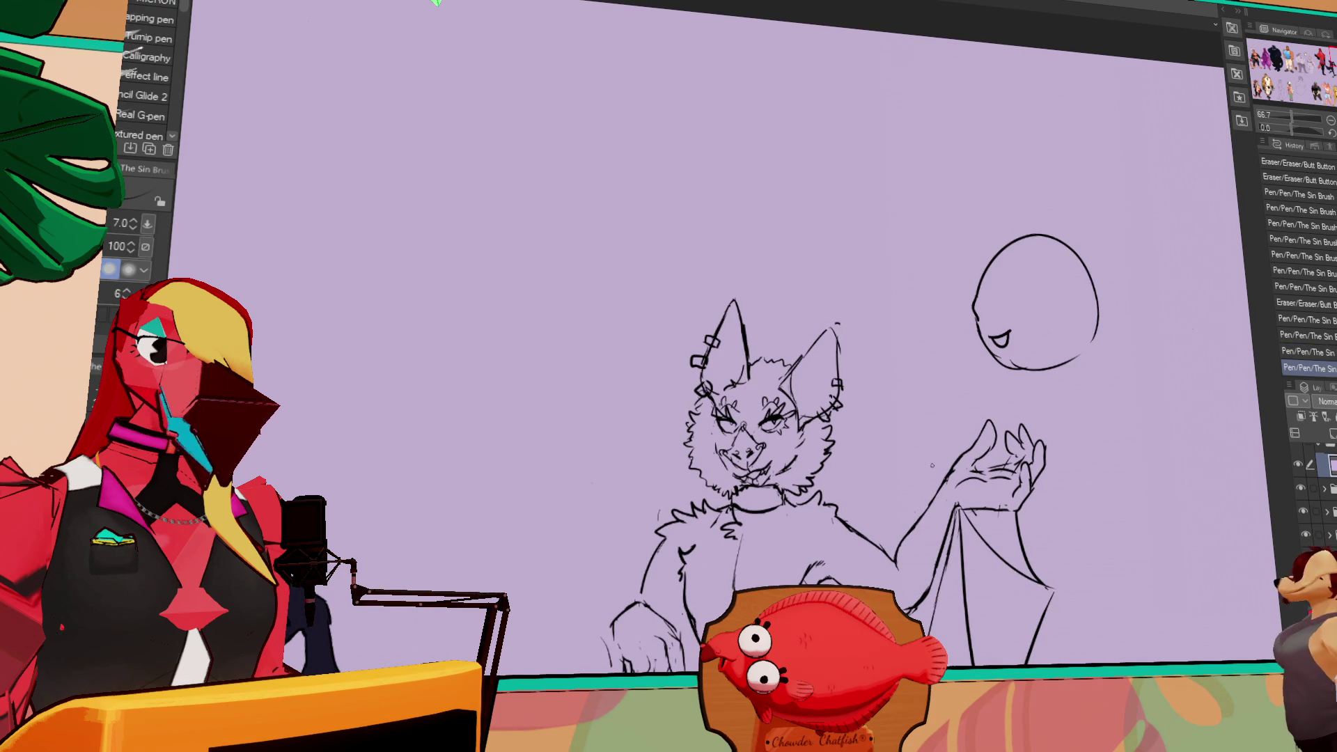
- Zoom in and draw an eye inside the oval head
{"action": "mouse_move", "coordinate": [1131, 338]}
{"action": "left_mouse_down"}
{"action": "mouse_move", "coordinate": [1050, 292]}
{"action": "mouse_move", "coordinate": [994, 297]}
{"action": "left_mouse_up"}
{"action": "key", "text": "ctrl+plus"}
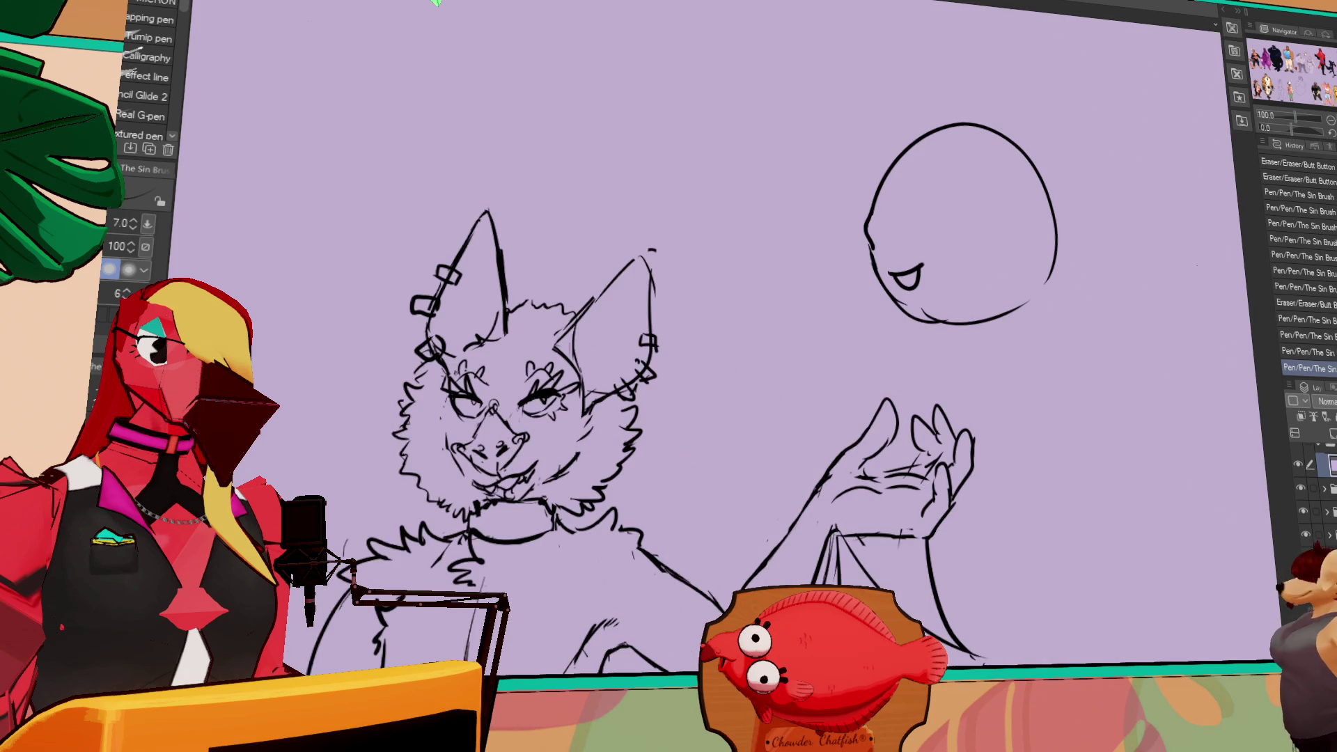
{"action": "left_click_drag", "start_coordinate": [909, 157], "coordinate": [901, 206]}
{"action": "mouse_move", "coordinate": [912, 151]}
{"action": "left_mouse_down"}
{"action": "mouse_move", "coordinate": [927, 212]}
{"action": "mouse_move", "coordinate": [905, 207]}
{"action": "mouse_move", "coordinate": [871, 237]}
{"action": "left_mouse_up"}
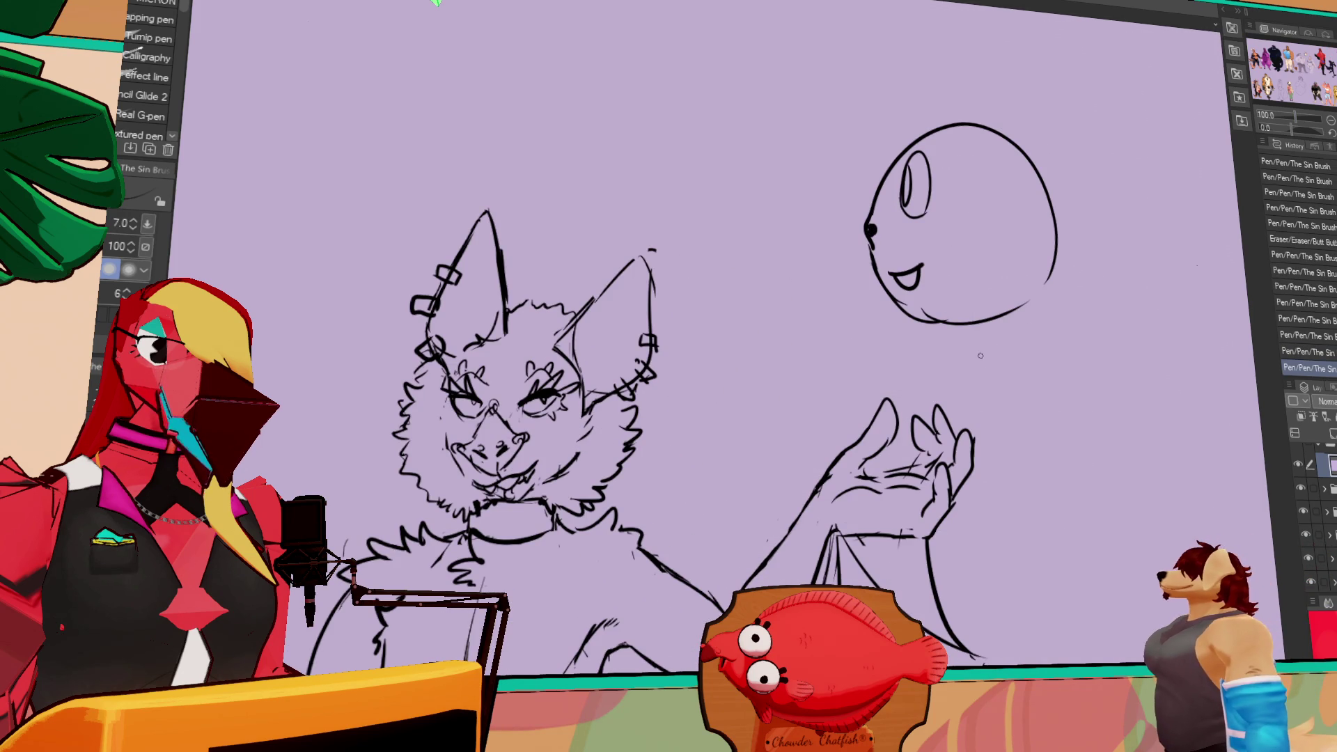
- Draw a box-shaped snout extending from the head
{"action": "mouse_move", "coordinate": [876, 189]}
{"action": "left_mouse_down"}
{"action": "mouse_move", "coordinate": [752, 180]}
{"action": "mouse_move", "coordinate": [975, 328]}
{"action": "left_mouse_up"}
{"action": "key", "text": "e"}
{"action": "mouse_move", "coordinate": [905, 293]}
{"action": "left_mouse_down"}
{"action": "mouse_move", "coordinate": [922, 279]}
{"action": "mouse_move", "coordinate": [912, 272]}
{"action": "mouse_move", "coordinate": [933, 316]}
{"action": "mouse_move", "coordinate": [875, 237]}
{"action": "mouse_move", "coordinate": [853, 274]}
{"action": "left_mouse_up"}
{"action": "key", "text": "ctrl+z"}
{"action": "key", "text": "p"}
- Draw the open jaw and upper snout curve, then lasso-select the head doodle
{"action": "left_click_drag", "start_coordinate": [717, 278], "coordinate": [818, 244]}
{"action": "left_click_drag", "start_coordinate": [732, 279], "coordinate": [822, 242]}
{"action": "mouse_move", "coordinate": [728, 221]}
{"action": "left_mouse_down"}
{"action": "mouse_move", "coordinate": [758, 275]}
{"action": "mouse_move", "coordinate": [759, 185]}
{"action": "left_mouse_up"}
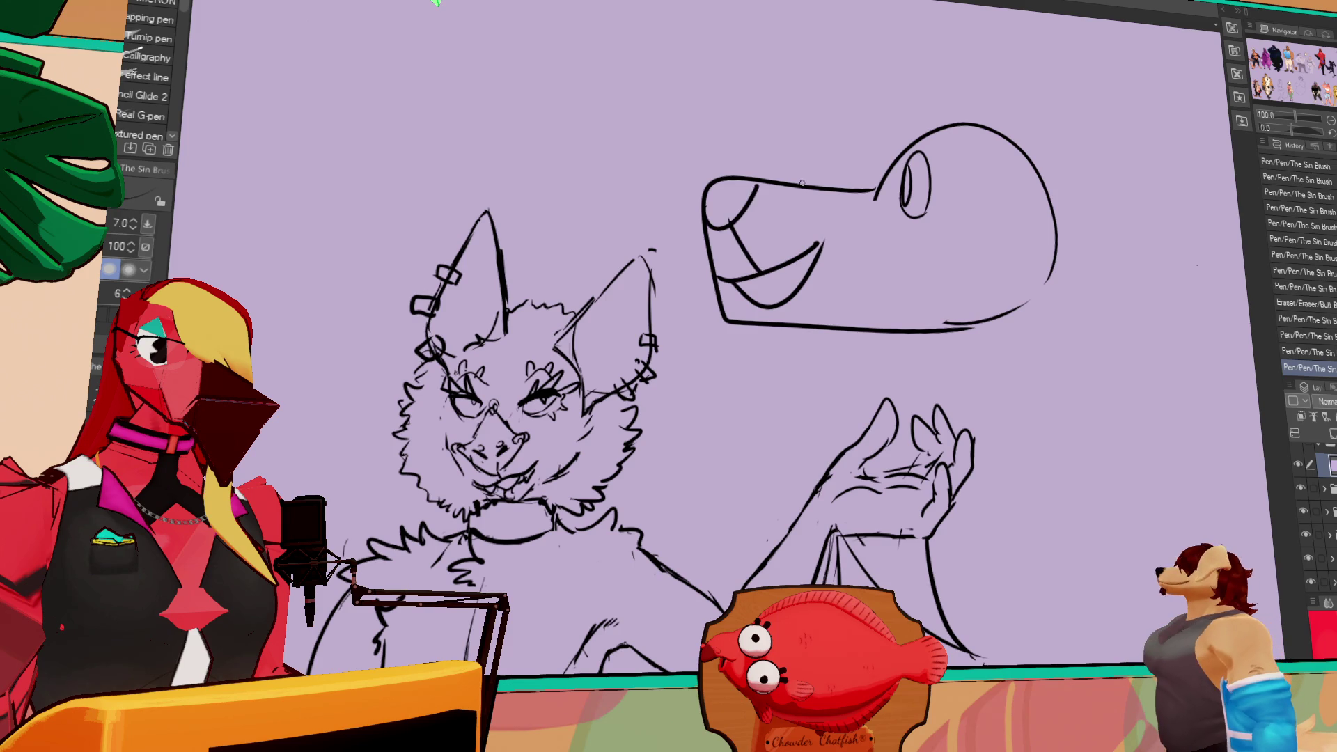
{"action": "left_click_drag", "start_coordinate": [1084, 416], "coordinate": [1079, 446]}
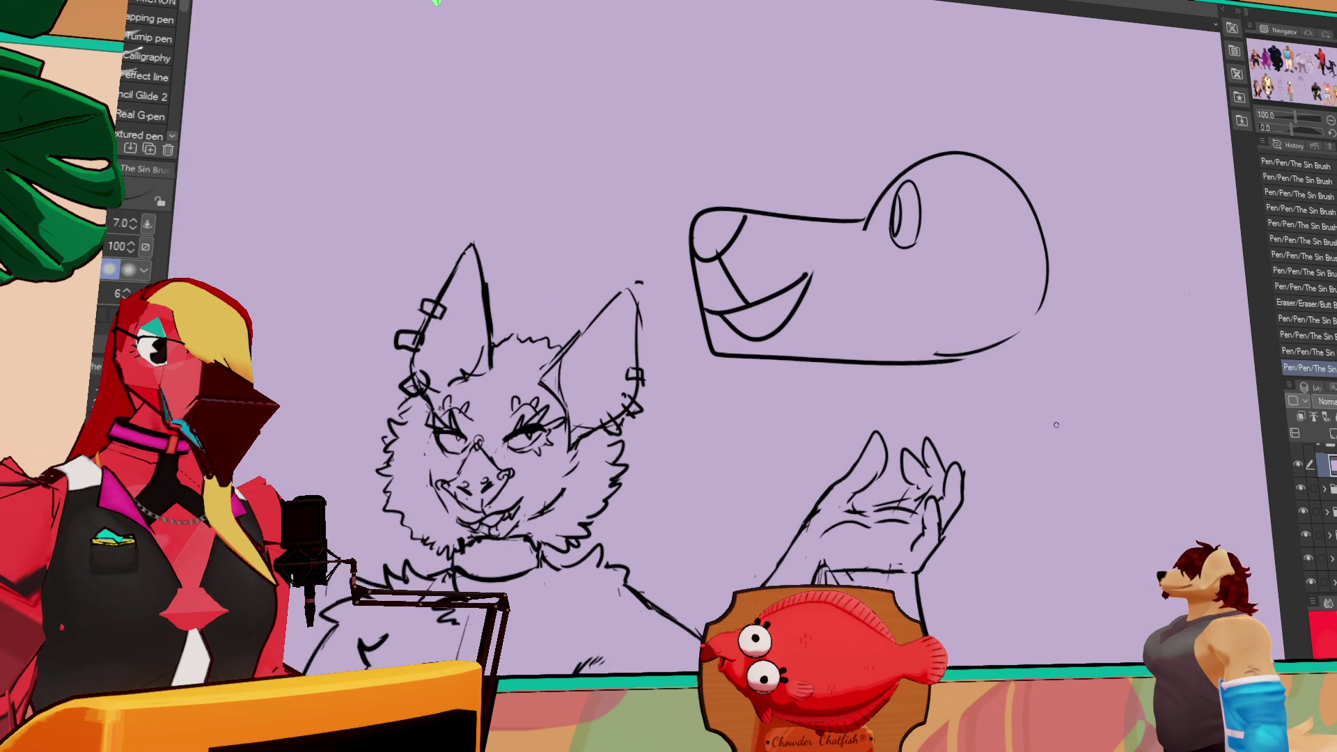
{"action": "key", "text": "m"}
{"action": "mouse_move", "coordinate": [820, 397]}
{"action": "left_mouse_down"}
{"action": "mouse_move", "coordinate": [941, 80]}
{"action": "mouse_move", "coordinate": [975, 409]}
{"action": "left_mouse_up"}
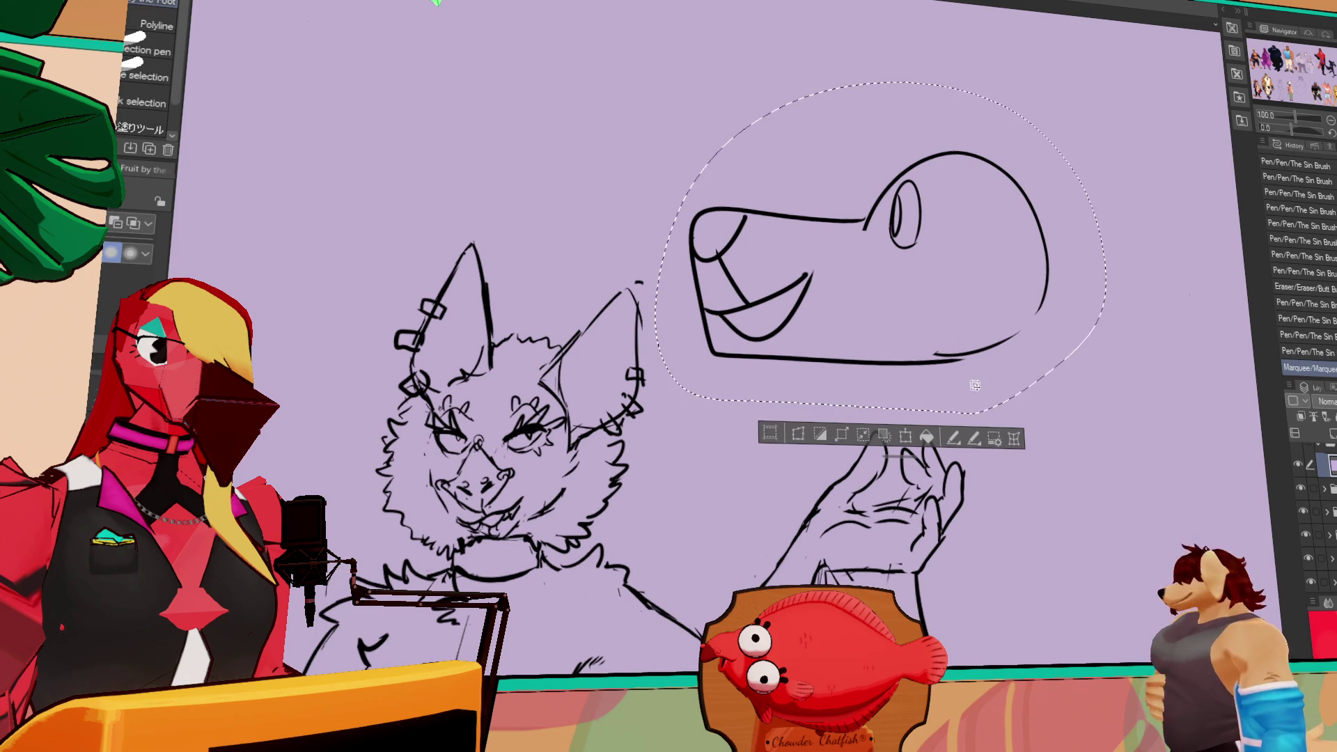
- Delete the selected head doodle, deselect, and paste the copied picture onto the canvas
{"action": "key", "text": "Delete"}
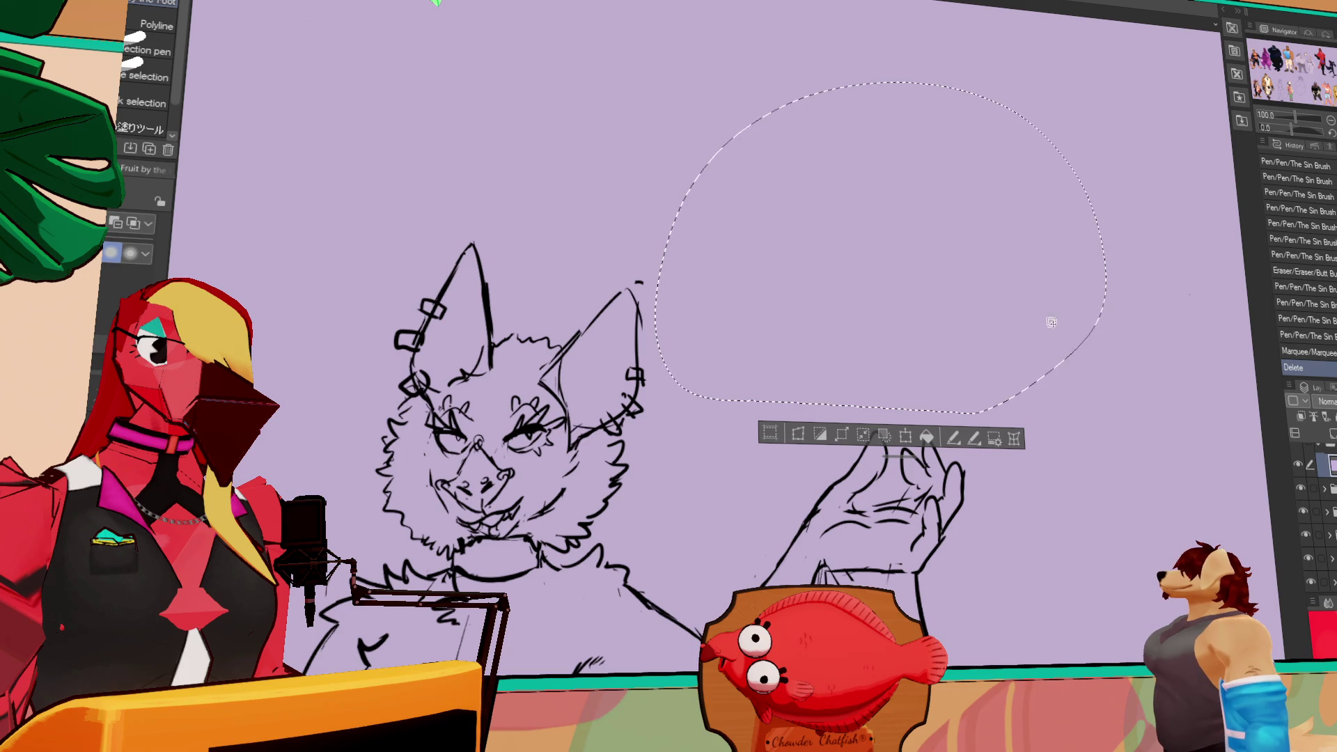
{"action": "key", "text": "ctrl+d"}
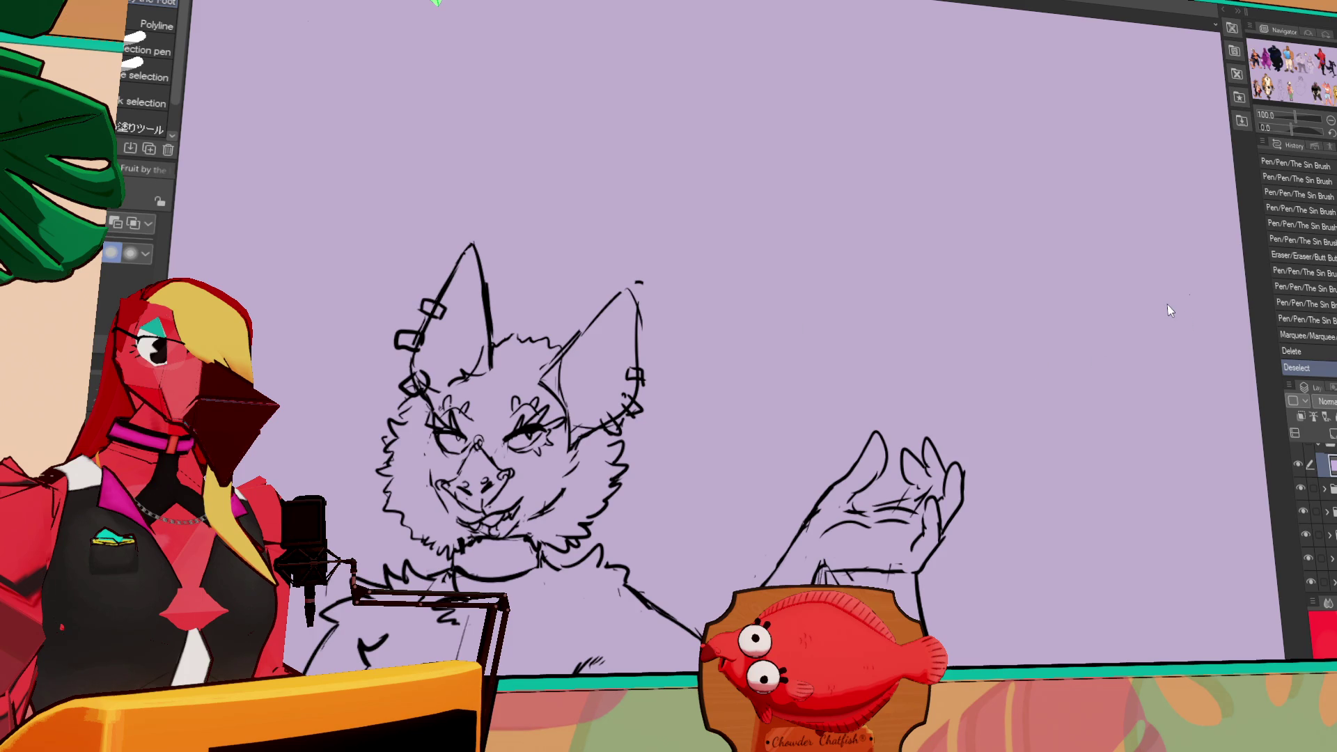
{"action": "key", "text": "ctrl+v"}
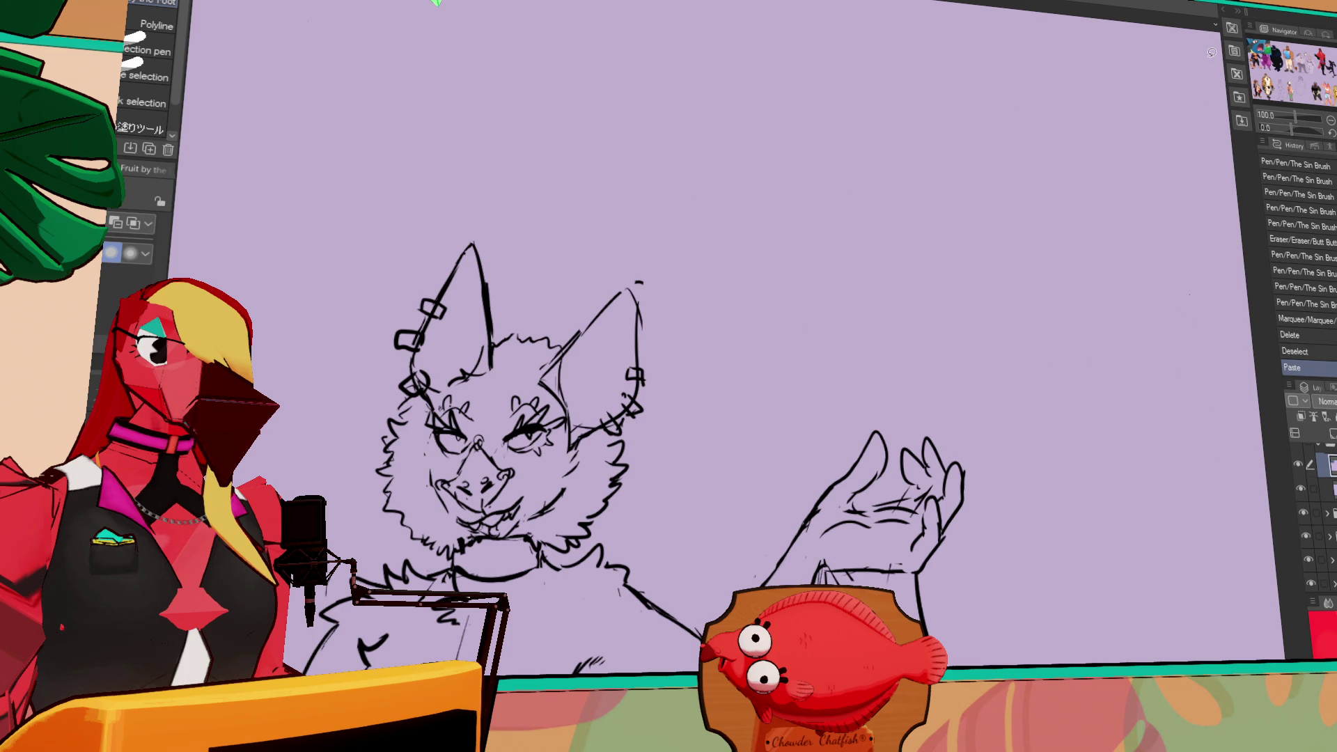
{"action": "scroll", "coordinate": [1210, 55], "scroll_direction": "down", "scroll_amount": 3}
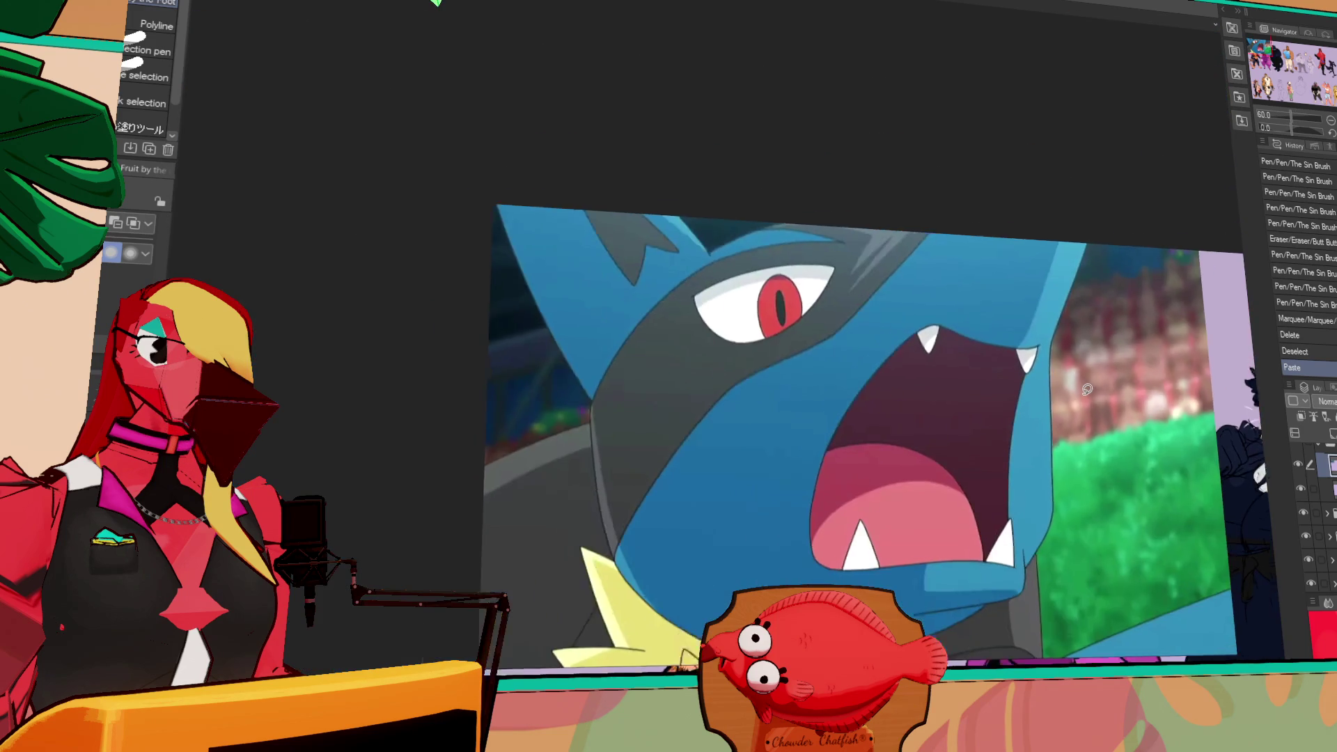
{"action": "scroll", "coordinate": [1087, 389], "scroll_direction": "down", "scroll_amount": 2}
{"action": "key", "text": "k"}
{"action": "left_click_drag", "start_coordinate": [947, 304], "coordinate": [930, 281]}
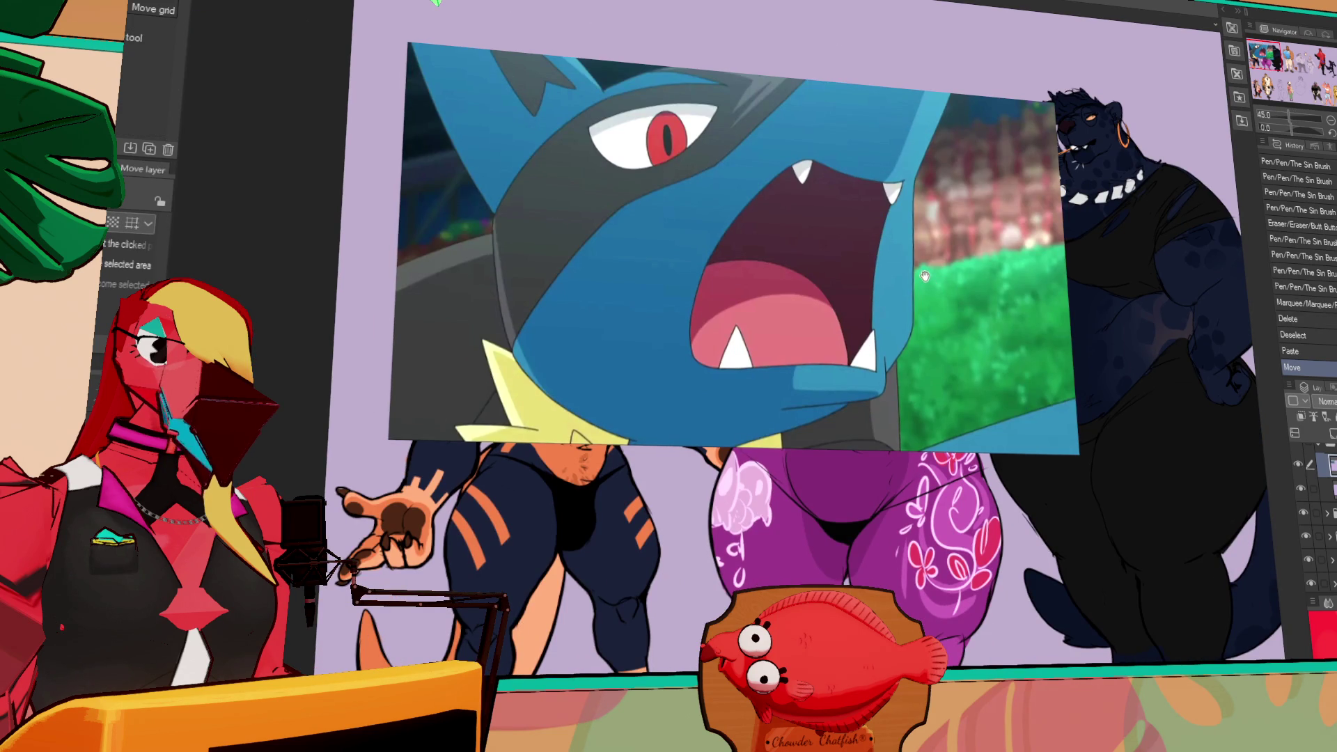
{"action": "scroll", "coordinate": [937, 391], "scroll_direction": "up", "scroll_amount": 2}
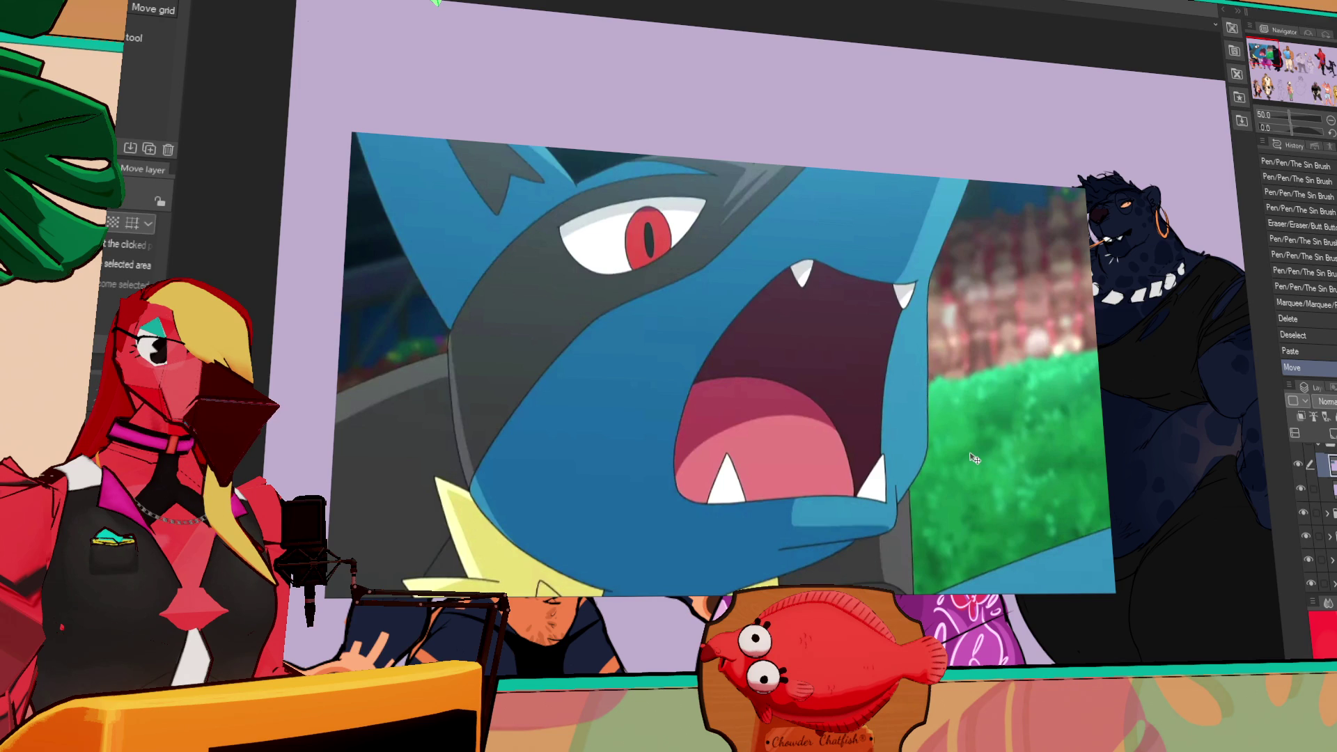
{"action": "key", "text": "ctrl+z"}
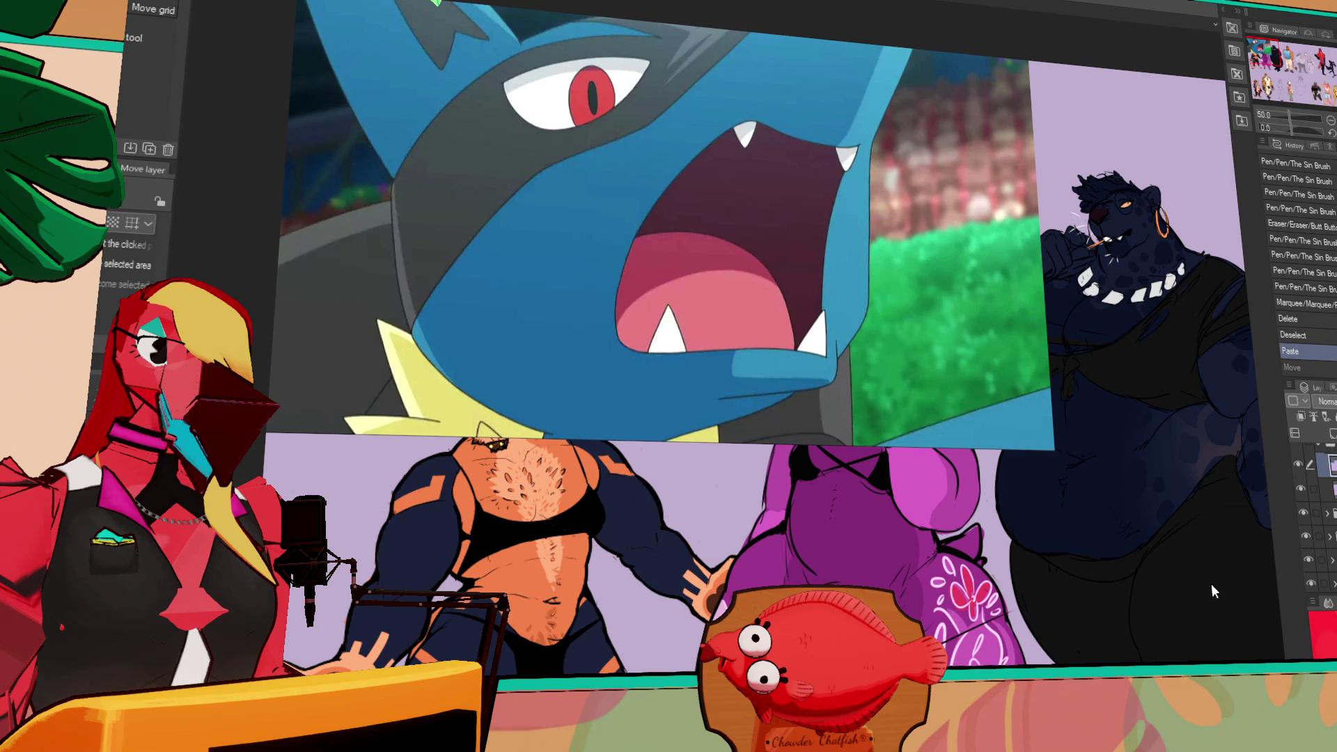
{"action": "key", "text": "ctrl+z"}
{"action": "key", "text": "ctrl+y"}
{"action": "key", "text": "ctrl+y"}
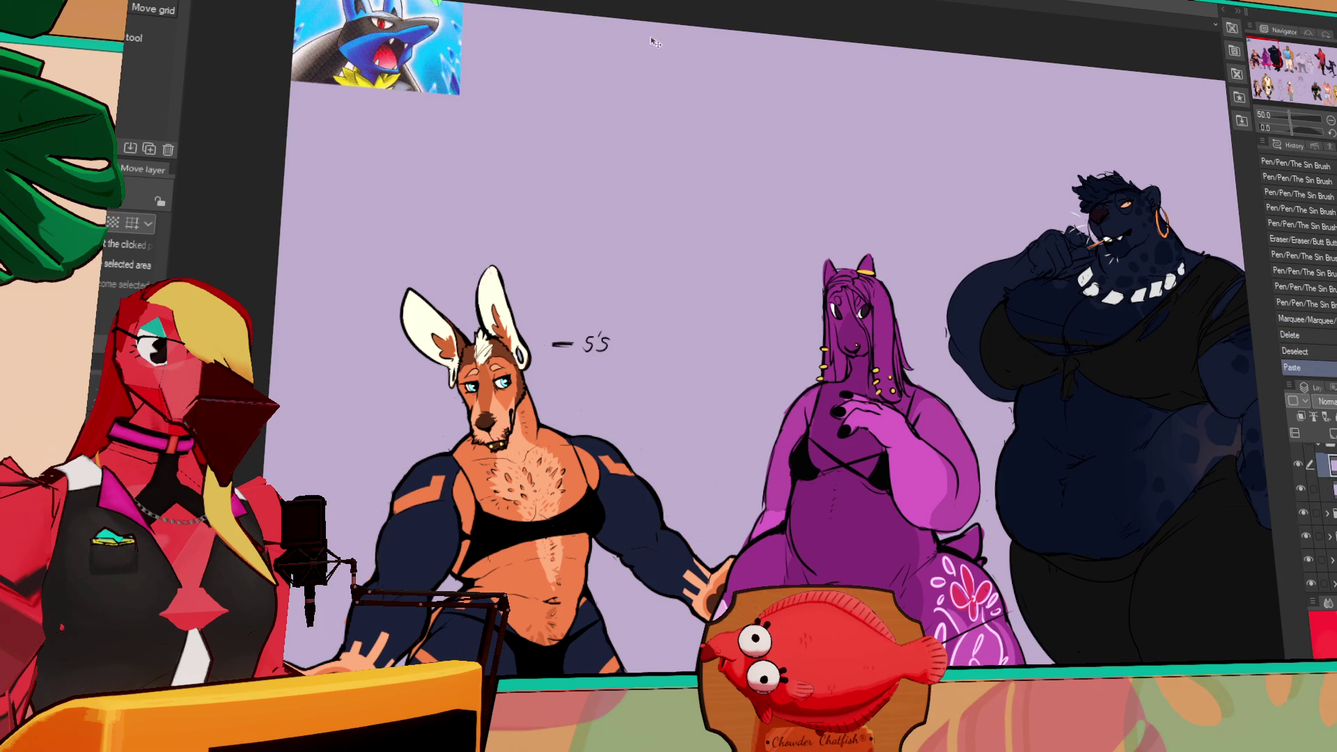
{"action": "scroll", "coordinate": [825, 420], "scroll_direction": "up", "scroll_amount": 4}
{"action": "scroll", "coordinate": [827, 419], "scroll_direction": "up", "scroll_amount": 2}
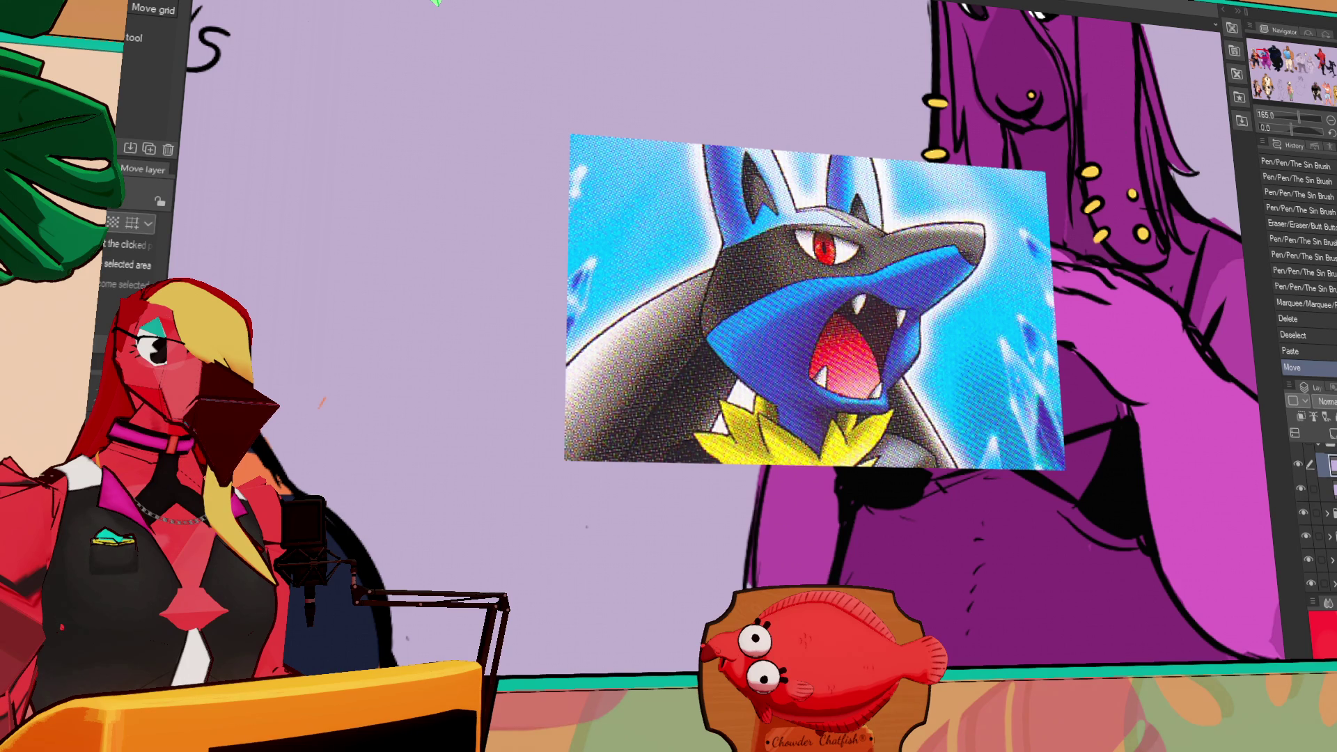
{"action": "key", "text": "ctrl+z"}
{"action": "key", "text": "ctrl+z"}
{"action": "scroll", "coordinate": [869, 186], "scroll_direction": "down", "scroll_amount": 3}
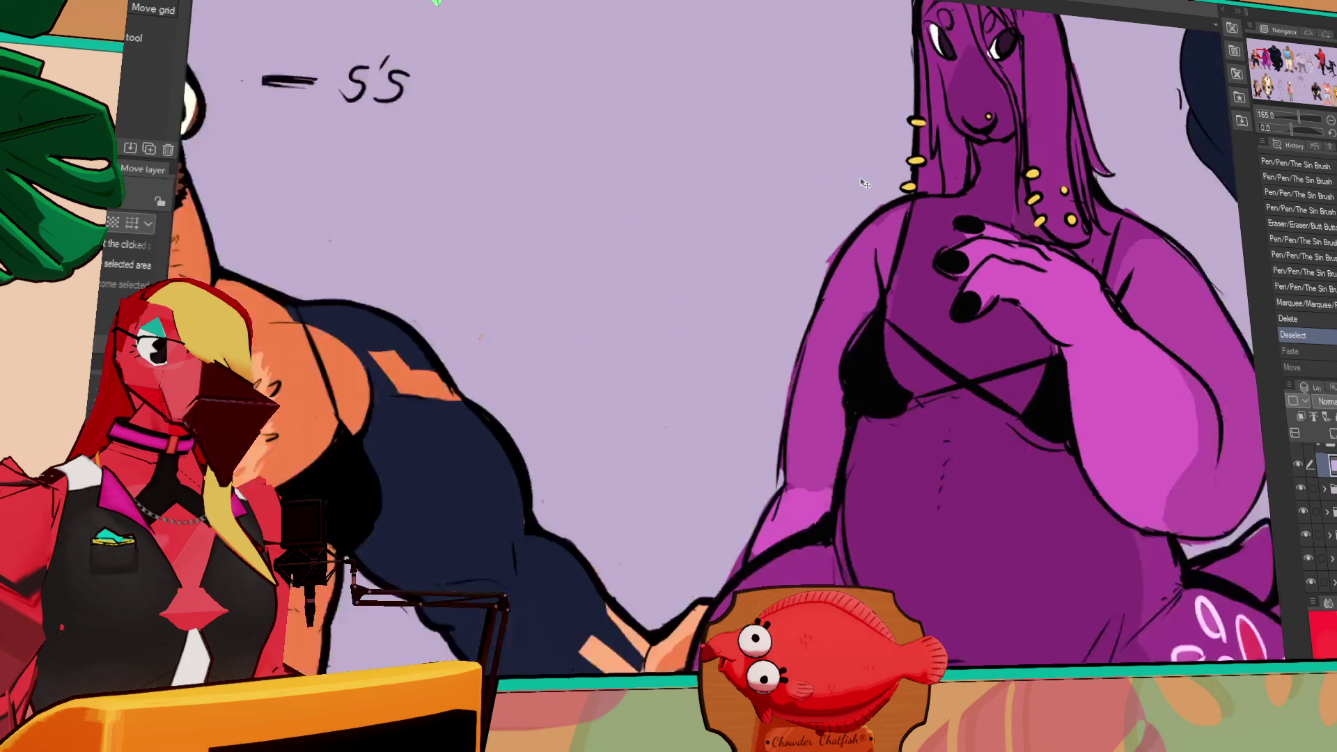
{"action": "left_click_drag", "start_coordinate": [869, 186], "coordinate": [108, 230]}
{"action": "left_click_drag", "start_coordinate": [870, 341], "coordinate": [599, 341]}
{"action": "scroll", "coordinate": [873, 341], "scroll_direction": "up", "scroll_amount": 3}
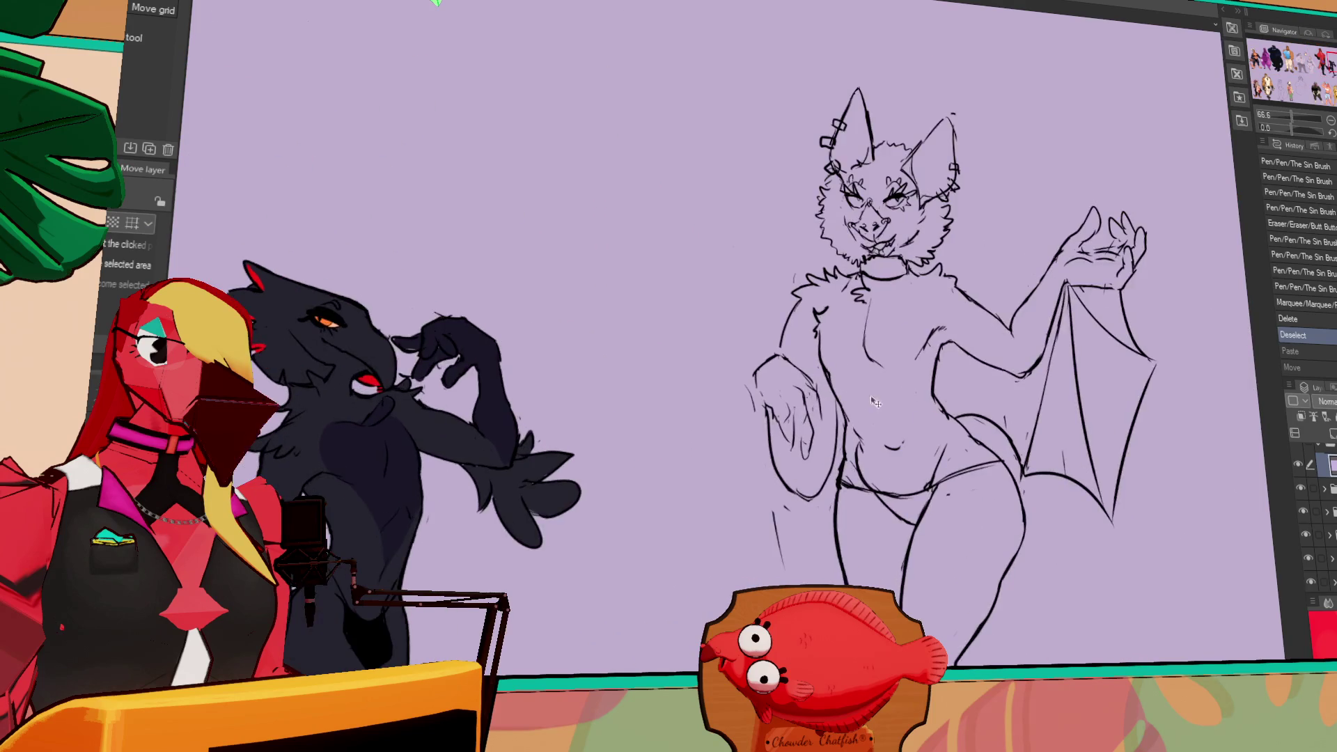
{"action": "left_click_drag", "start_coordinate": [831, 240], "coordinate": [837, 236]}
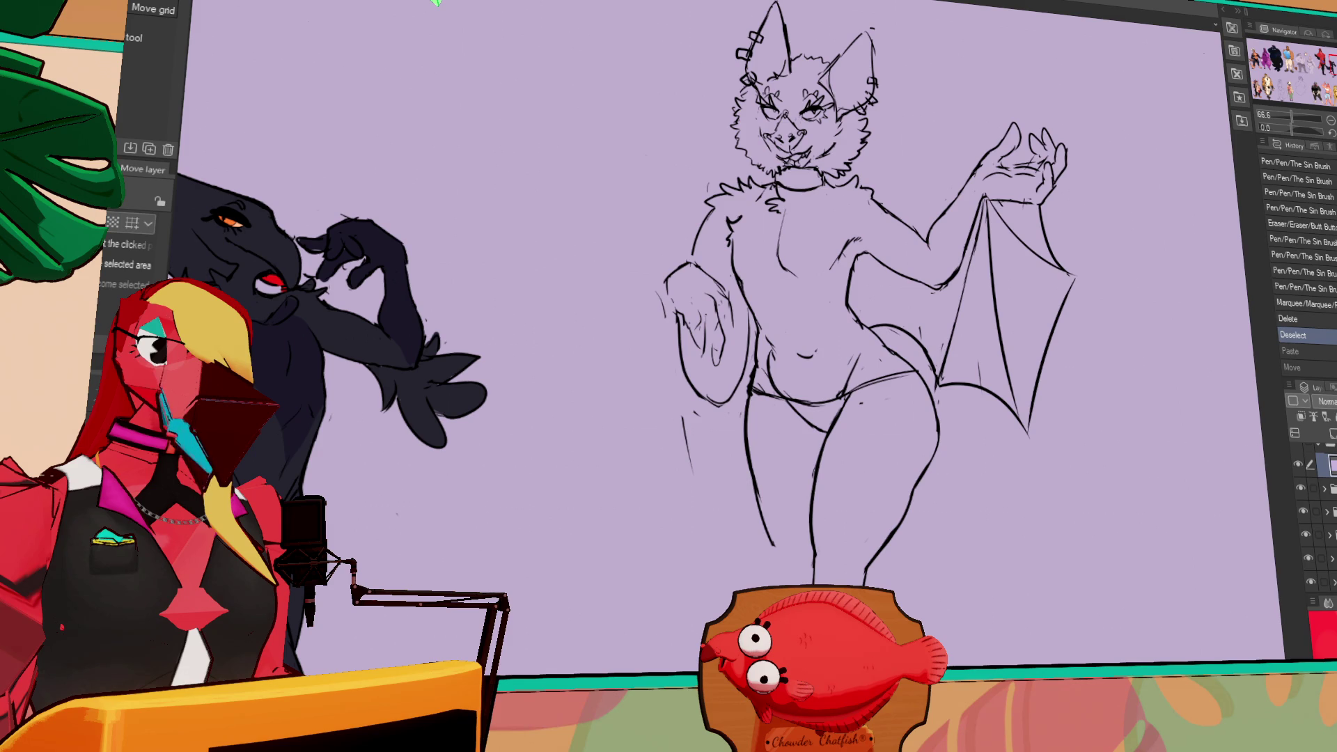
{"action": "left_click", "coordinate": [436, 2]}
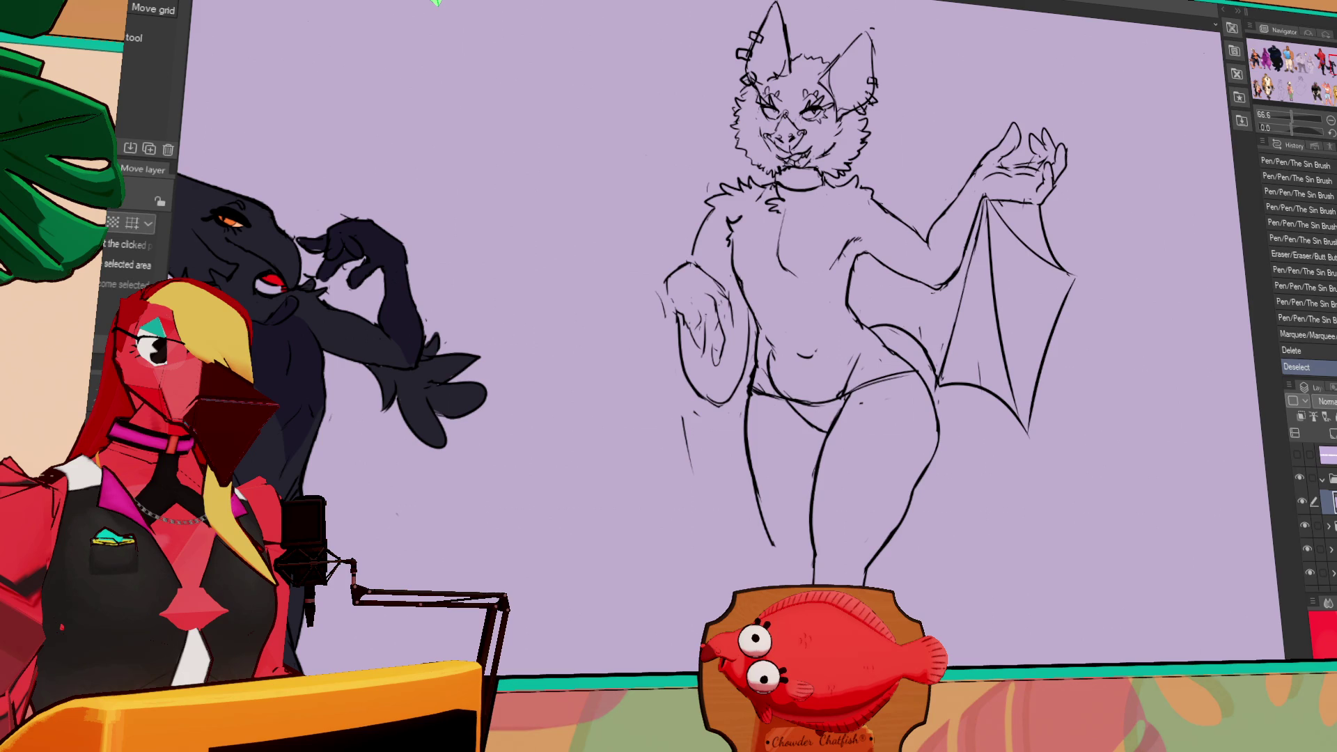
{"action": "mouse_move", "coordinate": [926, 328]}
{"action": "left_mouse_down"}
{"action": "mouse_move", "coordinate": [909, 291]}
{"action": "mouse_move", "coordinate": [872, 309]}
{"action": "left_mouse_up"}
- Add short strokes near the wing tip, undoing trial marks along the wing edge and torso
{"action": "key", "text": "ctrl+z"}
{"action": "key", "text": "ctrl+z"}
{"action": "key", "text": "ctrl+z"}
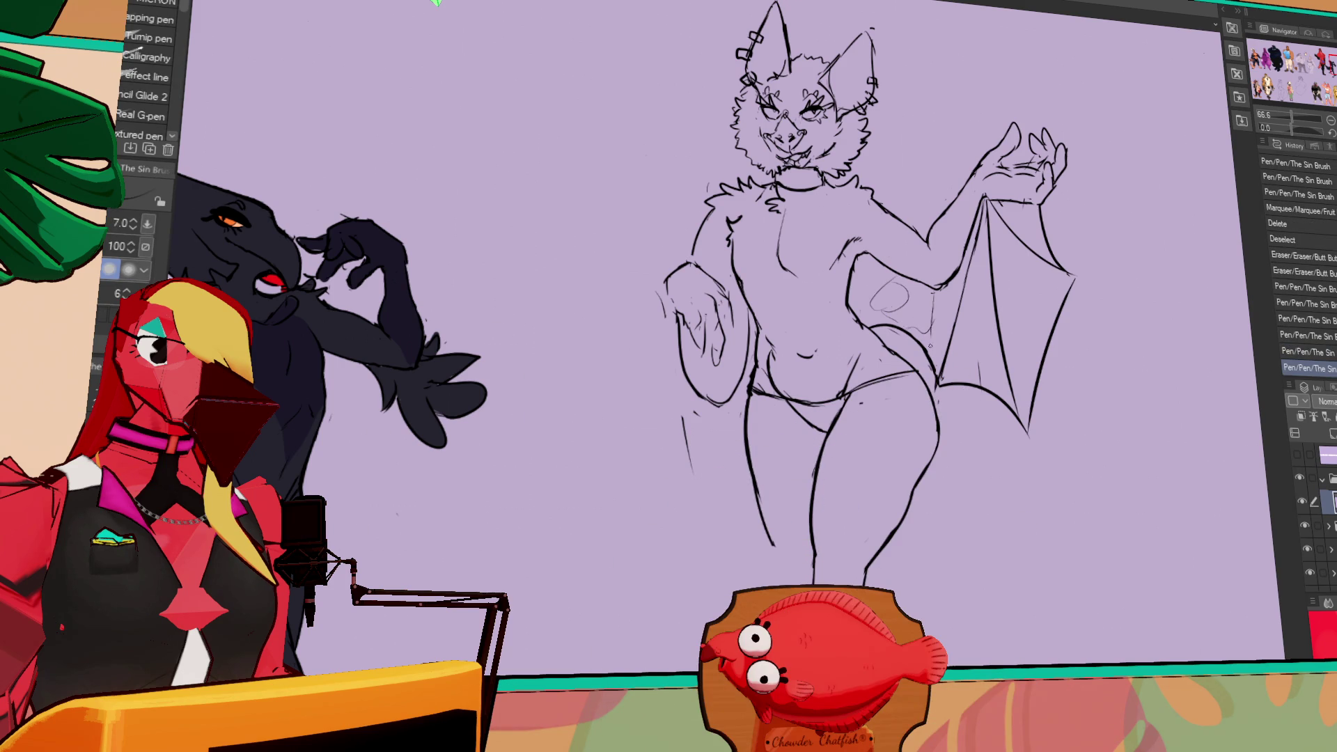
{"action": "left_click_drag", "start_coordinate": [1016, 287], "coordinate": [1069, 294]}
{"action": "scroll", "coordinate": [1046, 333], "scroll_direction": "down", "scroll_amount": 1}
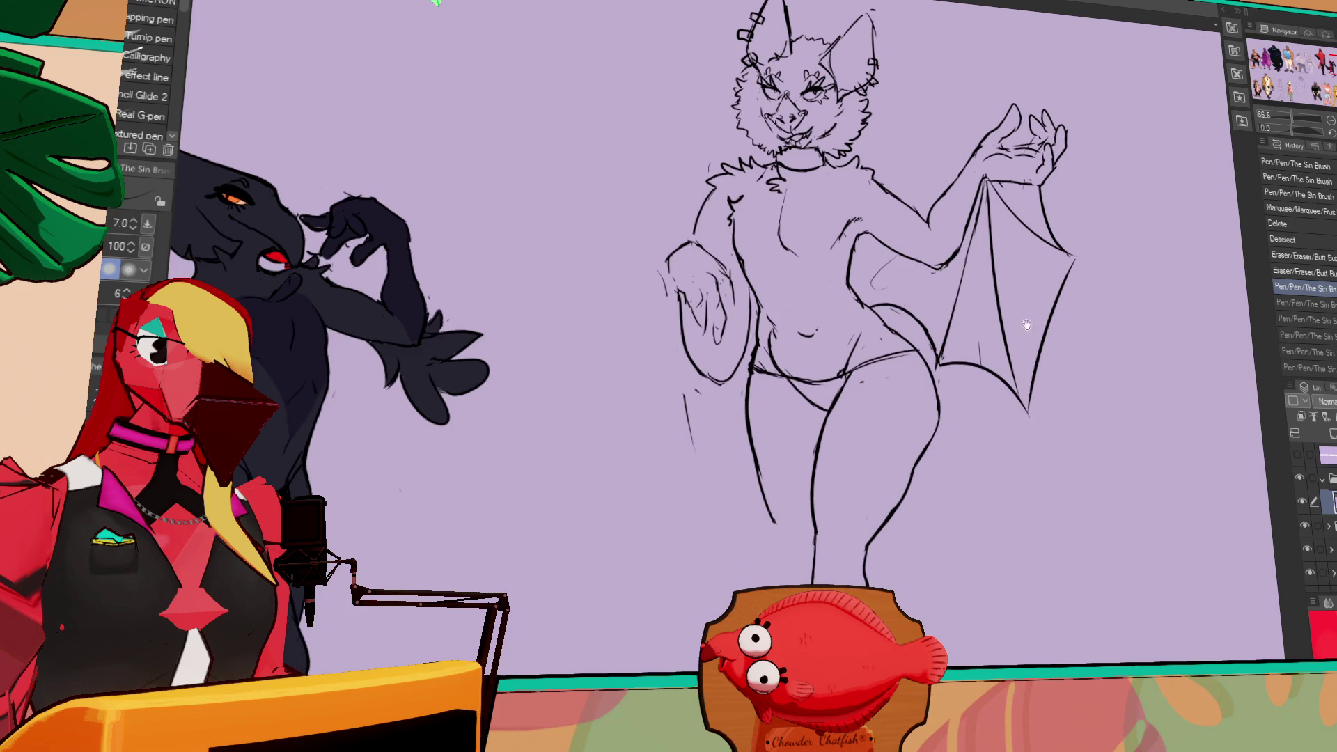
{"action": "left_click_drag", "start_coordinate": [1032, 393], "coordinate": [1025, 431]}
{"action": "left_click_drag", "start_coordinate": [1046, 325], "coordinate": [1059, 346]}
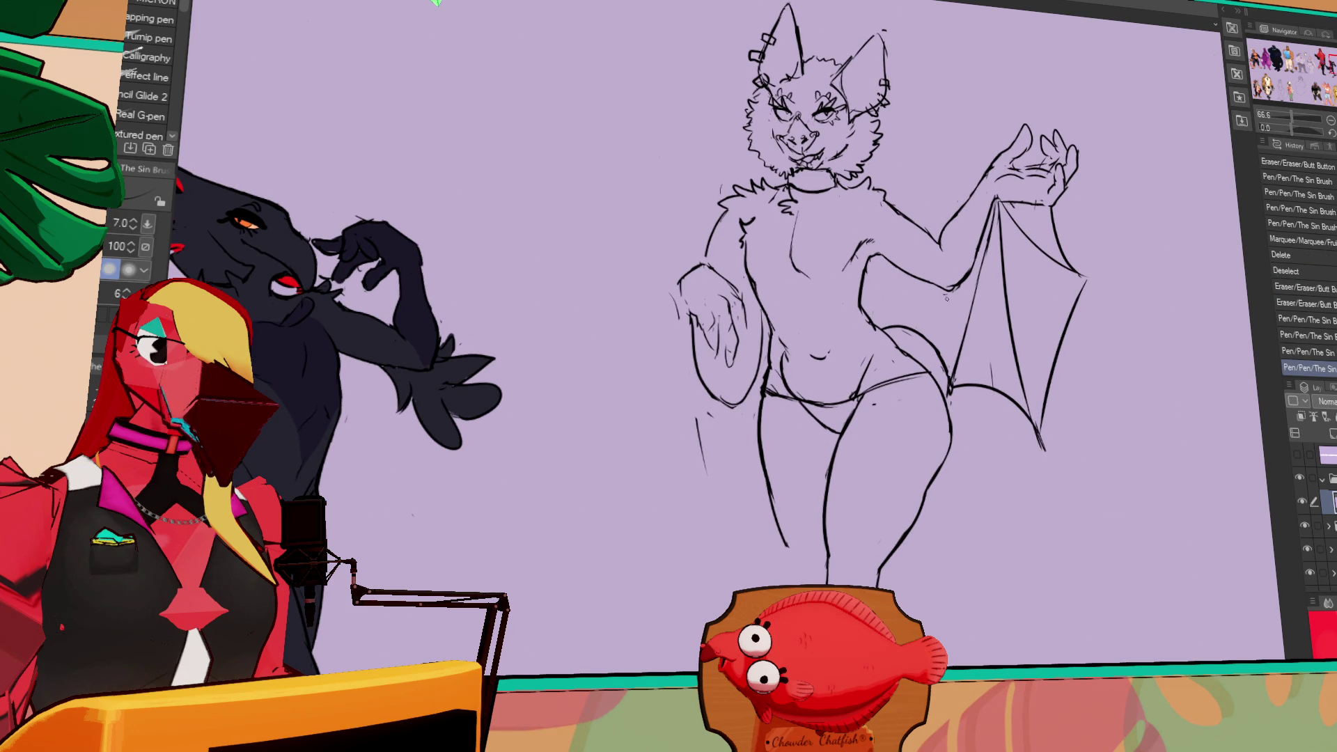
{"action": "left_click_drag", "start_coordinate": [933, 342], "coordinate": [1006, 383]}
{"action": "key", "text": "ctrl+z"}
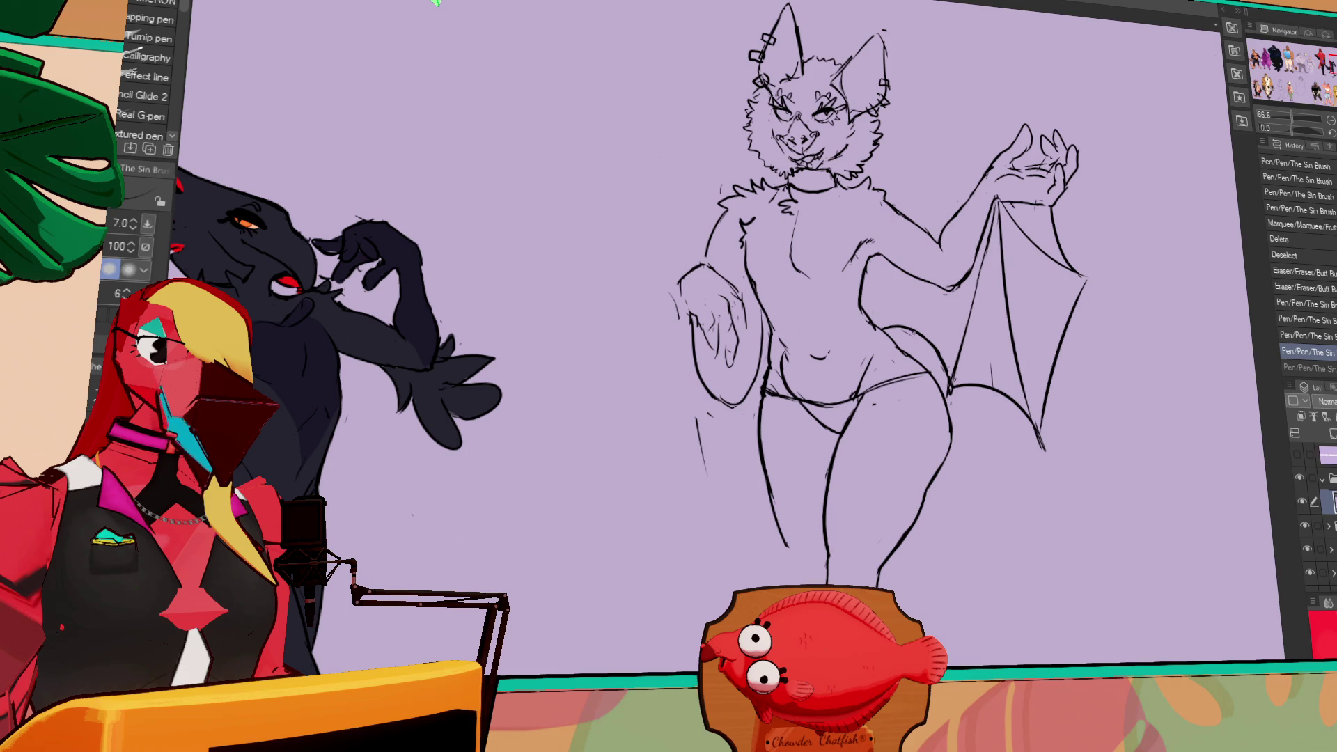
{"action": "left_click_drag", "start_coordinate": [926, 314], "coordinate": [964, 341]}
{"action": "key", "text": "ctrl+z"}
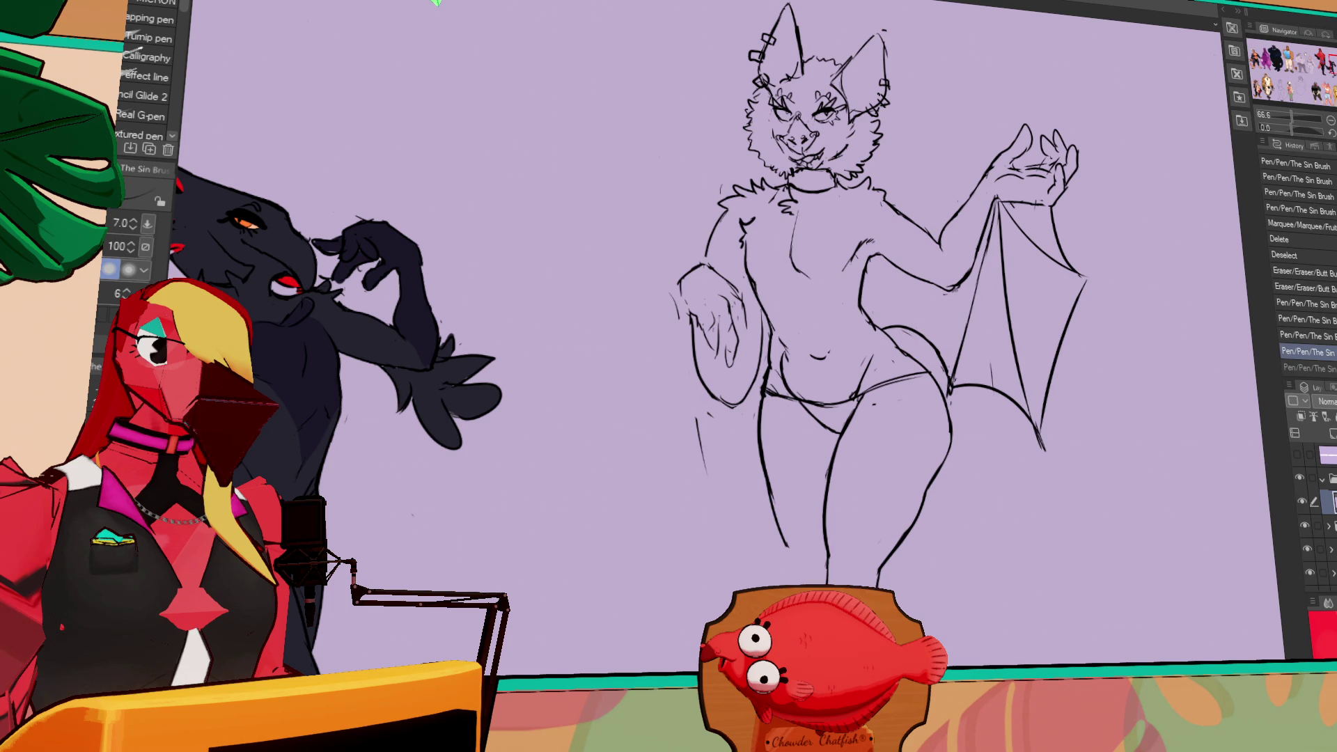
{"action": "left_click_drag", "start_coordinate": [923, 335], "coordinate": [971, 292]}
{"action": "left_click_drag", "start_coordinate": [964, 289], "coordinate": [961, 355]}
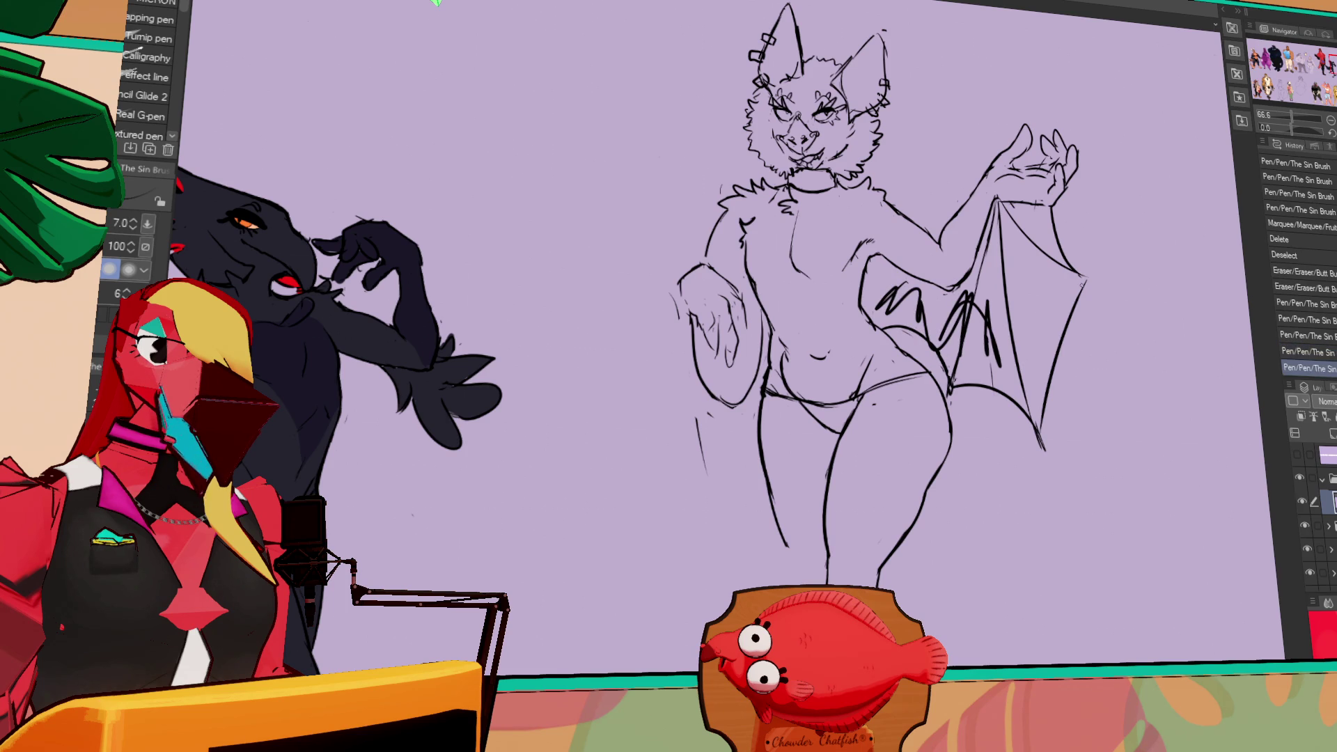
{"action": "key", "text": "ctrl+z"}
- Sketch an anarchy A tattoo inside the wing circle, then undo it
{"action": "mouse_move", "coordinate": [920, 326]}
{"action": "left_mouse_down"}
{"action": "mouse_move", "coordinate": [944, 327]}
{"action": "mouse_move", "coordinate": [948, 305]}
{"action": "mouse_move", "coordinate": [898, 277]}
{"action": "left_mouse_up"}
{"action": "mouse_move", "coordinate": [979, 310]}
{"action": "left_mouse_down"}
{"action": "mouse_move", "coordinate": [988, 303]}
{"action": "mouse_move", "coordinate": [973, 343]}
{"action": "left_mouse_up"}
{"action": "key", "text": "ctrl+z"}
{"action": "key", "text": "ctrl+z"}
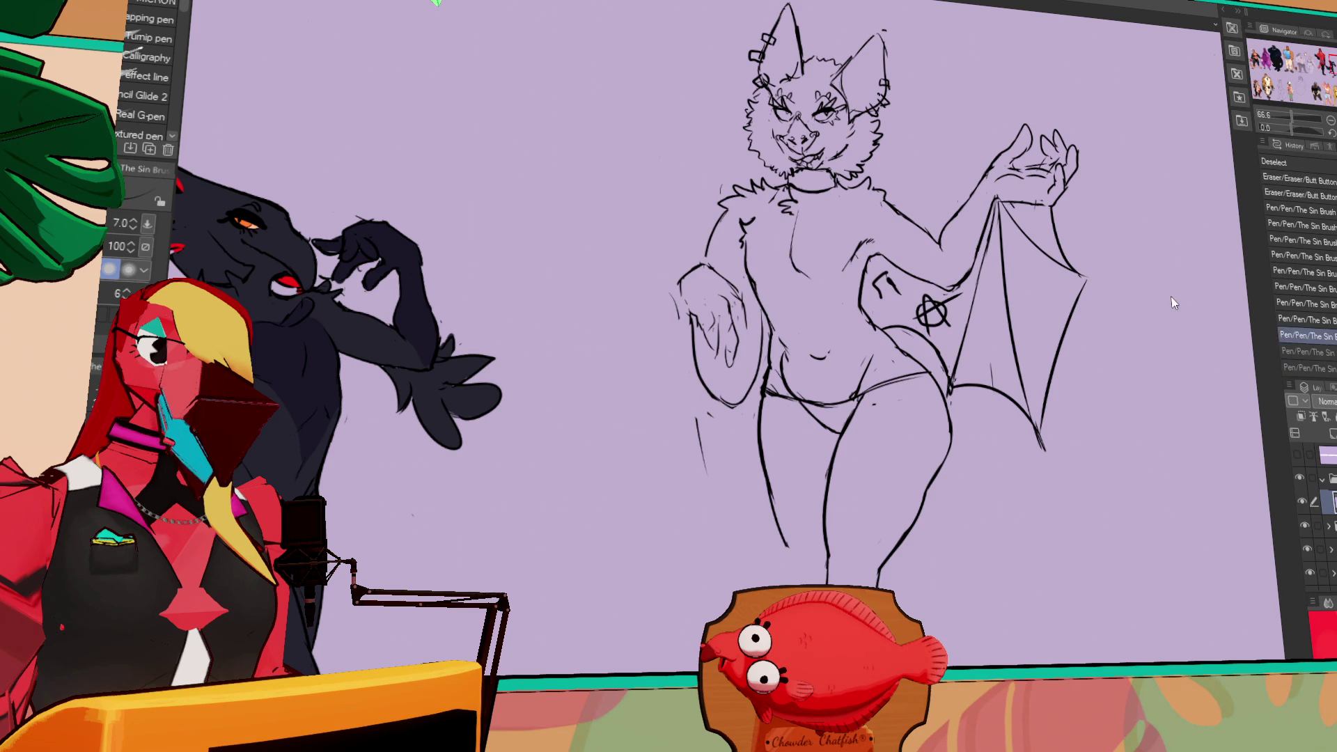
{"action": "key", "text": "ctrl+z"}
{"action": "key", "text": "ctrl+z"}
{"action": "key", "text": "ctrl+z"}
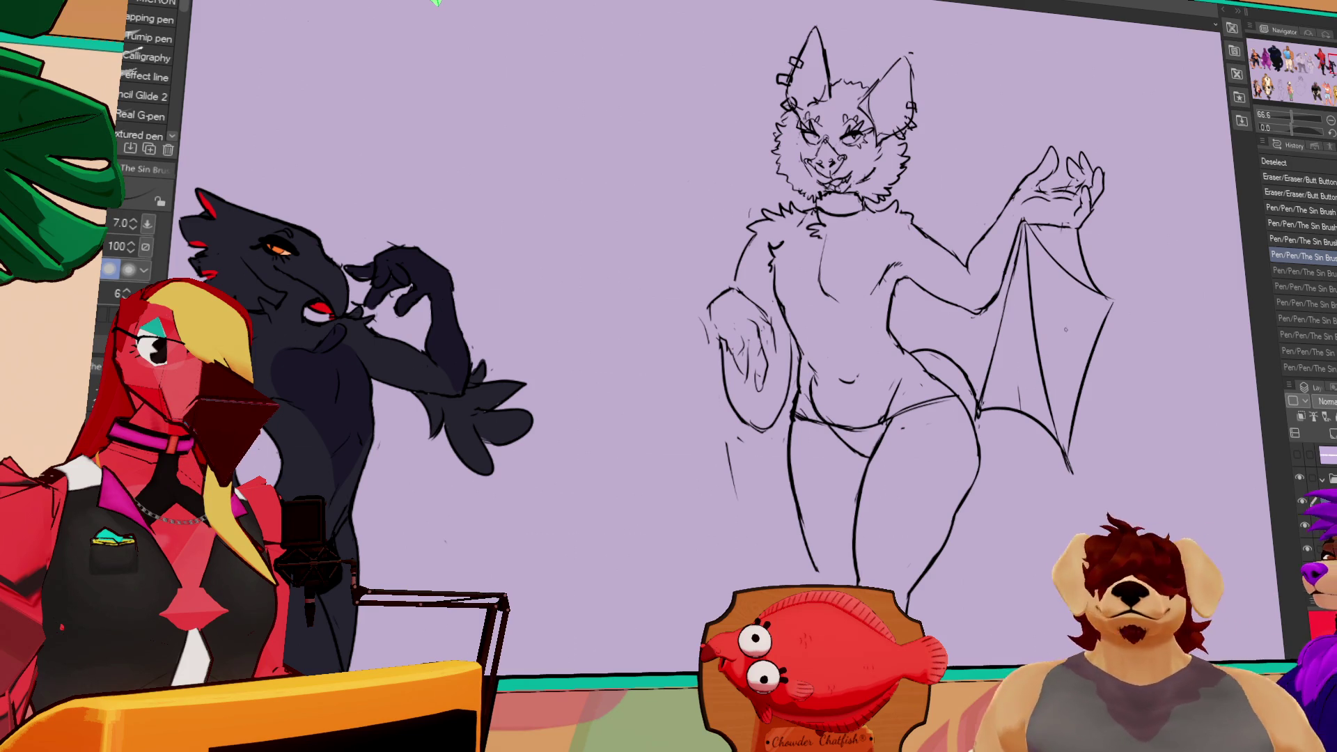
- Erase old lines on the bat sketch and draw new strokes on the left arm
{"action": "key", "text": "e"}
{"action": "left_click_drag", "start_coordinate": [717, 341], "coordinate": [731, 379]}
{"action": "key", "text": "p"}
{"action": "left_click_drag", "start_coordinate": [908, 390], "coordinate": [926, 382]}
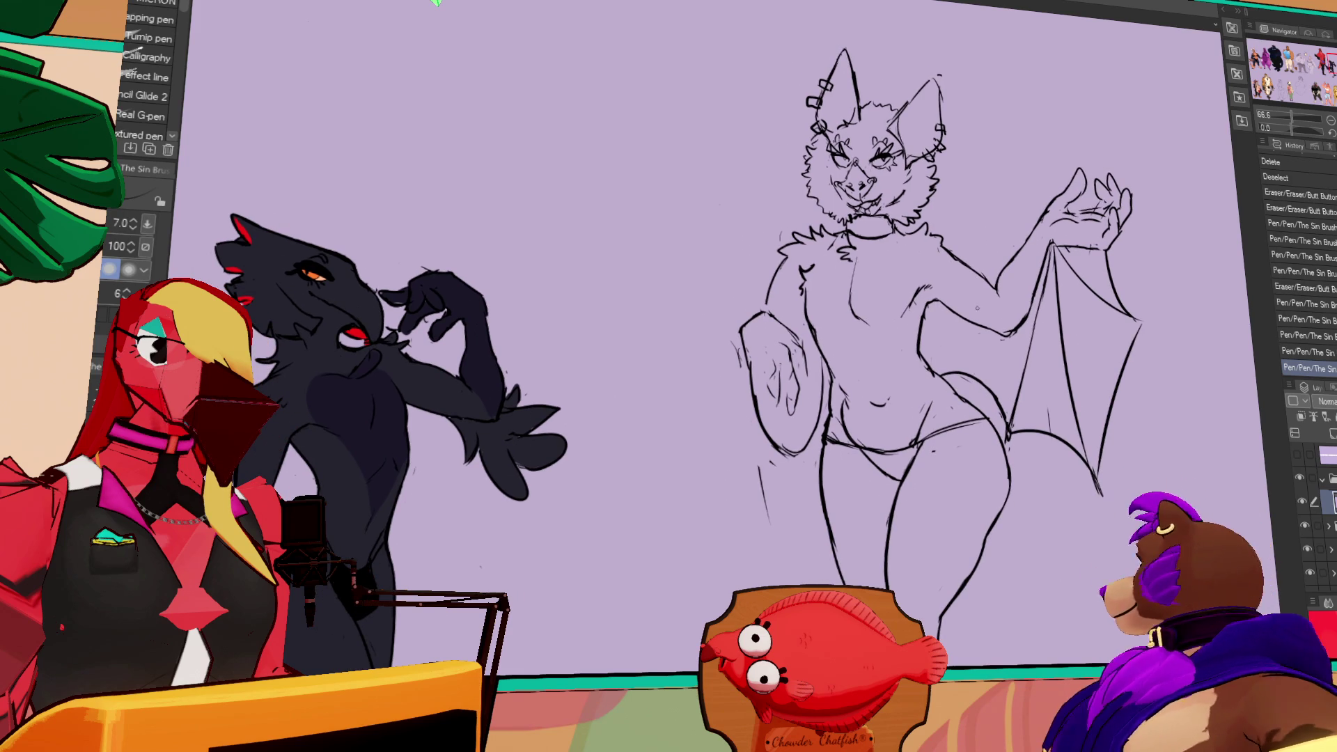
- Lasso the left arm, transform it into its new position, and redraw its strokes
{"action": "key", "text": "m"}
{"action": "mouse_move", "coordinate": [814, 366]}
{"action": "left_mouse_down"}
{"action": "mouse_move", "coordinate": [759, 363]}
{"action": "mouse_move", "coordinate": [813, 362]}
{"action": "mouse_move", "coordinate": [773, 376]}
{"action": "left_mouse_up"}
{"action": "key", "text": "ctrl+t"}
{"action": "key", "text": "Return"}
{"action": "key", "text": "ctrl+d"}
{"action": "key", "text": "e"}
{"action": "key", "text": "p"}
{"action": "left_click_drag", "start_coordinate": [1066, 313], "coordinate": [1081, 325]}
{"action": "left_click_drag", "start_coordinate": [1076, 314], "coordinate": [1082, 321]}
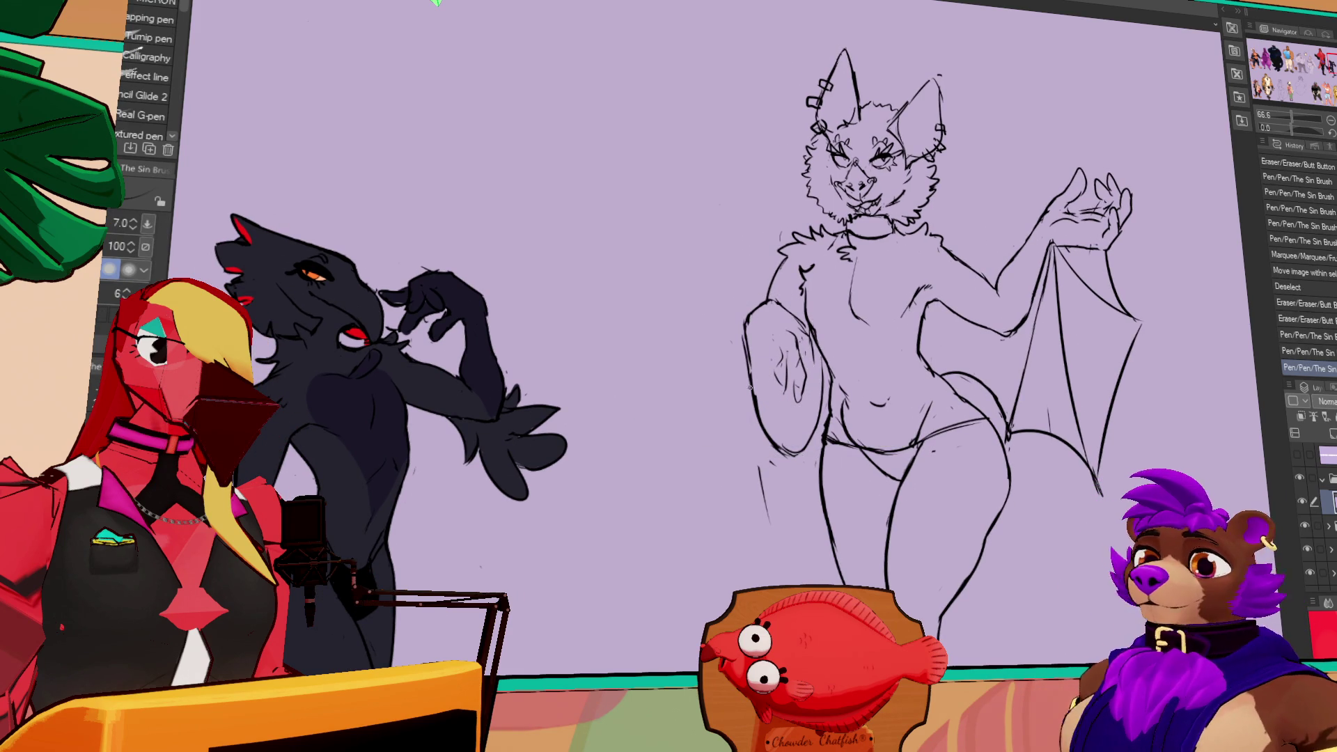
- Erase the stray and old left-arm lines and redraw the arm's outline
{"action": "key", "text": "e"}
{"action": "left_click_drag", "start_coordinate": [724, 404], "coordinate": [729, 416]}
{"action": "left_click_drag", "start_coordinate": [712, 531], "coordinate": [724, 583]}
{"action": "key", "text": "p"}
{"action": "left_click_drag", "start_coordinate": [714, 403], "coordinate": [727, 425]}
{"action": "left_click_drag", "start_coordinate": [724, 400], "coordinate": [742, 442]}
{"action": "key", "text": "e"}
{"action": "key", "text": "p"}
{"action": "left_click_drag", "start_coordinate": [979, 275], "coordinate": [983, 278]}
{"action": "mouse_move", "coordinate": [1118, 426]}
{"action": "left_mouse_down"}
{"action": "mouse_move", "coordinate": [1096, 367]}
{"action": "mouse_move", "coordinate": [1099, 385]}
{"action": "left_mouse_up"}
- Erase a bit near the belly and redraw a darker left hip line
{"action": "key", "text": "e"}
{"action": "mouse_move", "coordinate": [783, 418]}
{"action": "left_mouse_down"}
{"action": "mouse_move", "coordinate": [791, 431]}
{"action": "mouse_move", "coordinate": [865, 427]}
{"action": "mouse_move", "coordinate": [860, 456]}
{"action": "mouse_move", "coordinate": [873, 414]}
{"action": "mouse_move", "coordinate": [870, 436]}
{"action": "left_mouse_up"}
{"action": "key", "text": "p"}
{"action": "key", "text": "e"}
{"action": "key", "text": "p"}
{"action": "mouse_move", "coordinate": [1034, 365]}
{"action": "left_mouse_down"}
{"action": "mouse_move", "coordinate": [1051, 303]}
{"action": "mouse_move", "coordinate": [1052, 341]}
{"action": "left_mouse_up"}
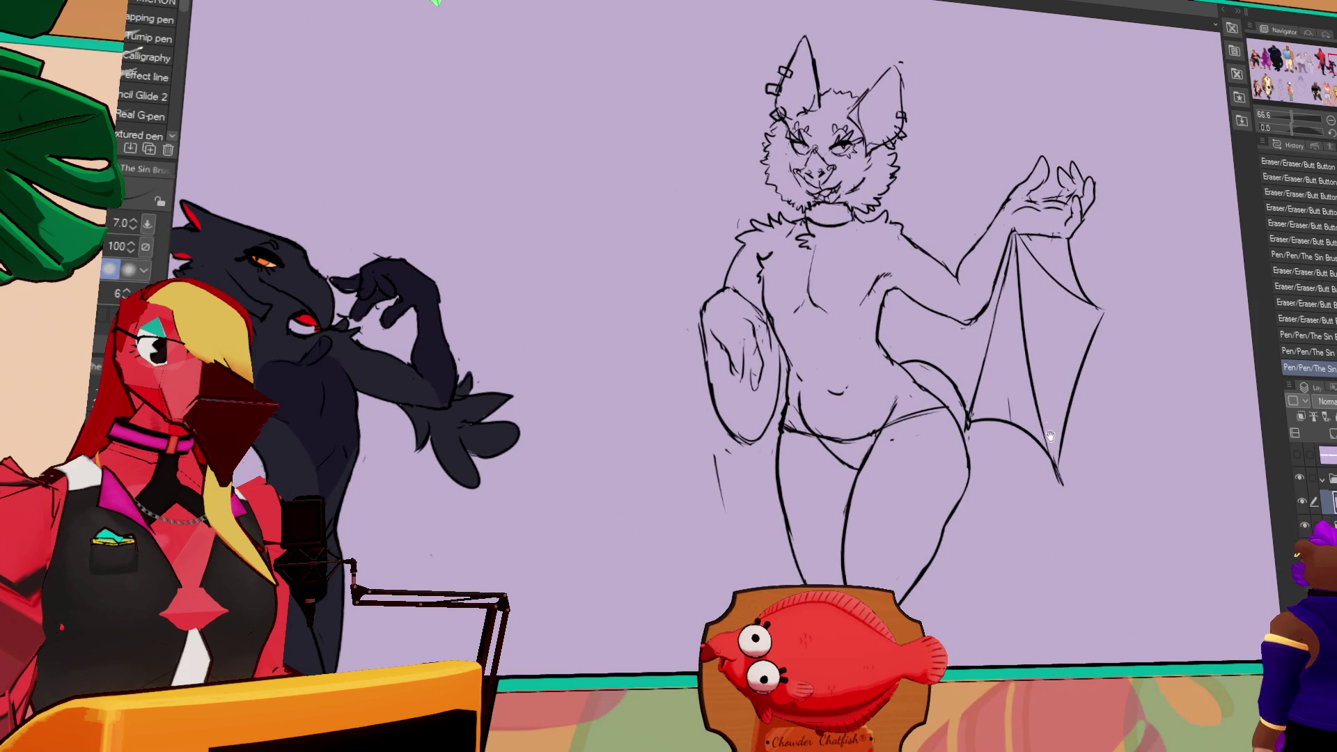
{"action": "left_click_drag", "start_coordinate": [787, 372], "coordinate": [776, 452]}
{"action": "key", "text": "e"}
{"action": "key", "text": "p"}
{"action": "mouse_move", "coordinate": [778, 405]}
{"action": "left_mouse_down"}
{"action": "mouse_move", "coordinate": [773, 436]}
{"action": "mouse_move", "coordinate": [731, 369]}
{"action": "mouse_move", "coordinate": [755, 407]}
{"action": "mouse_move", "coordinate": [710, 560]}
{"action": "left_mouse_up"}
- Draw the outer and inner lines of the bat's left leg
{"action": "key", "text": "e"}
{"action": "key", "text": "p"}
{"action": "key", "text": "e"}
{"action": "key", "text": "p"}
{"action": "key", "text": "ctrl+z"}
{"action": "left_click_drag", "start_coordinate": [727, 431], "coordinate": [740, 588]}
{"action": "left_click_drag", "start_coordinate": [772, 453], "coordinate": [763, 585]}
{"action": "left_click_drag", "start_coordinate": [749, 491], "coordinate": [751, 589]}
{"action": "left_click_drag", "start_coordinate": [775, 434], "coordinate": [747, 586]}
- Erase the lower left leg lines and redraw them cleaner
{"action": "key", "text": "e"}
{"action": "left_click_drag", "start_coordinate": [764, 508], "coordinate": [765, 557]}
{"action": "left_click_drag", "start_coordinate": [734, 463], "coordinate": [727, 574]}
{"action": "key", "text": "p"}
{"action": "mouse_move", "coordinate": [724, 473]}
{"action": "left_mouse_down"}
{"action": "mouse_move", "coordinate": [728, 540]}
{"action": "mouse_move", "coordinate": [738, 530]}
{"action": "left_mouse_up"}
{"action": "left_click_drag", "start_coordinate": [769, 481], "coordinate": [764, 517]}
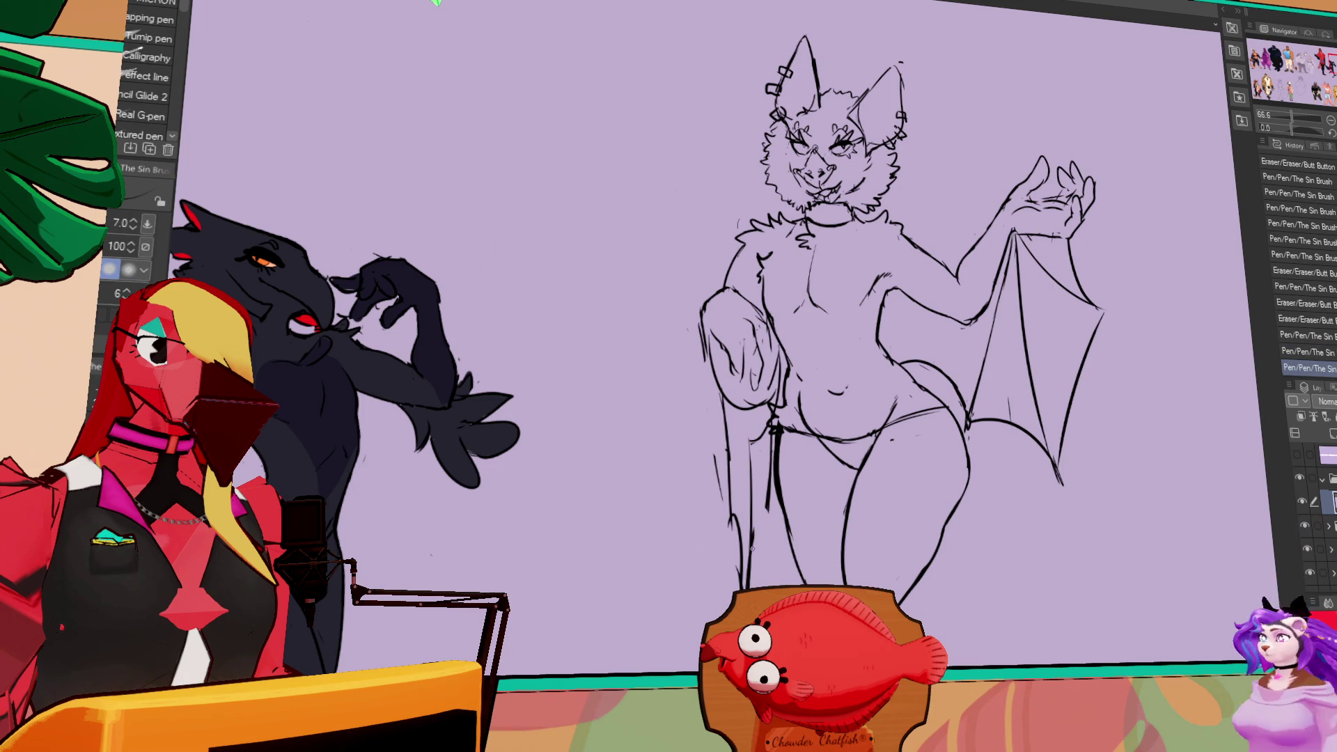
{"action": "left_click_drag", "start_coordinate": [1151, 338], "coordinate": [1146, 301]}
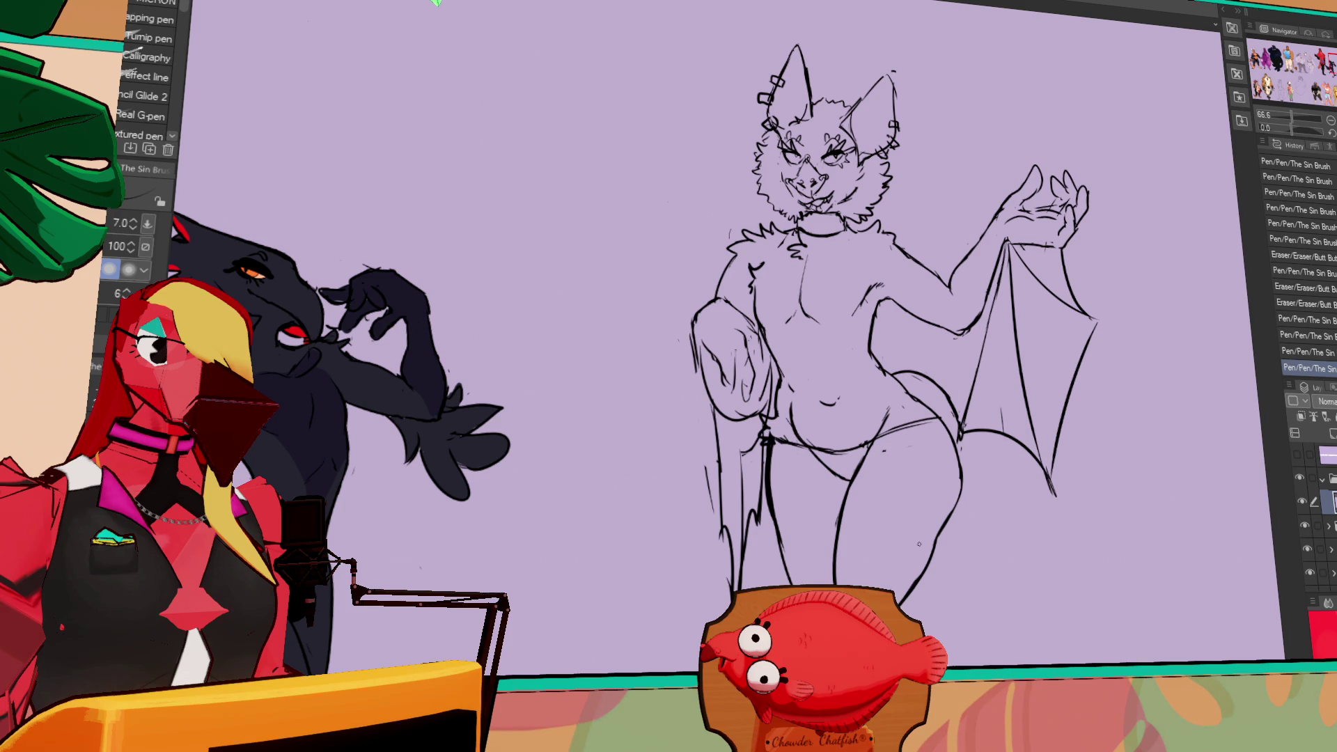
- Erase parts of the left leg and redraw its inner line
{"action": "scroll", "coordinate": [891, 300], "scroll_direction": "down", "scroll_amount": 3}
{"action": "left_click_drag", "start_coordinate": [769, 446], "coordinate": [783, 495]}
{"action": "key", "text": "ctrl+z"}
{"action": "key", "text": "ctrl+y"}
{"action": "scroll", "coordinate": [1004, 364], "scroll_direction": "down", "scroll_amount": 1}
{"action": "left_click_drag", "start_coordinate": [766, 411], "coordinate": [776, 435]}
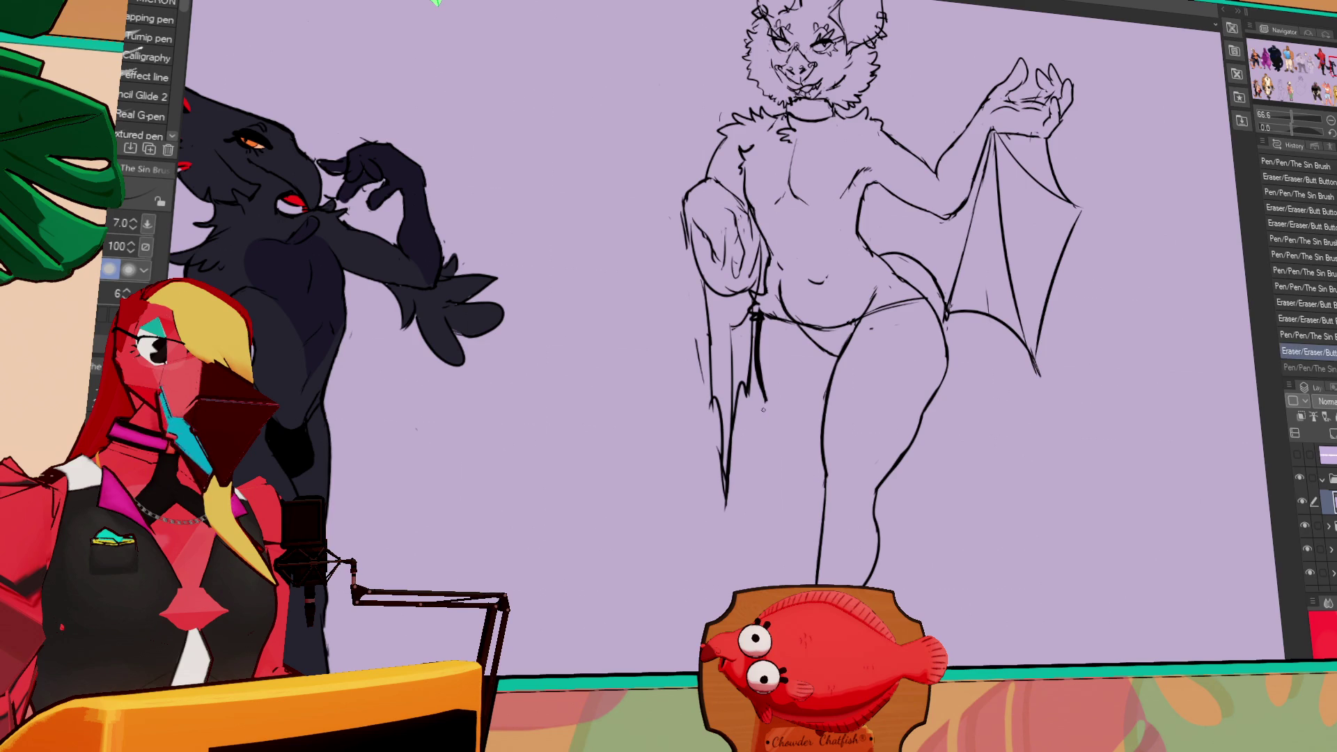
{"action": "left_click_drag", "start_coordinate": [766, 390], "coordinate": [808, 477]}
{"action": "left_click_drag", "start_coordinate": [774, 417], "coordinate": [806, 482]}
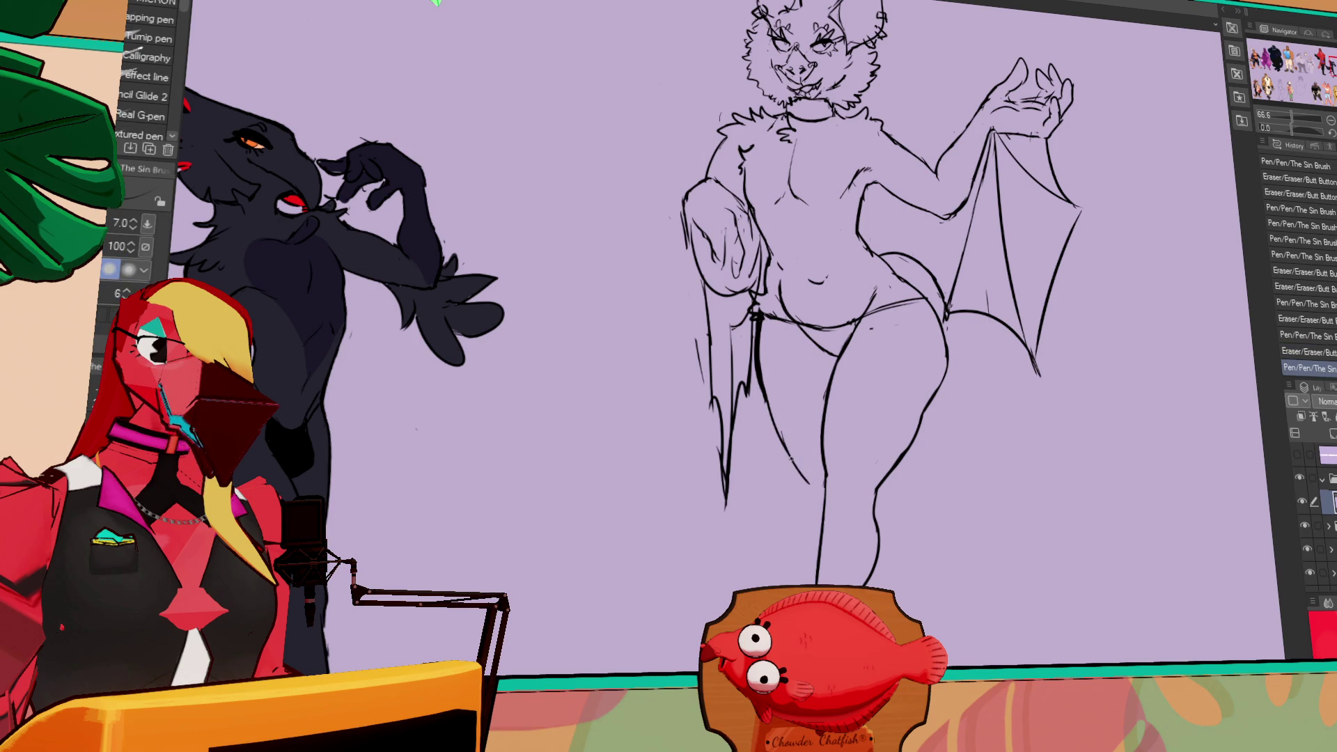
- Redo the left leg strokes and add short strokes at its bottom
{"action": "scroll", "coordinate": [829, 443], "scroll_direction": "down", "scroll_amount": 2}
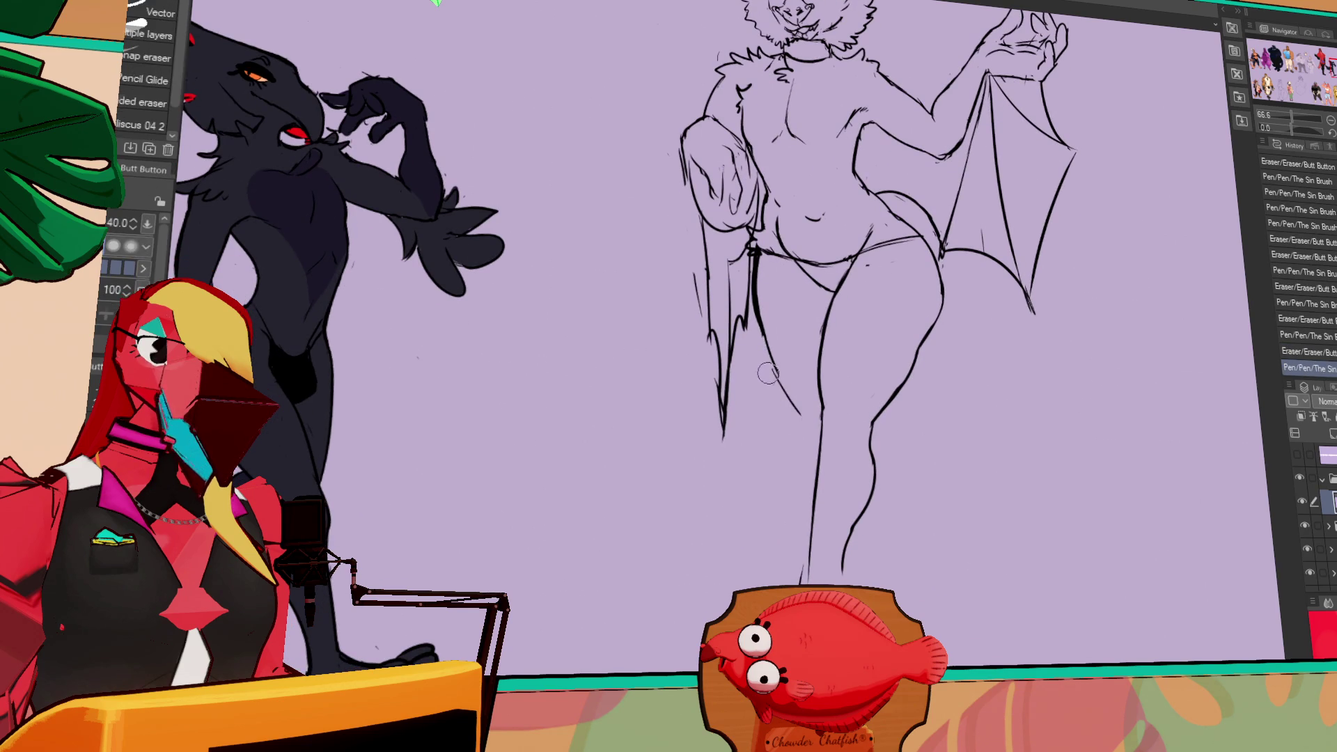
{"action": "key", "text": "ctrl+z"}
{"action": "left_click_drag", "start_coordinate": [775, 369], "coordinate": [804, 497]}
{"action": "left_click_drag", "start_coordinate": [876, 322], "coordinate": [877, 482]}
{"action": "left_click_drag", "start_coordinate": [1018, 415], "coordinate": [1025, 300]}
{"action": "scroll", "coordinate": [1025, 299], "scroll_direction": "down", "scroll_amount": 5}
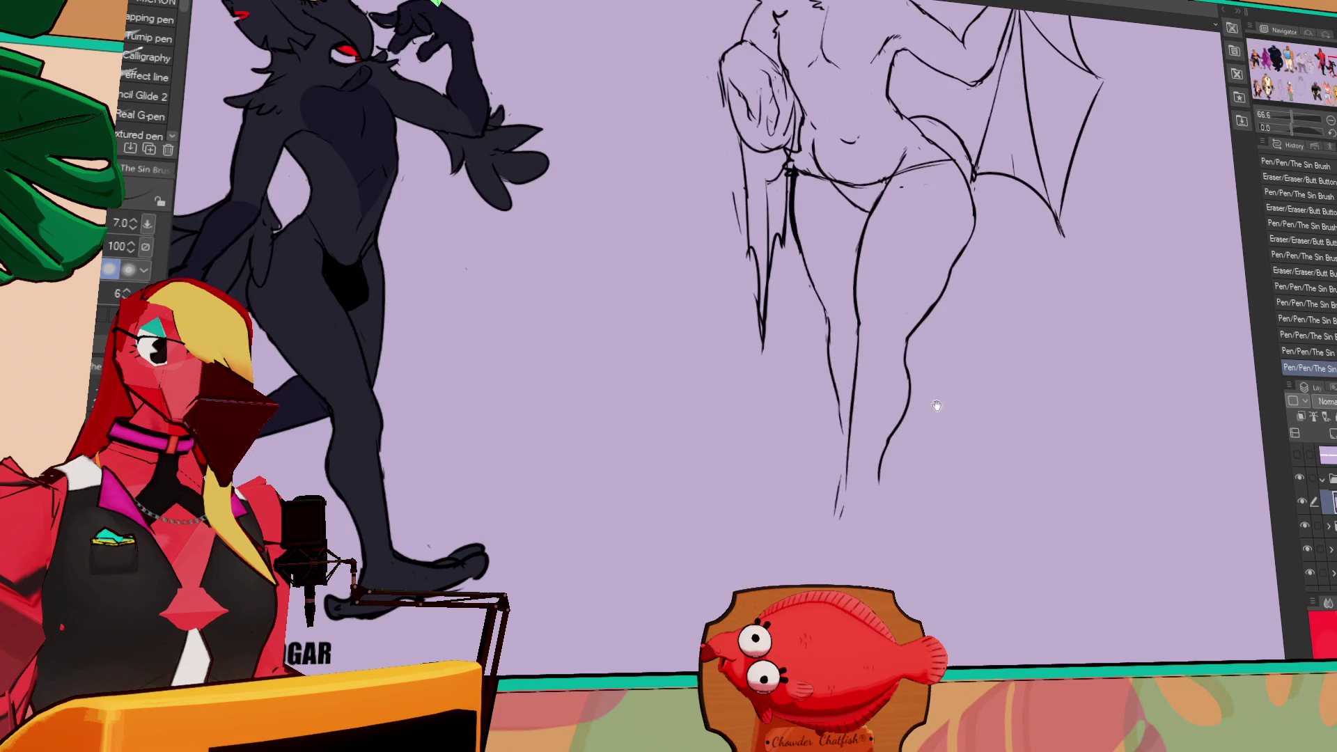
{"action": "mouse_move", "coordinate": [839, 548]}
{"action": "left_mouse_down"}
{"action": "mouse_move", "coordinate": [800, 562]}
{"action": "mouse_move", "coordinate": [855, 587]}
{"action": "left_mouse_up"}
- Lengthen the right leg's lower end and zoom out to 33.3% to compare with the lineup
{"action": "left_click_drag", "start_coordinate": [892, 468], "coordinate": [870, 575]}
{"action": "left_click_drag", "start_coordinate": [938, 445], "coordinate": [938, 531]}
{"action": "scroll", "coordinate": [938, 531], "scroll_direction": "up", "scroll_amount": 2}
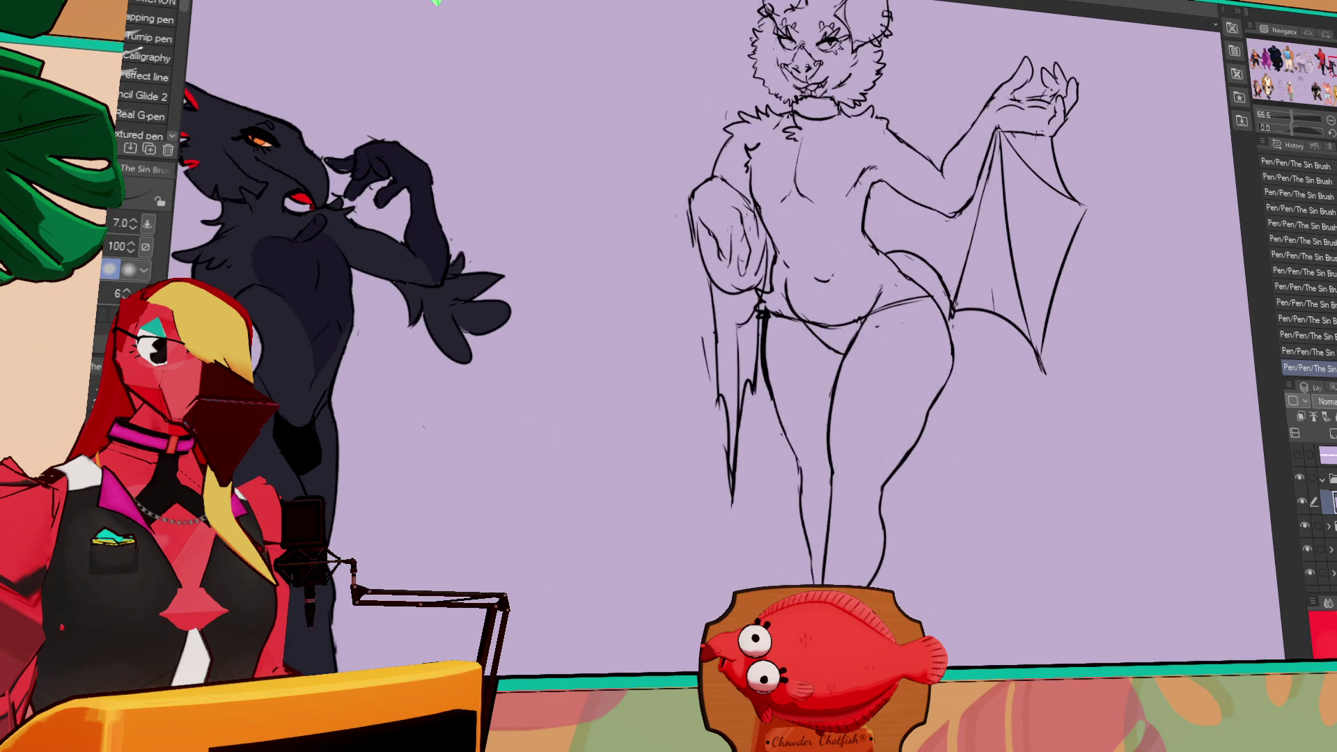
{"action": "scroll", "coordinate": [921, 526], "scroll_direction": "up", "scroll_amount": 2}
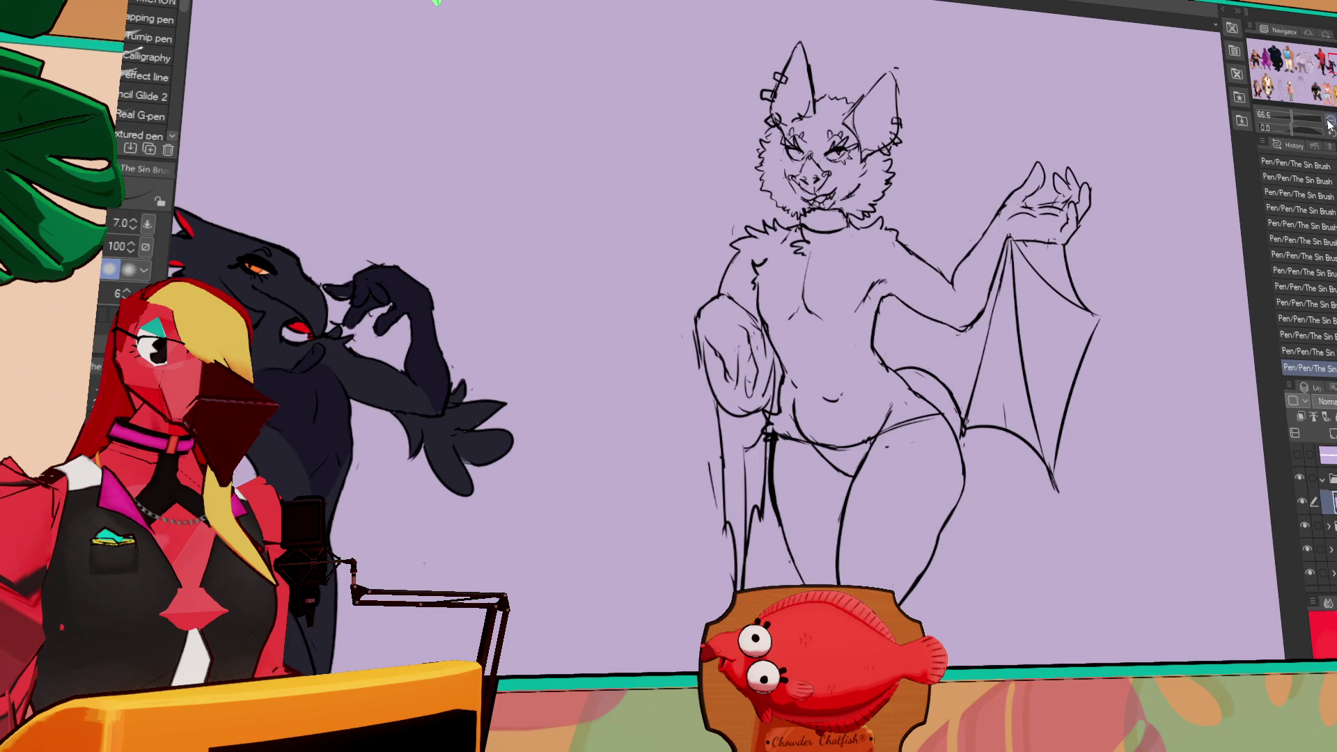
{"action": "scroll", "coordinate": [1027, 394], "scroll_direction": "down", "scroll_amount": 3}
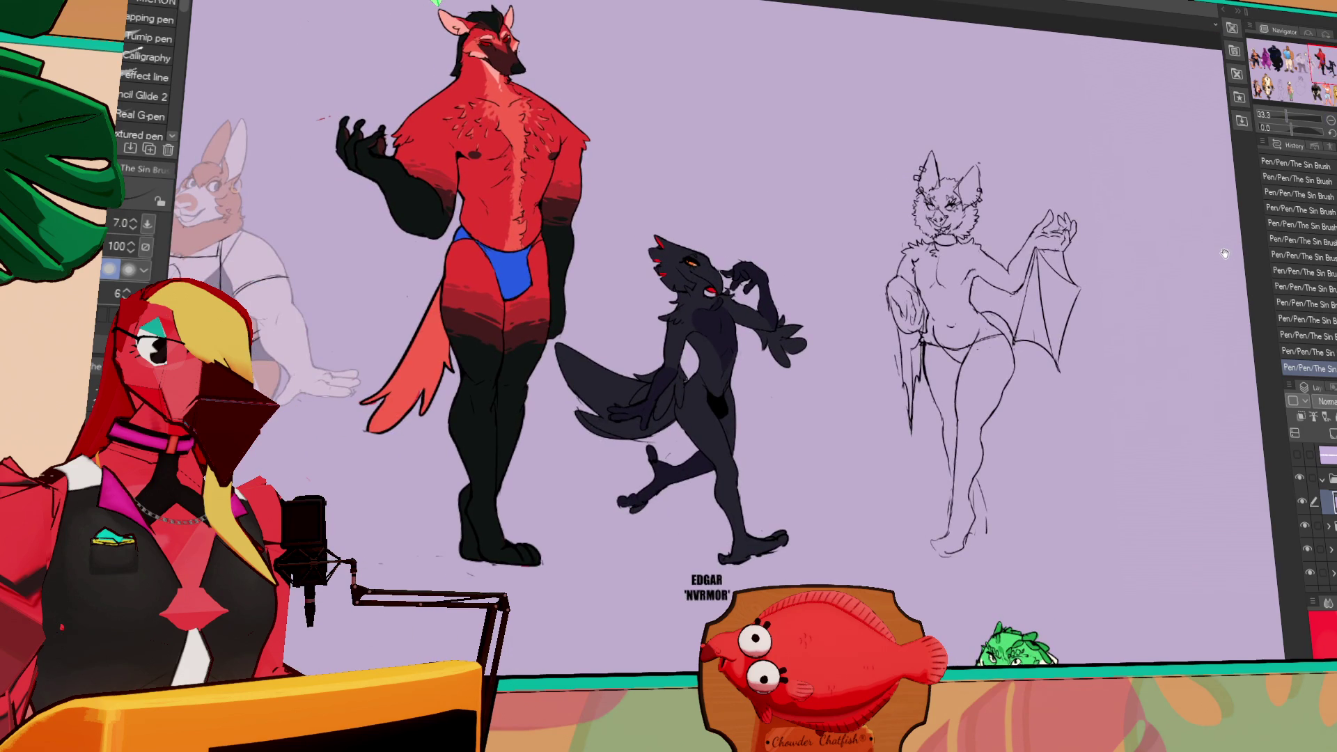
{"action": "scroll", "coordinate": [1003, 153], "scroll_direction": "up", "scroll_amount": 3}
- Clean up the crotch and hip lines and fill the underwear solid black
{"action": "key", "text": "e"}
{"action": "mouse_move", "coordinate": [1003, 502]}
{"action": "left_mouse_down"}
{"action": "mouse_move", "coordinate": [992, 484]}
{"action": "mouse_move", "coordinate": [994, 510]}
{"action": "mouse_move", "coordinate": [994, 475]}
{"action": "mouse_move", "coordinate": [1034, 490]}
{"action": "mouse_move", "coordinate": [1042, 520]}
{"action": "left_mouse_up"}
{"action": "key", "text": "p"}
{"action": "key", "text": "e"}
{"action": "key", "text": "e"}
{"action": "key", "text": "p"}
{"action": "left_click_drag", "start_coordinate": [922, 477], "coordinate": [933, 500]}
{"action": "left_click", "coordinate": [906, 481]}
{"action": "left_click", "coordinate": [937, 471]}
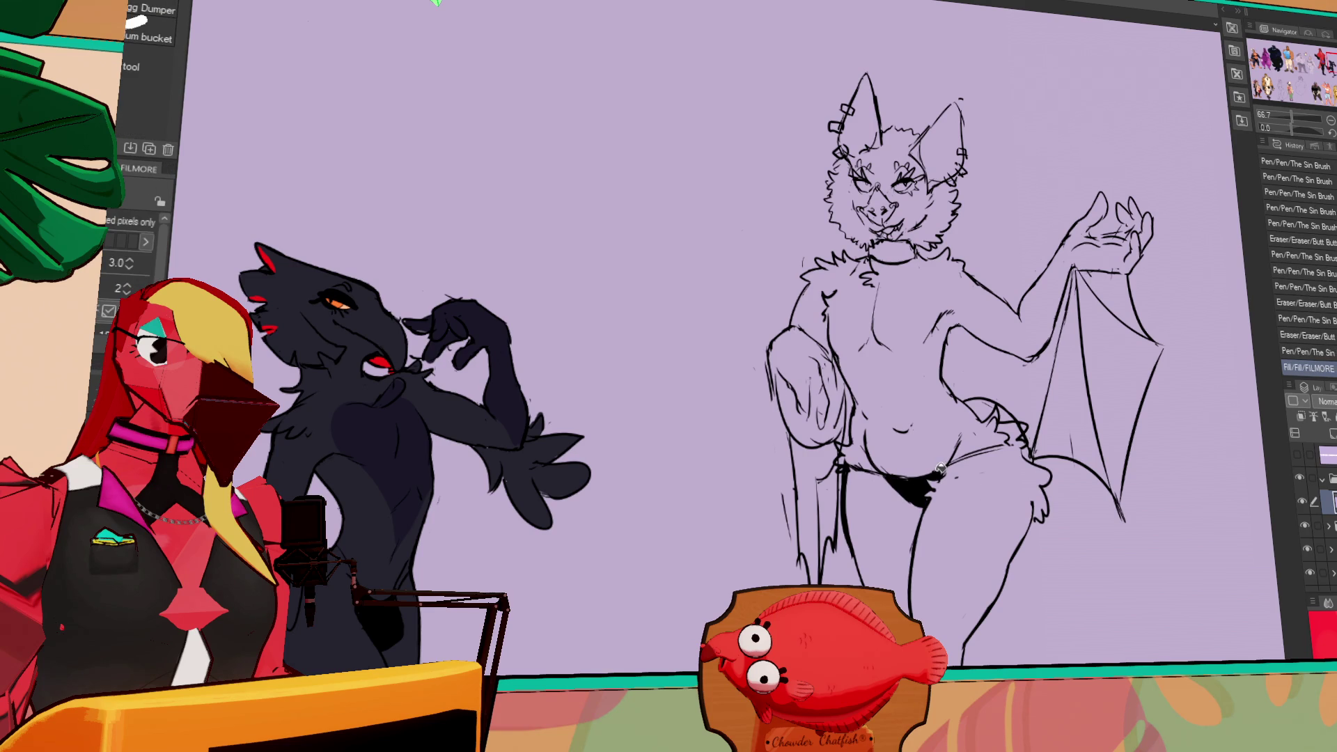
- Try construction ellipses over chest and hips, undo them, and mark the navel
{"action": "mouse_move", "coordinate": [1072, 346]}
{"action": "left_mouse_down"}
{"action": "mouse_move", "coordinate": [1067, 388]}
{"action": "mouse_move", "coordinate": [1089, 432]}
{"action": "mouse_move", "coordinate": [1076, 353]}
{"action": "left_mouse_up"}
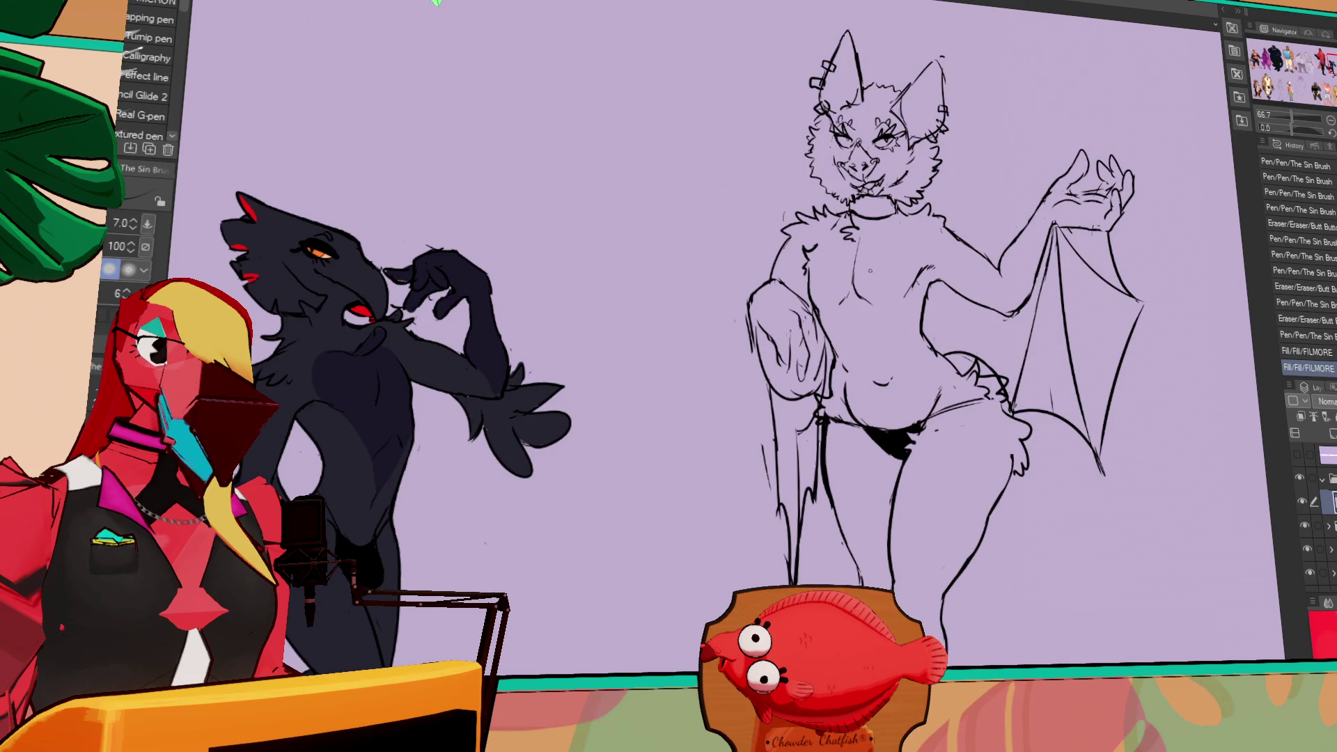
{"action": "mouse_move", "coordinate": [727, 251]}
{"action": "left_mouse_down"}
{"action": "mouse_move", "coordinate": [889, 229]}
{"action": "mouse_move", "coordinate": [836, 347]}
{"action": "mouse_move", "coordinate": [919, 327]}
{"action": "left_mouse_up"}
{"action": "left_click_drag", "start_coordinate": [801, 418], "coordinate": [982, 390]}
{"action": "key", "text": "ctrl+z"}
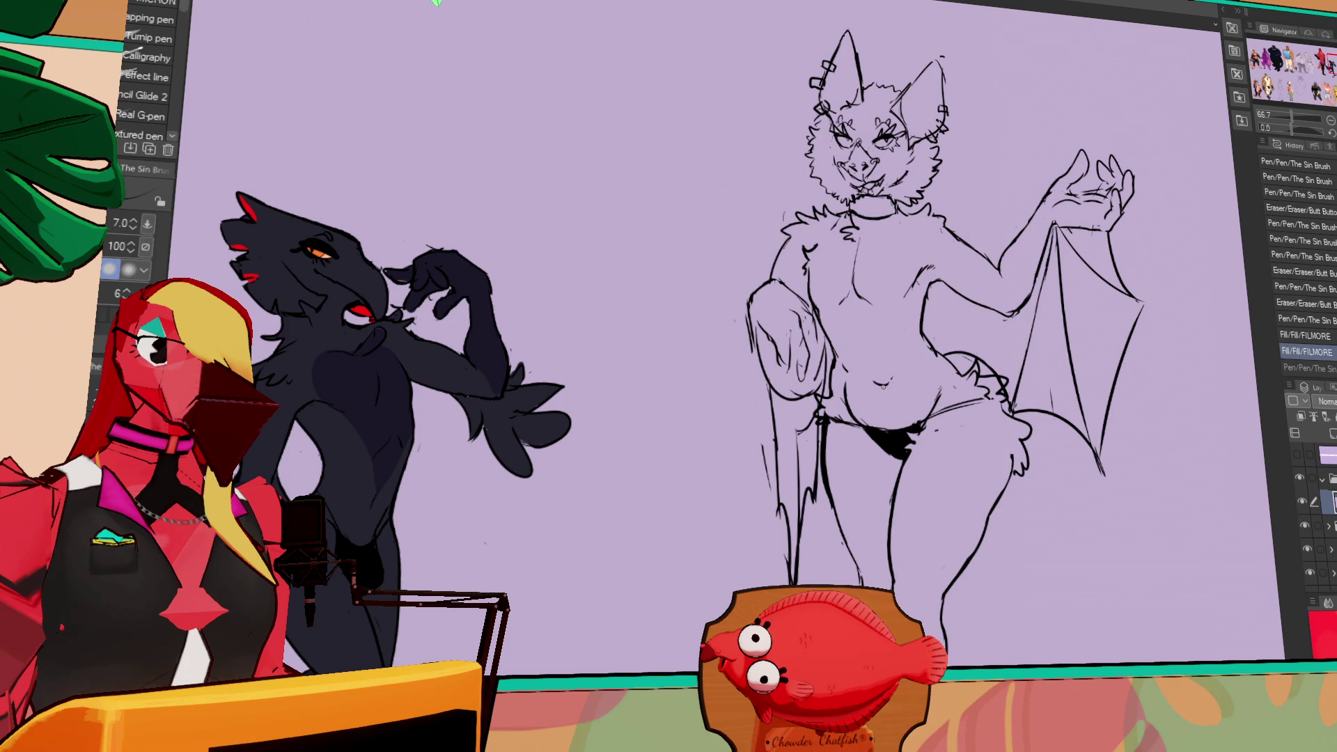
{"action": "left_click_drag", "start_coordinate": [878, 376], "coordinate": [883, 383]}
- Tidy the small lines near the mouth and add a new raster layer one step lower
{"action": "mouse_move", "coordinate": [1082, 342]}
{"action": "left_mouse_down"}
{"action": "mouse_move", "coordinate": [1073, 378]}
{"action": "mouse_move", "coordinate": [1056, 351]}
{"action": "mouse_move", "coordinate": [1096, 346]}
{"action": "left_mouse_up"}
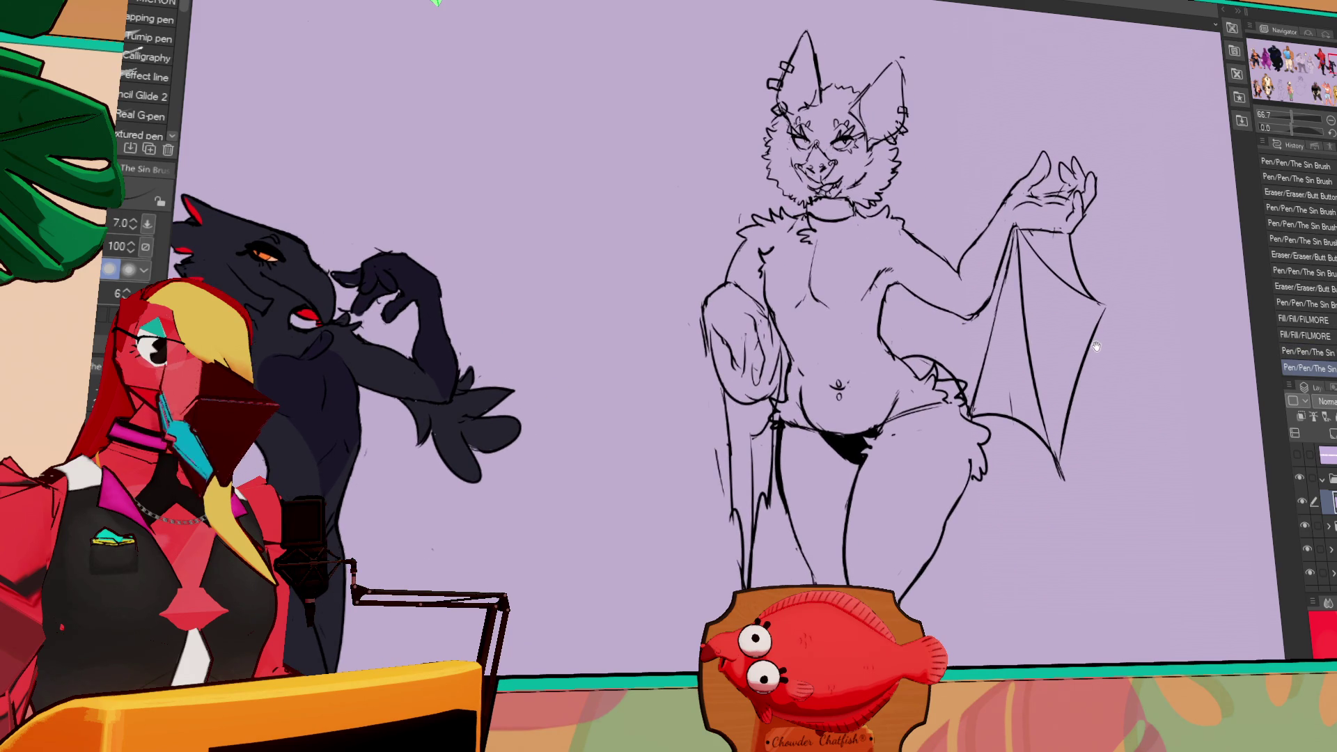
{"action": "left_click_drag", "start_coordinate": [938, 414], "coordinate": [889, 432]}
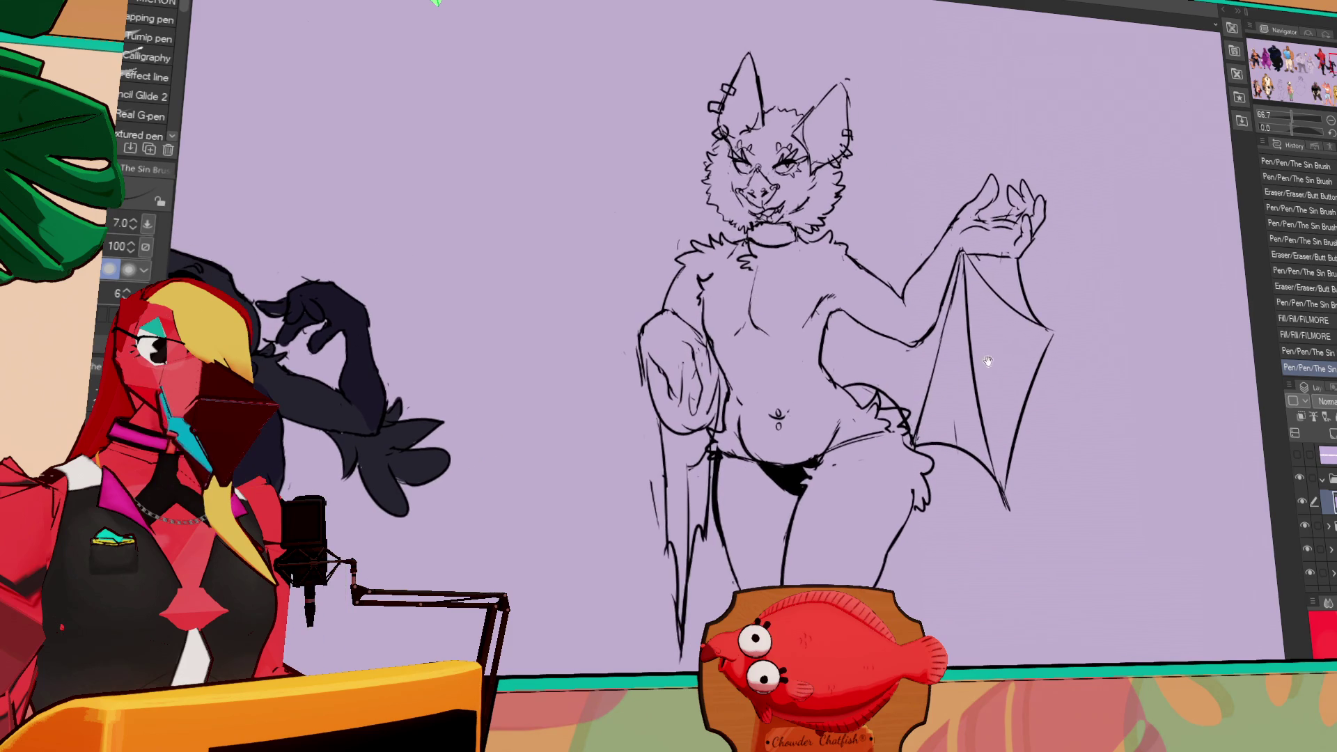
{"action": "mouse_move", "coordinate": [791, 213]}
{"action": "left_mouse_down"}
{"action": "mouse_move", "coordinate": [796, 227]}
{"action": "mouse_move", "coordinate": [778, 229]}
{"action": "left_mouse_up"}
{"action": "key", "text": "e"}
{"action": "key", "text": "p"}
{"action": "left_click_drag", "start_coordinate": [1048, 349], "coordinate": [1065, 346]}
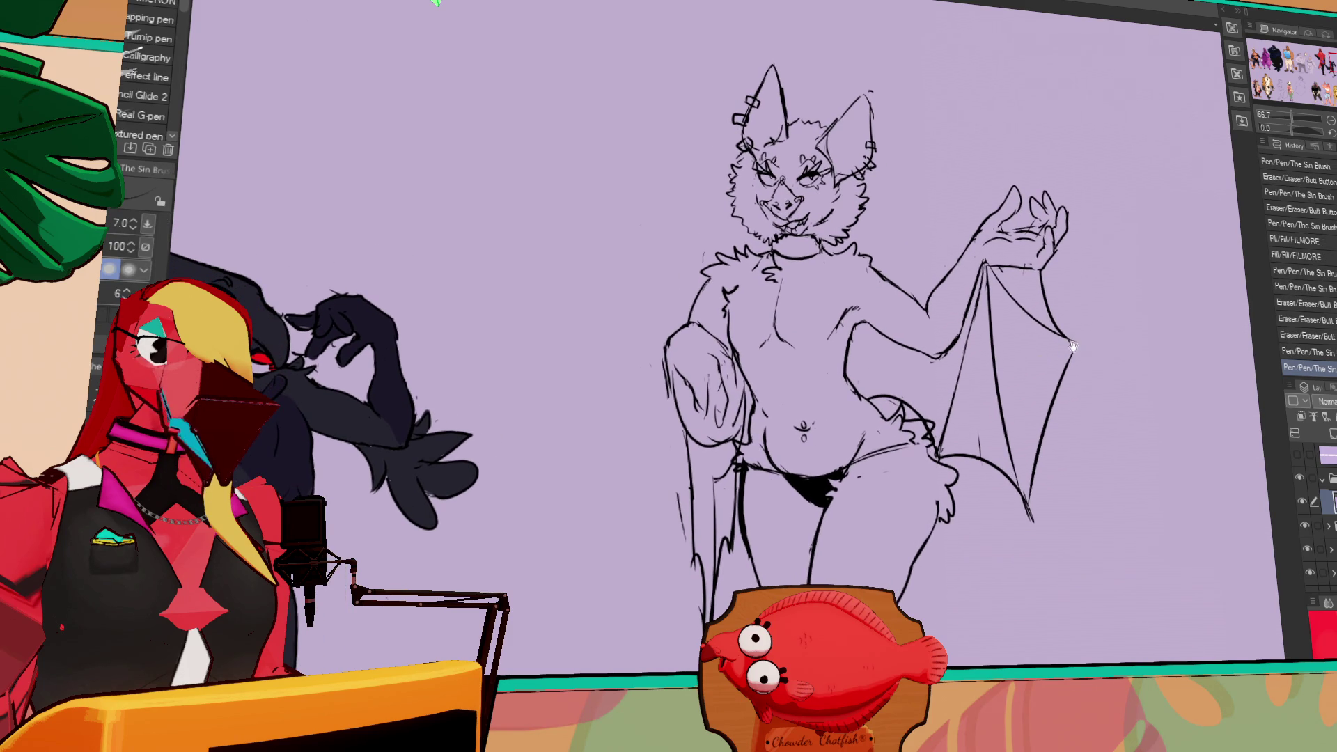
{"action": "key", "text": "e"}
{"action": "mouse_move", "coordinate": [968, 374]}
{"action": "left_mouse_down"}
{"action": "mouse_move", "coordinate": [978, 368]}
{"action": "mouse_move", "coordinate": [912, 331]}
{"action": "left_mouse_up"}
{"action": "key", "text": "p"}
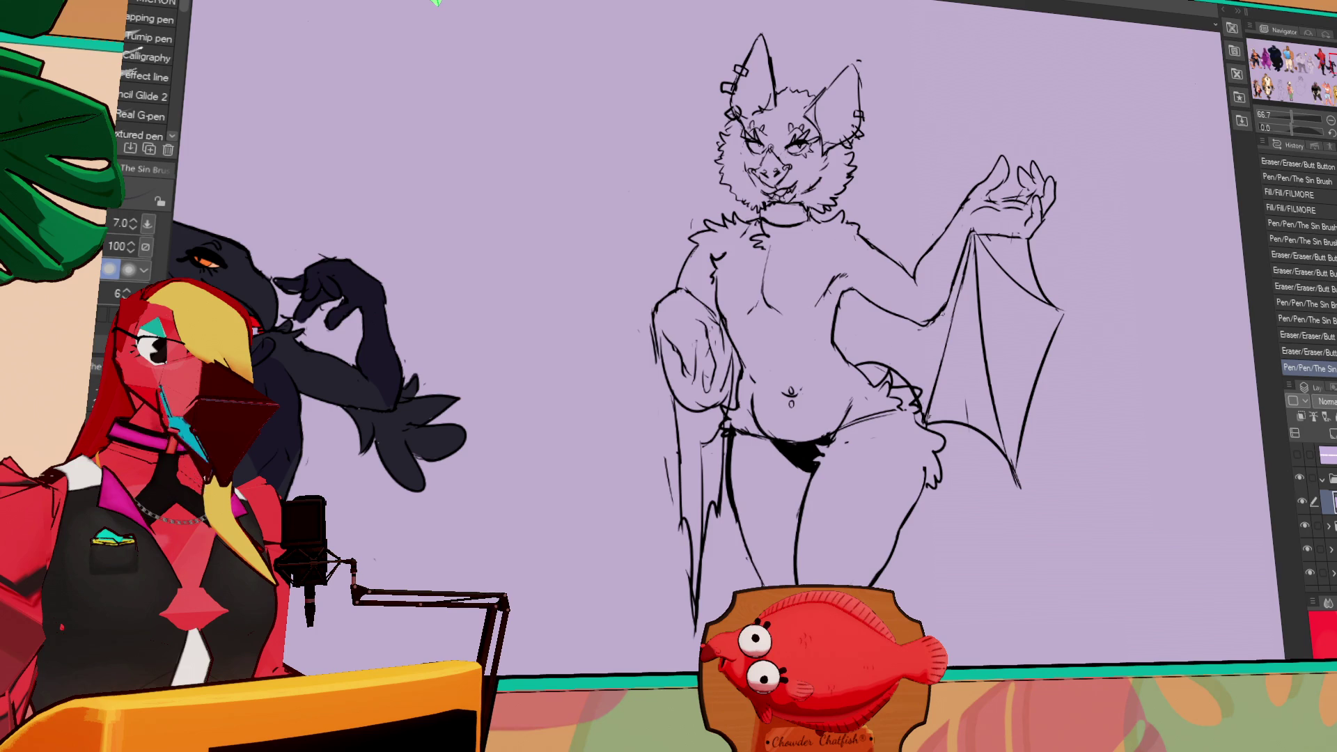
{"action": "key", "text": "ctrl+shift+n"}
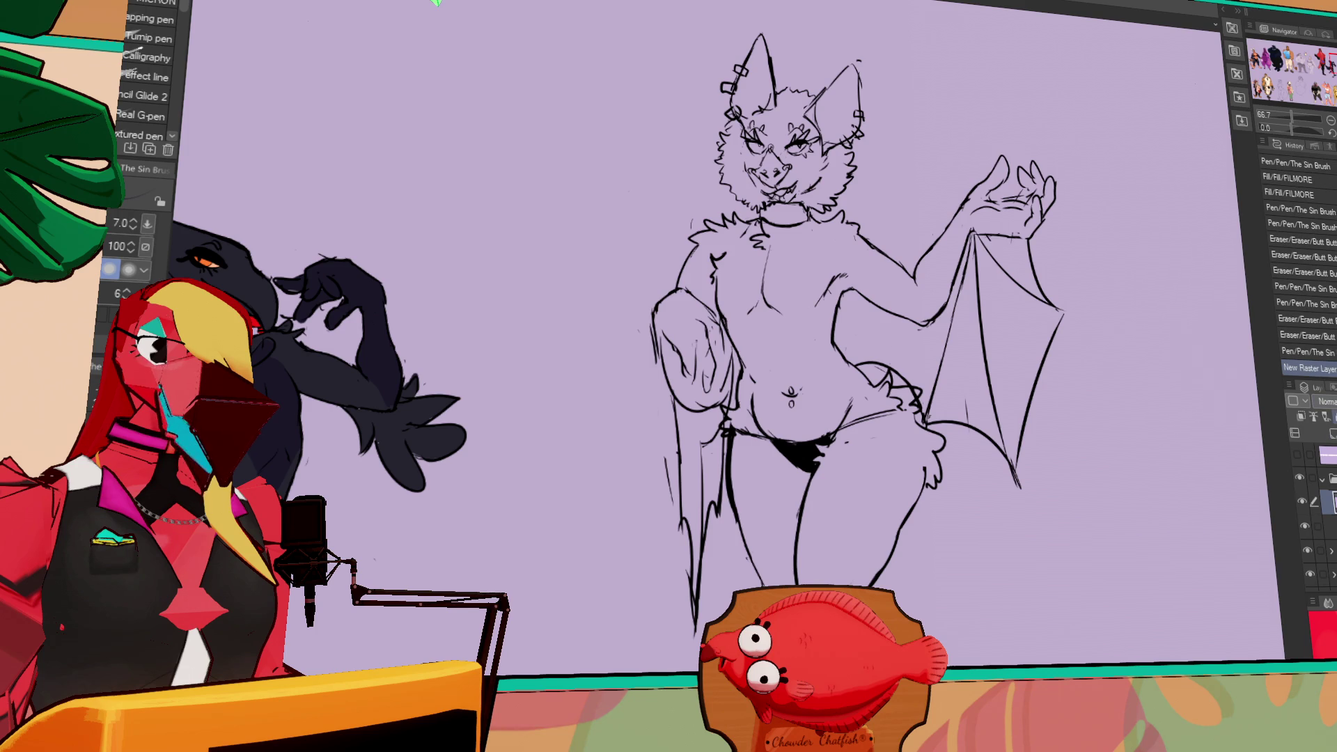
{"action": "key", "text": "ctrl+bracketleft"}
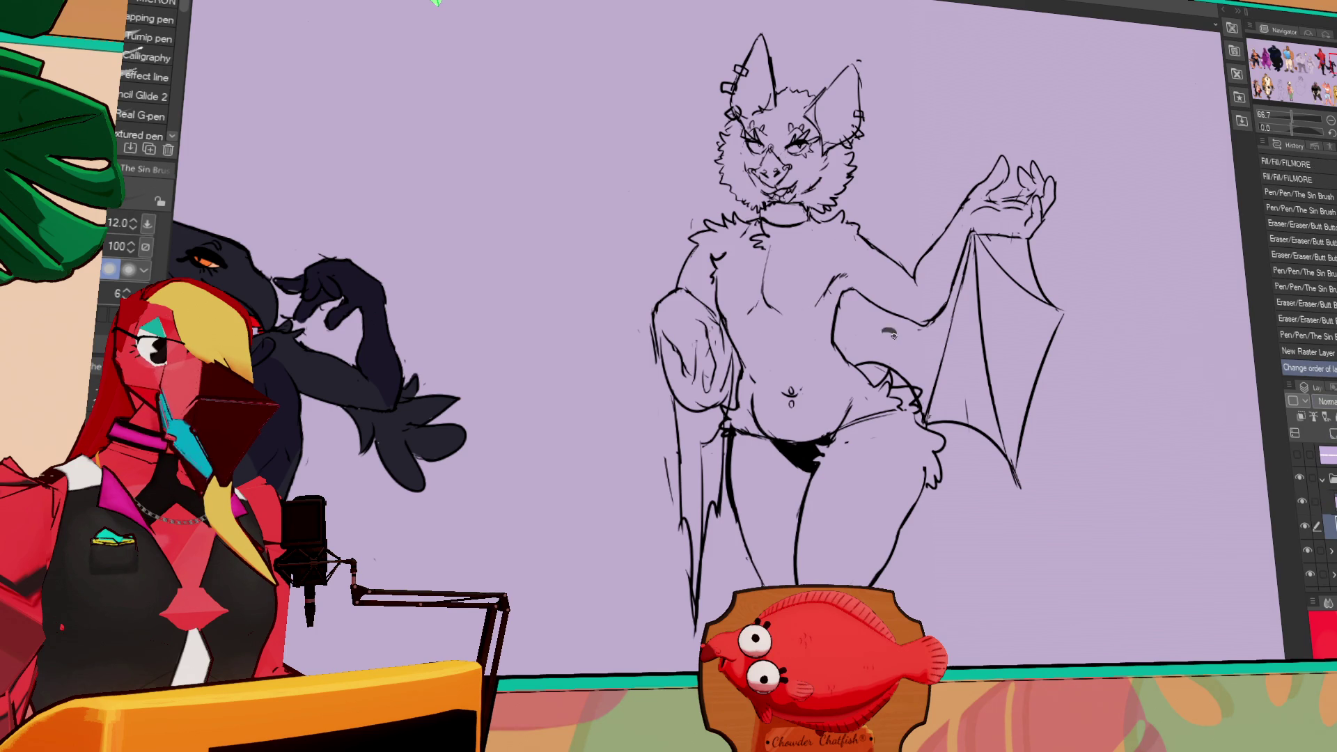
- Set the pen to size 15 and try out the first wing tattoo strokes
{"action": "left_click_drag", "start_coordinate": [890, 332], "coordinate": [892, 336]}
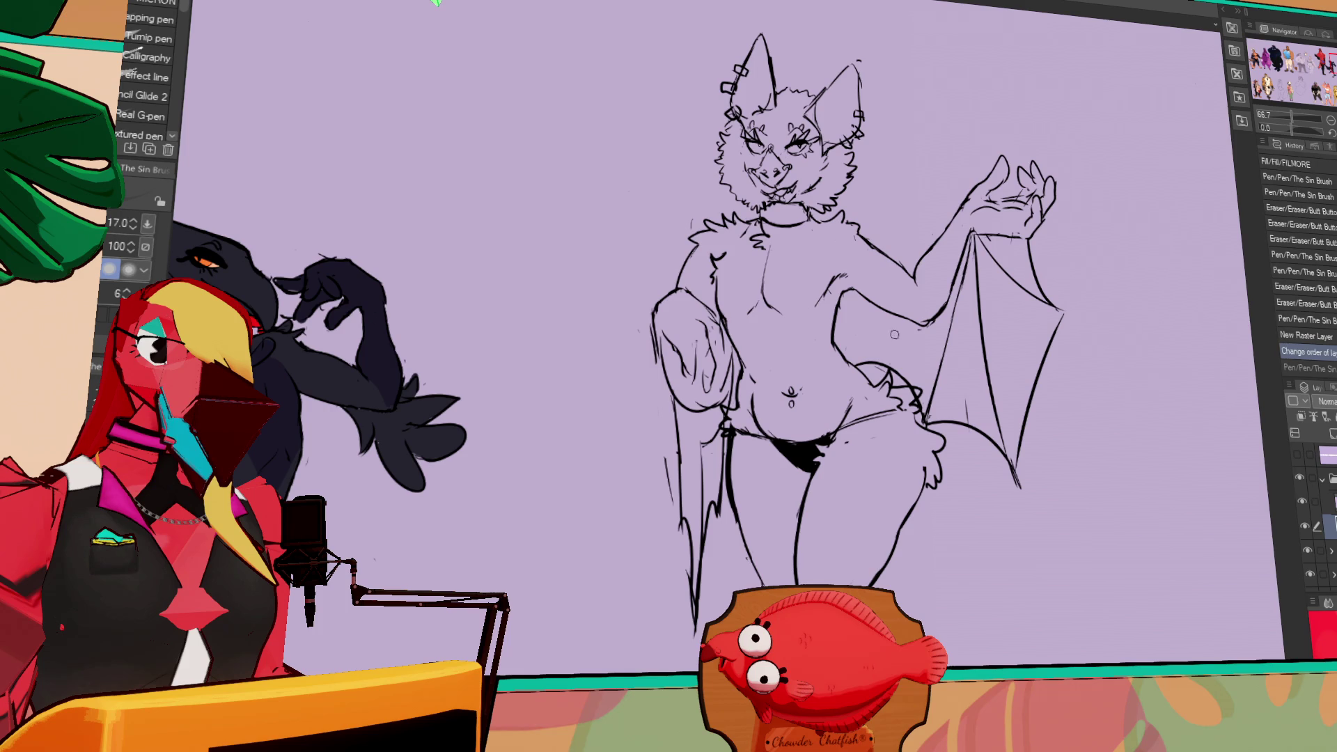
{"action": "key", "text": "bracketleft"}
{"action": "mouse_move", "coordinate": [904, 341]}
{"action": "left_mouse_down"}
{"action": "mouse_move", "coordinate": [879, 358]}
{"action": "mouse_move", "coordinate": [889, 372]}
{"action": "mouse_move", "coordinate": [925, 355]}
{"action": "mouse_move", "coordinate": [914, 350]}
{"action": "mouse_move", "coordinate": [901, 356]}
{"action": "mouse_move", "coordinate": [934, 356]}
{"action": "left_mouse_up"}
{"action": "key", "text": "ctrl+z"}
{"action": "key", "text": "ctrl+z"}
{"action": "key", "text": "ctrl+z"}
{"action": "key", "text": "ctrl+z"}
{"action": "key", "text": "ctrl+z"}
{"action": "key", "text": "ctrl+z"}
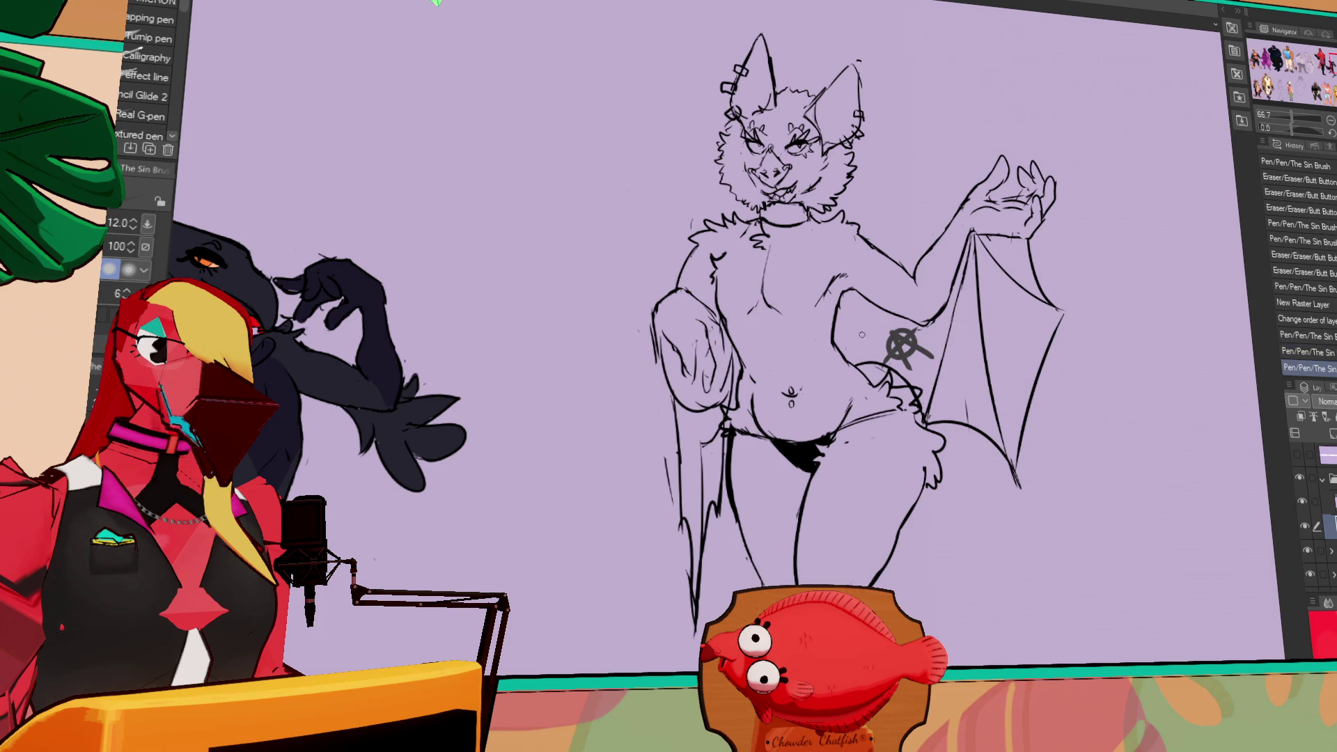
{"action": "key", "text": "ctrl+z"}
{"action": "mouse_move", "coordinate": [866, 311]}
{"action": "left_mouse_down"}
{"action": "mouse_move", "coordinate": [851, 346]}
{"action": "mouse_move", "coordinate": [867, 340]}
{"action": "mouse_move", "coordinate": [849, 354]}
{"action": "mouse_move", "coordinate": [883, 324]}
{"action": "left_mouse_up"}
{"action": "key", "text": "ctrl+z"}
{"action": "key", "text": "ctrl+y"}
{"action": "key", "text": "ctrl+z"}
{"action": "key", "text": "ctrl+y"}
{"action": "left_click", "coordinate": [884, 332]}
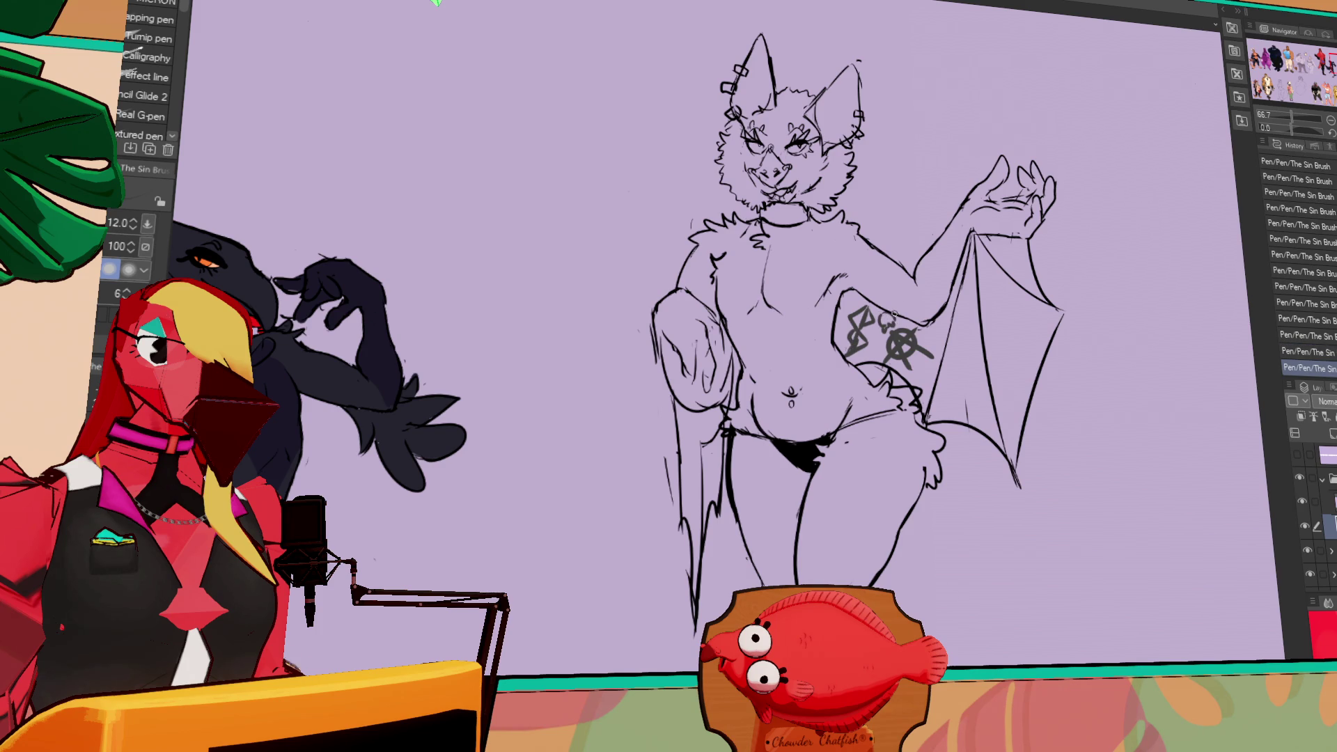
{"action": "key", "text": "ctrl+z"}
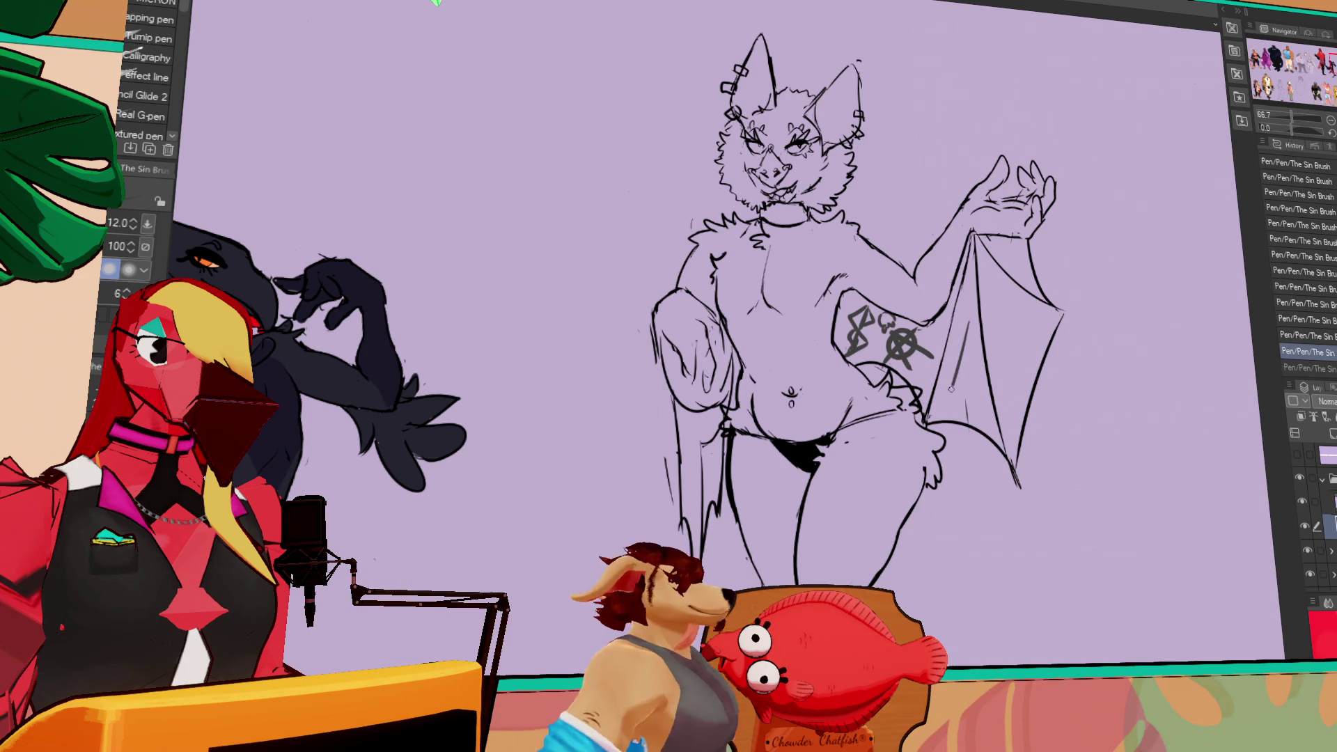
{"action": "key", "text": "ctrl+y"}
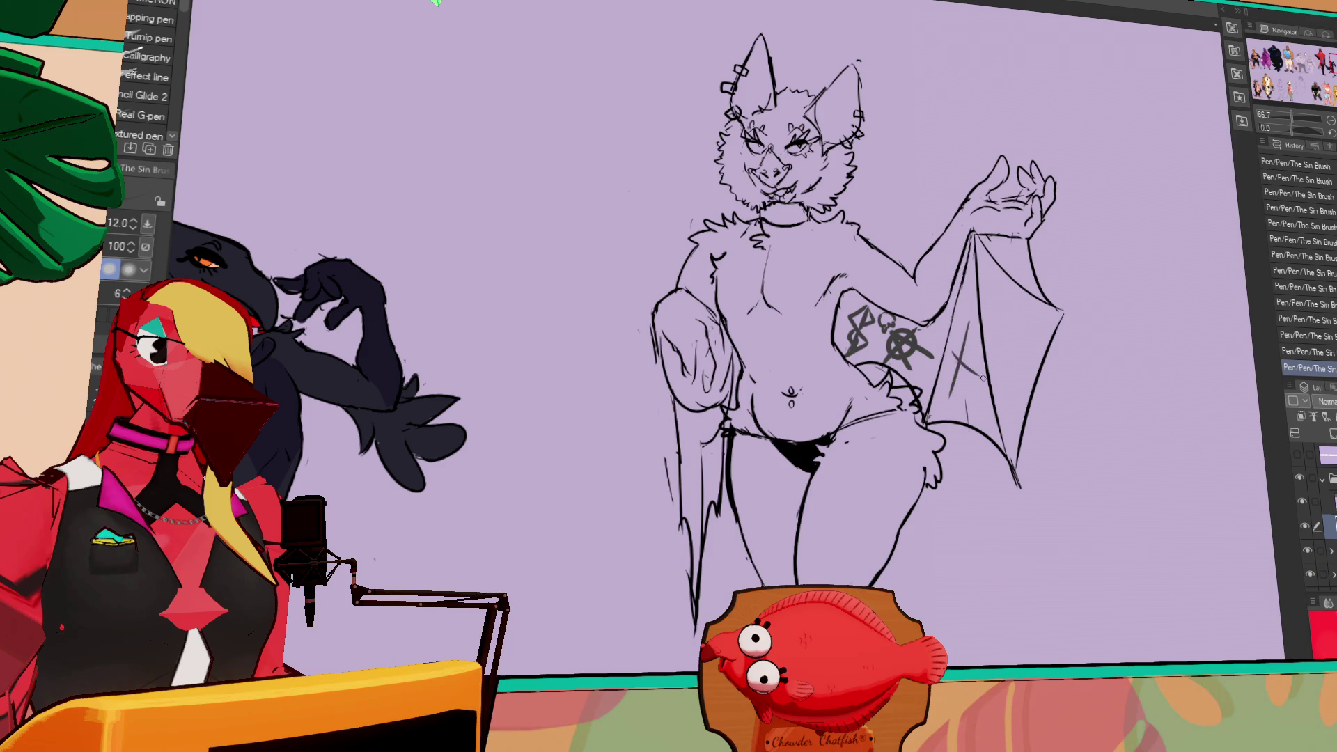
{"action": "key", "text": "ctrl+z"}
- Draw the tattoo's circle mark and the vertical stroke near the wing tip
{"action": "mouse_move", "coordinate": [965, 332]}
{"action": "left_mouse_down"}
{"action": "mouse_move", "coordinate": [961, 395]}
{"action": "mouse_move", "coordinate": [937, 403]}
{"action": "mouse_move", "coordinate": [954, 408]}
{"action": "mouse_move", "coordinate": [943, 416]}
{"action": "left_mouse_up"}
{"action": "key", "text": "e"}
{"action": "key", "text": "p"}
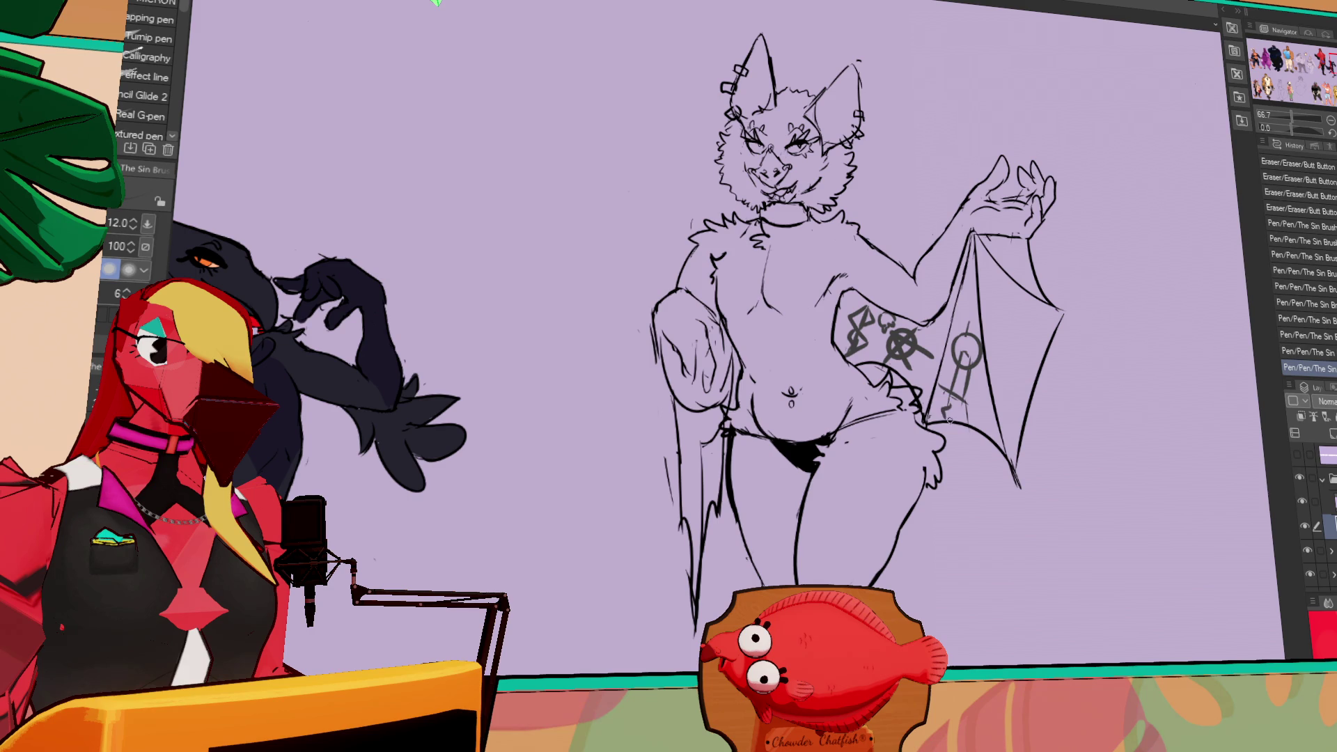
{"action": "left_click_drag", "start_coordinate": [994, 318], "coordinate": [964, 307]}
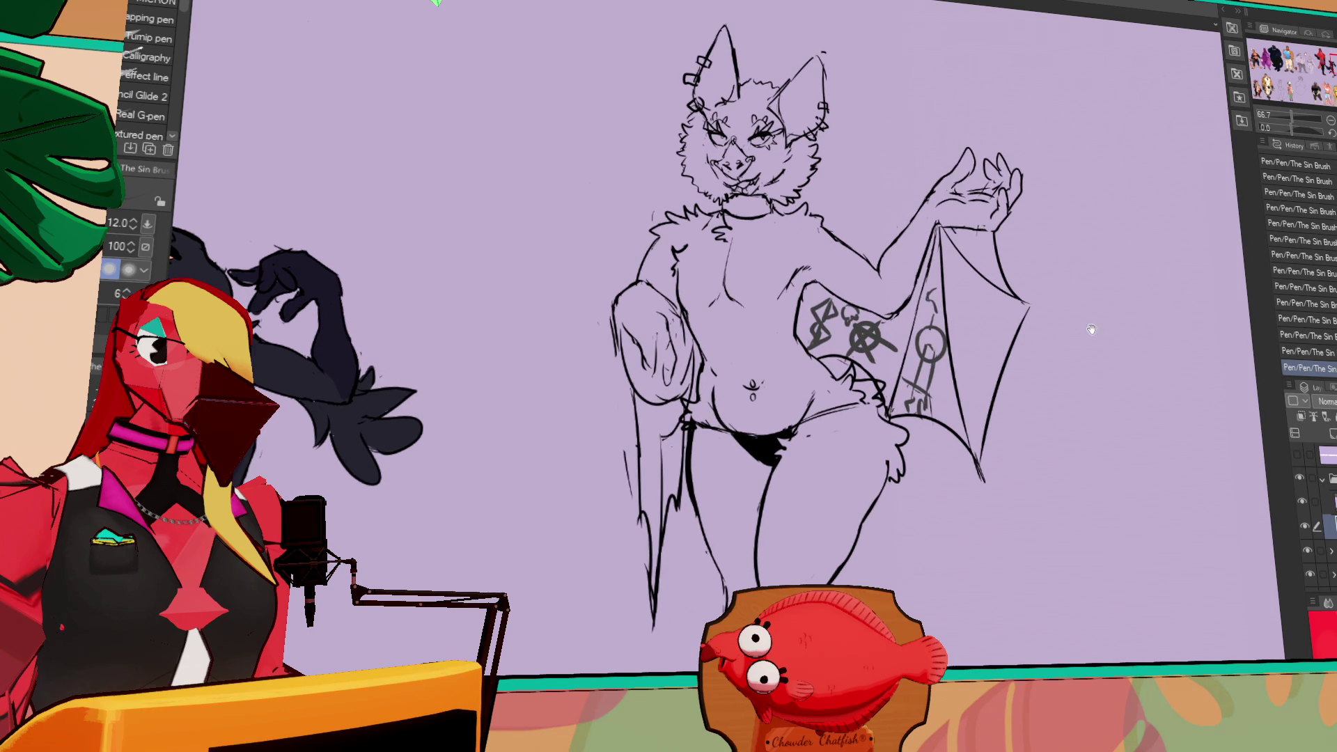
{"action": "left_click_drag", "start_coordinate": [1084, 331], "coordinate": [1075, 328]}
{"action": "key", "text": "ctrl+z"}
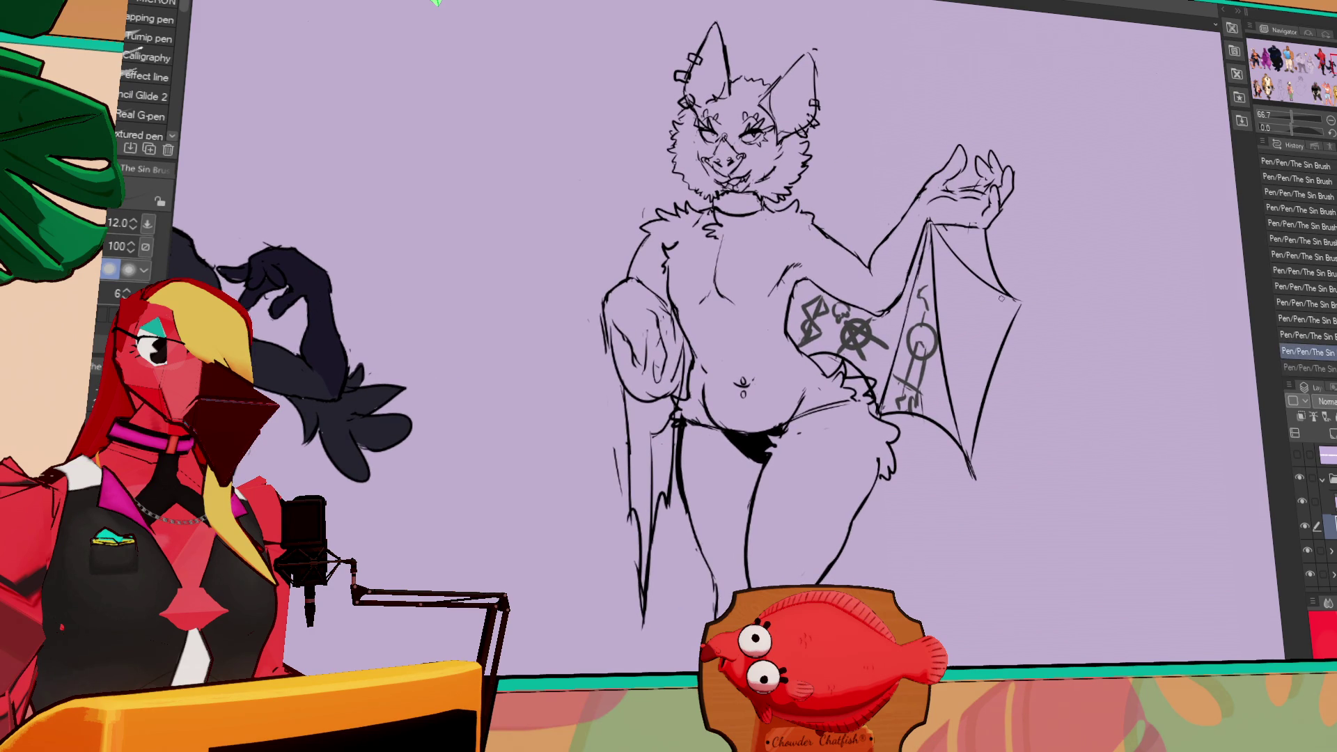
{"action": "key", "text": "ctrl+y"}
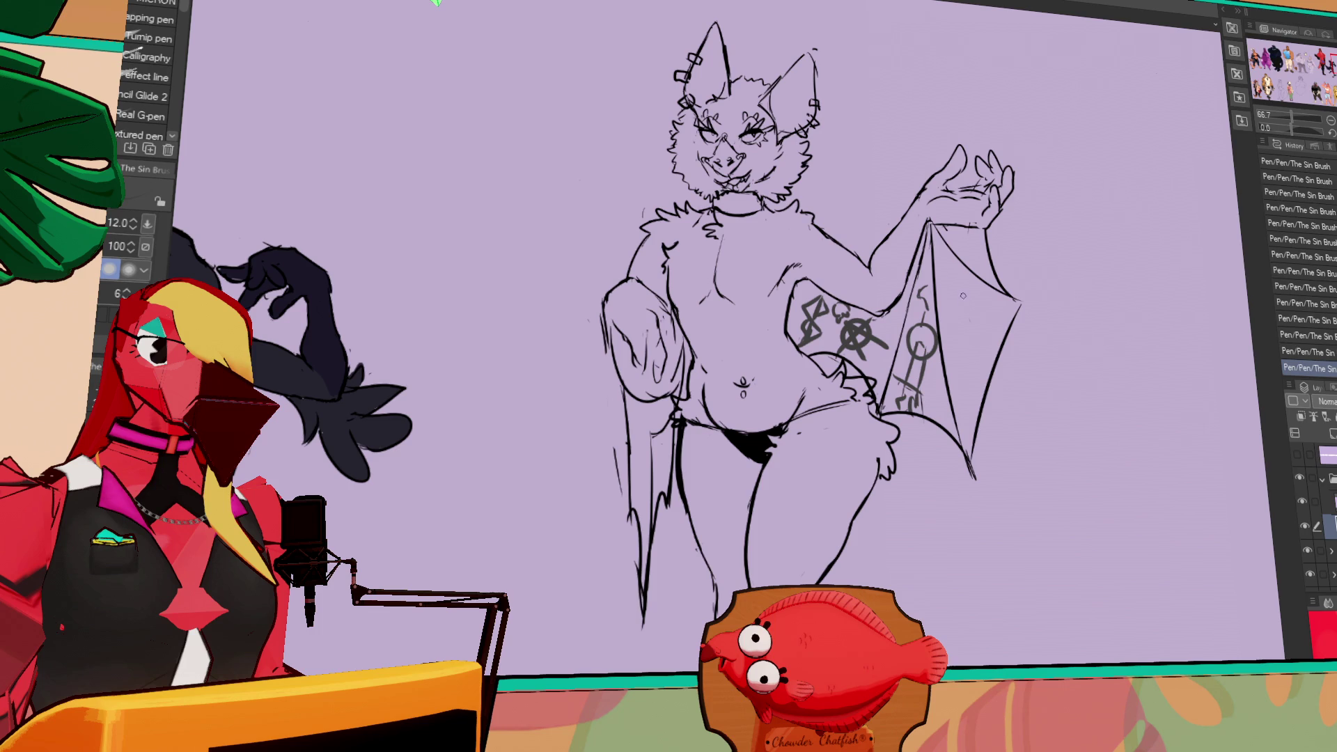
{"action": "key", "text": "ctrl+z"}
{"action": "left_click_drag", "start_coordinate": [950, 272], "coordinate": [946, 310]}
{"action": "key", "text": "ctrl+z"}
{"action": "scroll", "coordinate": [954, 310], "scroll_direction": "up", "scroll_amount": 2}
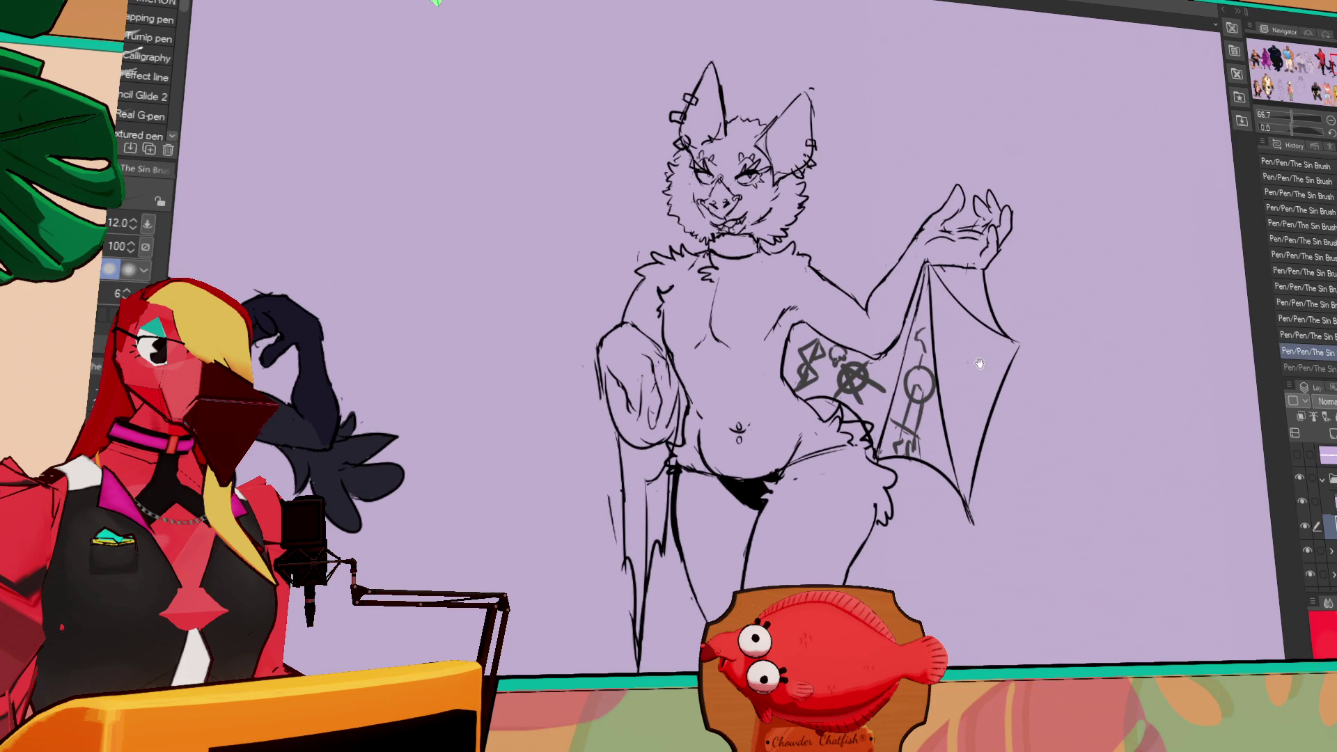
{"action": "scroll", "coordinate": [1036, 325], "scroll_direction": "up", "scroll_amount": 1}
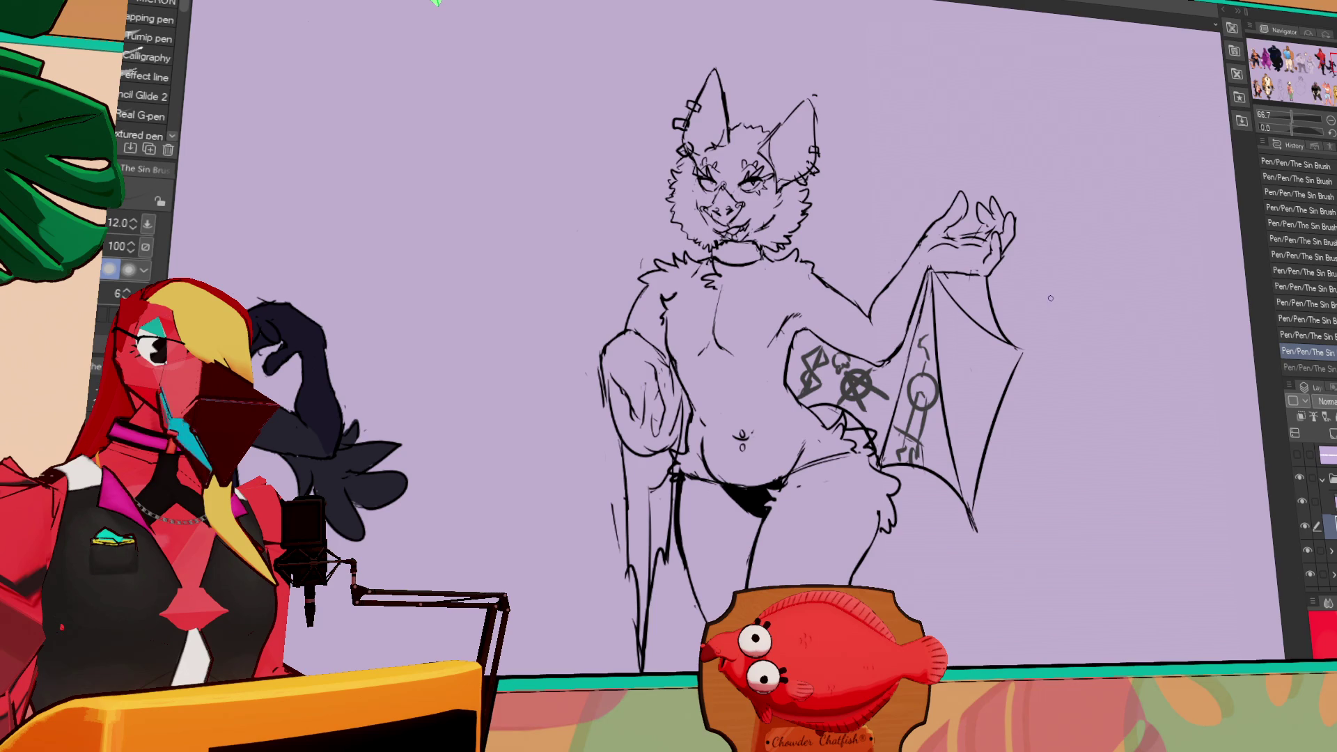
{"action": "mouse_move", "coordinate": [871, 417]}
{"action": "left_mouse_down"}
{"action": "mouse_move", "coordinate": [1094, 317]}
{"action": "mouse_move", "coordinate": [1097, 328]}
{"action": "left_mouse_up"}
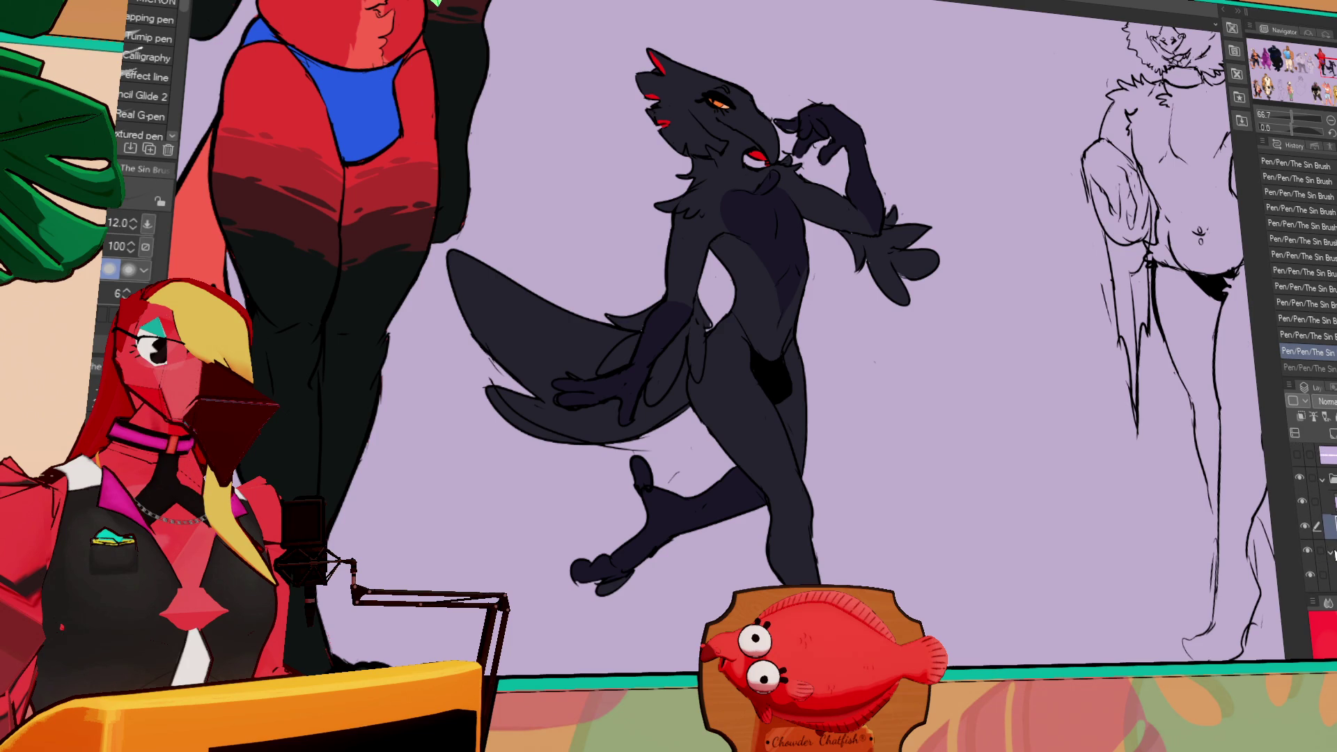
{"action": "scroll", "coordinate": [1326, 550], "scroll_direction": "down", "scroll_amount": 1}
{"action": "left_click", "coordinate": [1305, 534]}
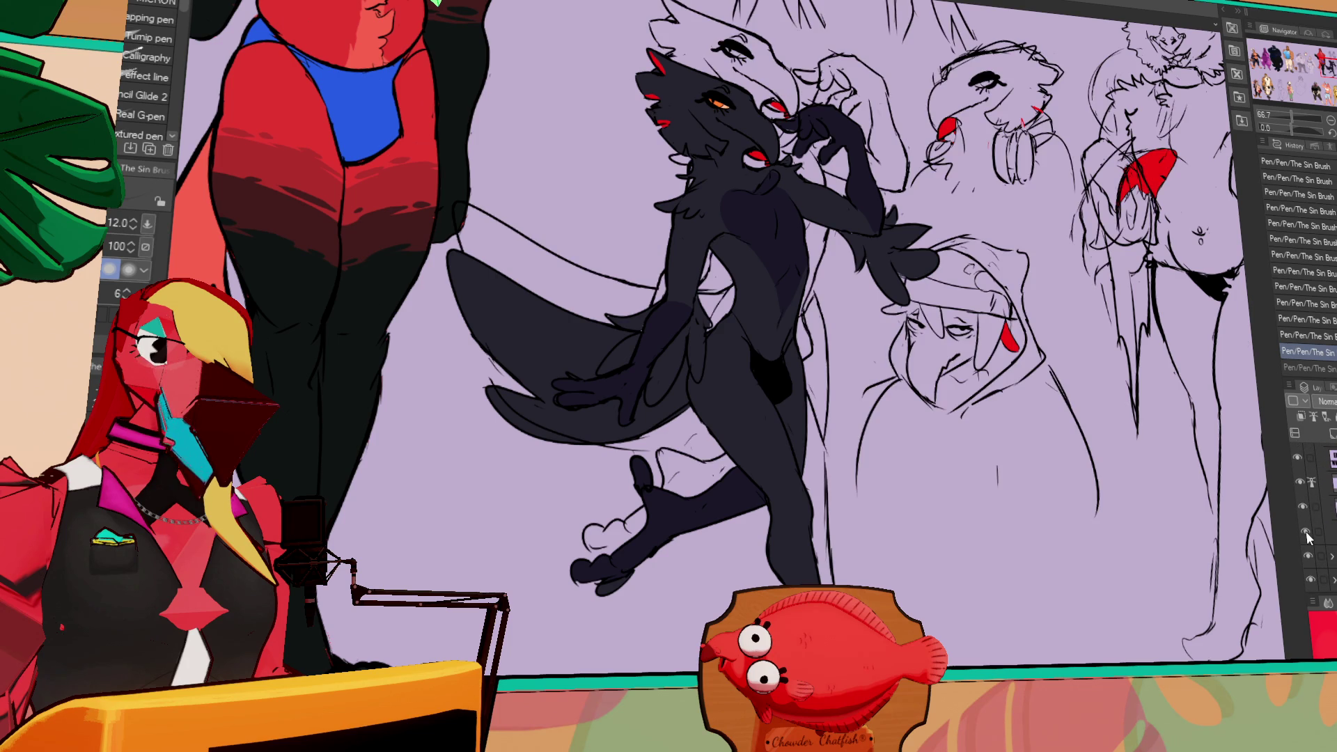
{"action": "mouse_move", "coordinate": [915, 129]}
{"action": "left_mouse_down"}
{"action": "mouse_move", "coordinate": [681, 315]}
{"action": "mouse_move", "coordinate": [741, 352]}
{"action": "left_mouse_up"}
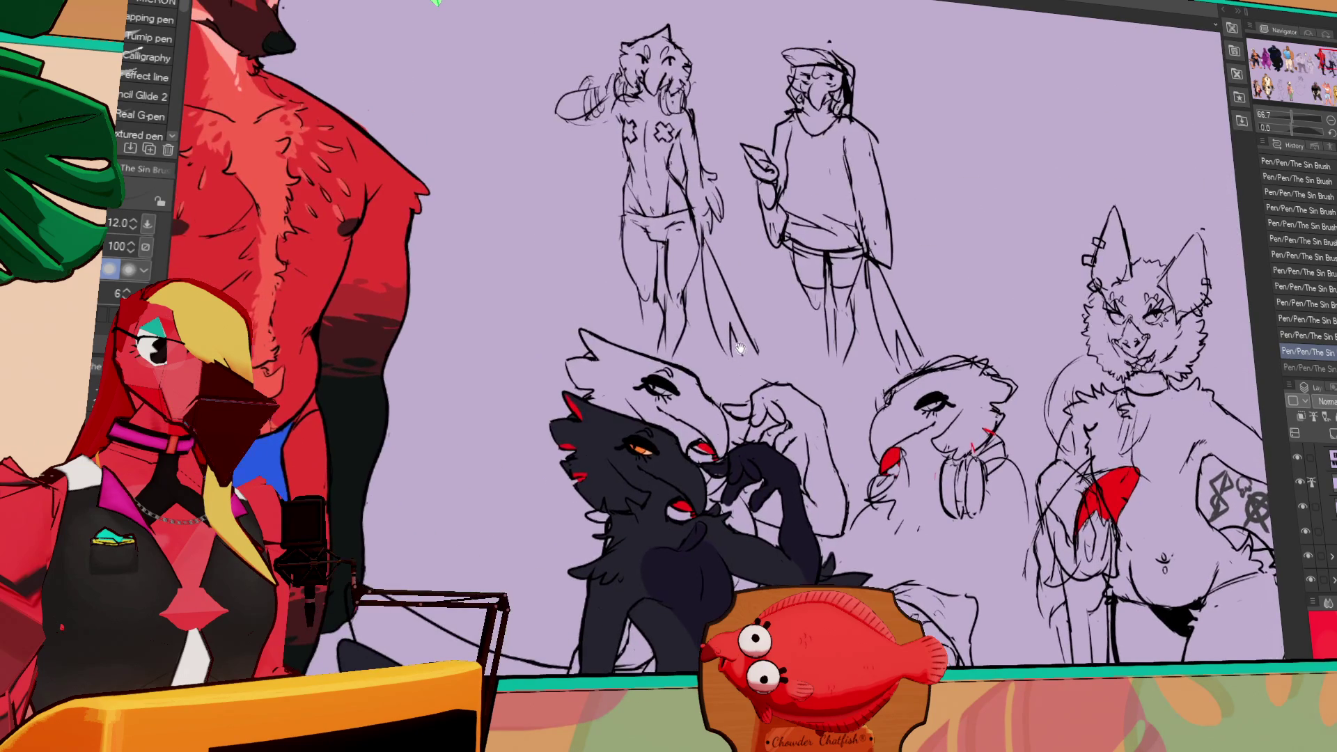
{"action": "scroll", "coordinate": [715, 136], "scroll_direction": "up", "scroll_amount": 5}
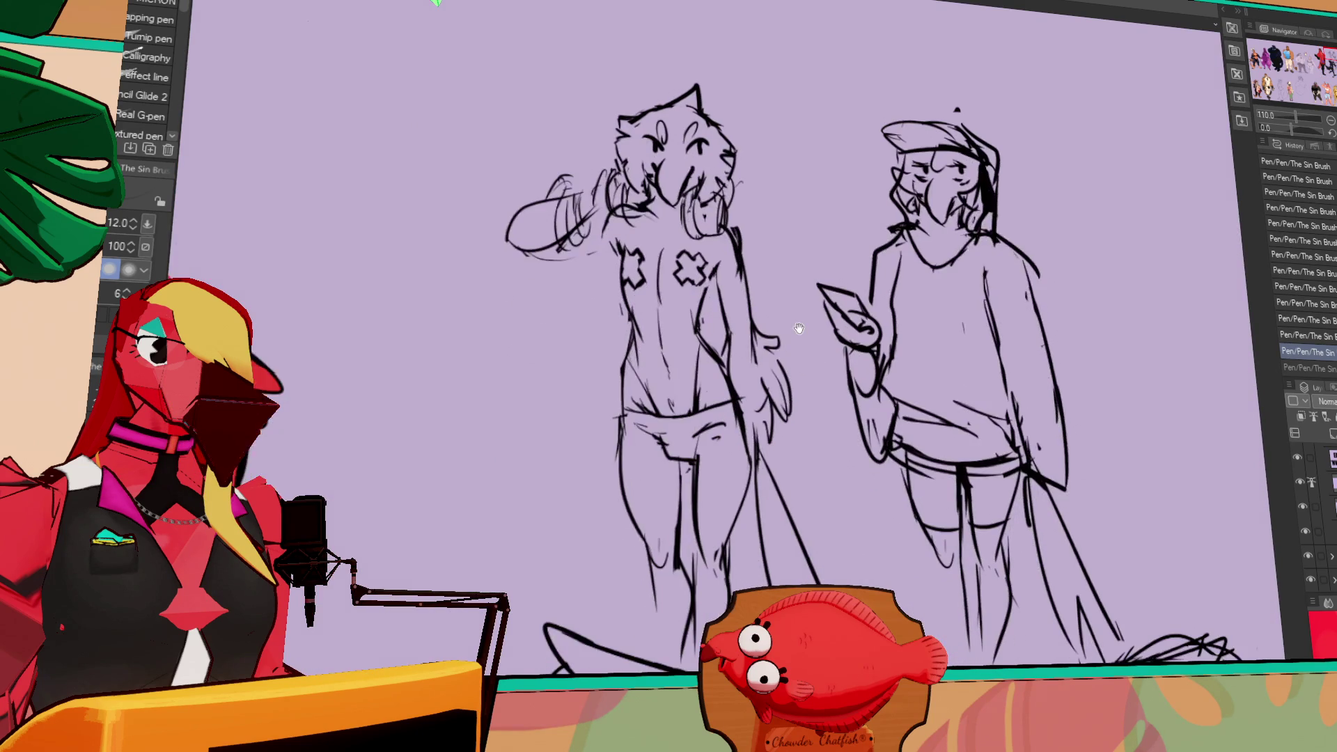
{"action": "left_click_drag", "start_coordinate": [807, 468], "coordinate": [811, 411]}
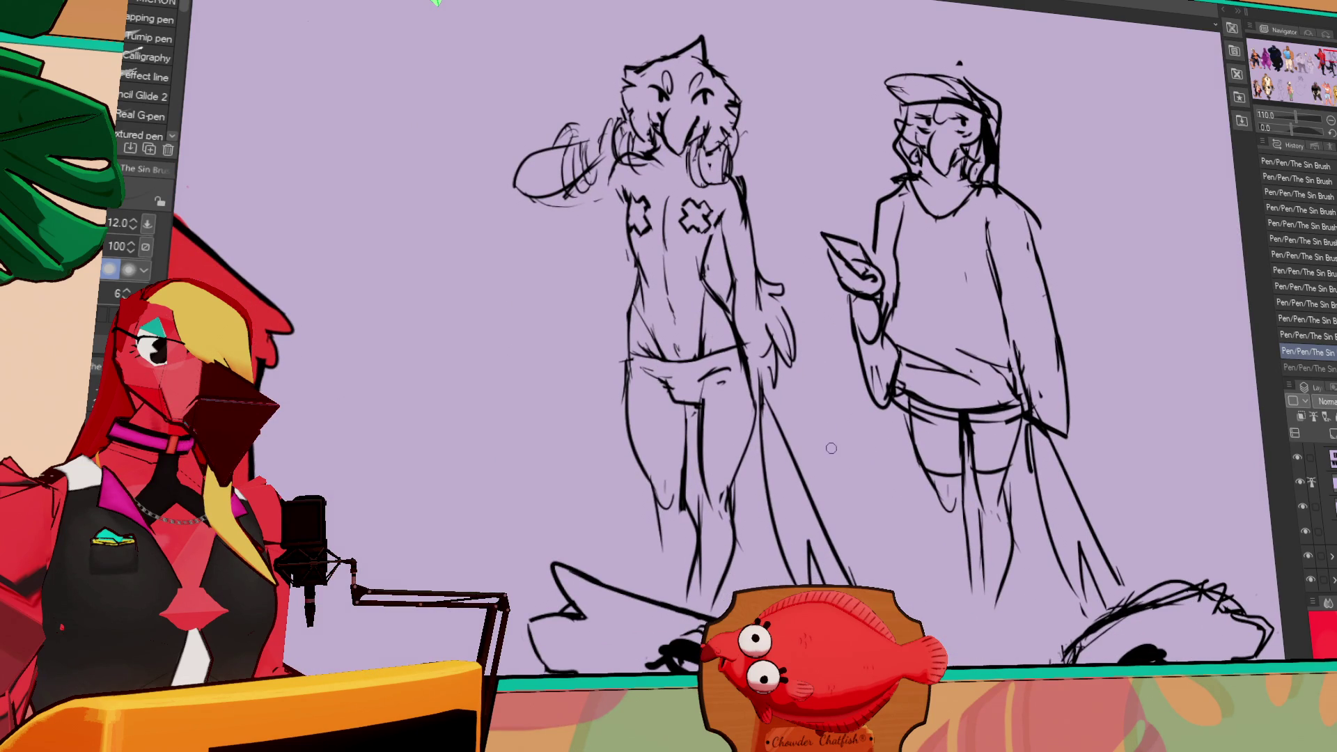
{"action": "scroll", "coordinate": [830, 447], "scroll_direction": "down", "scroll_amount": 5}
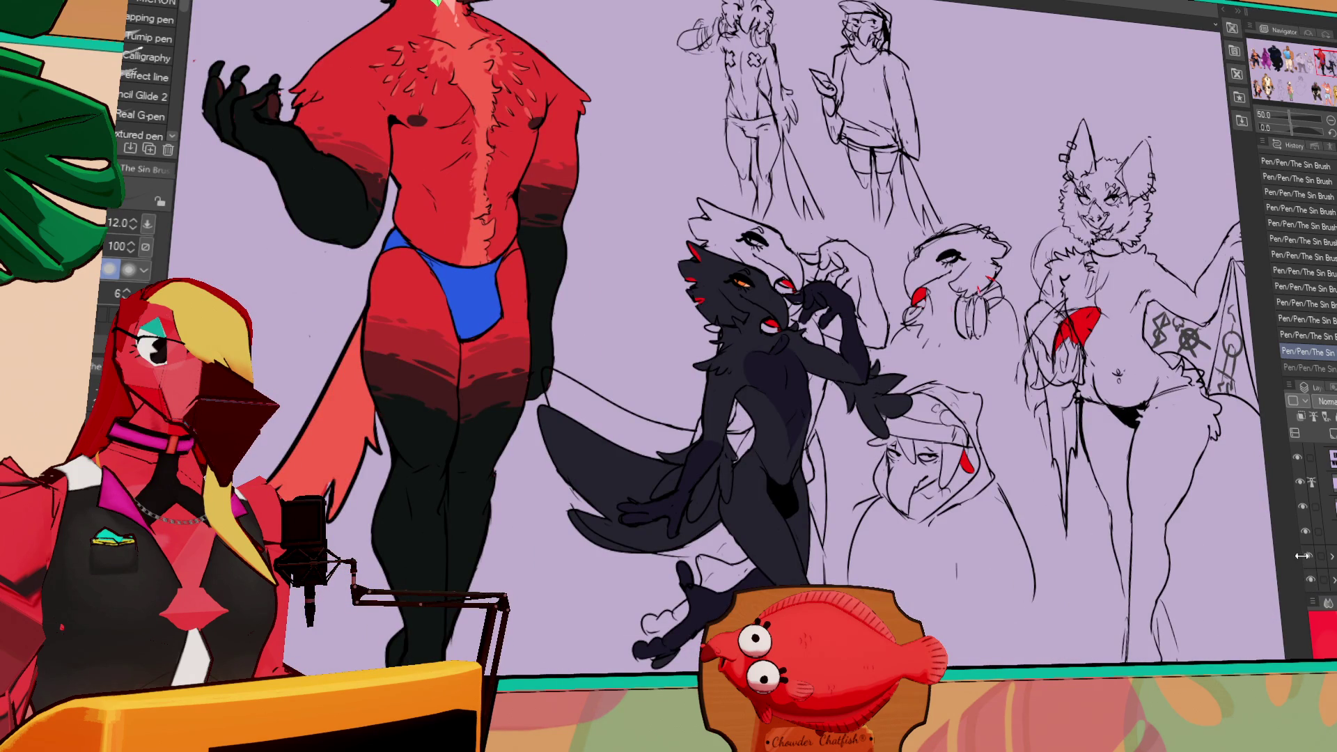
{"action": "left_click", "coordinate": [1302, 497]}
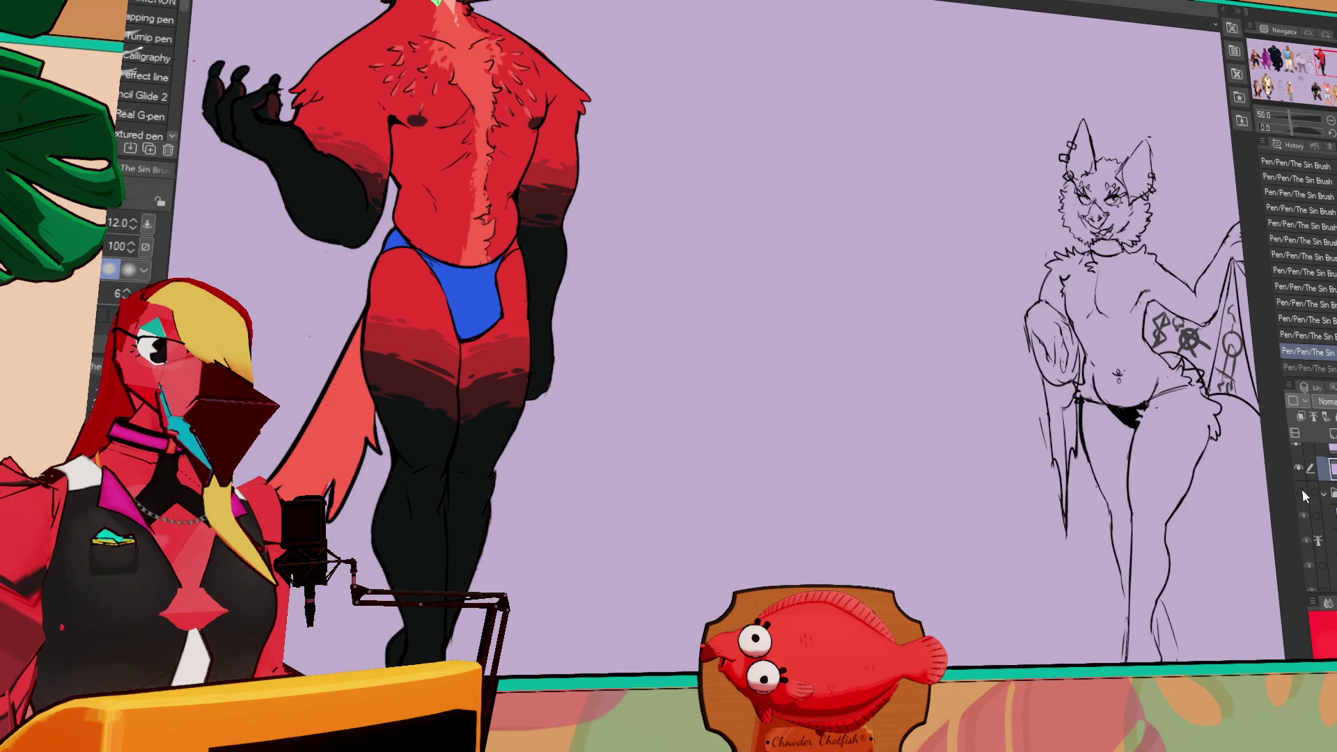
{"action": "left_click", "coordinate": [1308, 532]}
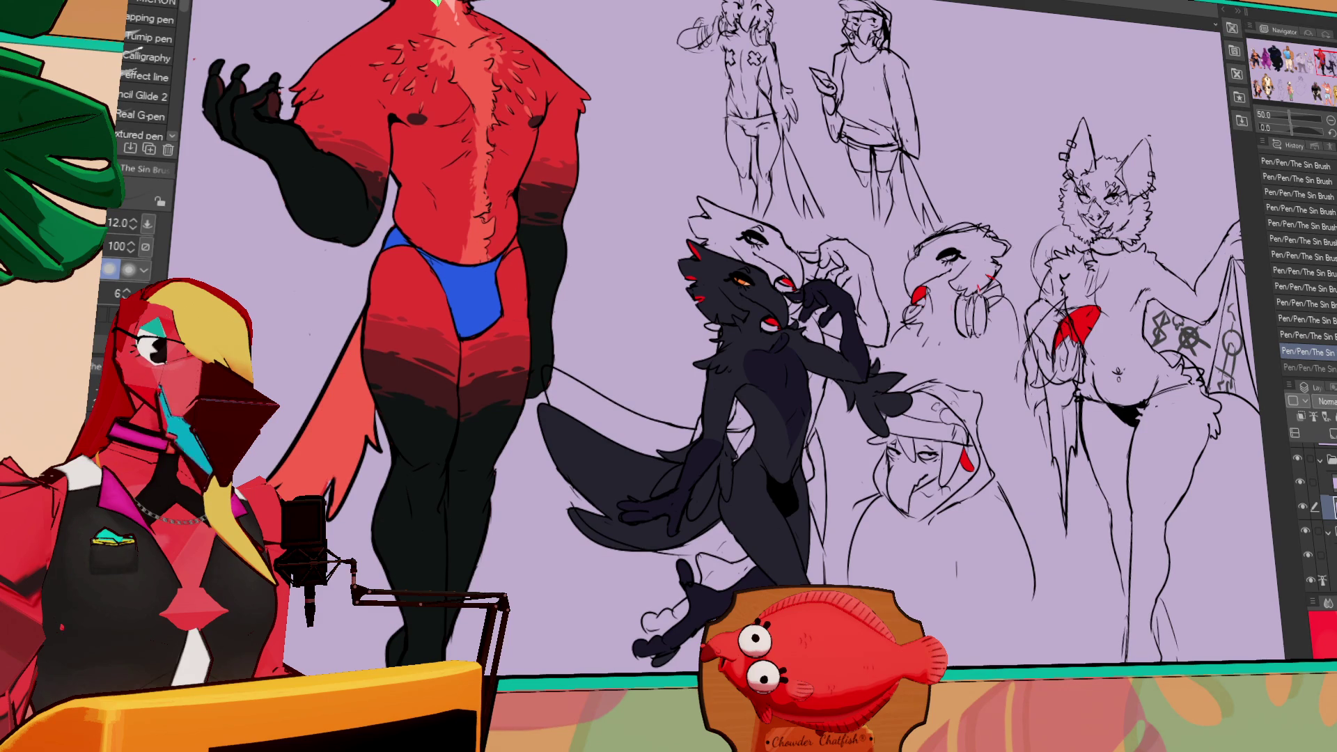
{"action": "left_click", "coordinate": [1320, 461]}
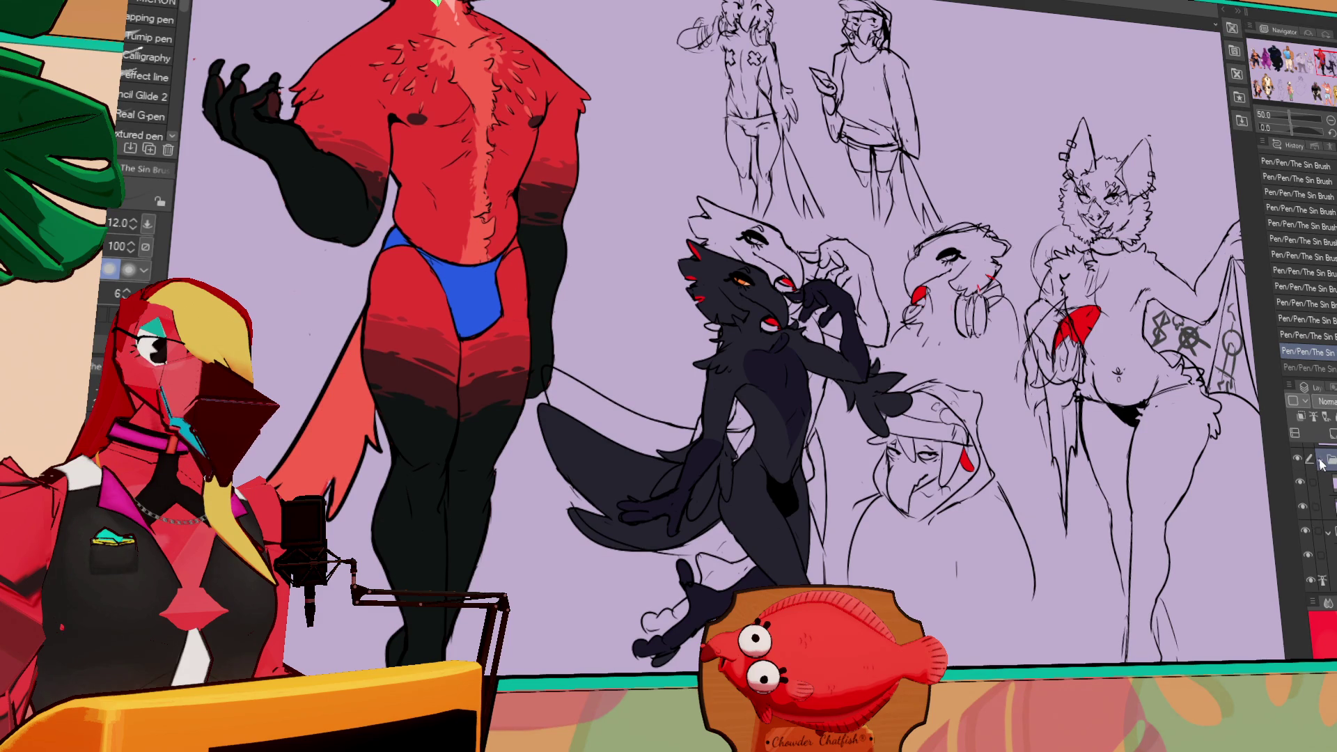
{"action": "left_click_drag", "start_coordinate": [1238, 500], "coordinate": [1188, 530]}
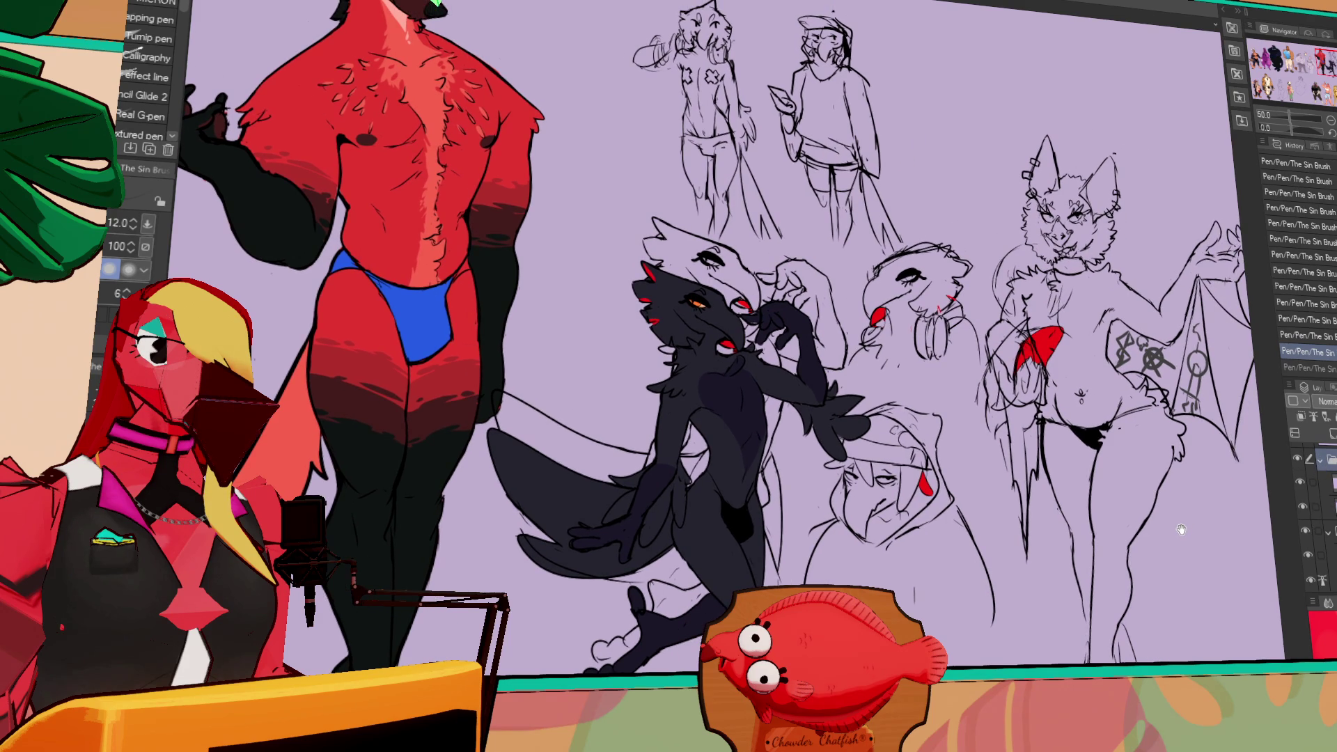
{"action": "left_click", "coordinate": [1304, 504]}
{"action": "left_click", "coordinate": [1303, 504]}
{"action": "left_click", "coordinate": [1306, 530]}
{"action": "left_click", "coordinate": [1306, 531]}
{"action": "scroll", "coordinate": [1307, 554], "scroll_direction": "down", "scroll_amount": 1}
{"action": "left_click", "coordinate": [1304, 523]}
{"action": "left_click", "coordinate": [1304, 522]}
{"action": "left_click", "coordinate": [1307, 547]}
{"action": "left_click", "coordinate": [1307, 548]}
{"action": "left_click", "coordinate": [1307, 573]}
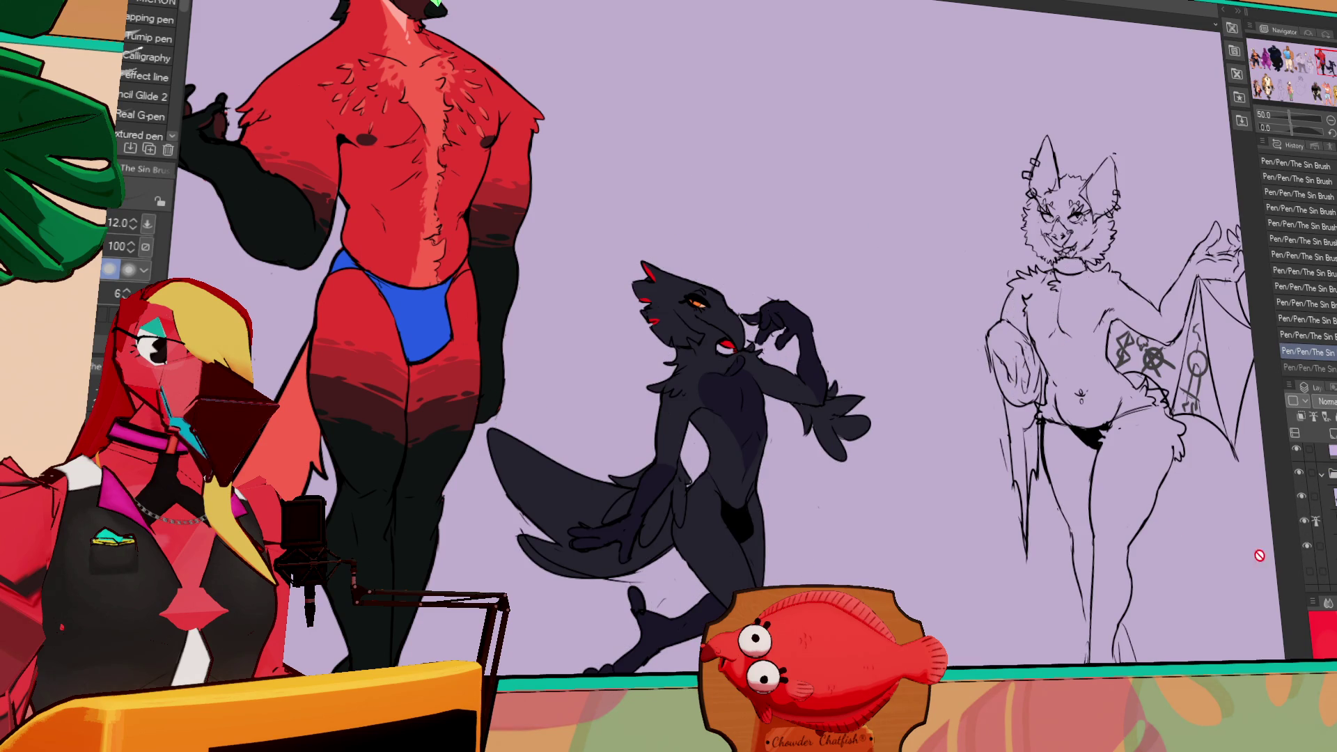
{"action": "scroll", "coordinate": [815, 330], "scroll_direction": "up", "scroll_amount": 3}
{"action": "scroll", "coordinate": [815, 330], "scroll_direction": "up", "scroll_amount": 1}
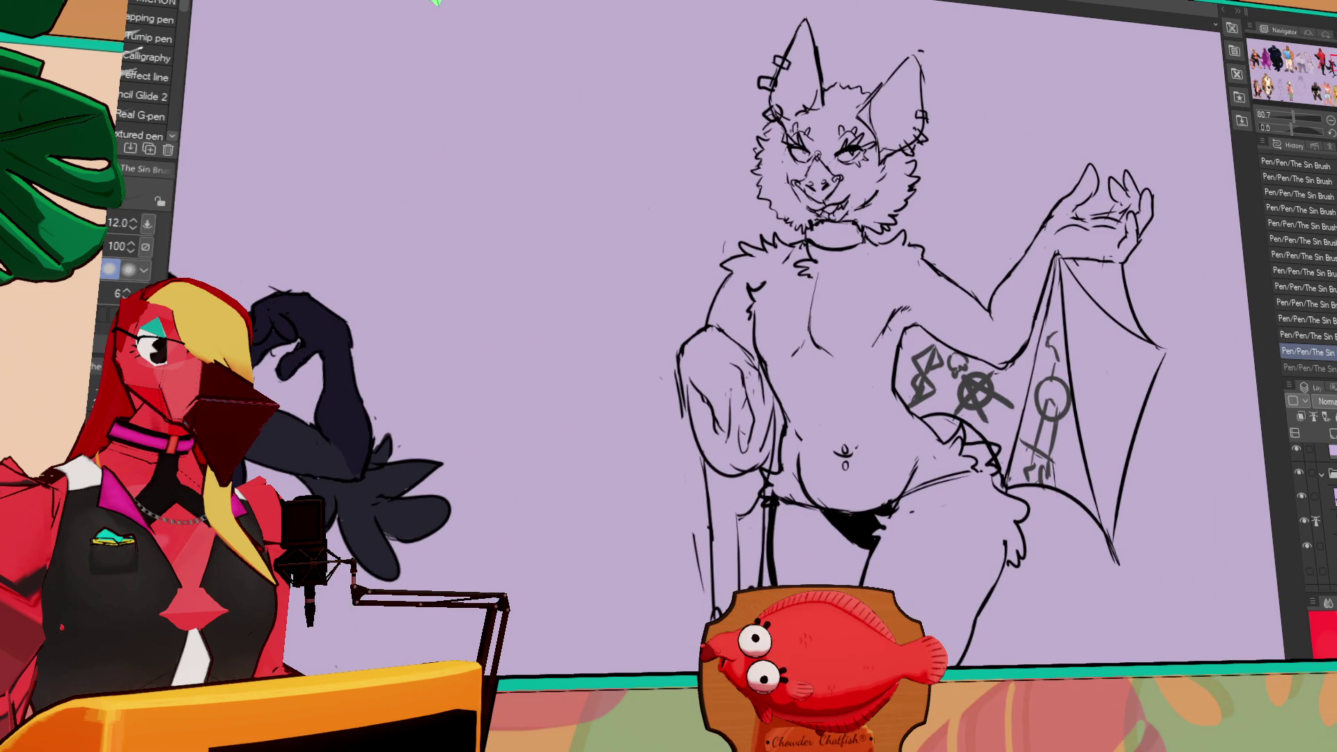
- Try drawing an oval sigil and a dash on the wing, undoing the misplaced strokes
{"action": "left_click", "coordinate": [1321, 475]}
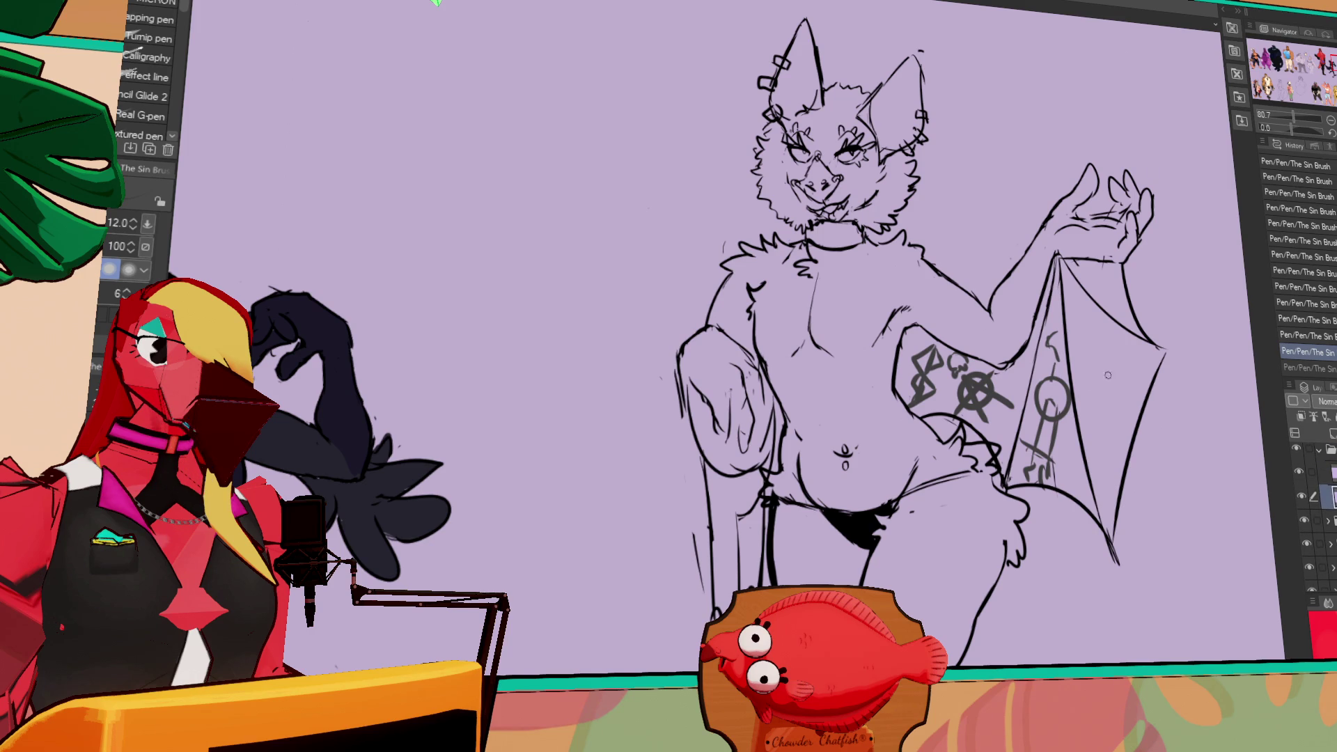
{"action": "mouse_move", "coordinate": [1114, 350]}
{"action": "left_mouse_down"}
{"action": "mouse_move", "coordinate": [1128, 374]}
{"action": "mouse_move", "coordinate": [1114, 379]}
{"action": "left_mouse_up"}
{"action": "key", "text": "ctrl+z"}
{"action": "key", "text": "ctrl+z"}
{"action": "key", "text": "ctrl+z"}
{"action": "key", "text": "ctrl+z"}
{"action": "key", "text": "ctrl+z"}
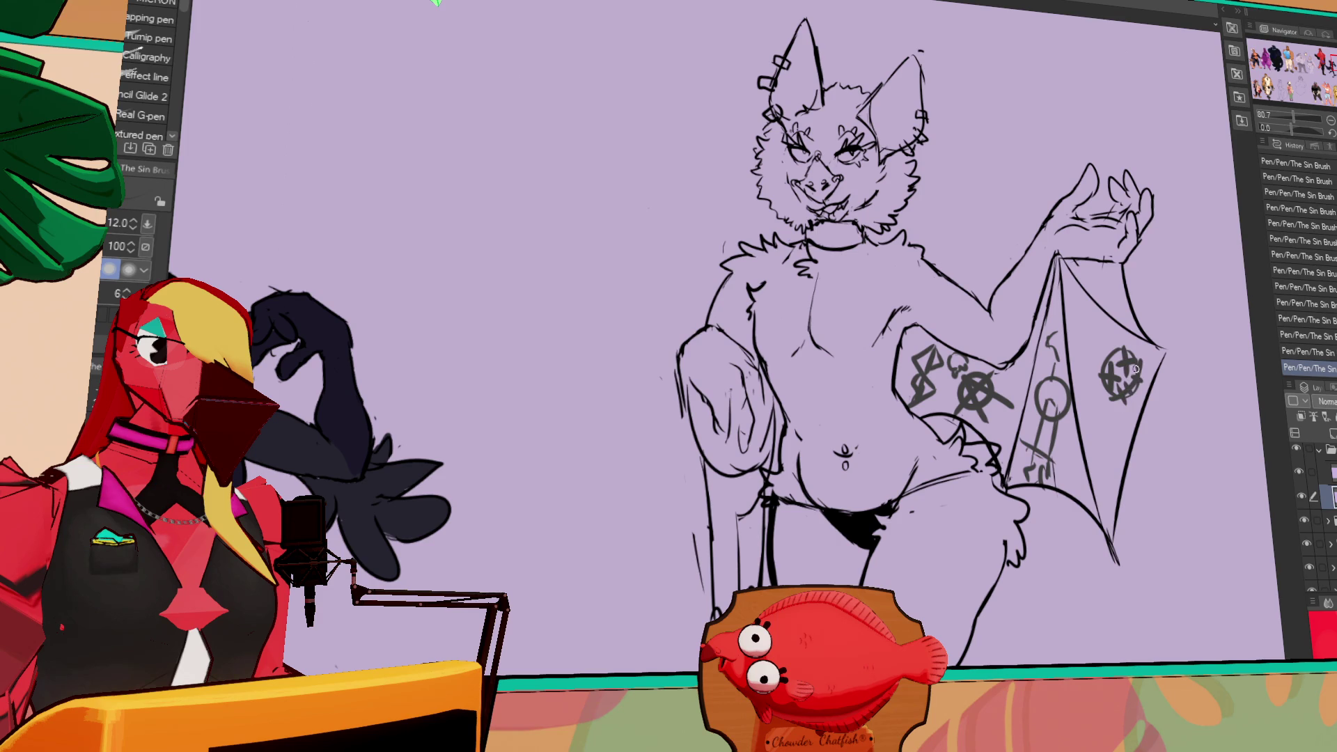
{"action": "key", "text": "ctrl+z"}
{"action": "mouse_move", "coordinate": [1078, 348]}
{"action": "left_mouse_down"}
{"action": "mouse_move", "coordinate": [1087, 358]}
{"action": "mouse_move", "coordinate": [1088, 299]}
{"action": "left_mouse_up"}
{"action": "key", "text": "ctrl+z"}
- Draw a tattoo band around the upper arm and darken the arm outline
{"action": "scroll", "coordinate": [1148, 300], "scroll_direction": "down", "scroll_amount": 2}
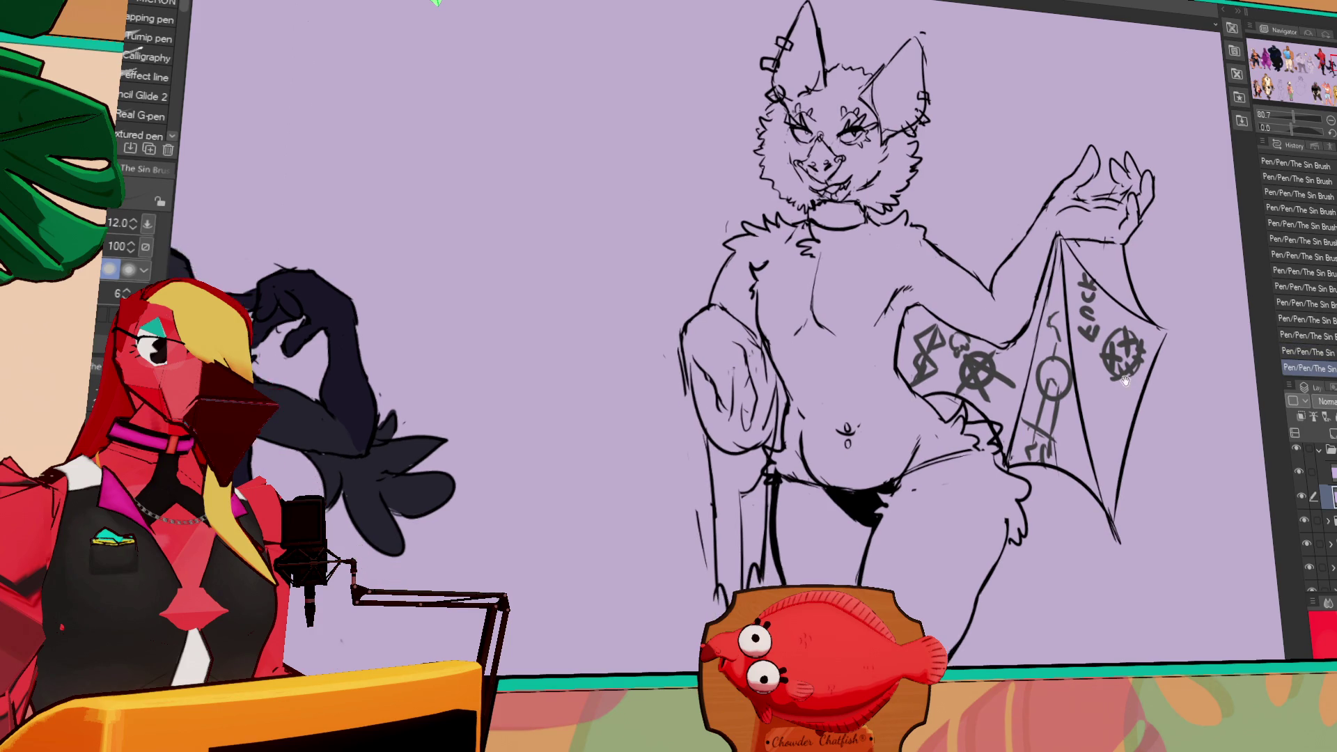
{"action": "left_click_drag", "start_coordinate": [1017, 252], "coordinate": [1025, 301]}
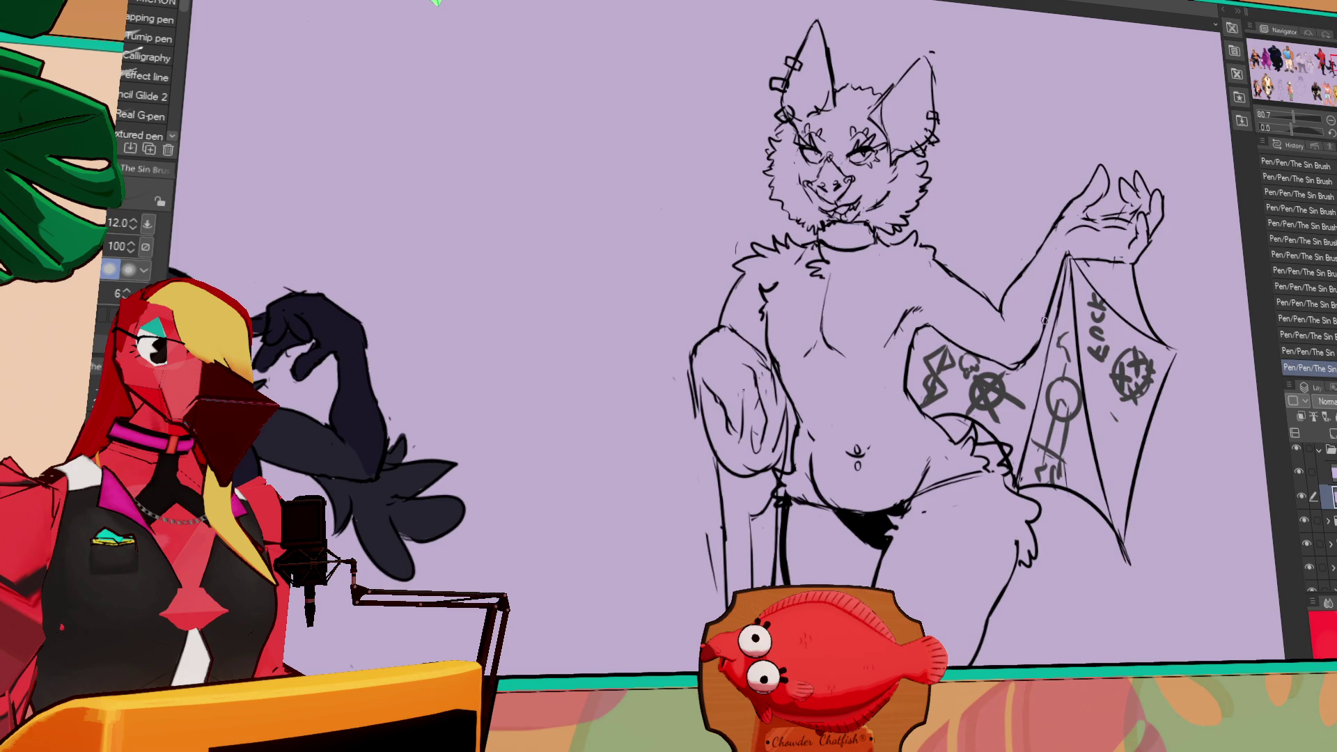
{"action": "mouse_move", "coordinate": [942, 276]}
{"action": "left_mouse_down"}
{"action": "mouse_move", "coordinate": [950, 351]}
{"action": "mouse_move", "coordinate": [1131, 306]}
{"action": "left_mouse_up"}
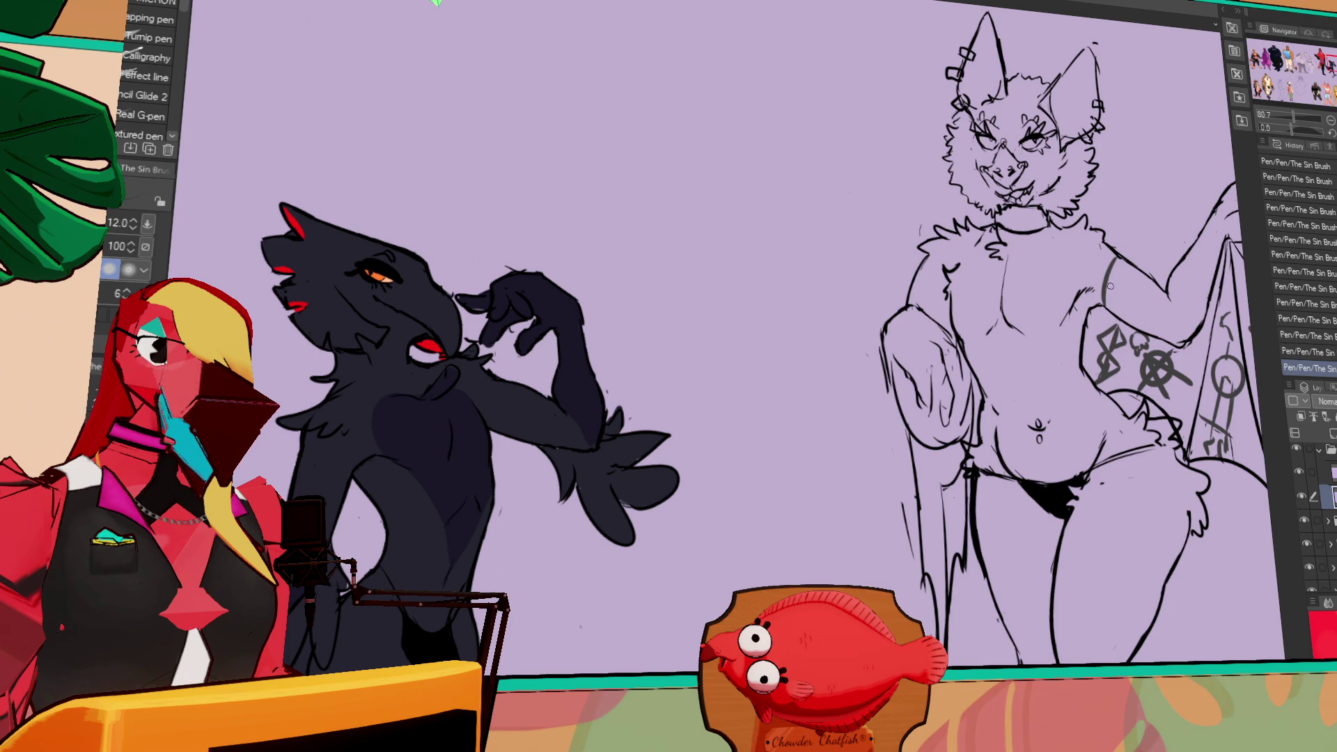
{"action": "left_click_drag", "start_coordinate": [1114, 261], "coordinate": [1107, 310]}
{"action": "mouse_move", "coordinate": [1116, 259]}
{"action": "left_mouse_down"}
{"action": "mouse_move", "coordinate": [1109, 314]}
{"action": "mouse_move", "coordinate": [1146, 295]}
{"action": "mouse_move", "coordinate": [967, 374]}
{"action": "mouse_move", "coordinate": [973, 387]}
{"action": "left_mouse_up"}
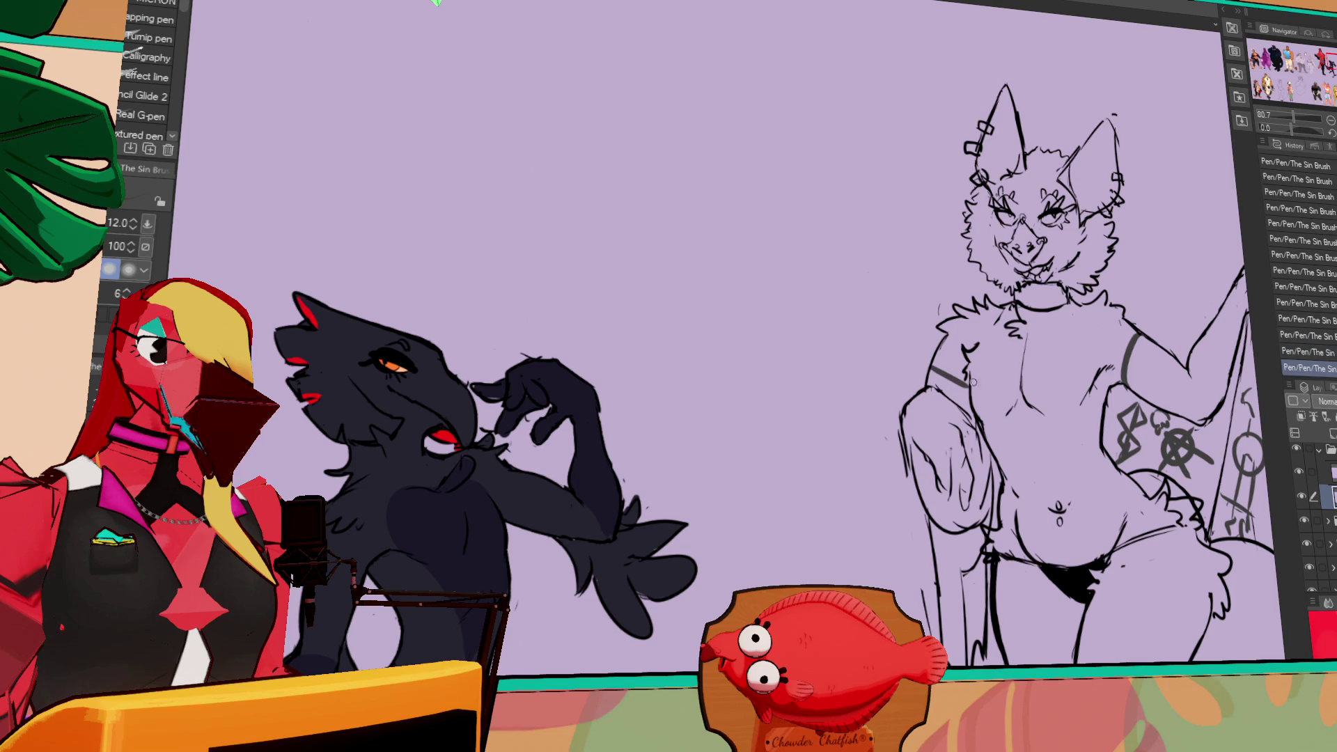
{"action": "mouse_move", "coordinate": [1146, 308]}
{"action": "left_mouse_down"}
{"action": "mouse_move", "coordinate": [1105, 305]}
{"action": "mouse_move", "coordinate": [1092, 386]}
{"action": "left_mouse_up"}
{"action": "left_click_drag", "start_coordinate": [1100, 331], "coordinate": [1093, 355]}
{"action": "key", "text": "ctrl+z"}
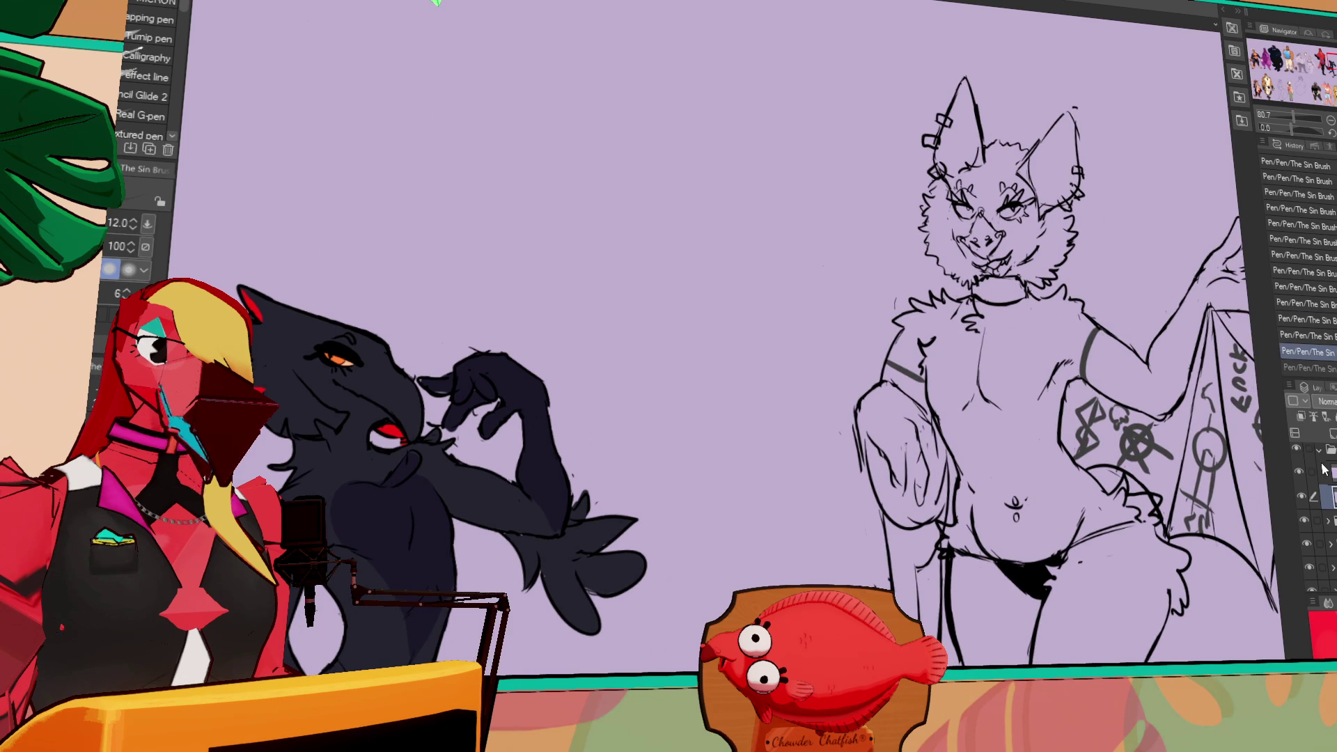
- Toggle the sketch layer folders so the rough character doodles are visible again
{"action": "left_click", "coordinate": [1318, 450]}
{"action": "left_click", "coordinate": [1297, 454]}
{"action": "left_click", "coordinate": [1298, 453]}
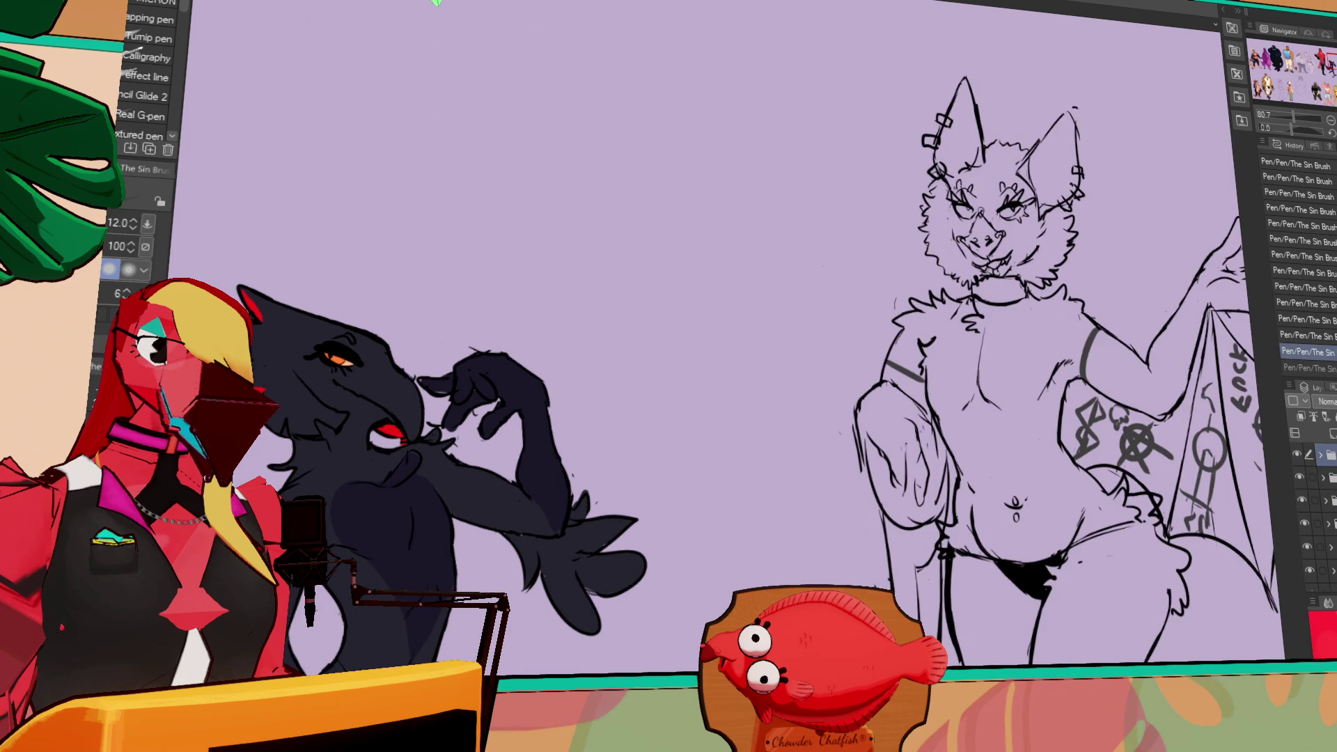
{"action": "left_click", "coordinate": [1323, 479]}
{"action": "left_click", "coordinate": [1308, 573]}
{"action": "left_click_drag", "start_coordinate": [1047, 329], "coordinate": [1193, 608]}
- Zoom in on the two left sketches, then hide the sketch layer
{"action": "key", "text": "ctrl+plus"}
{"action": "key", "text": "ctrl+plus"}
{"action": "key", "text": "ctrl+plus"}
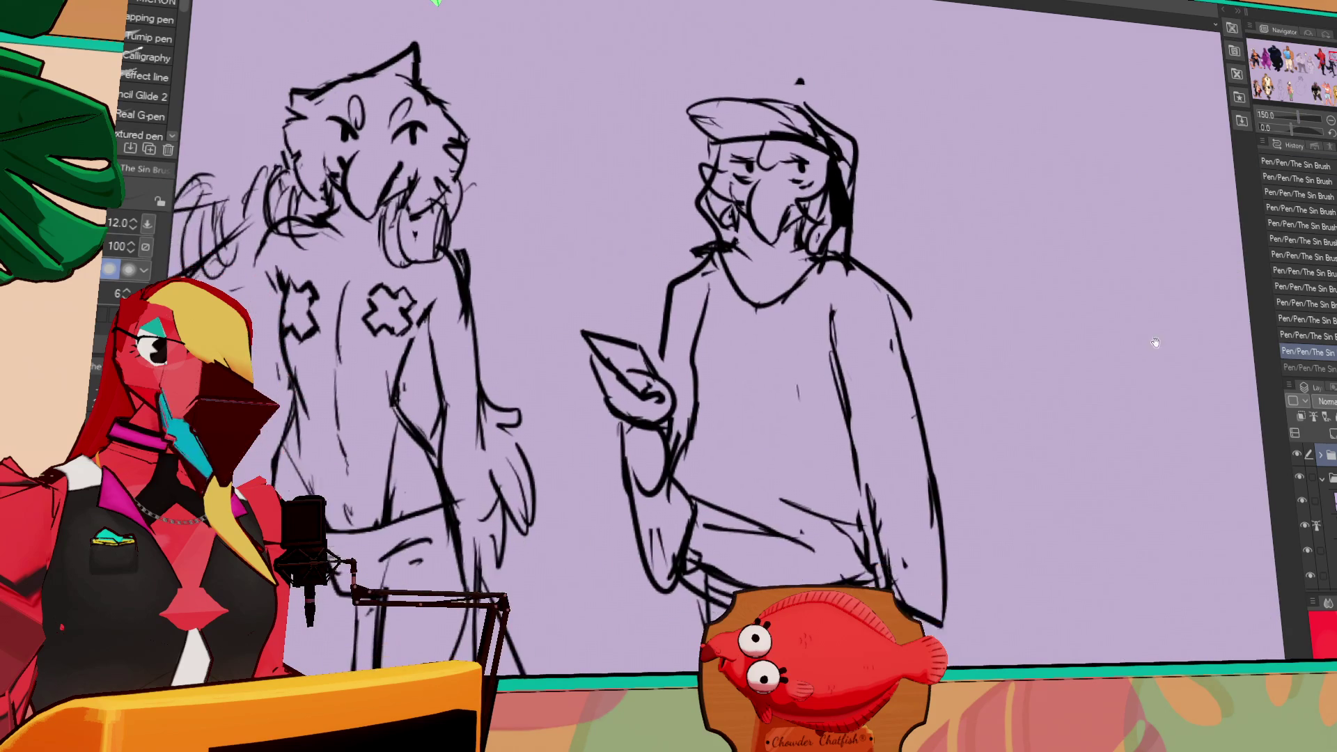
{"action": "mouse_move", "coordinate": [1188, 408]}
{"action": "left_mouse_down"}
{"action": "mouse_move", "coordinate": [1122, 394]}
{"action": "mouse_move", "coordinate": [1096, 360]}
{"action": "left_mouse_up"}
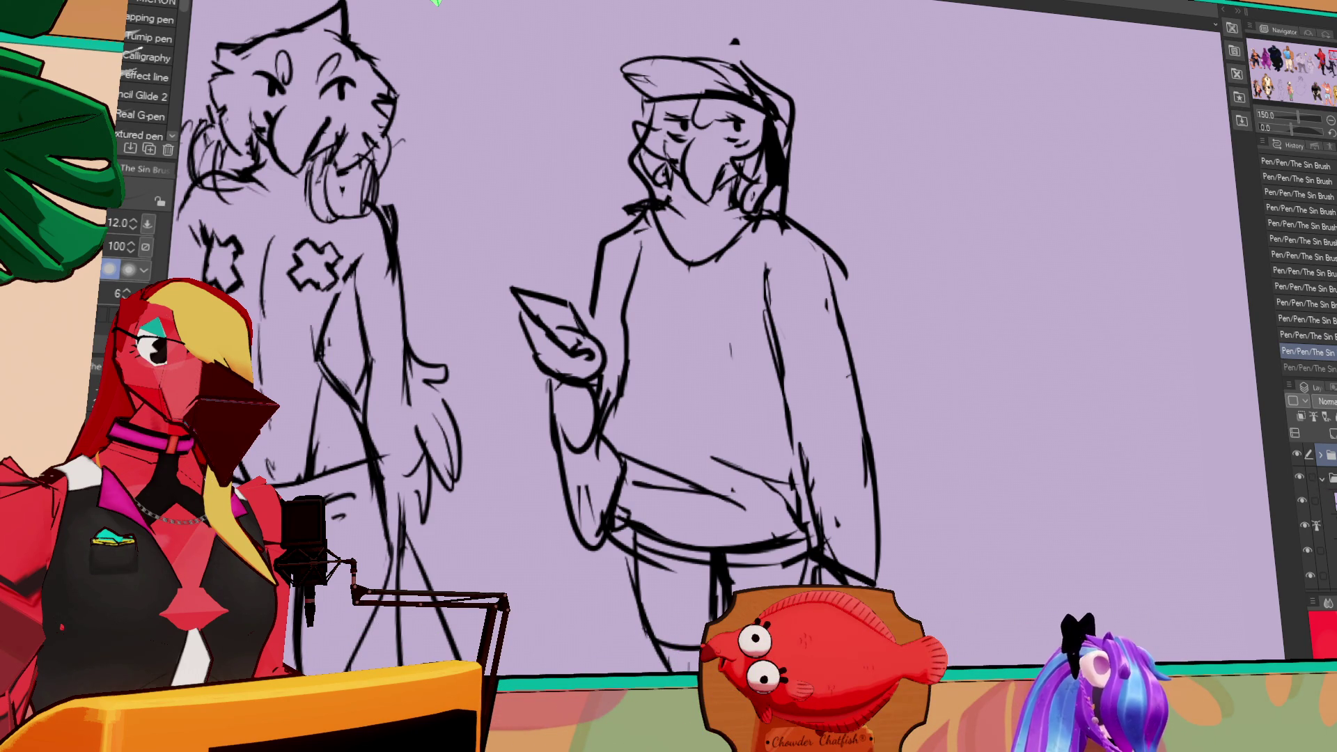
{"action": "left_click", "coordinate": [1307, 552]}
{"action": "left_click", "coordinate": [1306, 552]}
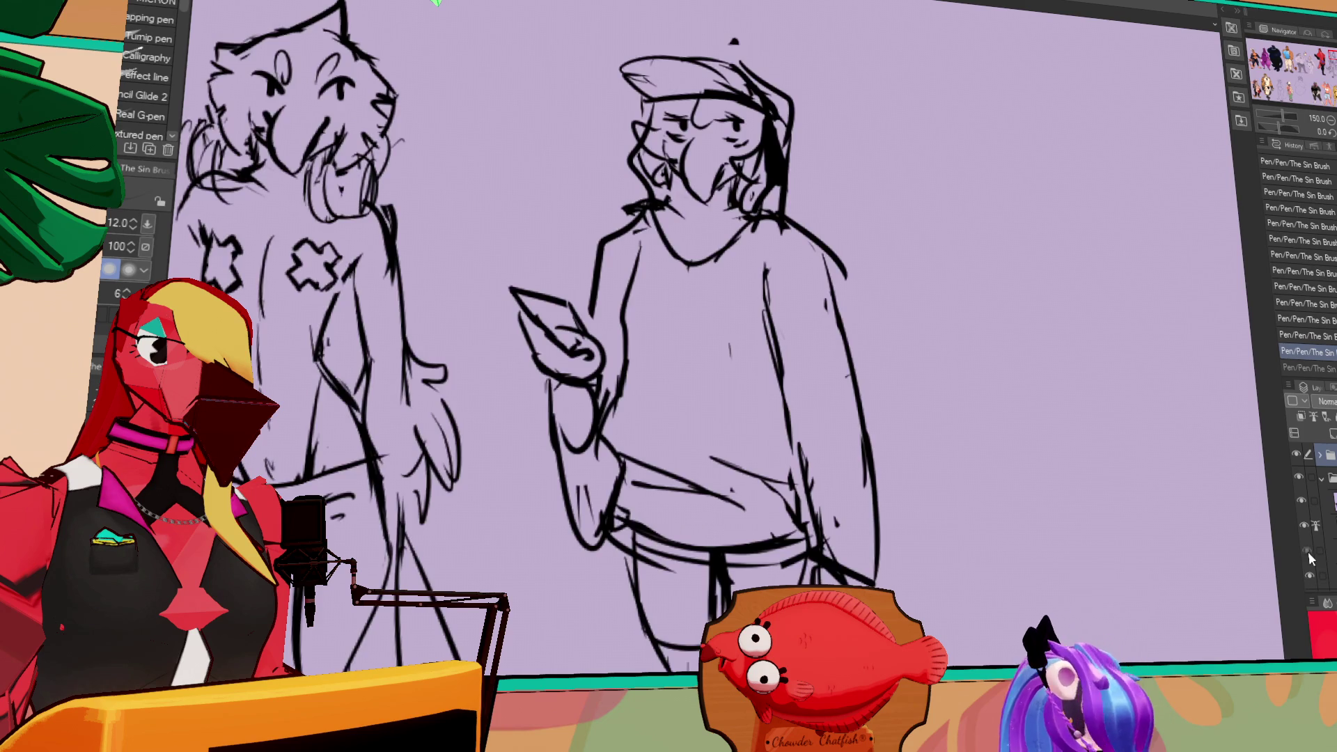
{"action": "left_click", "coordinate": [1306, 550]}
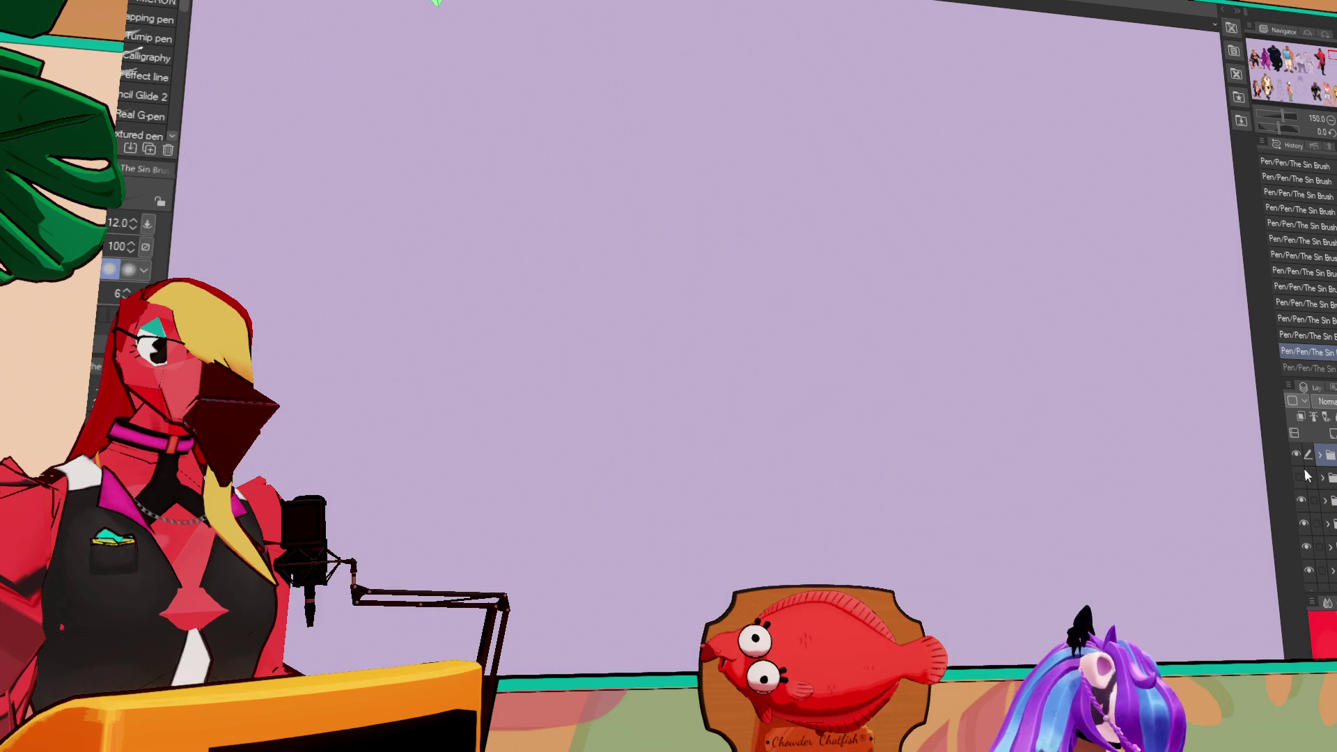
- Expand the layer folder, zoom out to 66.7% and pan to the whole bat sketch
{"action": "left_click", "coordinate": [1320, 454]}
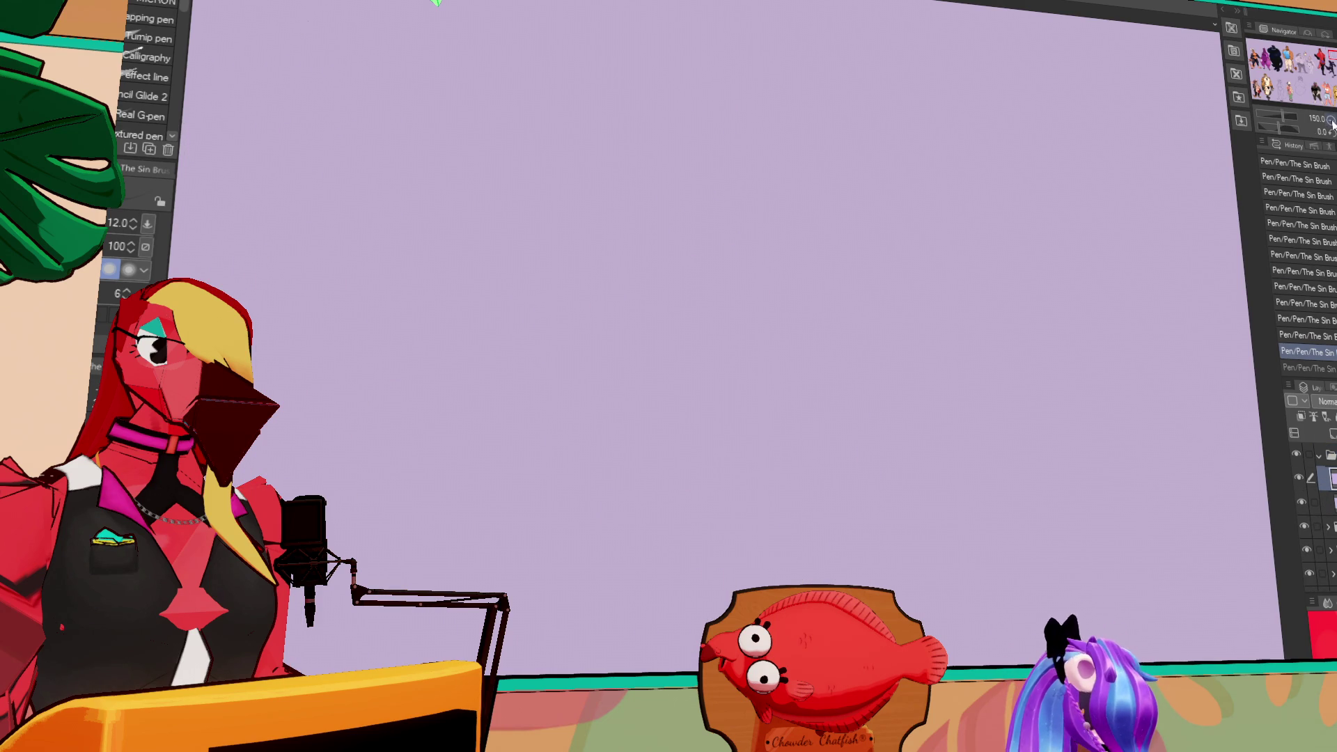
{"action": "left_click", "coordinate": [1330, 122]}
{"action": "mouse_move", "coordinate": [1214, 538]}
{"action": "left_mouse_down"}
{"action": "mouse_move", "coordinate": [1051, 538]}
{"action": "mouse_move", "coordinate": [1008, 406]}
{"action": "mouse_move", "coordinate": [958, 419]}
{"action": "mouse_move", "coordinate": [1075, 299]}
{"action": "mouse_move", "coordinate": [1089, 206]}
{"action": "left_mouse_up"}
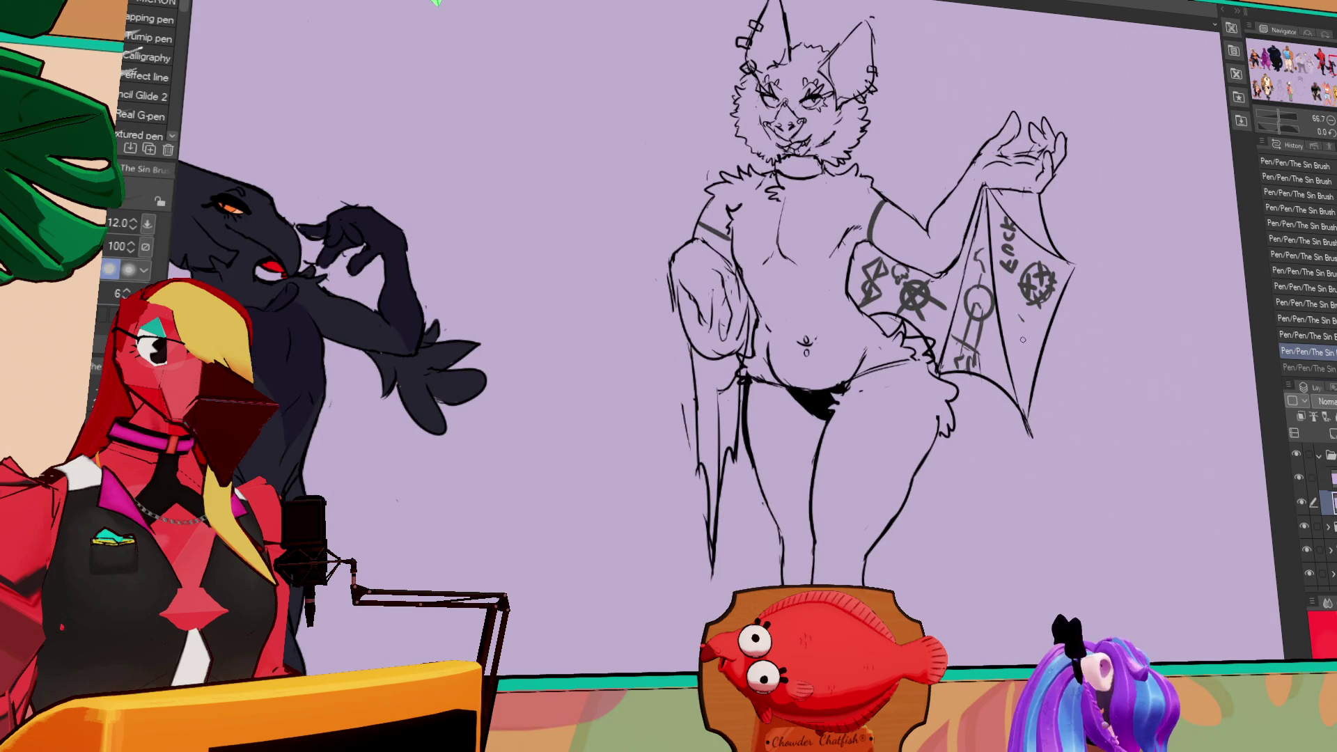
- Draw a 7-shaped symbol and an X symbol on the bat's wing
{"action": "left_click_drag", "start_coordinate": [1031, 331], "coordinate": [1022, 360]}
{"action": "mouse_move", "coordinate": [1033, 316]}
{"action": "left_mouse_down"}
{"action": "mouse_move", "coordinate": [1009, 315]}
{"action": "mouse_move", "coordinate": [1025, 344]}
{"action": "left_mouse_up"}
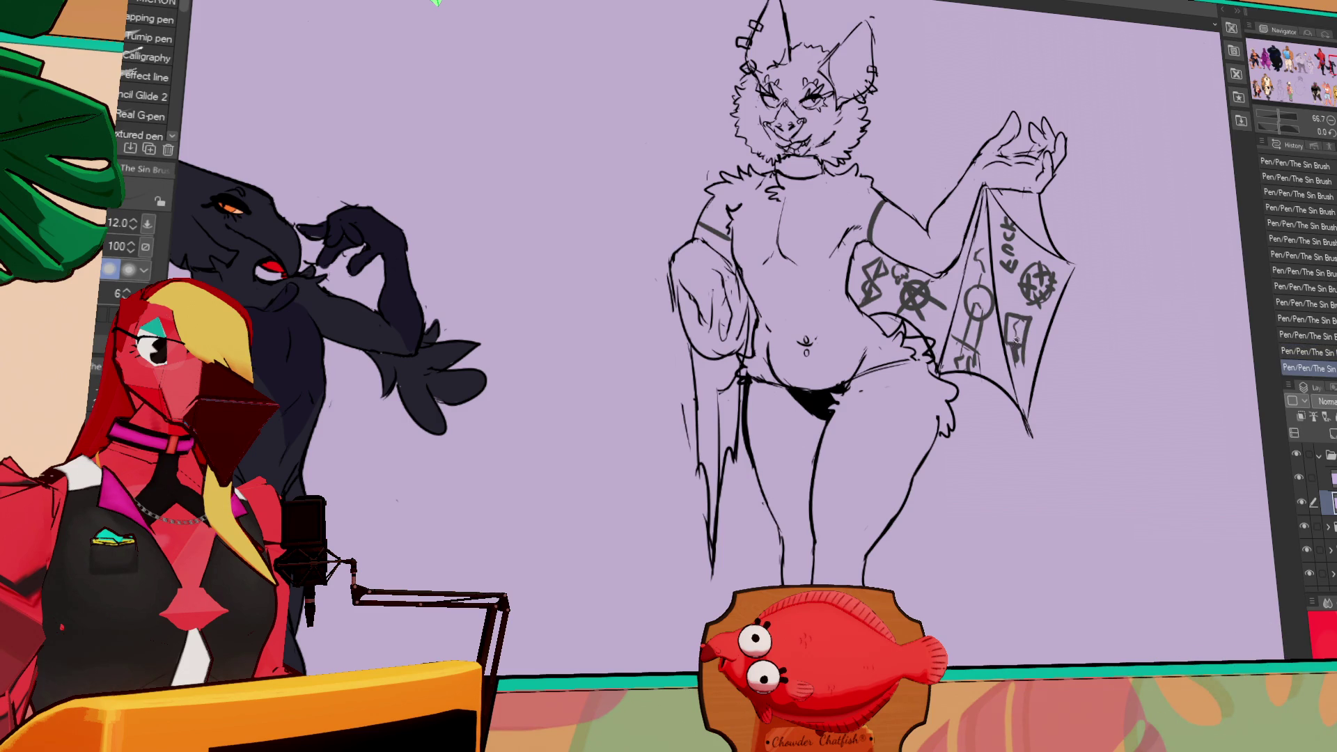
{"action": "left_click_drag", "start_coordinate": [1031, 334], "coordinate": [996, 394]}
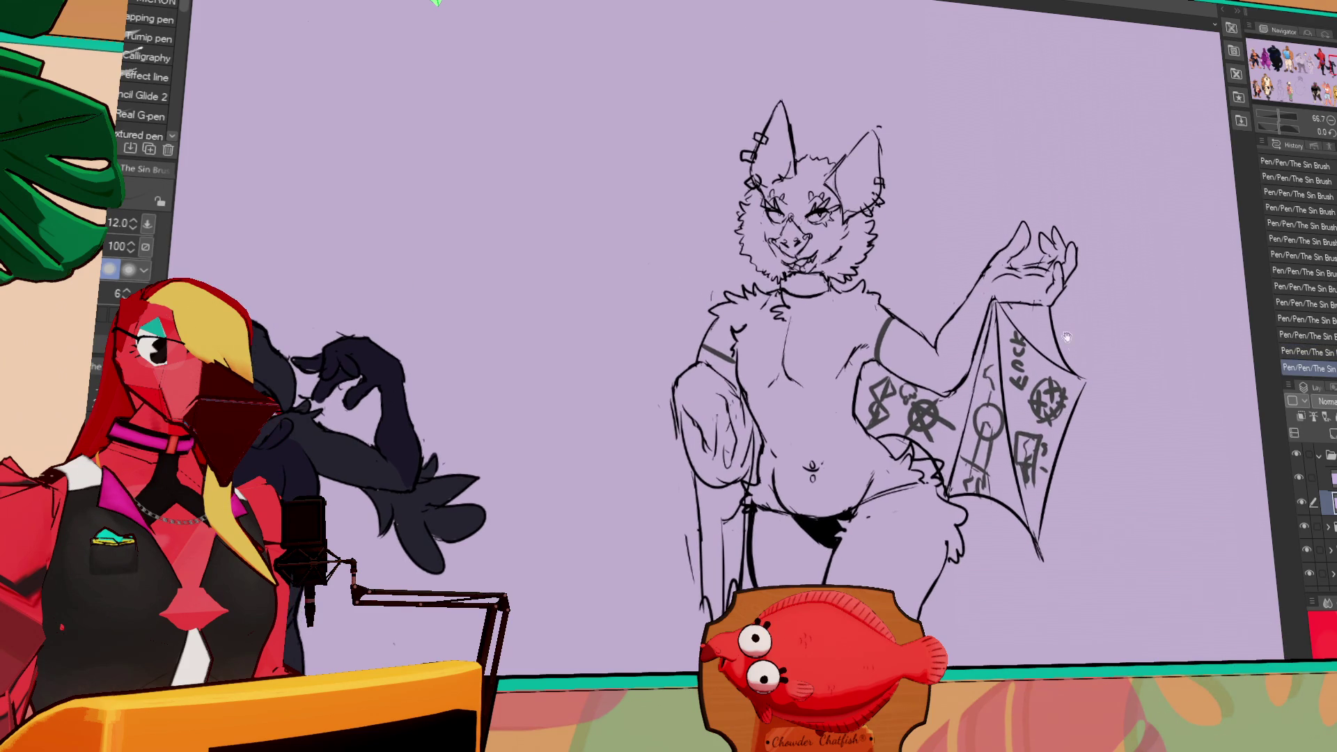
{"action": "mouse_move", "coordinate": [1020, 310]}
{"action": "left_mouse_down"}
{"action": "mouse_move", "coordinate": [1041, 327]}
{"action": "mouse_move", "coordinate": [1019, 327]}
{"action": "mouse_move", "coordinate": [1050, 348]}
{"action": "left_mouse_up"}
{"action": "left_click_drag", "start_coordinate": [1134, 352], "coordinate": [1137, 342]}
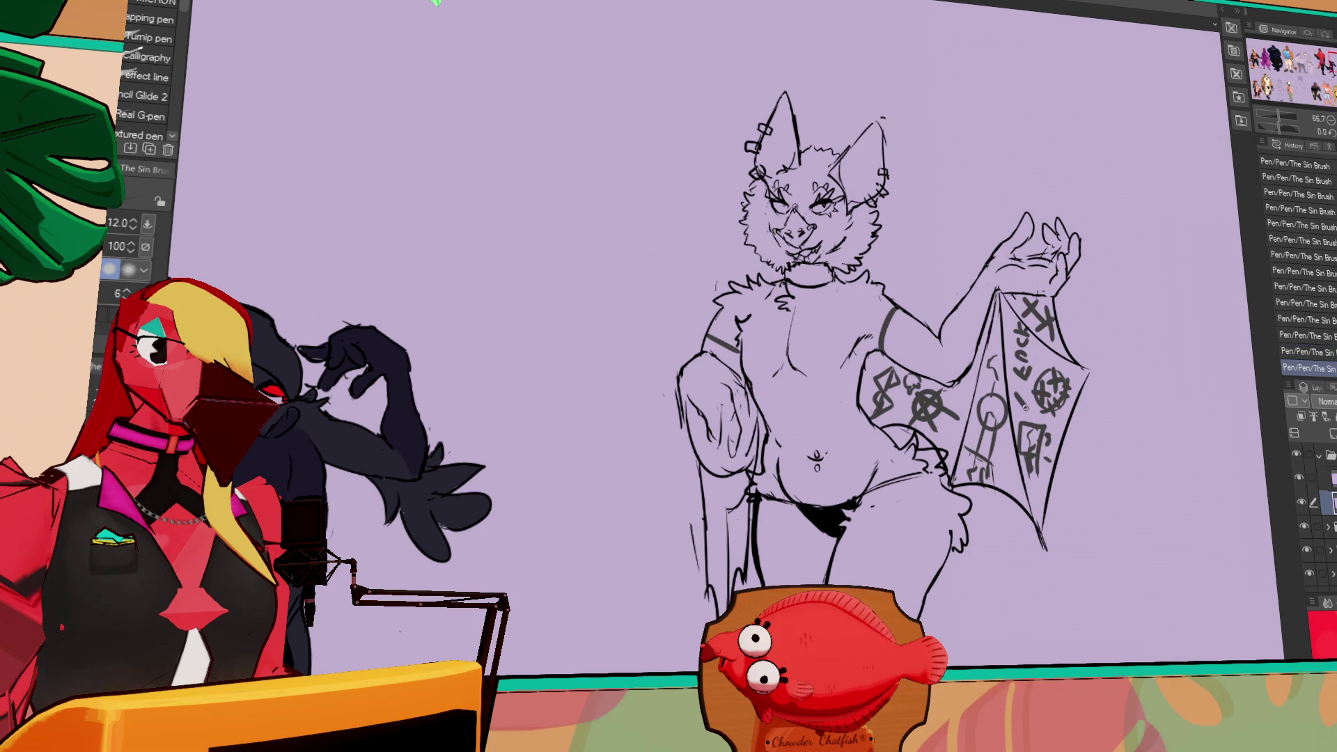
{"action": "left_click_drag", "start_coordinate": [1206, 205], "coordinate": [1226, 167]}
{"action": "left_click_drag", "start_coordinate": [1025, 256], "coordinate": [1036, 254]}
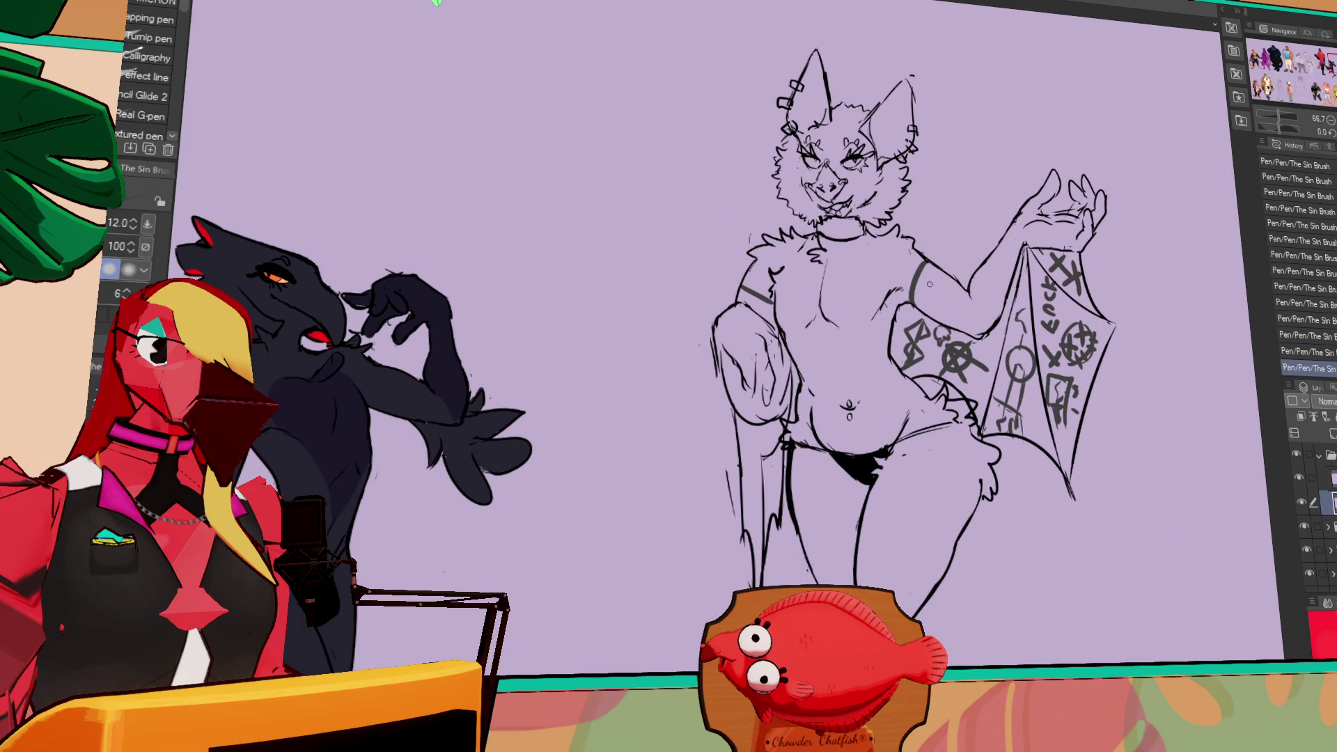
- Redraw the arm-band tattoo lines, erasing the stray arm stroke
{"action": "mouse_move", "coordinate": [919, 290]}
{"action": "left_mouse_down"}
{"action": "mouse_move", "coordinate": [926, 265]}
{"action": "mouse_move", "coordinate": [905, 297]}
{"action": "mouse_move", "coordinate": [929, 303]}
{"action": "mouse_move", "coordinate": [937, 268]}
{"action": "mouse_move", "coordinate": [928, 302]}
{"action": "mouse_move", "coordinate": [938, 281]}
{"action": "mouse_move", "coordinate": [958, 307]}
{"action": "mouse_move", "coordinate": [971, 298]}
{"action": "left_mouse_up"}
{"action": "key", "text": "e"}
{"action": "key", "text": "p"}
{"action": "left_click_drag", "start_coordinate": [1093, 272], "coordinate": [1120, 297]}
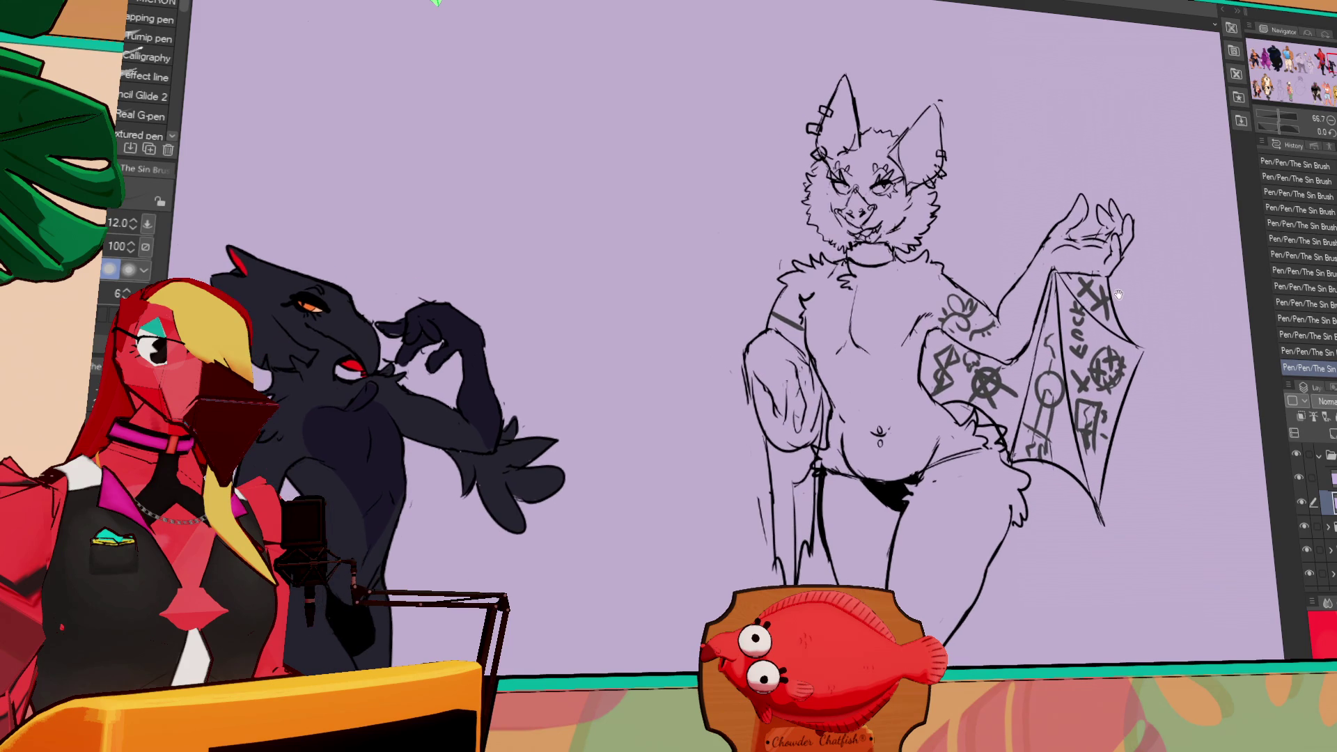
{"action": "mouse_move", "coordinate": [769, 318]}
{"action": "left_mouse_down"}
{"action": "mouse_move", "coordinate": [800, 328]}
{"action": "mouse_move", "coordinate": [808, 303]}
{"action": "left_mouse_up"}
{"action": "key", "text": "ctrl+z"}
- Start a curved chest tattoo line with stitch-like ticks along it
{"action": "mouse_move", "coordinate": [881, 295]}
{"action": "left_mouse_down"}
{"action": "mouse_move", "coordinate": [923, 318]}
{"action": "mouse_move", "coordinate": [881, 286]}
{"action": "mouse_move", "coordinate": [891, 279]}
{"action": "mouse_move", "coordinate": [885, 290]}
{"action": "left_mouse_up"}
{"action": "mouse_move", "coordinate": [891, 285]}
{"action": "left_mouse_down"}
{"action": "mouse_move", "coordinate": [923, 318]}
{"action": "mouse_move", "coordinate": [906, 311]}
{"action": "mouse_move", "coordinate": [960, 309]}
{"action": "mouse_move", "coordinate": [942, 310]}
{"action": "mouse_move", "coordinate": [935, 285]}
{"action": "left_mouse_up"}
{"action": "key", "text": "ctrl+z"}
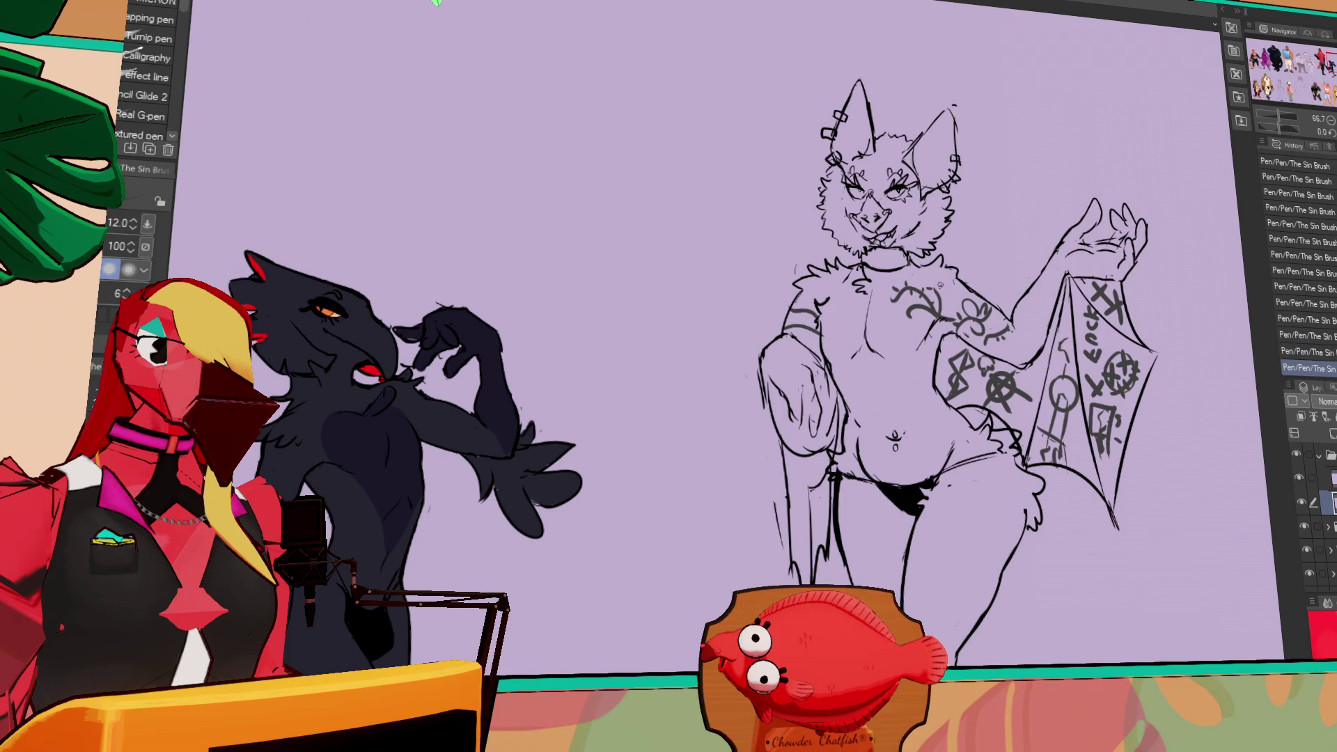
{"action": "scroll", "coordinate": [943, 307], "scroll_direction": "up", "scroll_amount": 3}
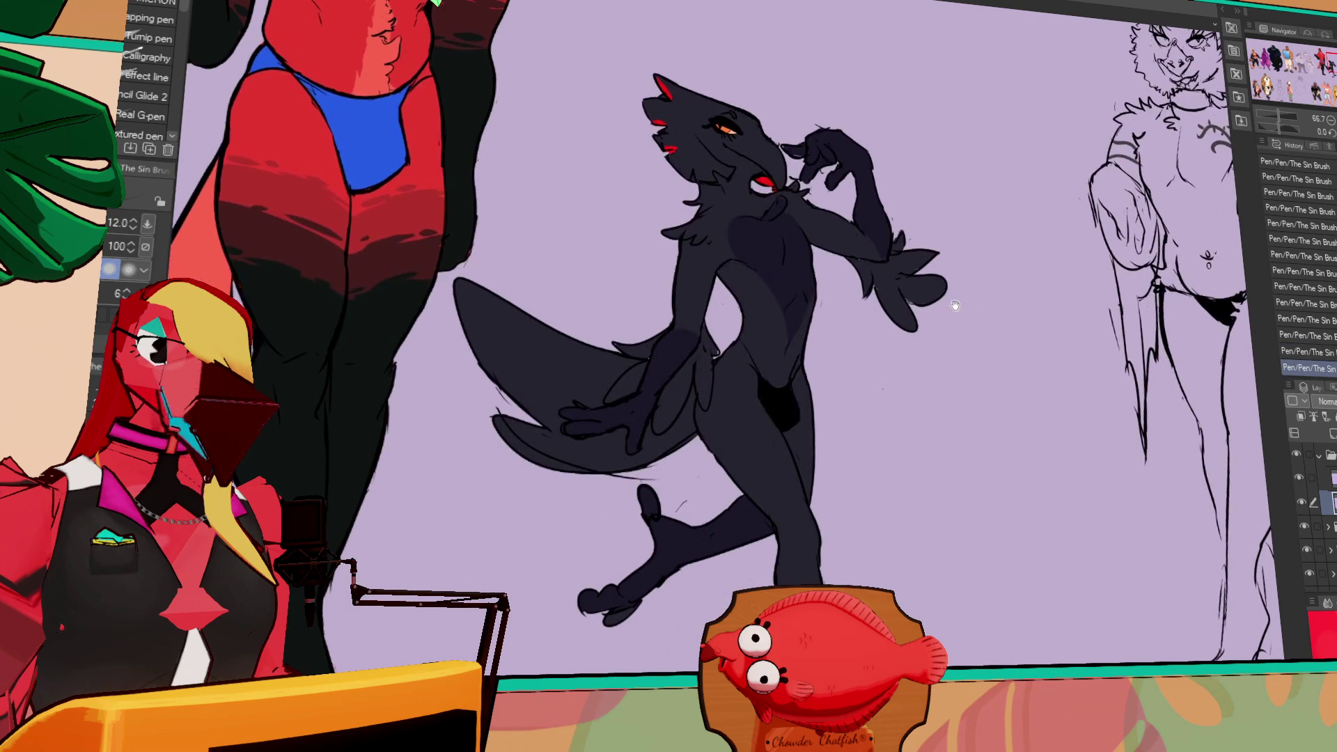
{"action": "scroll", "coordinate": [945, 334], "scroll_direction": "down", "scroll_amount": 2}
{"action": "scroll", "coordinate": [1044, 286], "scroll_direction": "up", "scroll_amount": 3}
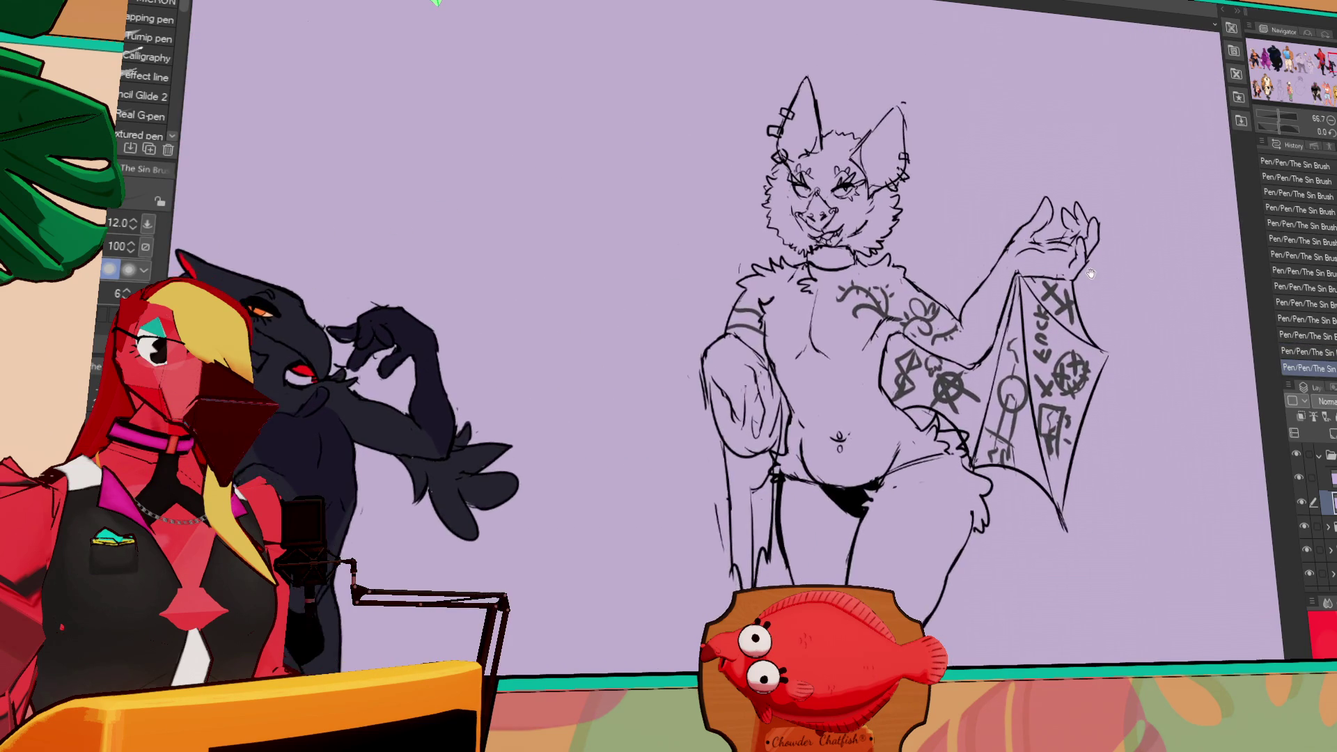
{"action": "scroll", "coordinate": [1030, 342], "scroll_direction": "down", "scroll_amount": 2}
{"action": "scroll", "coordinate": [1041, 376], "scroll_direction": "up", "scroll_amount": 3}
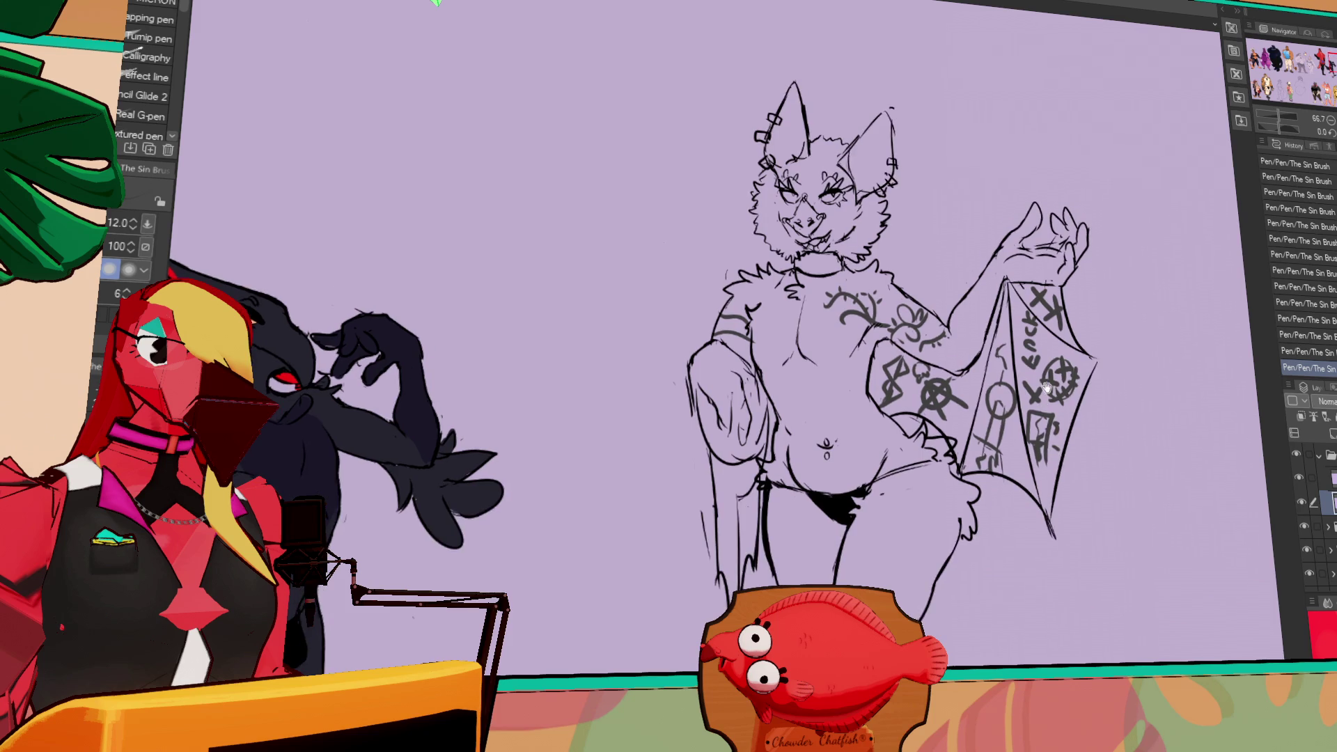
{"action": "scroll", "coordinate": [1045, 406], "scroll_direction": "up", "scroll_amount": 1}
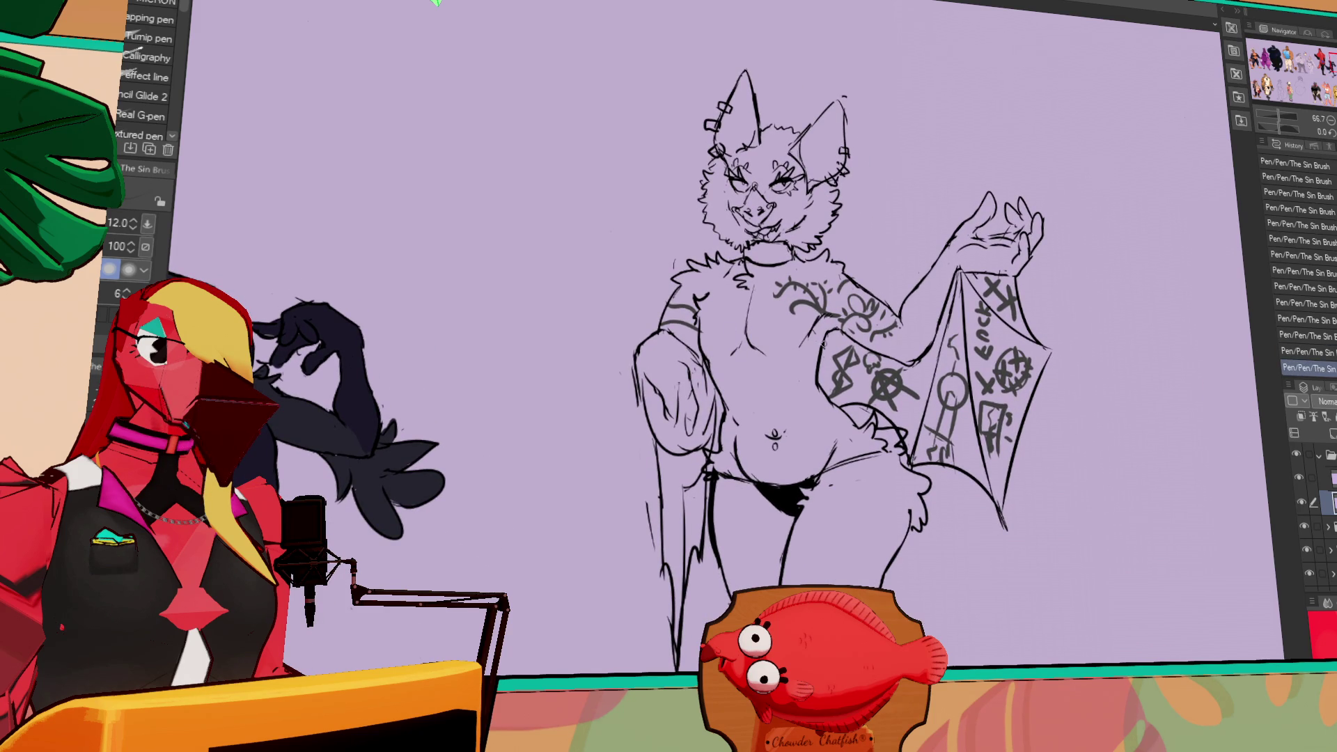
- Add thorny vine strokes across the chest, erasing and tidying the stray lines
{"action": "mouse_move", "coordinate": [820, 336]}
{"action": "left_mouse_down"}
{"action": "mouse_move", "coordinate": [794, 370]}
{"action": "mouse_move", "coordinate": [853, 427]}
{"action": "left_mouse_up"}
{"action": "key", "text": "ctrl+z"}
{"action": "key", "text": "e"}
{"action": "left_click_drag", "start_coordinate": [836, 310], "coordinate": [825, 320]}
{"action": "left_click_drag", "start_coordinate": [829, 307], "coordinate": [819, 322]}
{"action": "key", "text": "p"}
{"action": "mouse_move", "coordinate": [820, 307]}
{"action": "left_mouse_down"}
{"action": "mouse_move", "coordinate": [795, 361]}
{"action": "mouse_move", "coordinate": [839, 437]}
{"action": "left_mouse_up"}
{"action": "key", "text": "ctrl+z"}
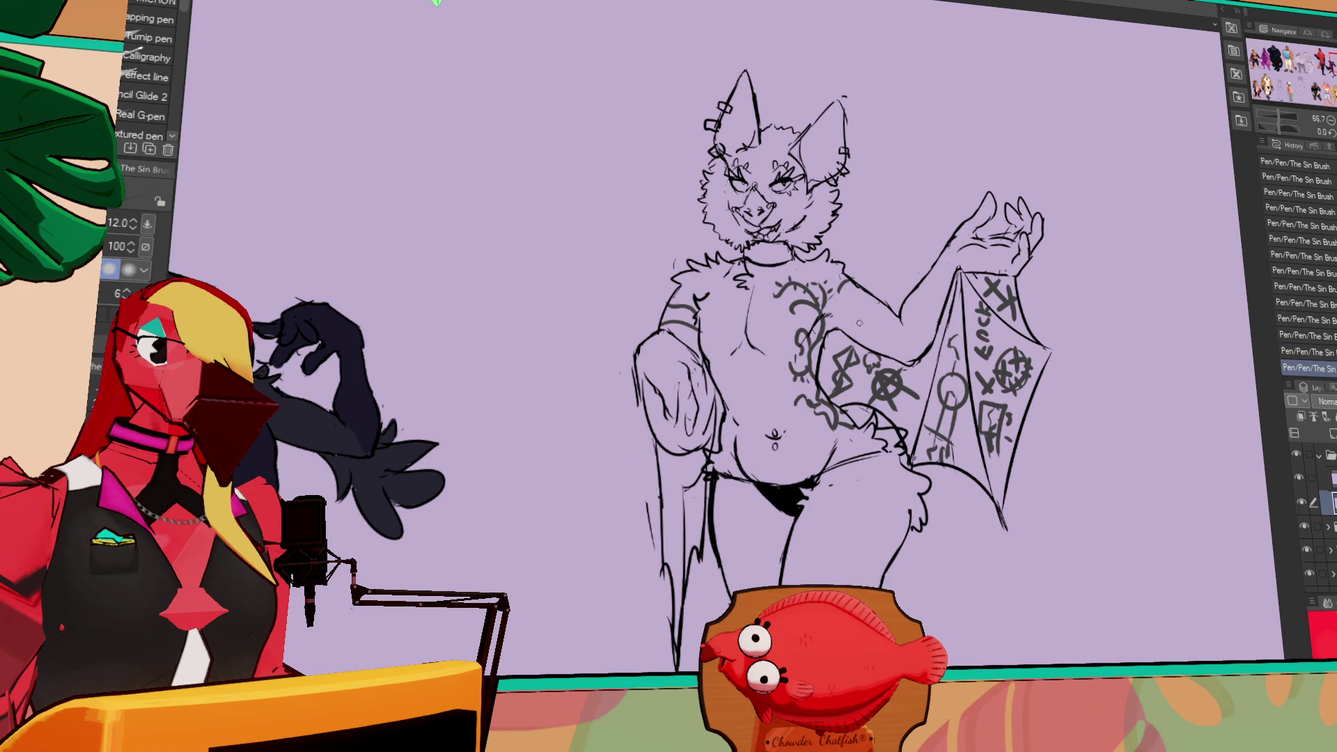
{"action": "mouse_move", "coordinate": [1082, 289]}
{"action": "left_mouse_down"}
{"action": "mouse_move", "coordinate": [1079, 318]}
{"action": "mouse_move", "coordinate": [1158, 299]}
{"action": "left_mouse_up"}
{"action": "mouse_move", "coordinate": [1090, 343]}
{"action": "left_mouse_down"}
{"action": "mouse_move", "coordinate": [1095, 324]}
{"action": "mouse_move", "coordinate": [1132, 322]}
{"action": "left_mouse_up"}
- Create a new raster layer below the bat's lineart, viewing the whole bat zoomed out
{"action": "scroll", "coordinate": [1105, 309], "scroll_direction": "down", "scroll_amount": 1}
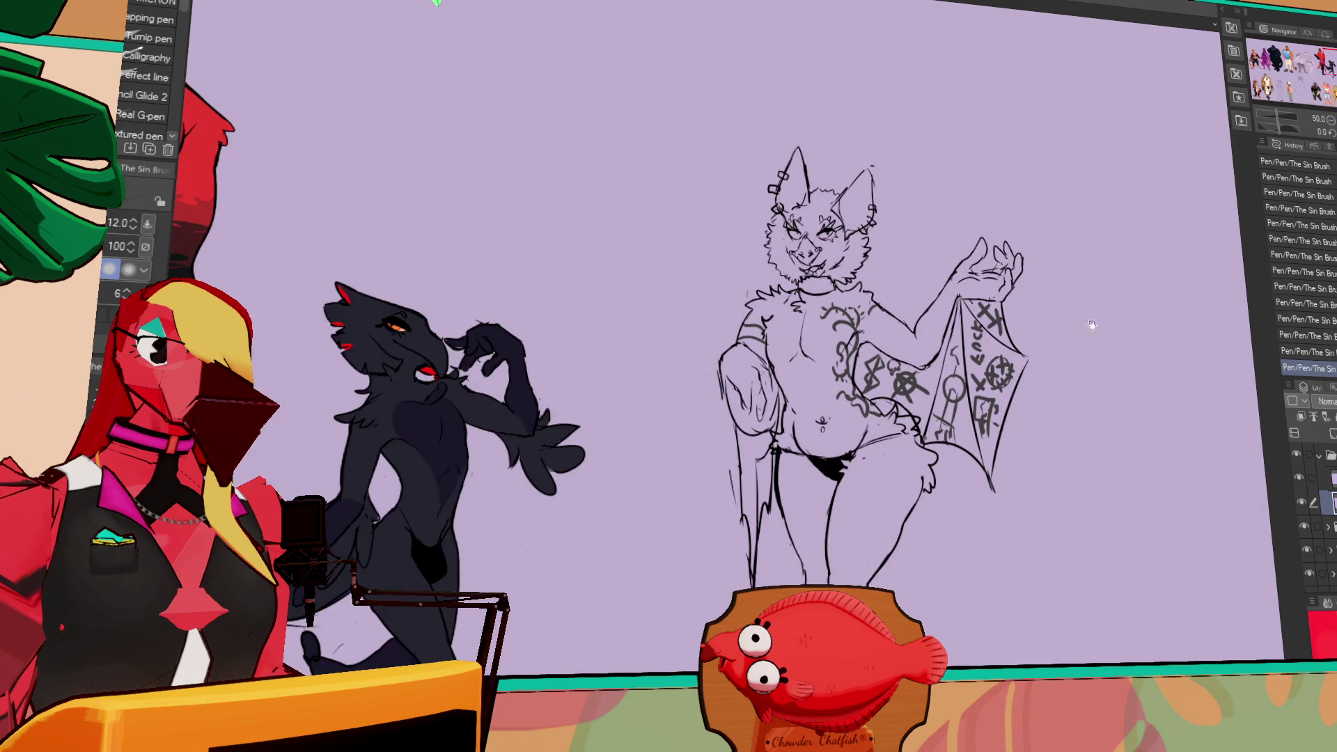
{"action": "left_click_drag", "start_coordinate": [1111, 356], "coordinate": [1074, 410]}
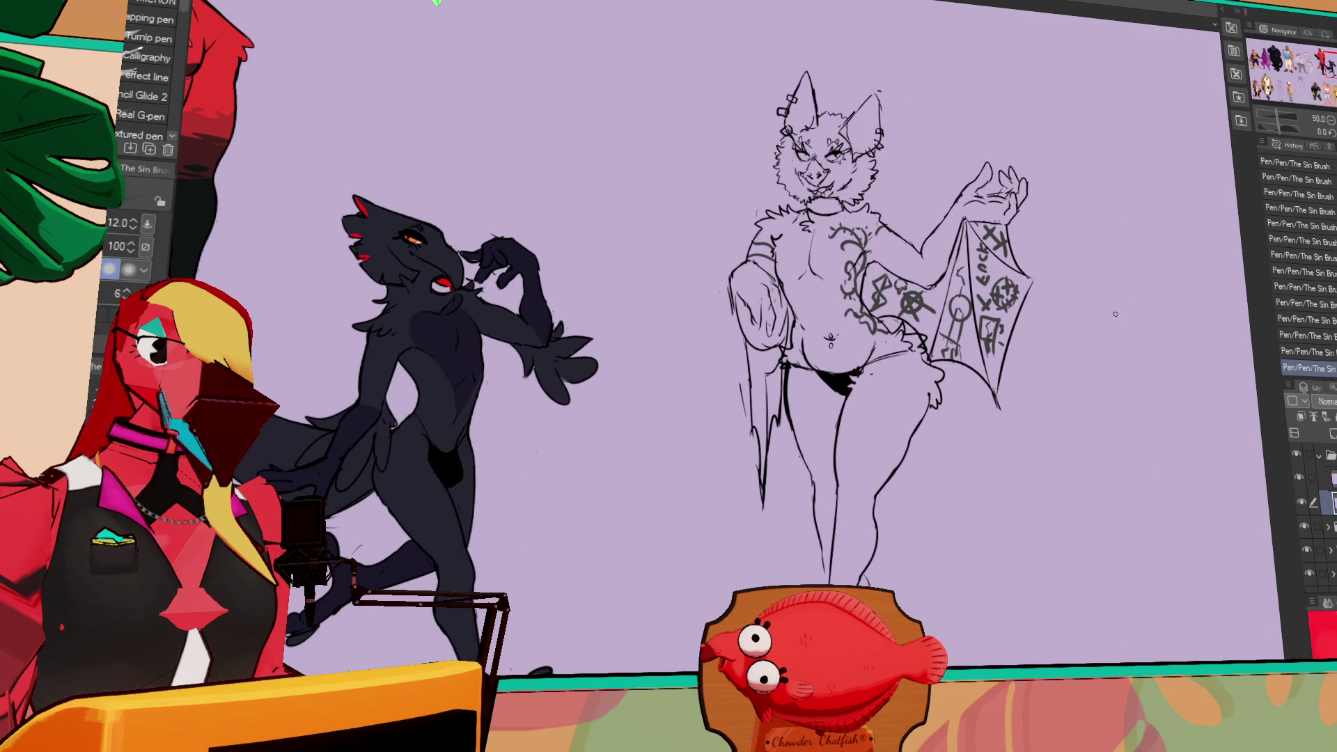
{"action": "left_click", "coordinate": [1300, 415]}
{"action": "left_click_drag", "start_coordinate": [1323, 501], "coordinate": [1322, 527]}
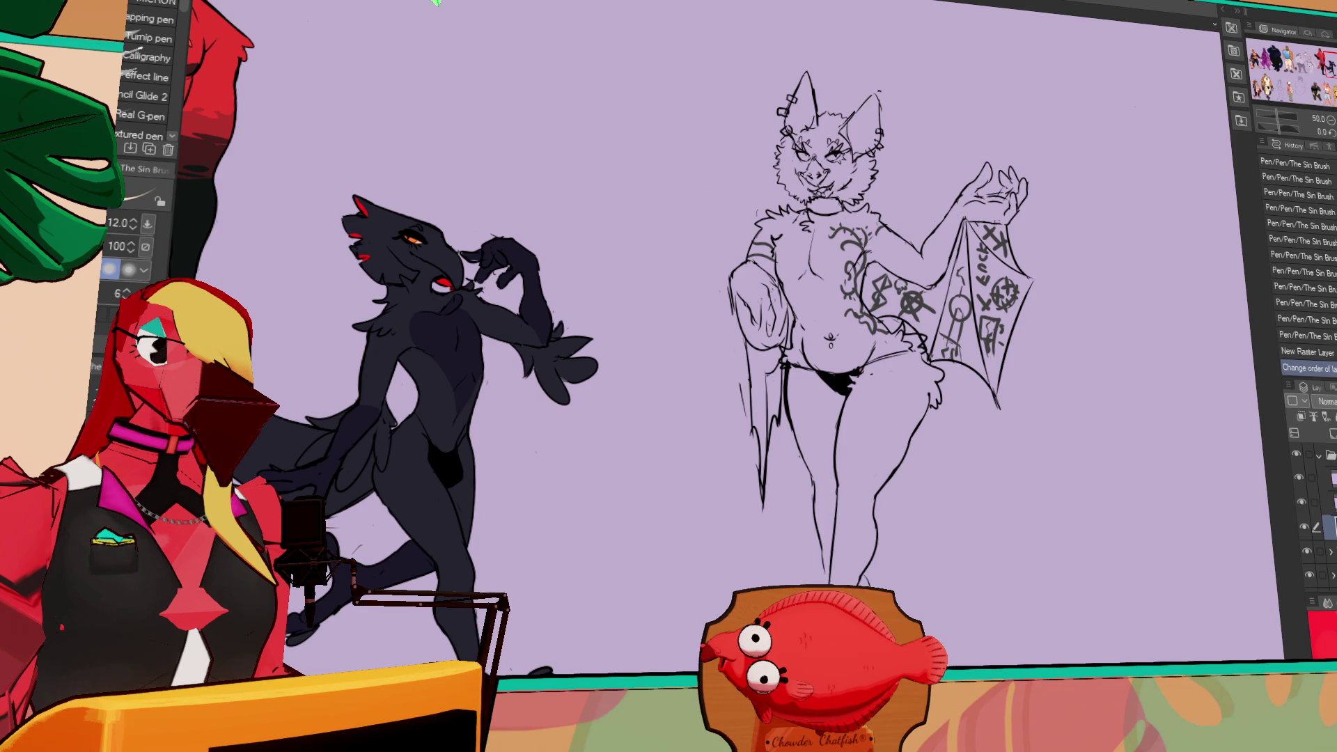
{"action": "key", "text": "m"}
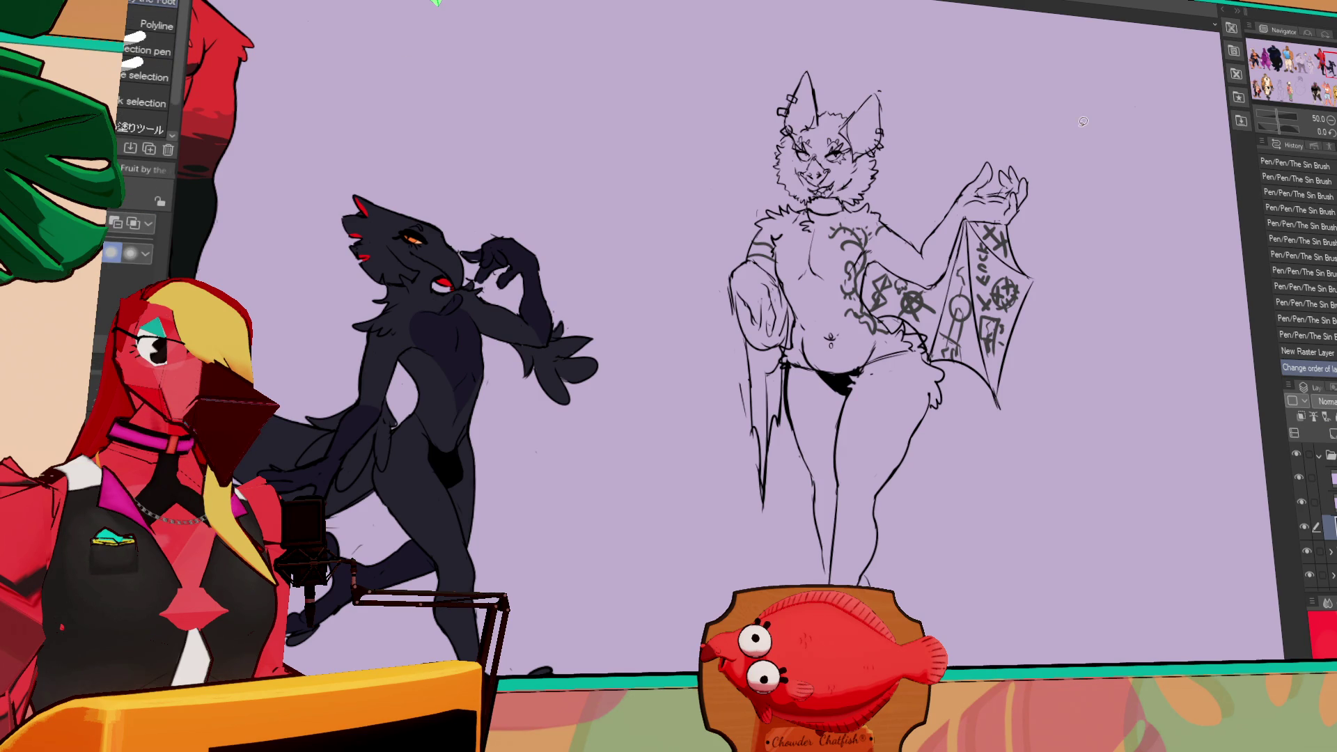
{"action": "left_click_drag", "start_coordinate": [1078, 433], "coordinate": [1065, 470]}
{"action": "key", "text": "p"}
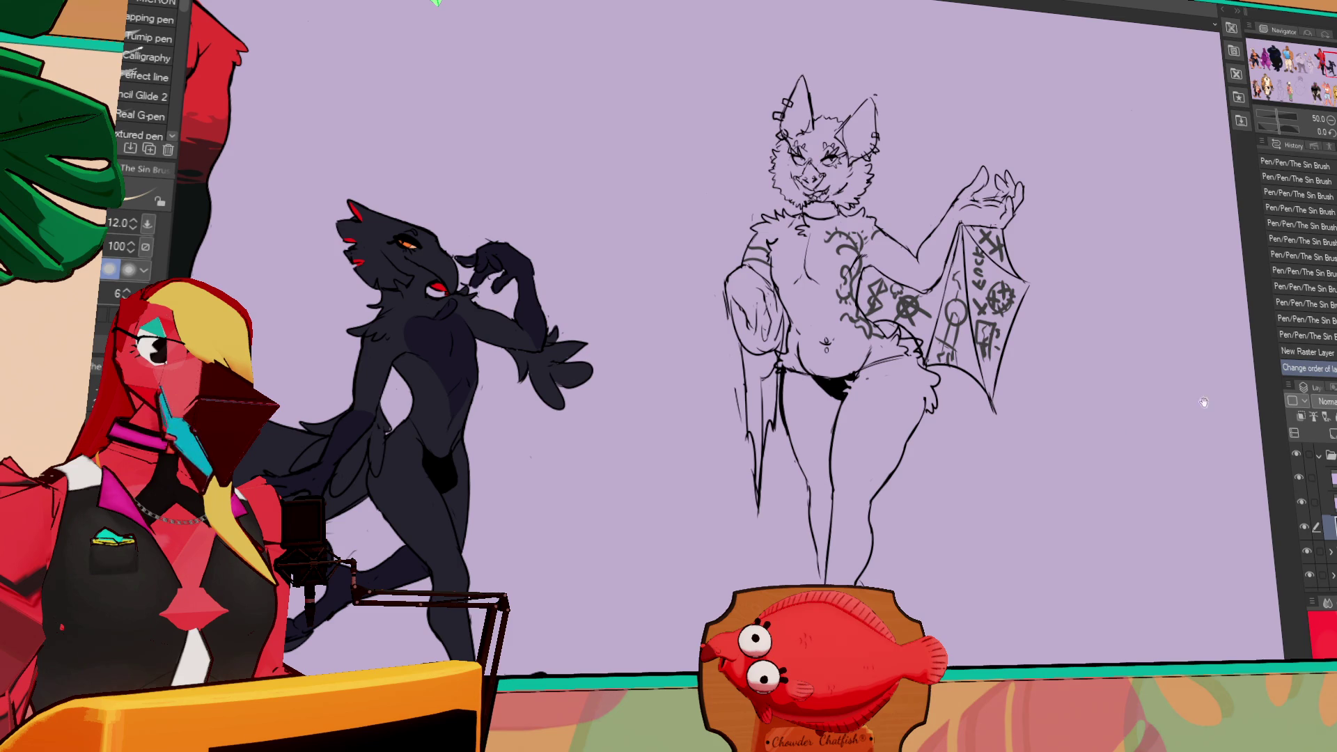
{"action": "scroll", "coordinate": [591, 334], "scroll_direction": "down", "scroll_amount": 3}
{"action": "mouse_move", "coordinate": [825, 577]}
{"action": "left_mouse_down"}
{"action": "mouse_move", "coordinate": [849, 584]}
{"action": "mouse_move", "coordinate": [867, 536]}
{"action": "left_mouse_up"}
- Fill both of the bat's legs pale cream
{"action": "left_click", "coordinate": [861, 550]}
{"action": "left_click", "coordinate": [858, 549]}
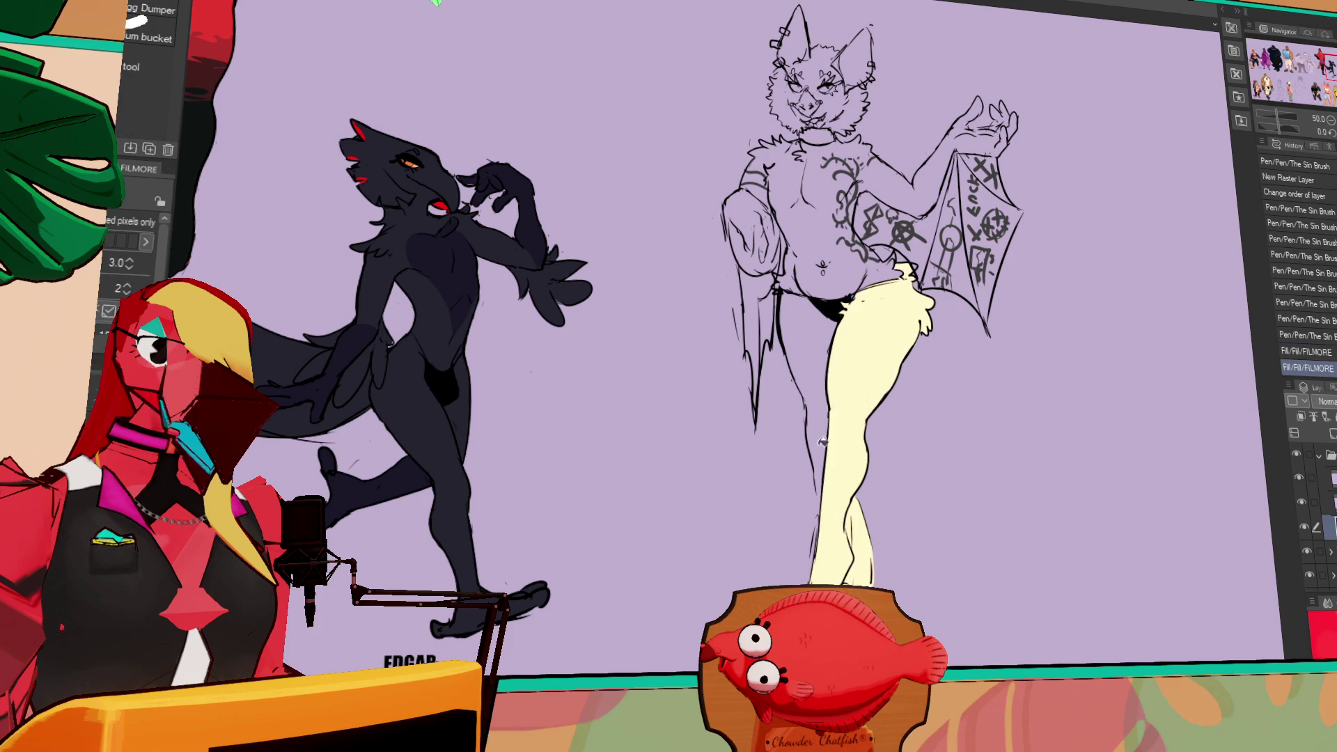
{"action": "key", "text": "g"}
{"action": "left_click", "coordinate": [807, 390]}
{"action": "scroll", "coordinate": [899, 383], "scroll_direction": "up", "scroll_amount": 3}
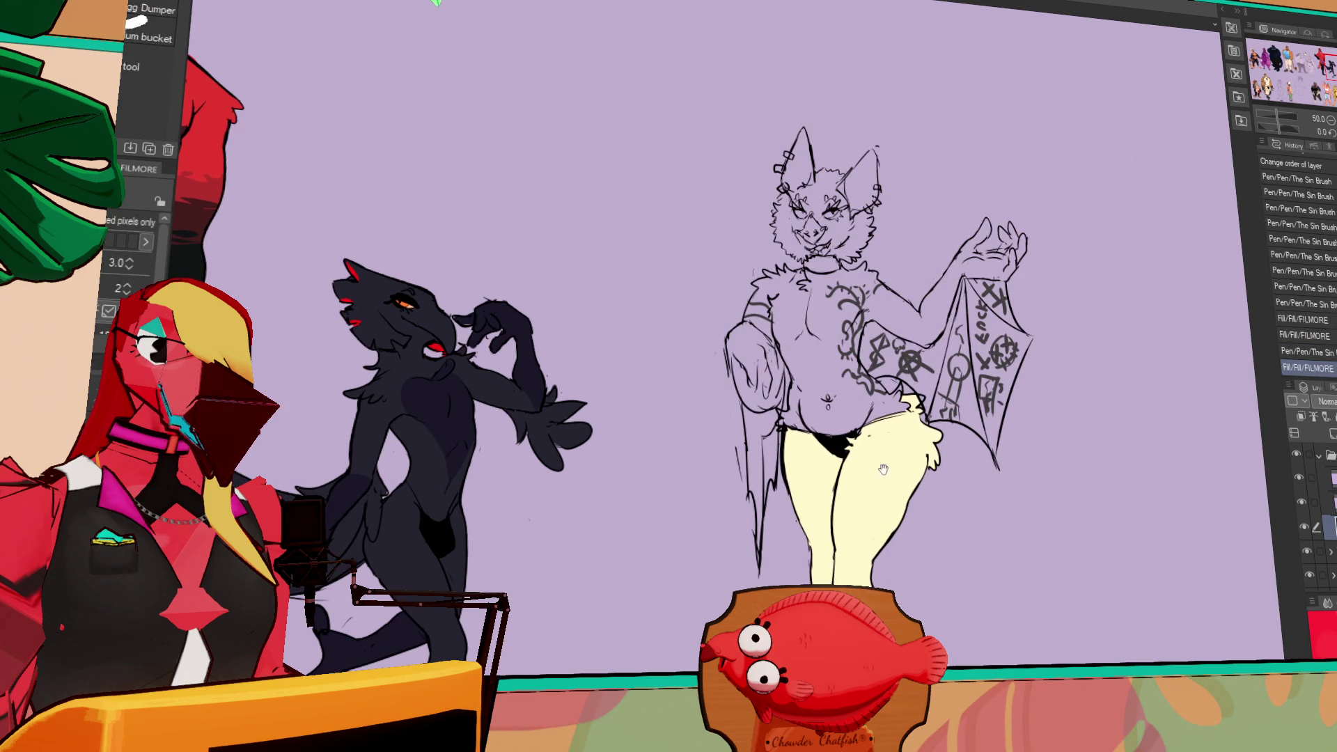
{"action": "key", "text": "p"}
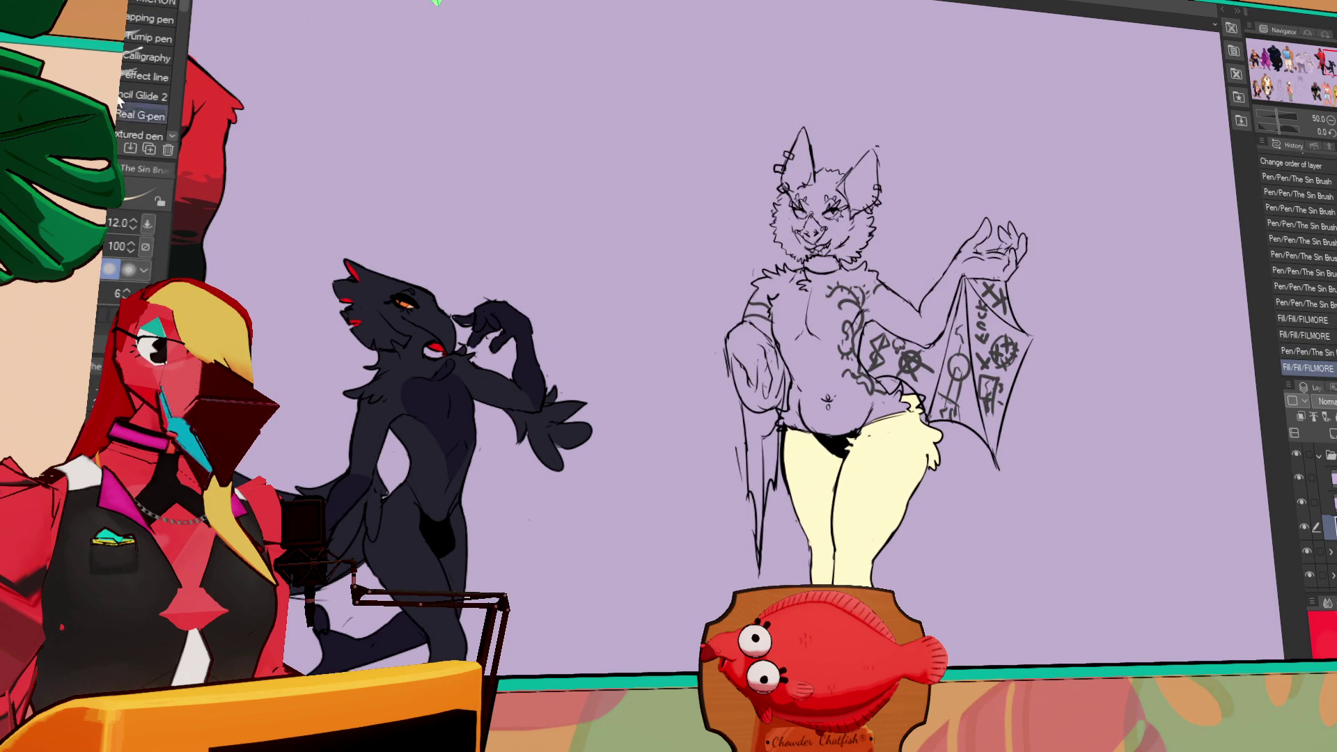
{"action": "key", "text": "g"}
- Fill the whole bat silhouette cream, using the lineart layer as the fill reference
{"action": "mouse_move", "coordinate": [1132, 471]}
{"action": "left_mouse_down"}
{"action": "mouse_move", "coordinate": [971, 612]}
{"action": "mouse_move", "coordinate": [846, 94]}
{"action": "mouse_move", "coordinate": [1120, 355]}
{"action": "left_mouse_up"}
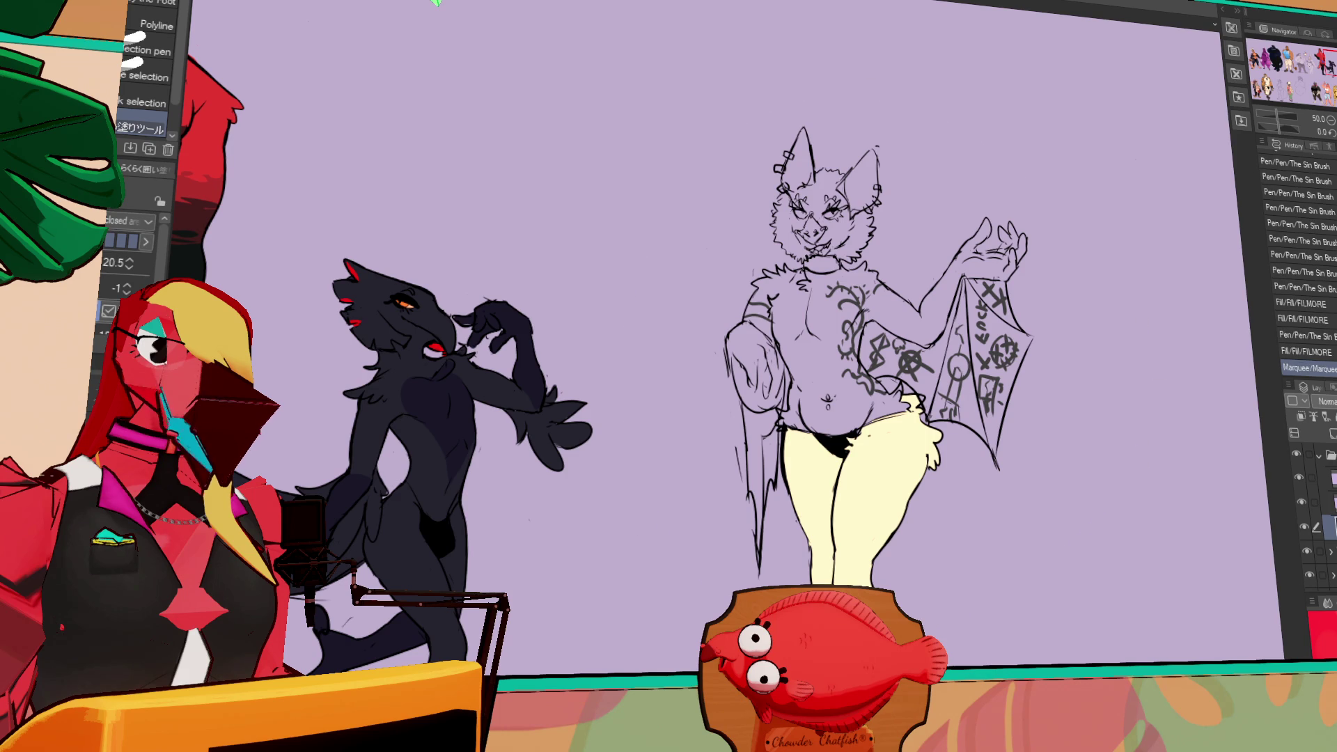
{"action": "left_click", "coordinate": [1310, 479]}
{"action": "left_click", "coordinate": [1300, 480]}
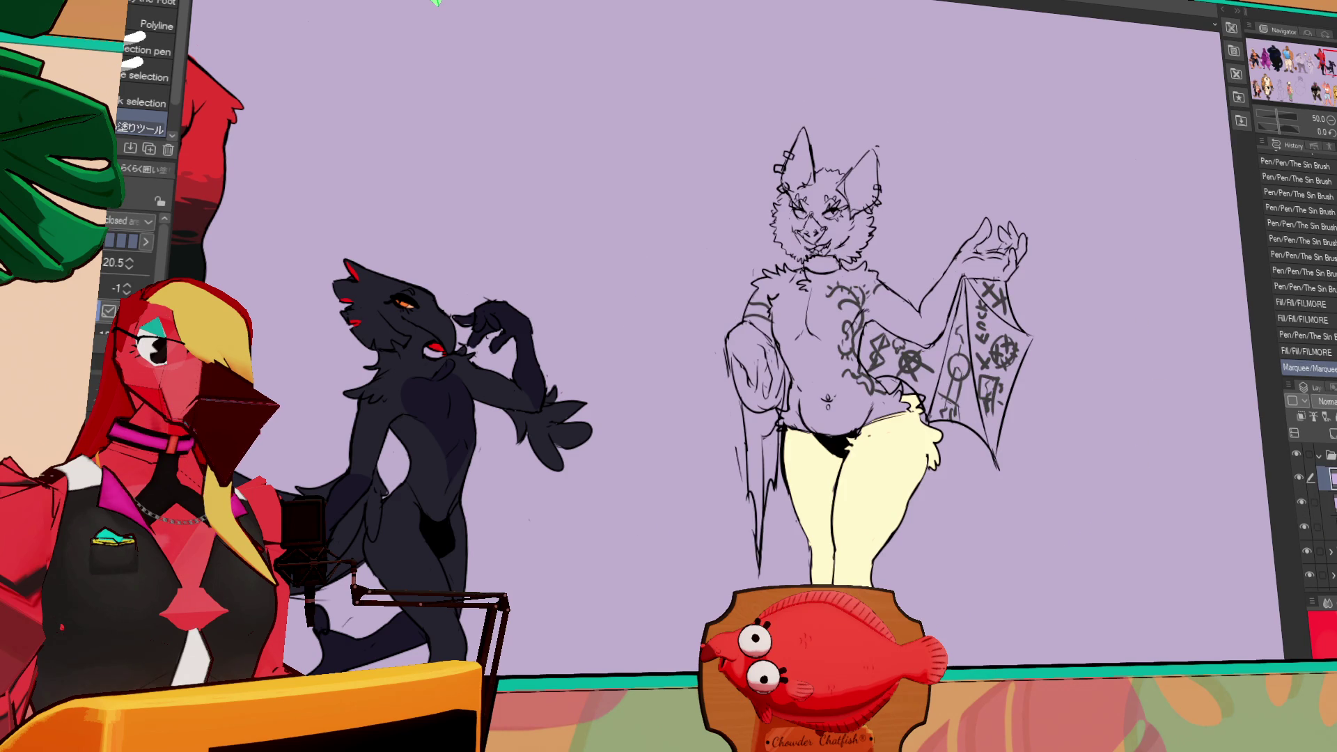
{"action": "left_click", "coordinate": [1313, 416]}
{"action": "left_click_drag", "start_coordinate": [1112, 314], "coordinate": [905, 616]}
{"action": "left_click_drag", "start_coordinate": [621, 440], "coordinate": [1107, 313]}
{"action": "key", "text": "ctrl+z"}
{"action": "left_click", "coordinate": [1328, 492]}
{"action": "mouse_move", "coordinate": [1114, 400]}
{"action": "left_mouse_down"}
{"action": "mouse_move", "coordinate": [940, 602]}
{"action": "mouse_move", "coordinate": [905, 94]}
{"action": "mouse_move", "coordinate": [1107, 397]}
{"action": "left_mouse_up"}
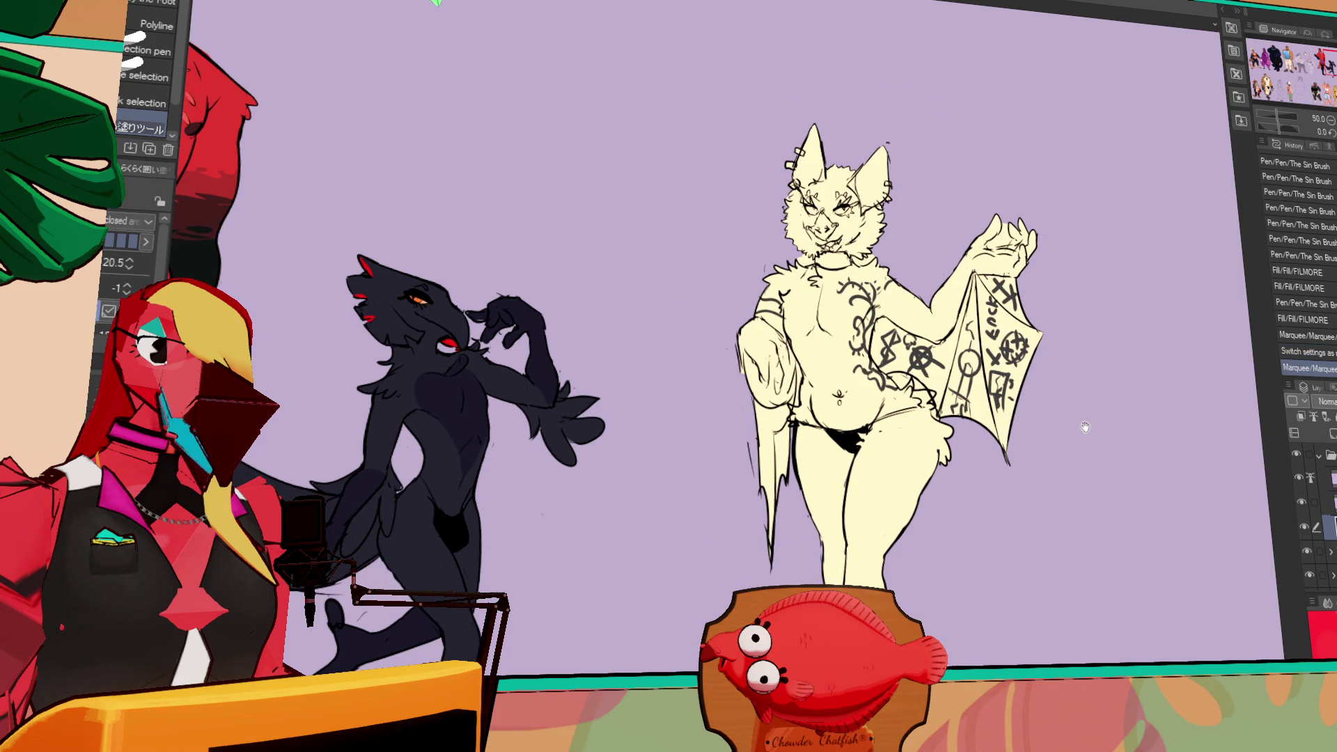
- Select the excess cream areas outside the body, delete them and deselect
{"action": "key", "text": "w"}
{"action": "left_click", "coordinate": [912, 381]}
{"action": "key", "text": "Delete"}
{"action": "left_click", "coordinate": [912, 381]}
{"action": "key", "text": "Delete"}
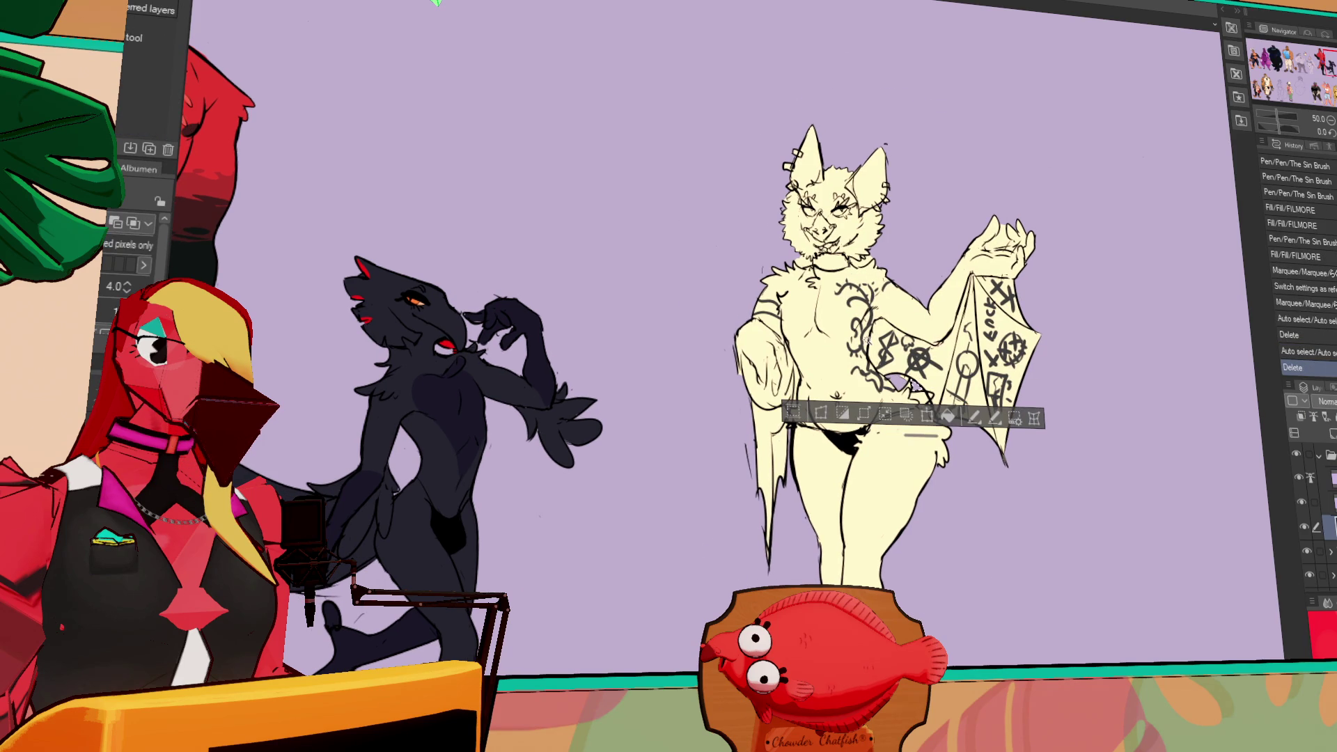
{"action": "key", "text": "ctrl+d"}
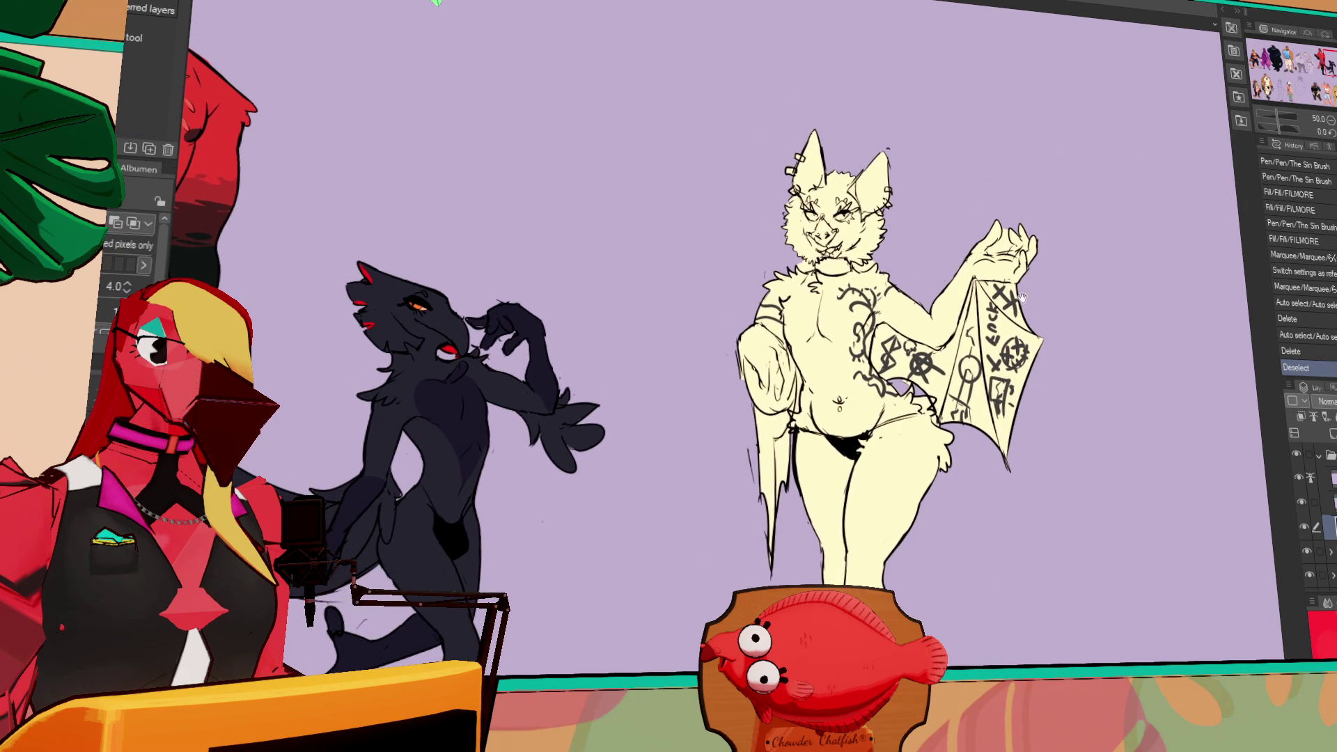
- Fill the bat's beak orange
{"action": "key", "text": "p"}
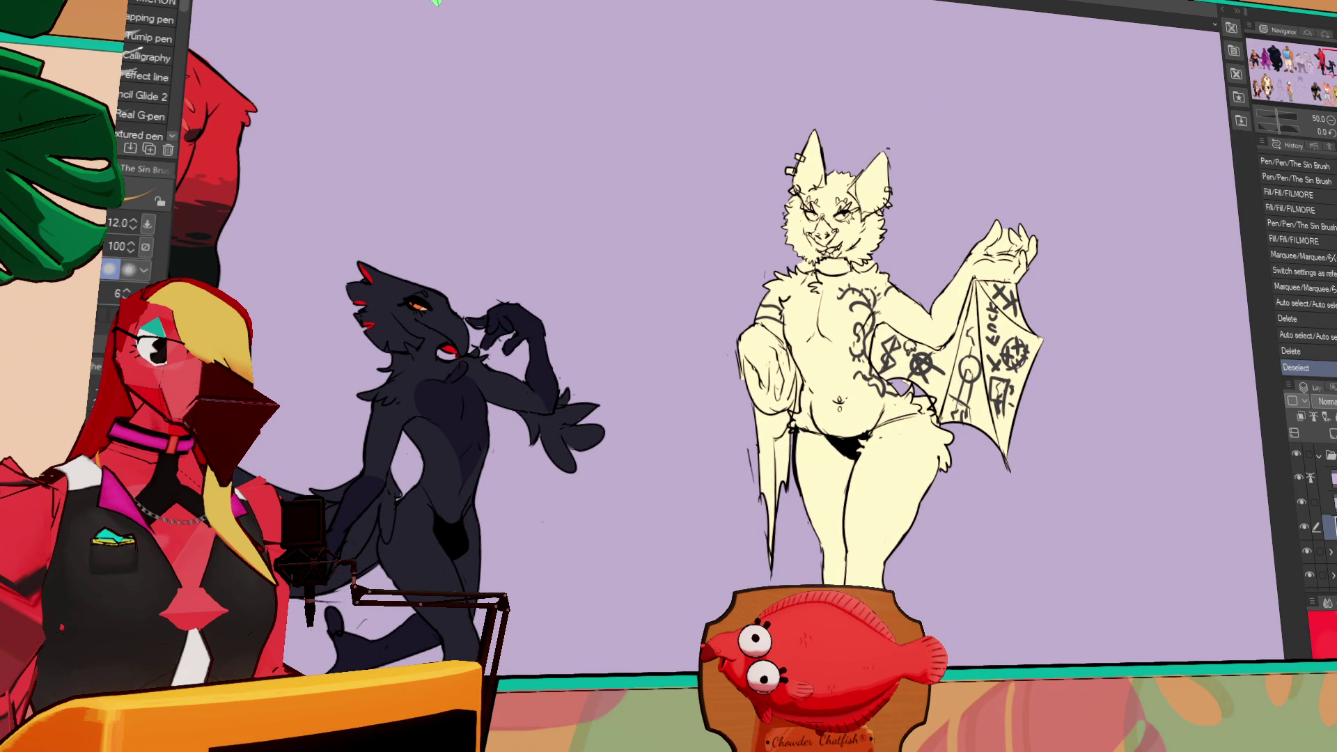
{"action": "key", "text": "g"}
{"action": "left_click", "coordinate": [824, 231]}
- Fill both inner ears orange and touch up the ear edge and lineart
{"action": "left_click", "coordinate": [871, 182]}
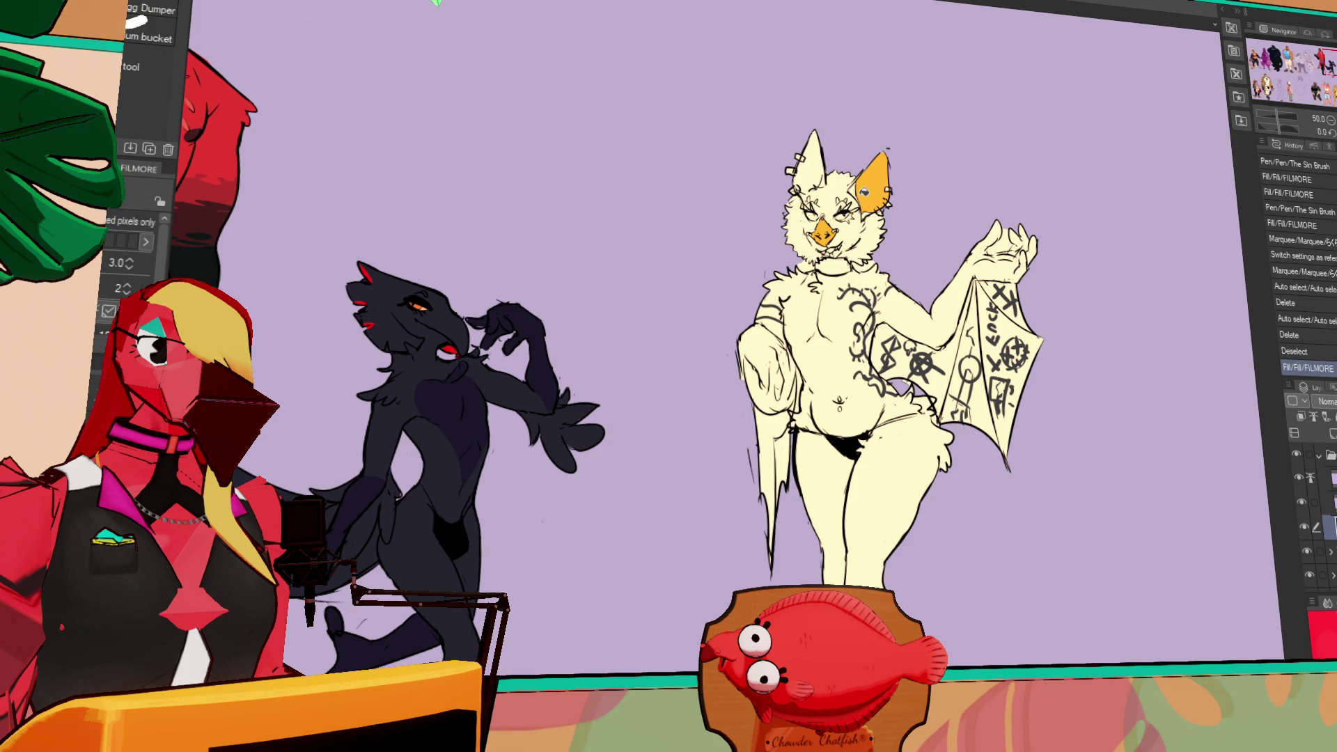
{"action": "key", "text": "p"}
{"action": "left_click", "coordinate": [811, 174]}
{"action": "key", "text": "p"}
{"action": "left_click", "coordinate": [823, 183]}
{"action": "key", "text": "g"}
{"action": "left_click", "coordinate": [807, 163]}
{"action": "key", "text": "p"}
{"action": "left_click", "coordinate": [1017, 318]}
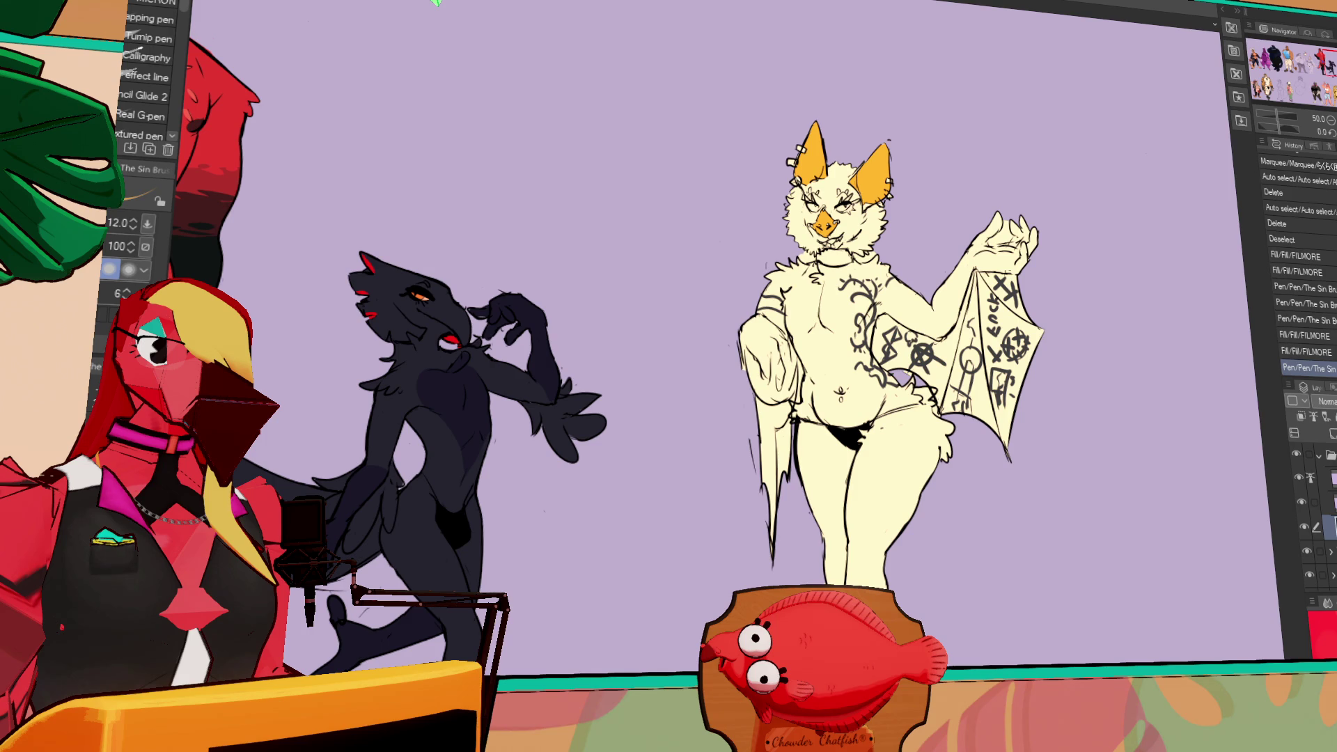
- Hide the tattoo layer and fill the wing membrane tan
{"action": "key", "text": "g"}
{"action": "left_click", "coordinate": [1301, 502]}
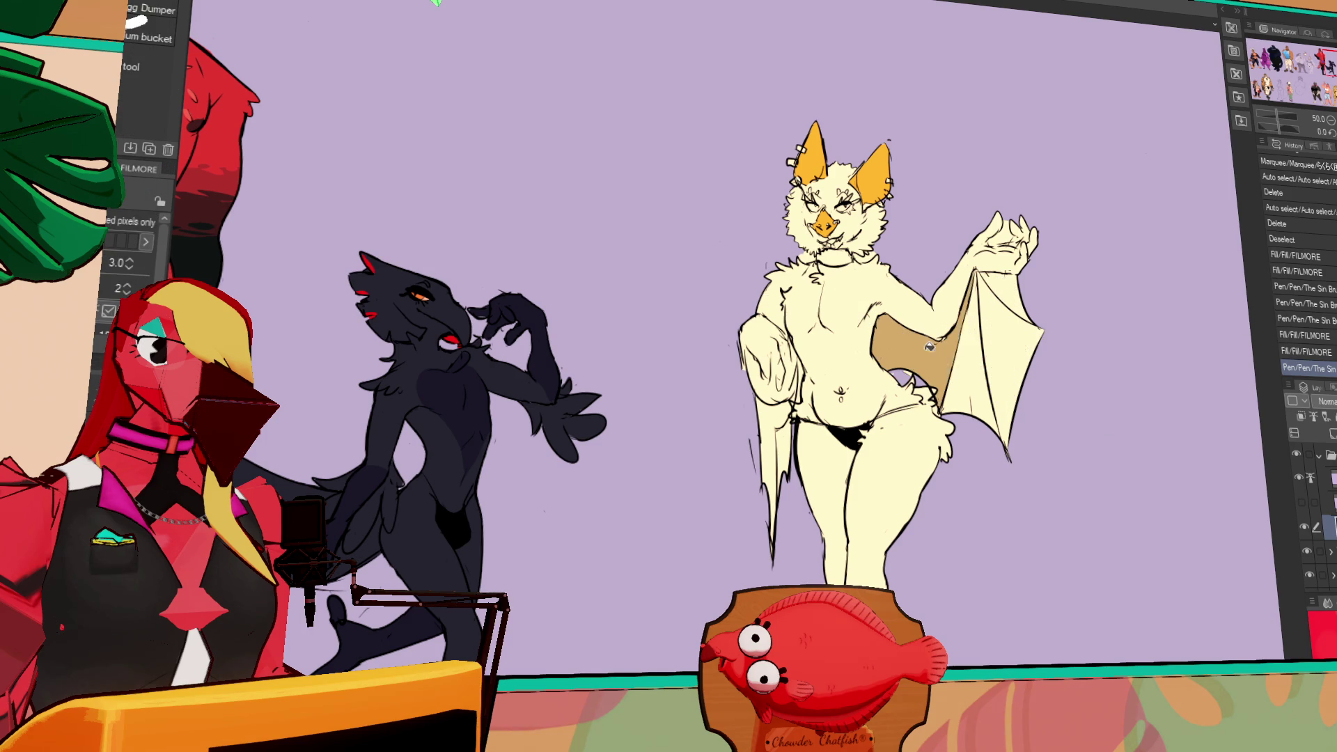
{"action": "left_click", "coordinate": [1003, 334]}
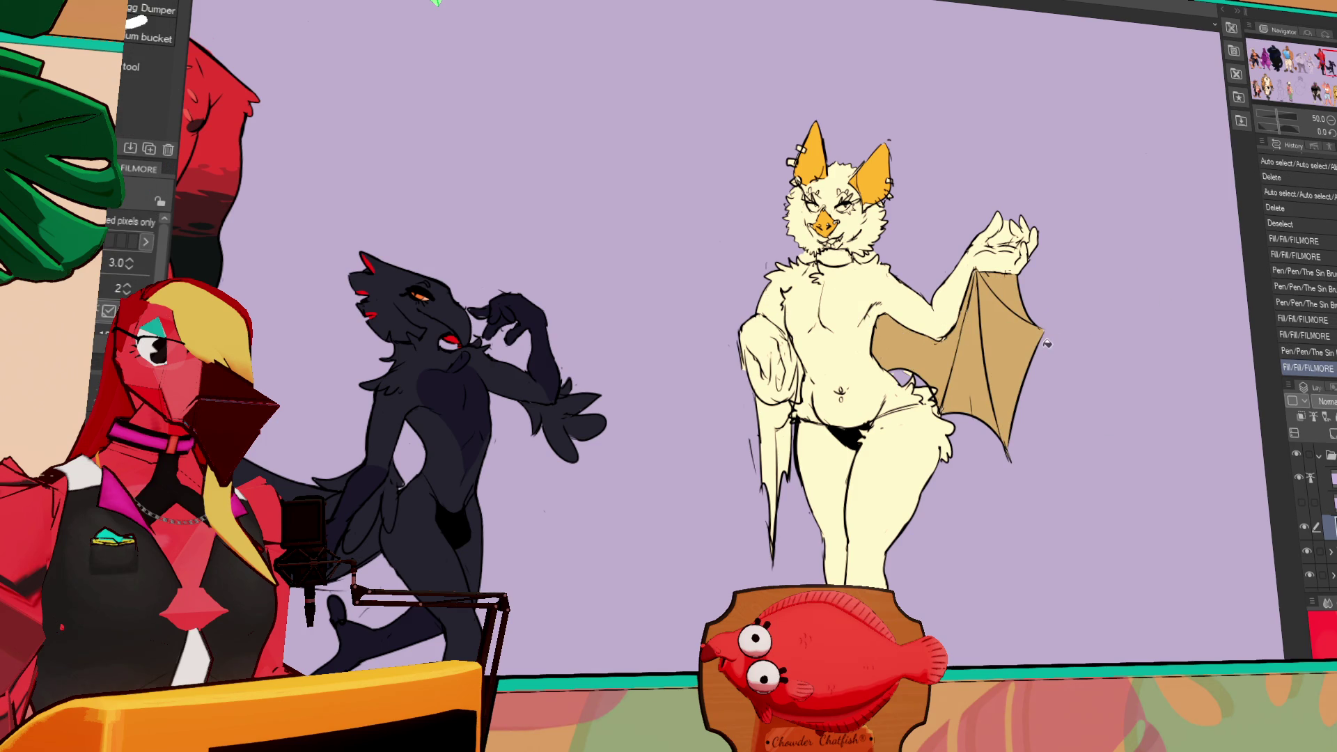
{"action": "key", "text": "w"}
{"action": "left_click", "coordinate": [992, 242]}
{"action": "key", "text": "Delete"}
{"action": "key", "text": "ctrl+z"}
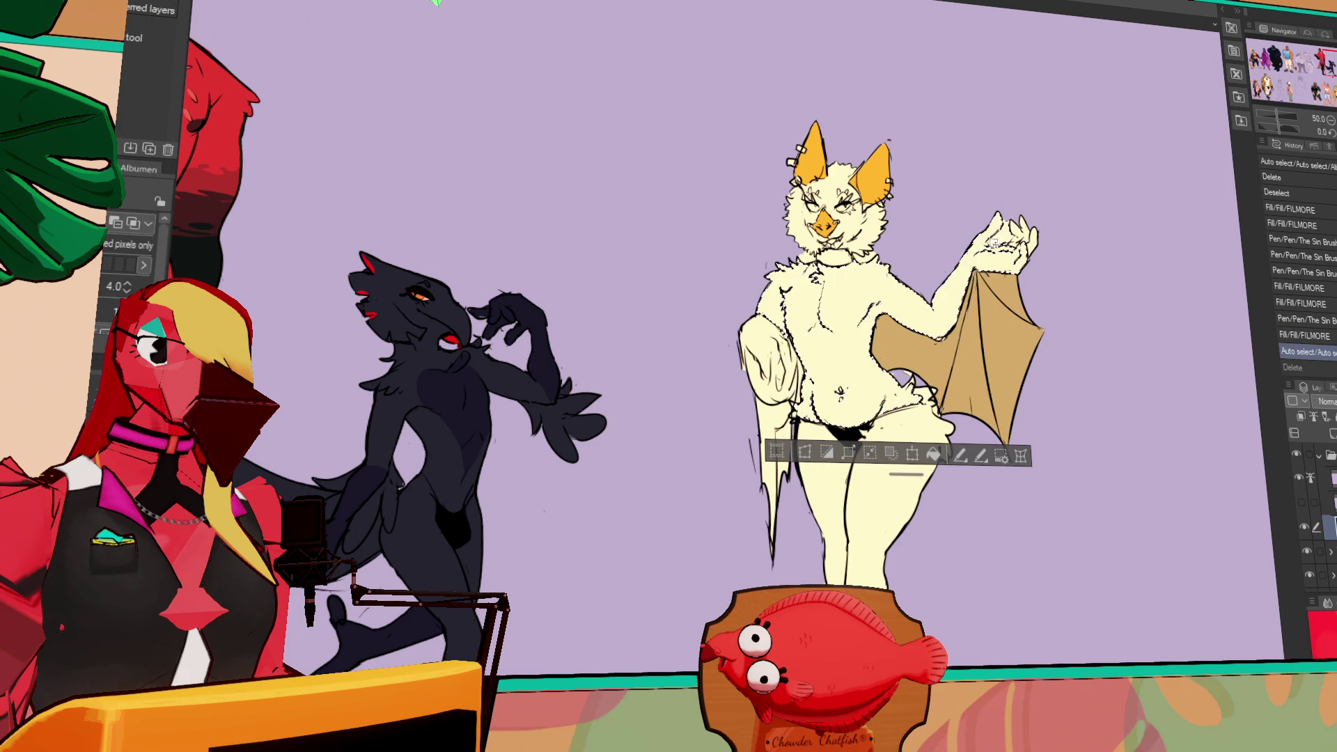
- Erase stray fill and marks on the raised hand, then show the tattoo layer
{"action": "key", "text": "e"}
{"action": "left_click_drag", "start_coordinate": [988, 237], "coordinate": [1004, 243]}
{"action": "key", "text": "ctrl+d"}
{"action": "left_click", "coordinate": [1002, 229]}
{"action": "left_click", "coordinate": [1006, 233]}
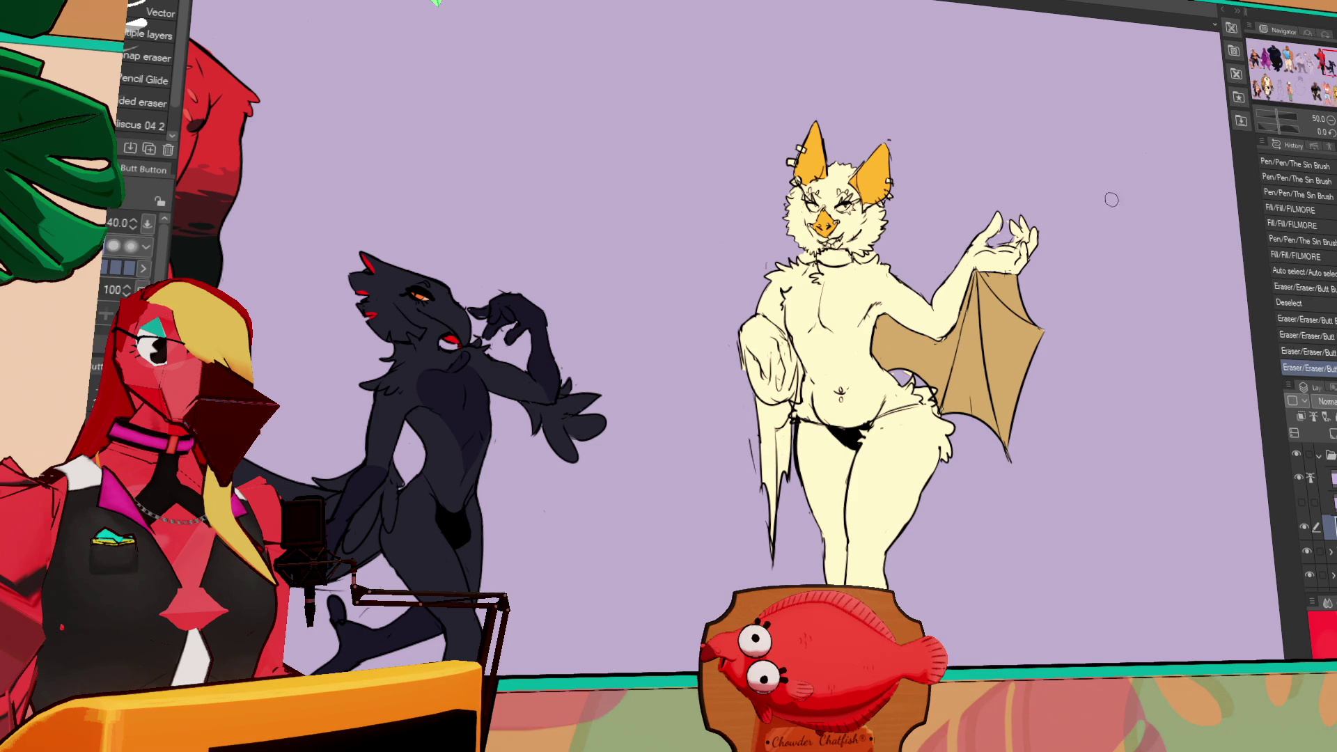
{"action": "left_click", "coordinate": [1302, 502]}
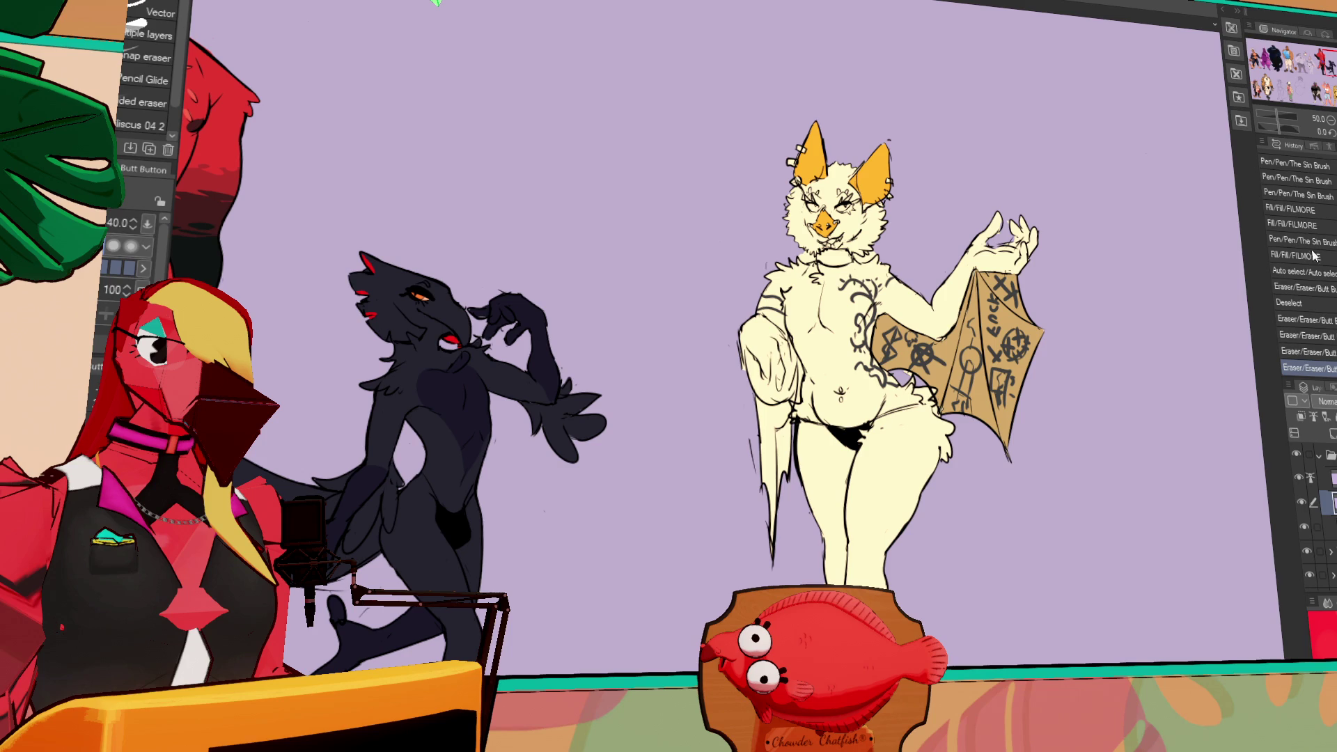
- Set the tattoo layer to Multiply and fill the bat's neck collar black
{"action": "left_click", "coordinate": [1327, 401]}
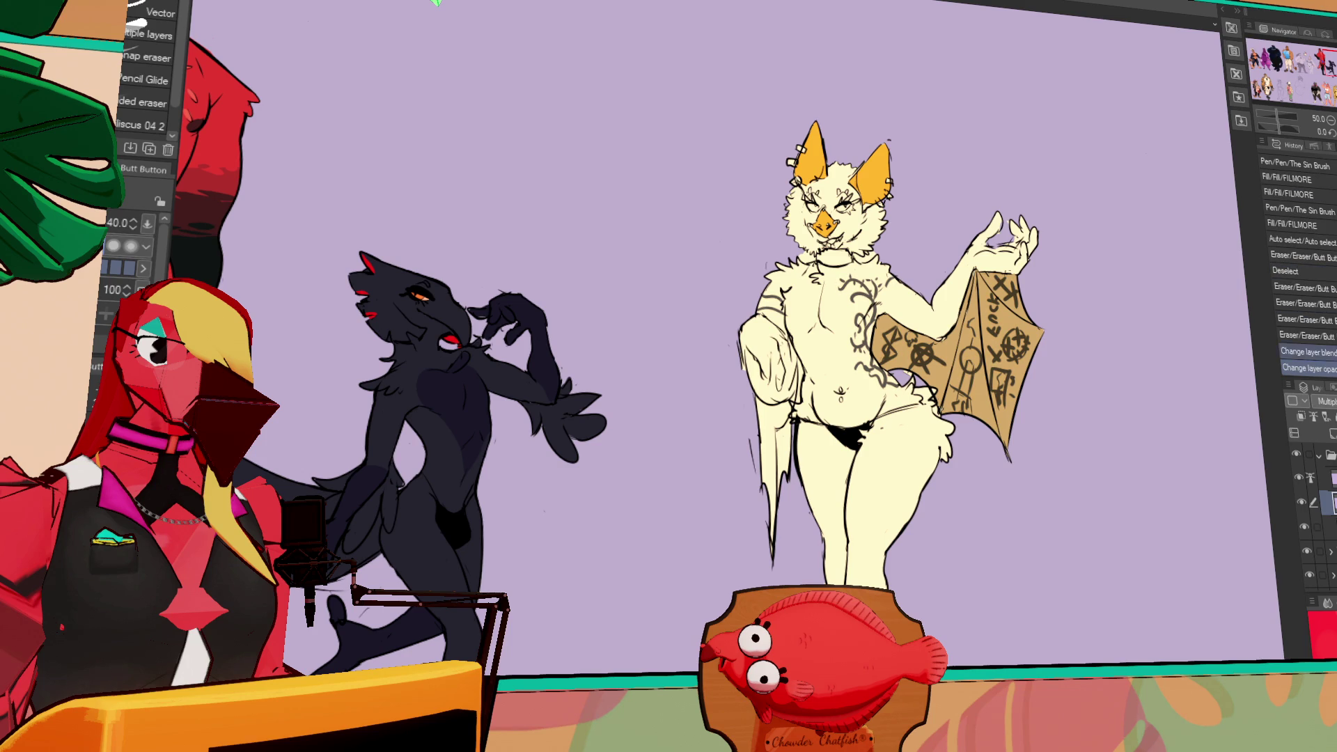
{"action": "key", "text": "p"}
{"action": "mouse_move", "coordinate": [1199, 600]}
{"action": "left_mouse_down"}
{"action": "mouse_move", "coordinate": [1217, 527]}
{"action": "mouse_move", "coordinate": [1229, 595]}
{"action": "left_mouse_up"}
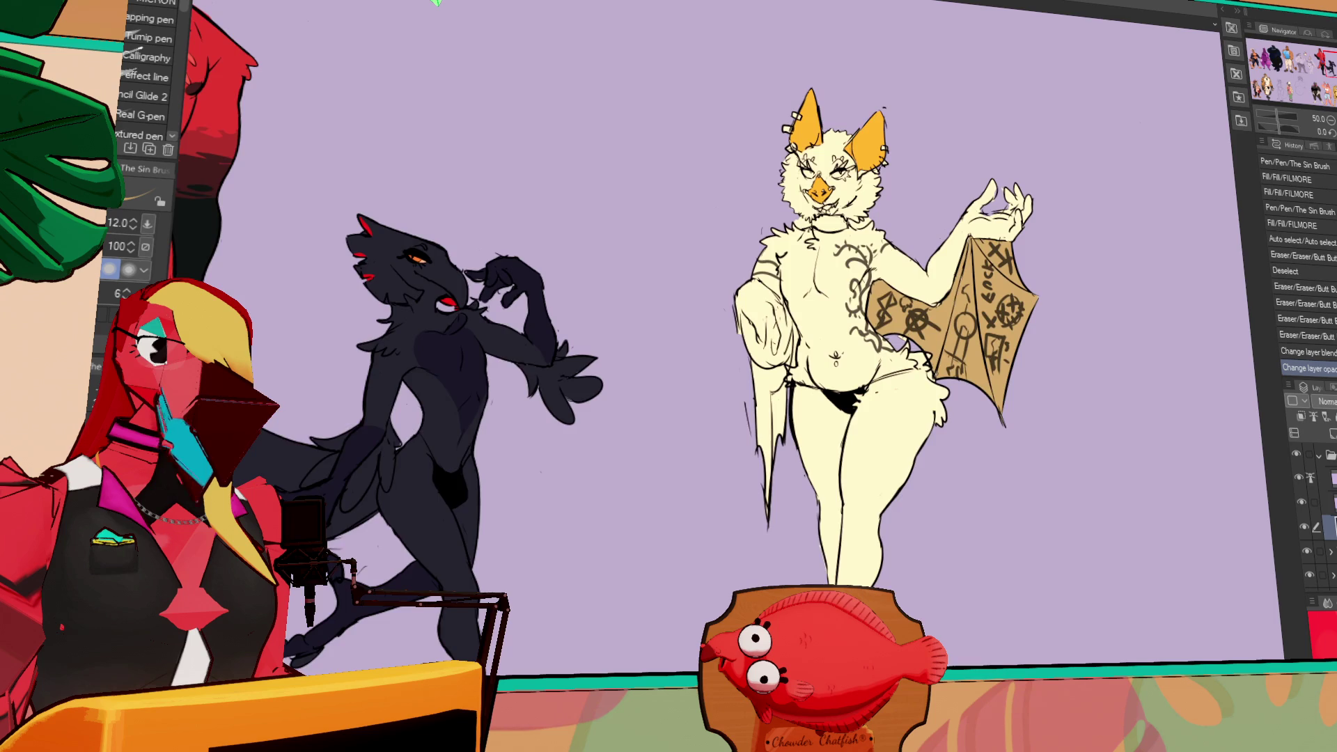
{"action": "scroll", "coordinate": [999, 205], "scroll_direction": "up", "scroll_amount": 1}
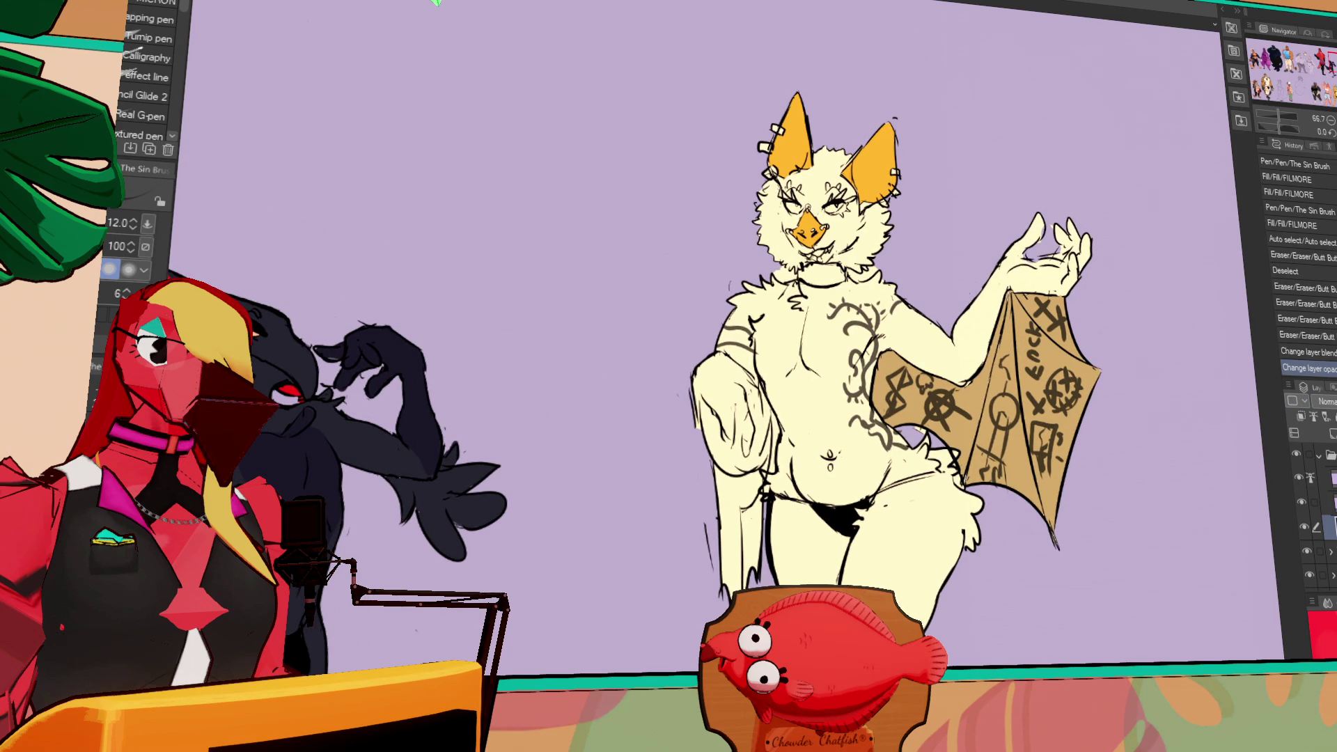
{"action": "left_click", "coordinate": [822, 274]}
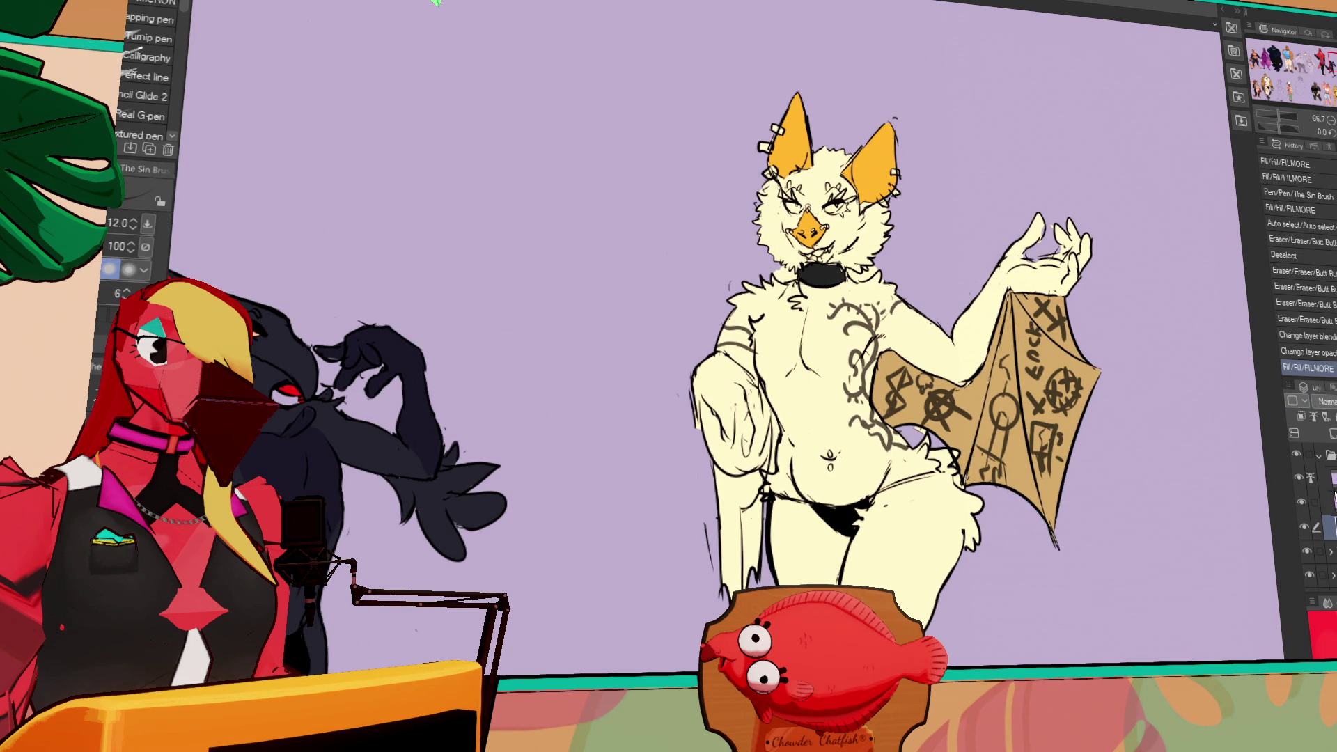
{"action": "left_click_drag", "start_coordinate": [1240, 591], "coordinate": [1233, 532]}
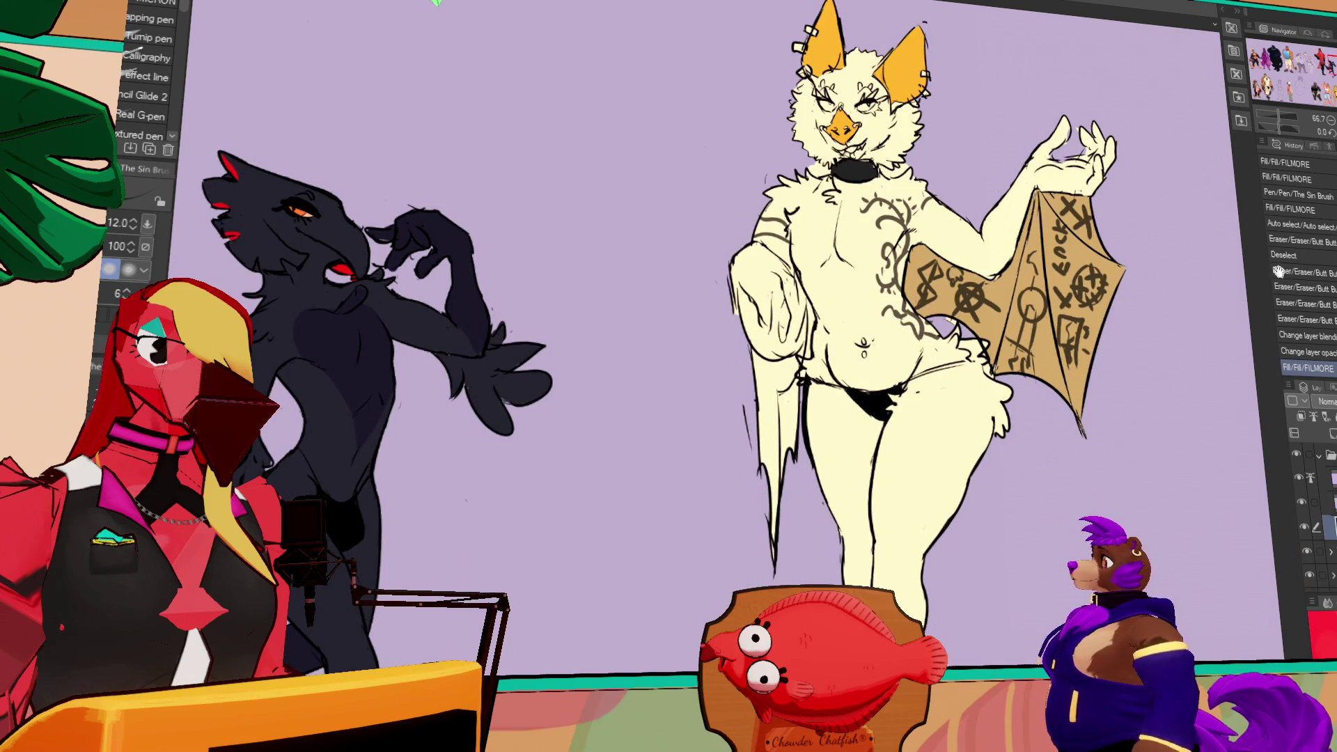
{"action": "key", "text": "ctrl+minus"}
{"action": "key", "text": "ctrl+minus"}
{"action": "key", "text": "ctrl+minus"}
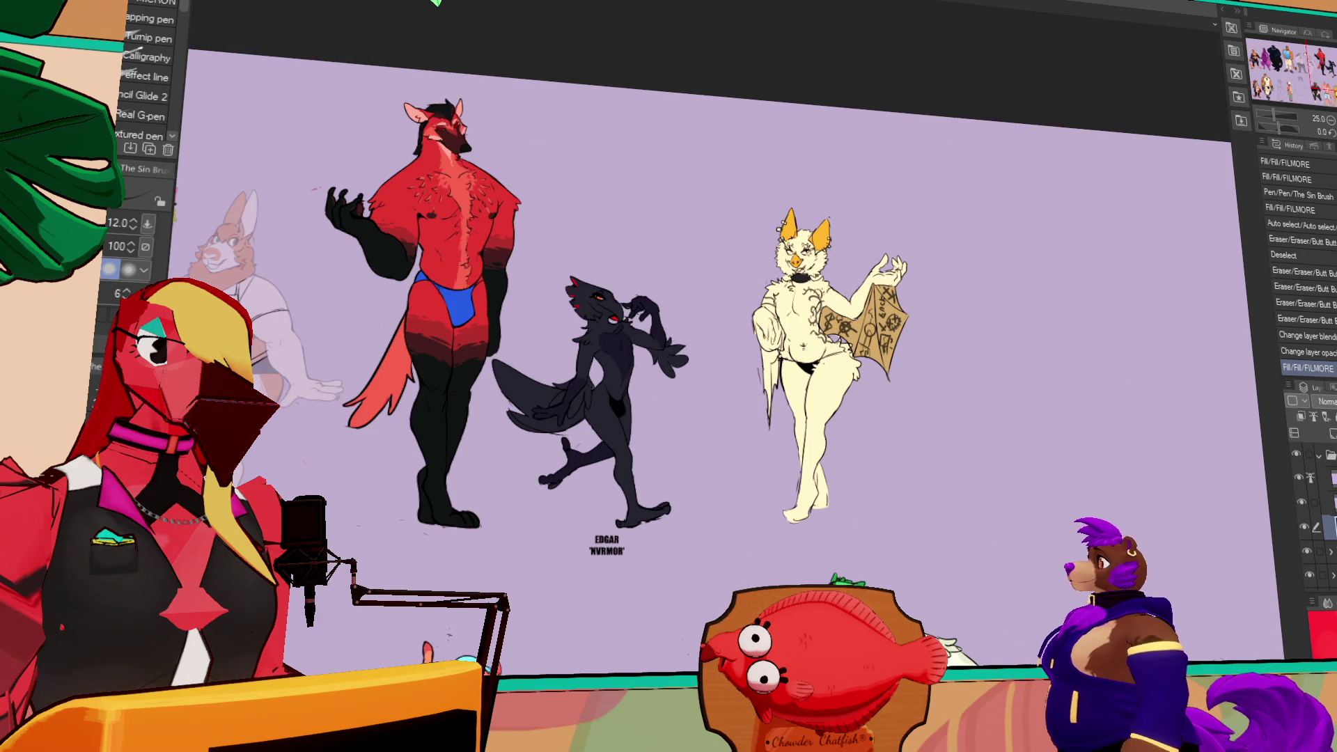
- Shift the bat character left so it follows the wolf, then zoom out to the whole lineup
{"action": "key", "text": "k"}
{"action": "left_click_drag", "start_coordinate": [1160, 582], "coordinate": [1100, 577]}
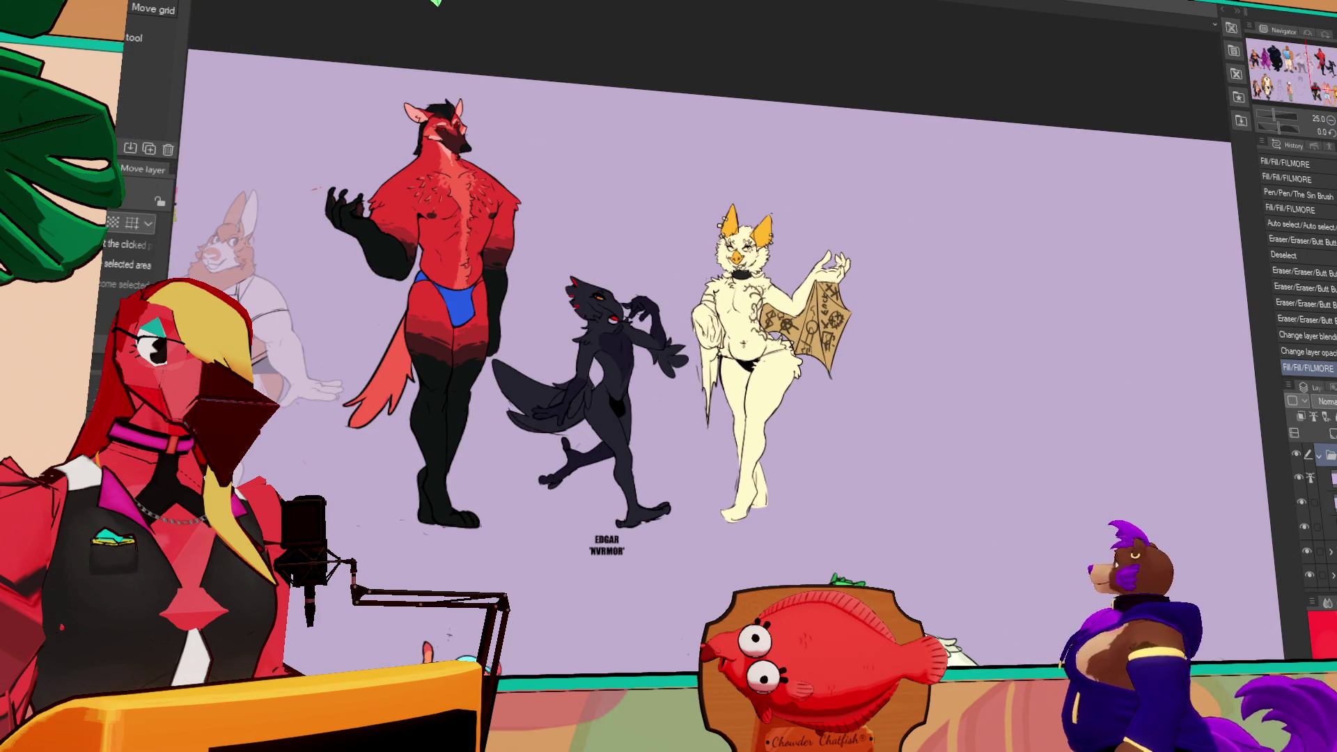
{"action": "left_click", "coordinate": [1318, 455]}
{"action": "key", "text": "ctrl+0"}
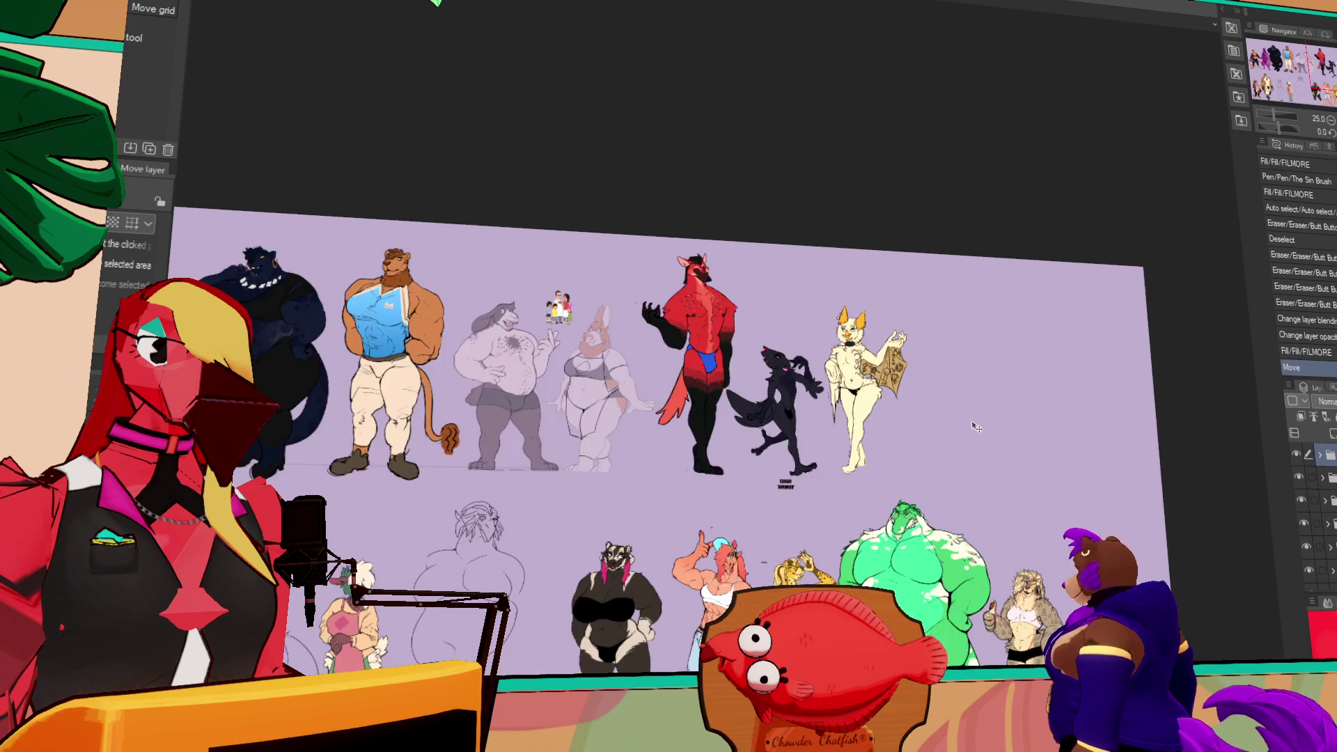
- Toggle character layer visibility to identify the wolf and cream bat layers
{"action": "mouse_move", "coordinate": [1297, 463]}
{"action": "left_mouse_down"}
{"action": "mouse_move", "coordinate": [1309, 573]}
{"action": "mouse_move", "coordinate": [1305, 527]}
{"action": "left_mouse_up"}
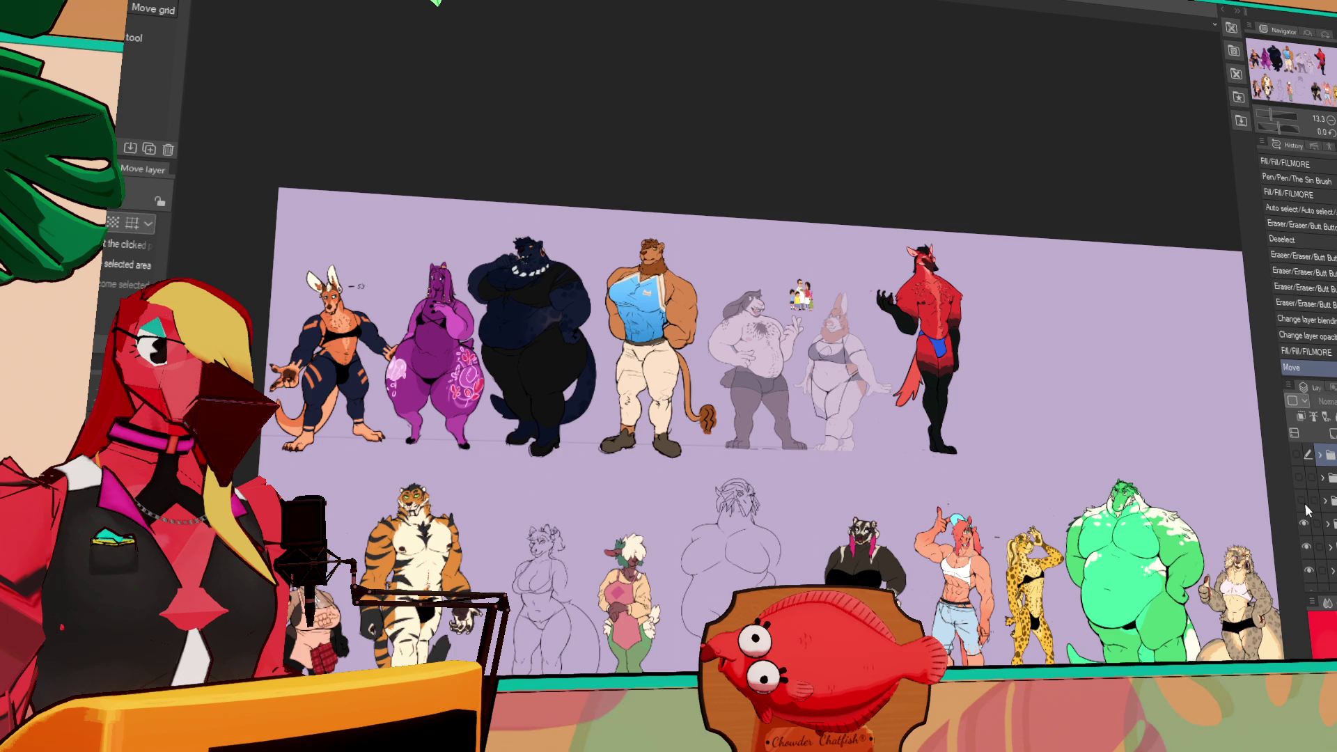
{"action": "left_click", "coordinate": [1299, 480]}
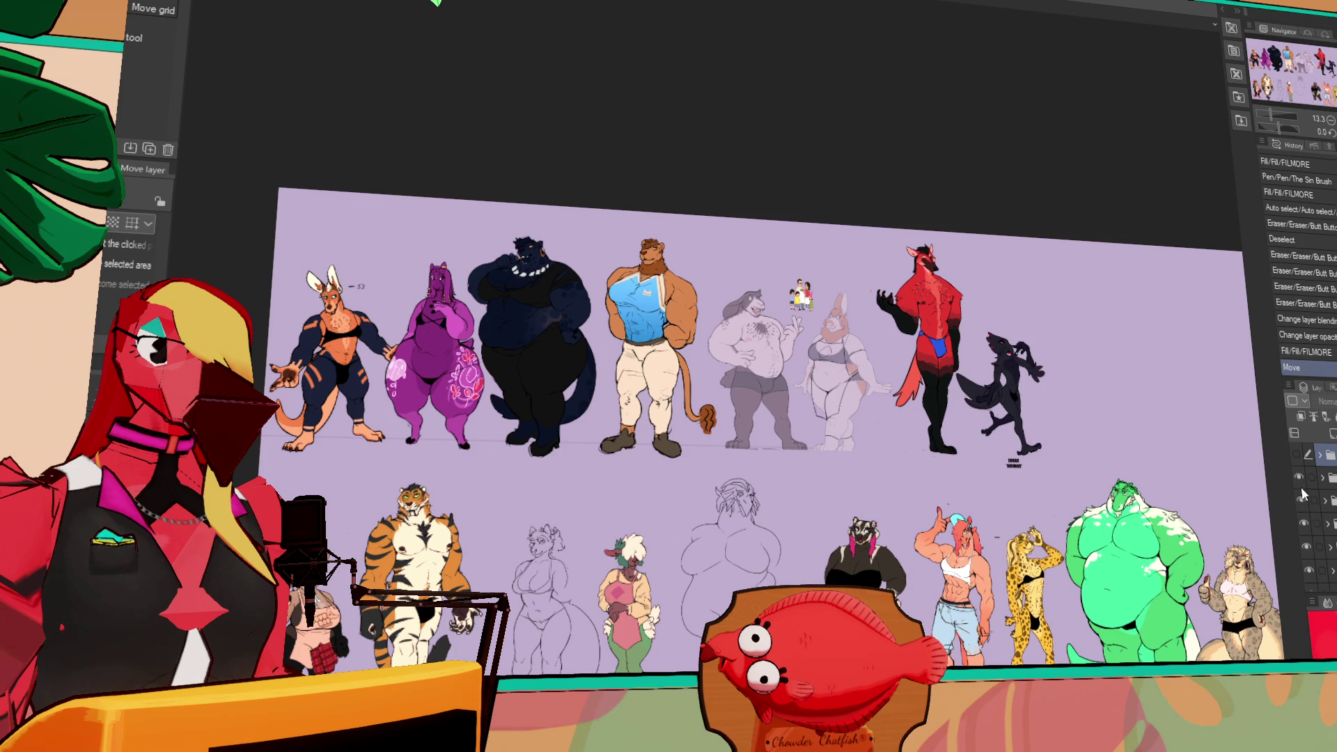
{"action": "left_click", "coordinate": [1300, 501]}
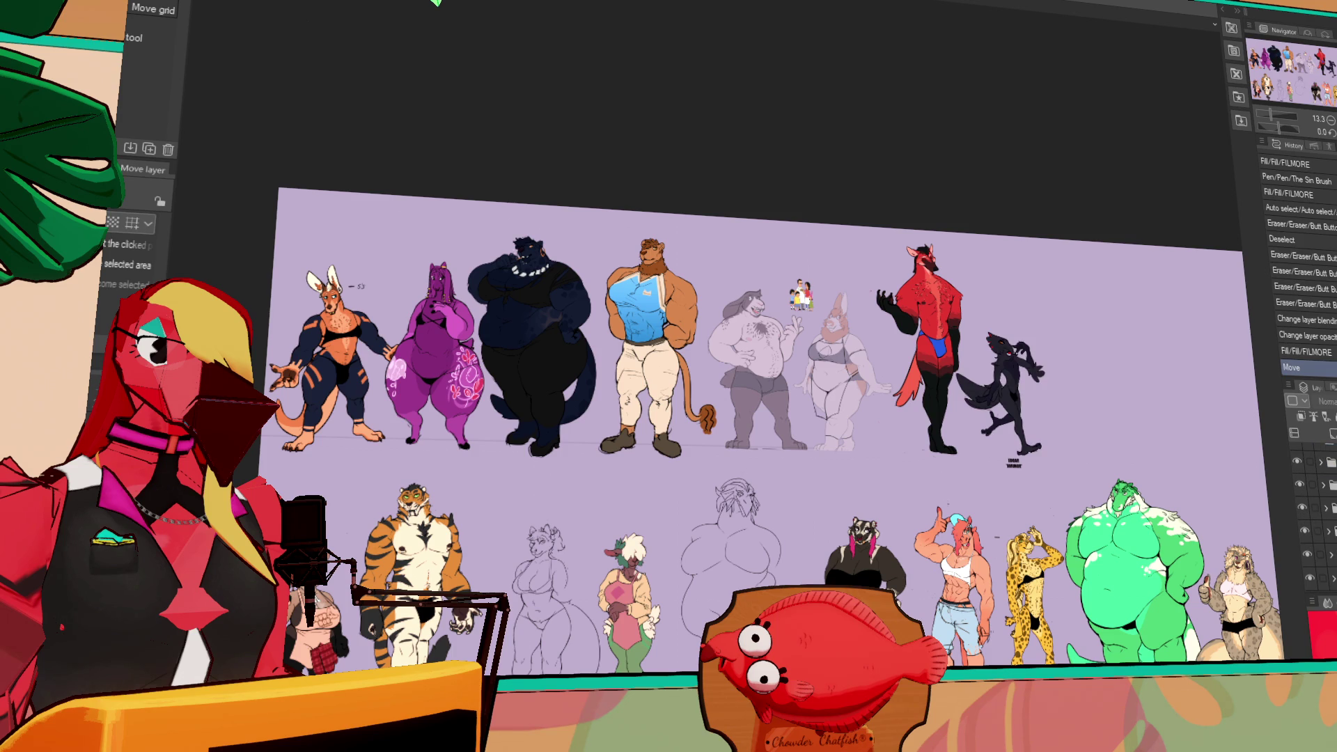
{"action": "scroll", "coordinate": [1316, 501], "scroll_direction": "up", "scroll_amount": 1}
{"action": "left_click", "coordinate": [1298, 478]}
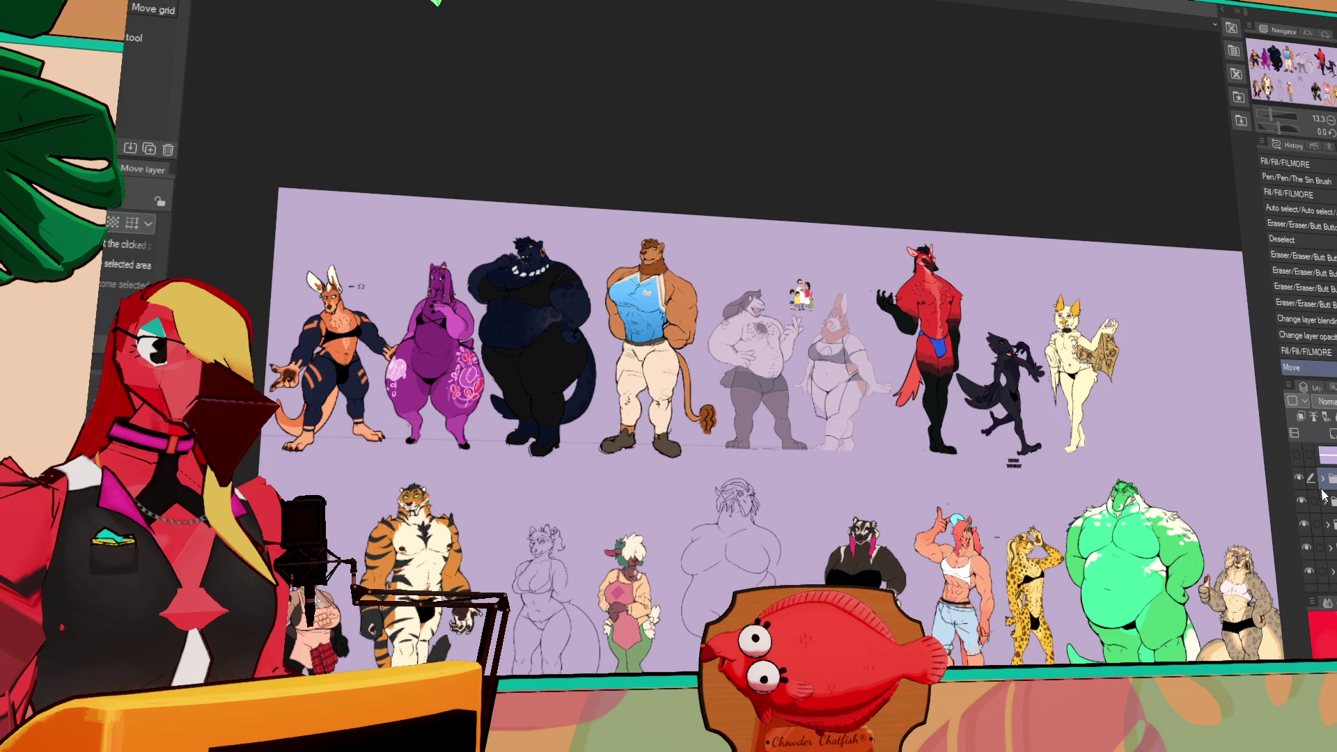
{"action": "scroll", "coordinate": [1302, 519], "scroll_direction": "down", "scroll_amount": 1}
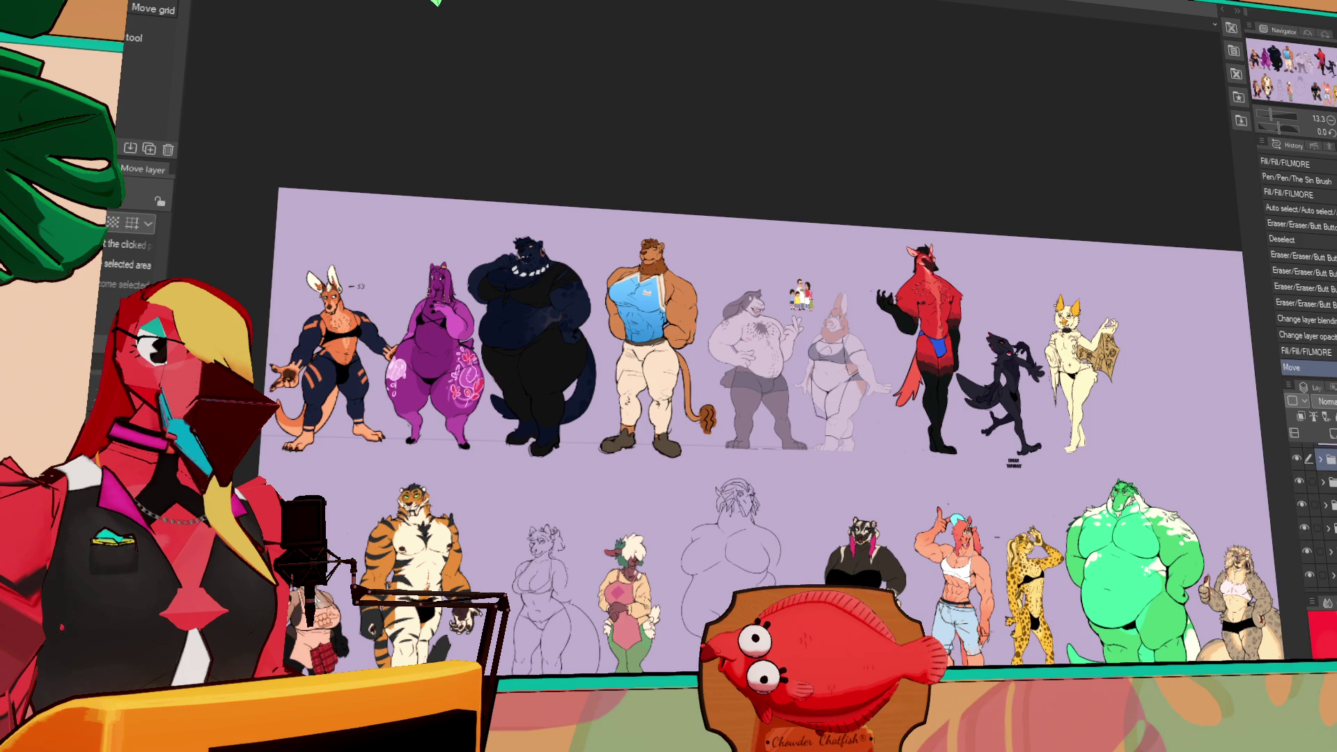
{"action": "scroll", "coordinate": [1309, 515], "scroll_direction": "down", "scroll_amount": 1}
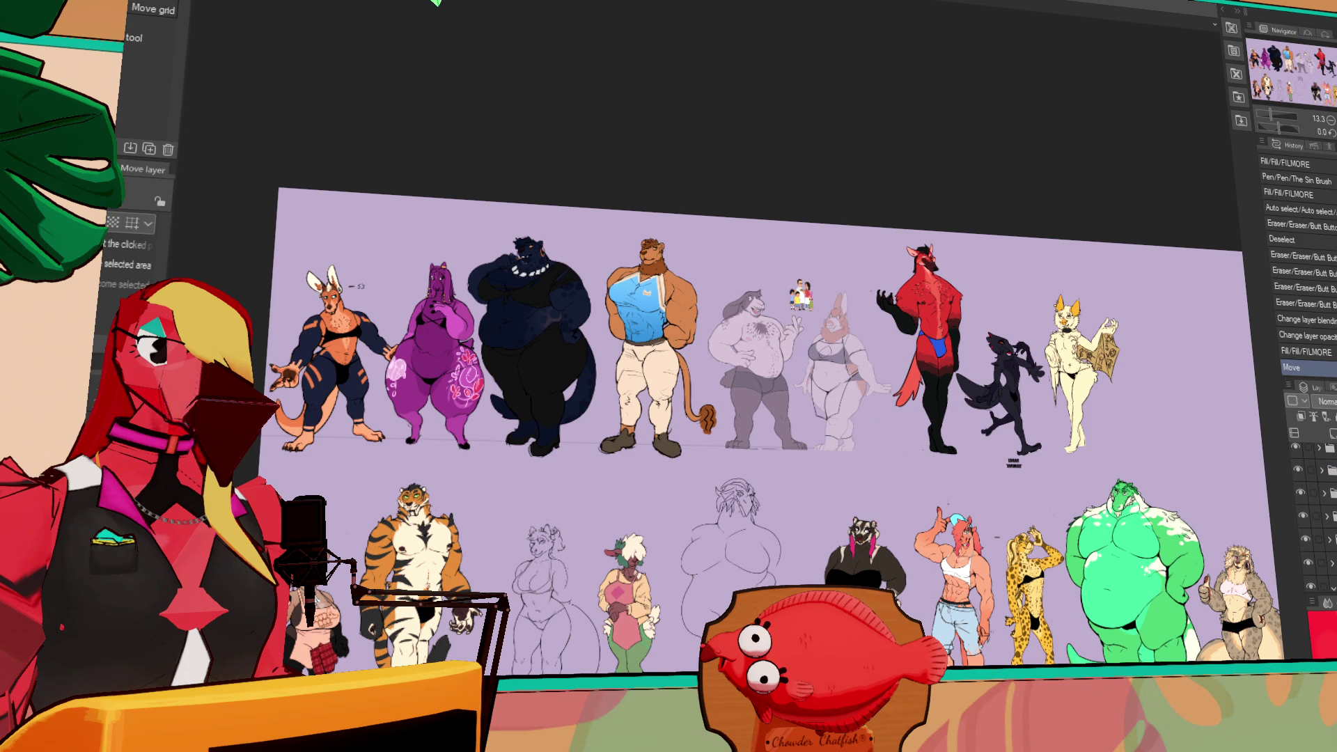
{"action": "scroll", "coordinate": [1330, 550], "scroll_direction": "down", "scroll_amount": 2}
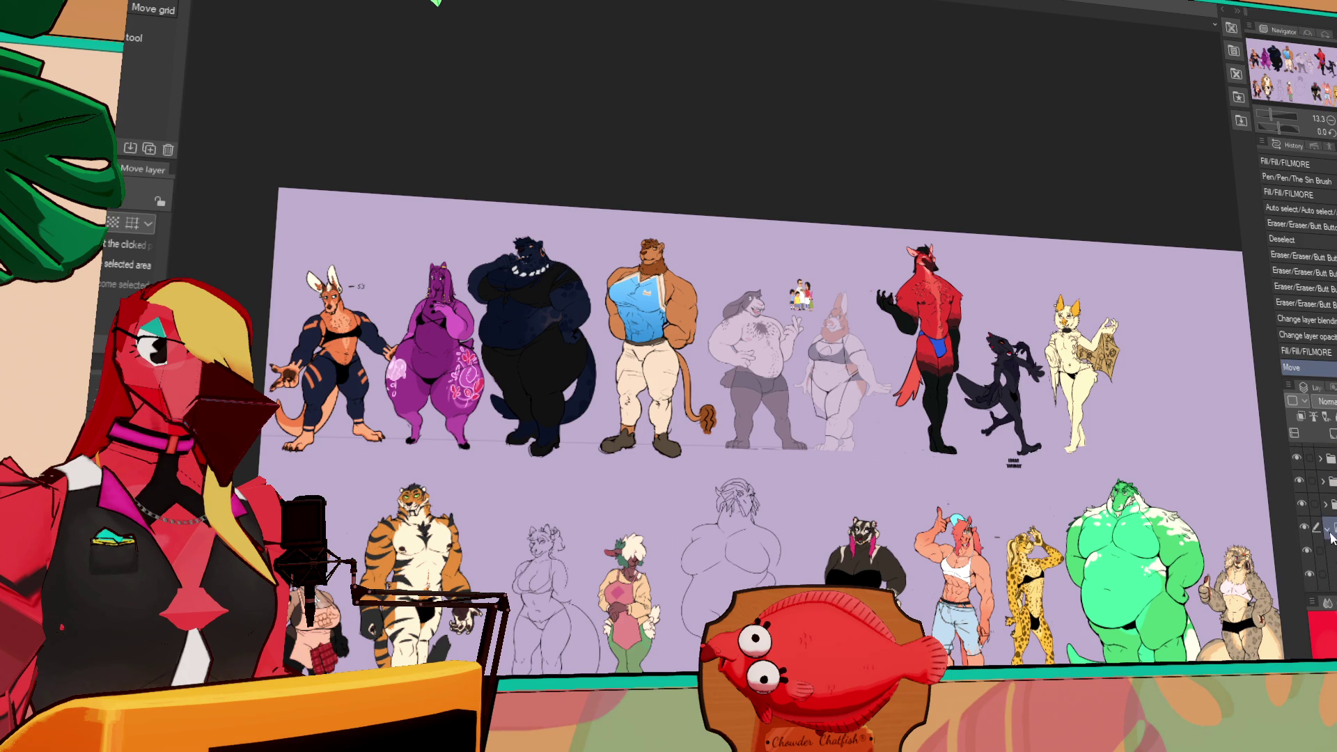
- Locate the red figures' layer and move the plaid-skirt character up beside the bear
{"action": "left_click", "coordinate": [1305, 527]}
{"action": "left_click", "coordinate": [1304, 528]}
{"action": "left_click", "coordinate": [1305, 528]}
{"action": "left_click", "coordinate": [1304, 528]}
{"action": "scroll", "coordinate": [1330, 531], "scroll_direction": "up", "scroll_amount": 2}
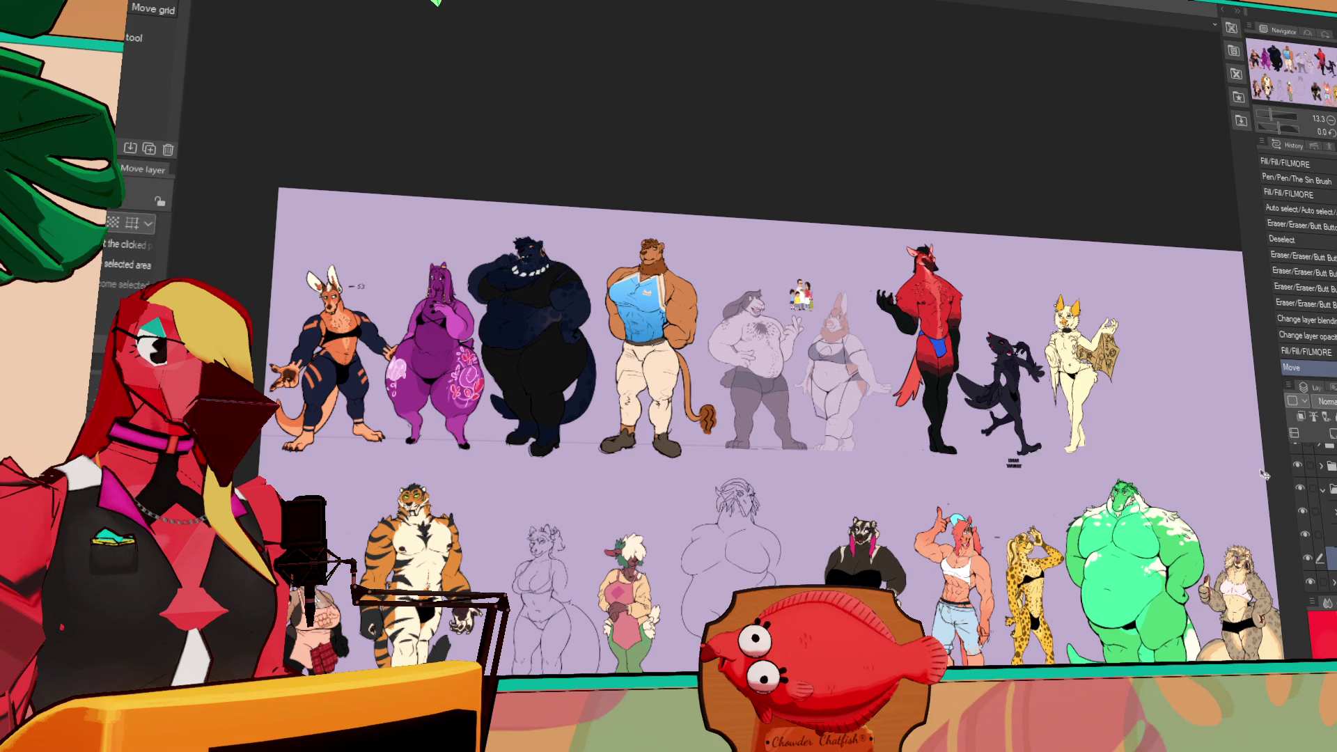
{"action": "scroll", "coordinate": [1320, 536], "scroll_direction": "down", "scroll_amount": 2}
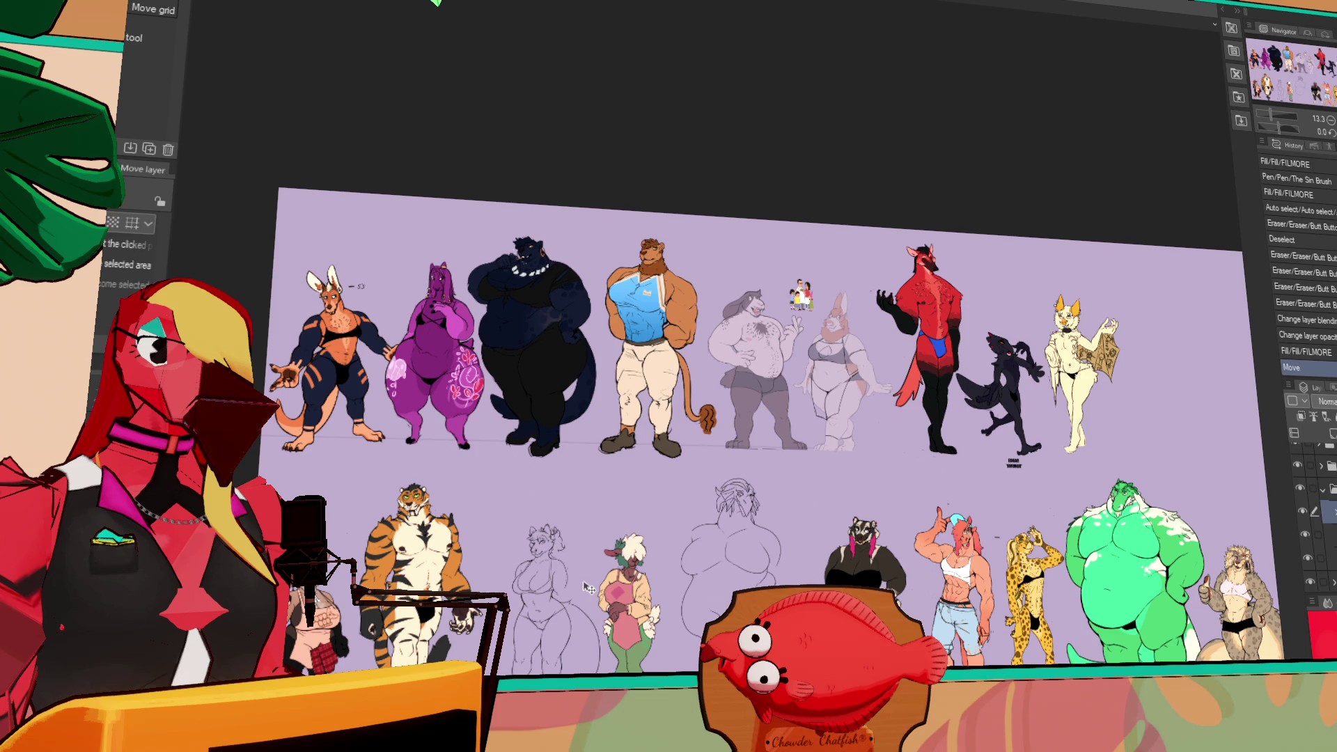
{"action": "mouse_move", "coordinate": [341, 647]}
{"action": "left_mouse_down"}
{"action": "mouse_move", "coordinate": [1031, 431]}
{"action": "mouse_move", "coordinate": [710, 422]}
{"action": "left_mouse_up"}
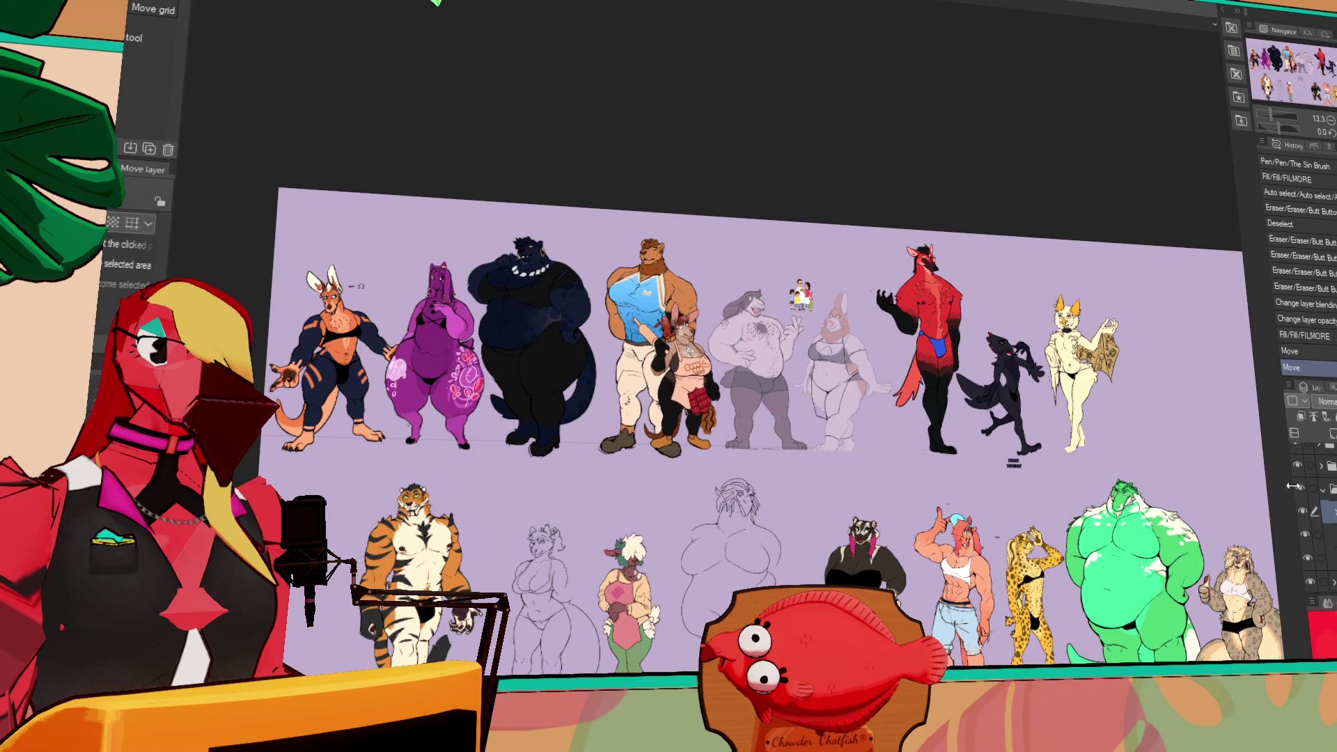
- Select the blue-shirt bear's layer, try moving it down the sheet, then undo
{"action": "left_click", "coordinate": [1331, 496]}
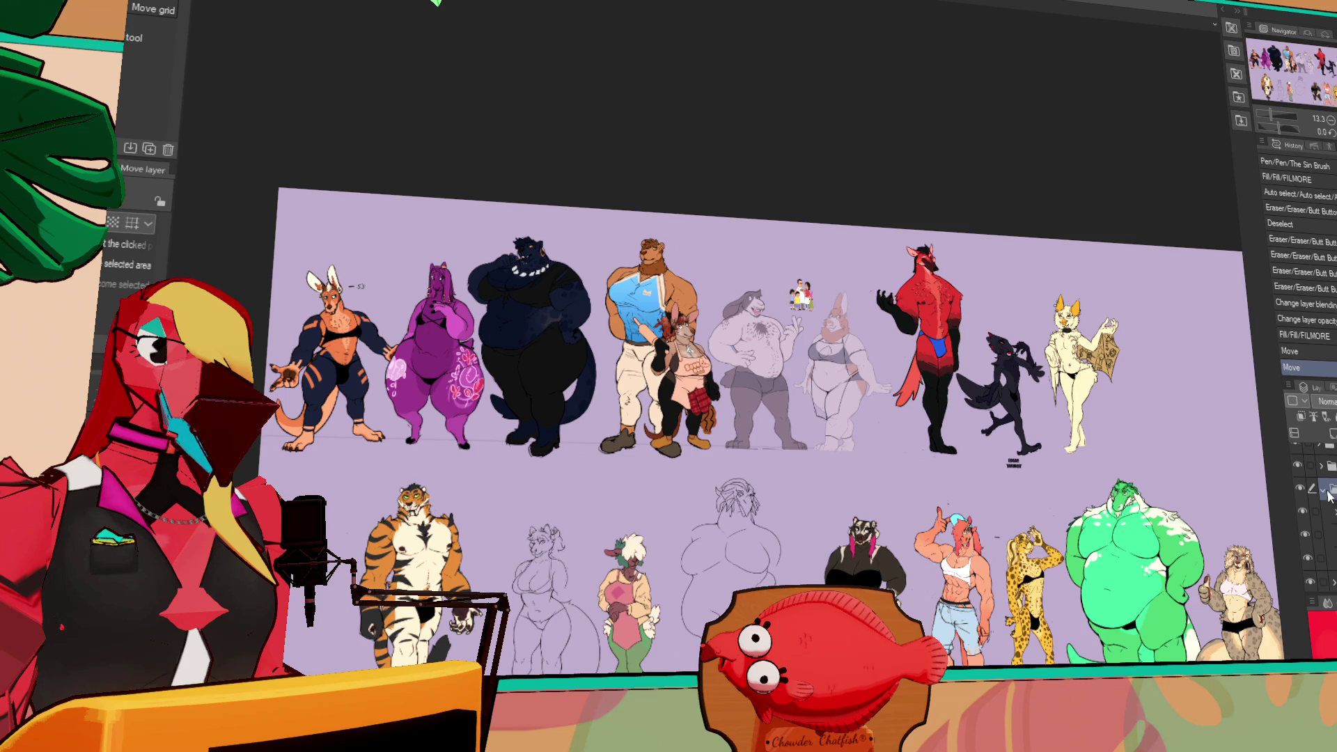
{"action": "left_click", "coordinate": [1301, 514]}
{"action": "left_click", "coordinate": [1302, 515]}
{"action": "left_click", "coordinate": [1329, 512]}
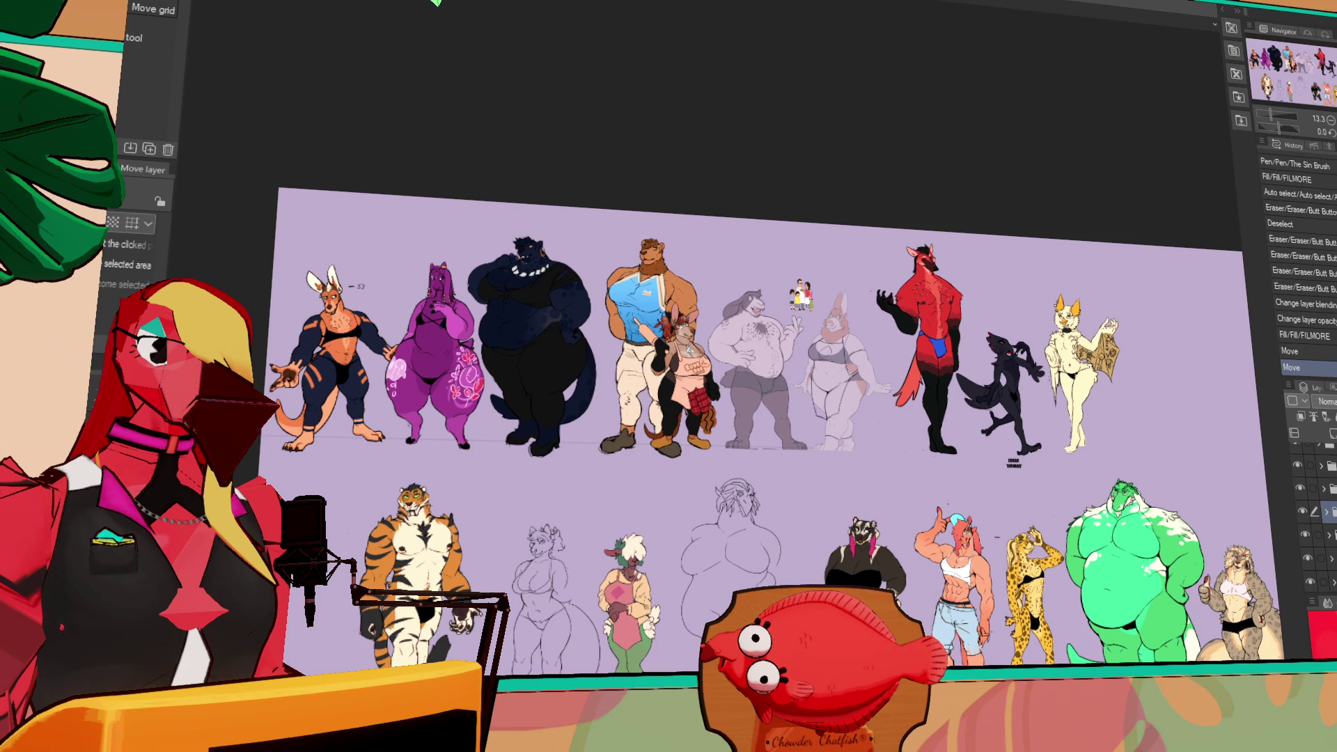
{"action": "mouse_move", "coordinate": [819, 387]}
{"action": "left_mouse_down"}
{"action": "mouse_move", "coordinate": [871, 501]}
{"action": "mouse_move", "coordinate": [504, 648]}
{"action": "left_mouse_up"}
{"action": "key", "text": "ctrl+z"}
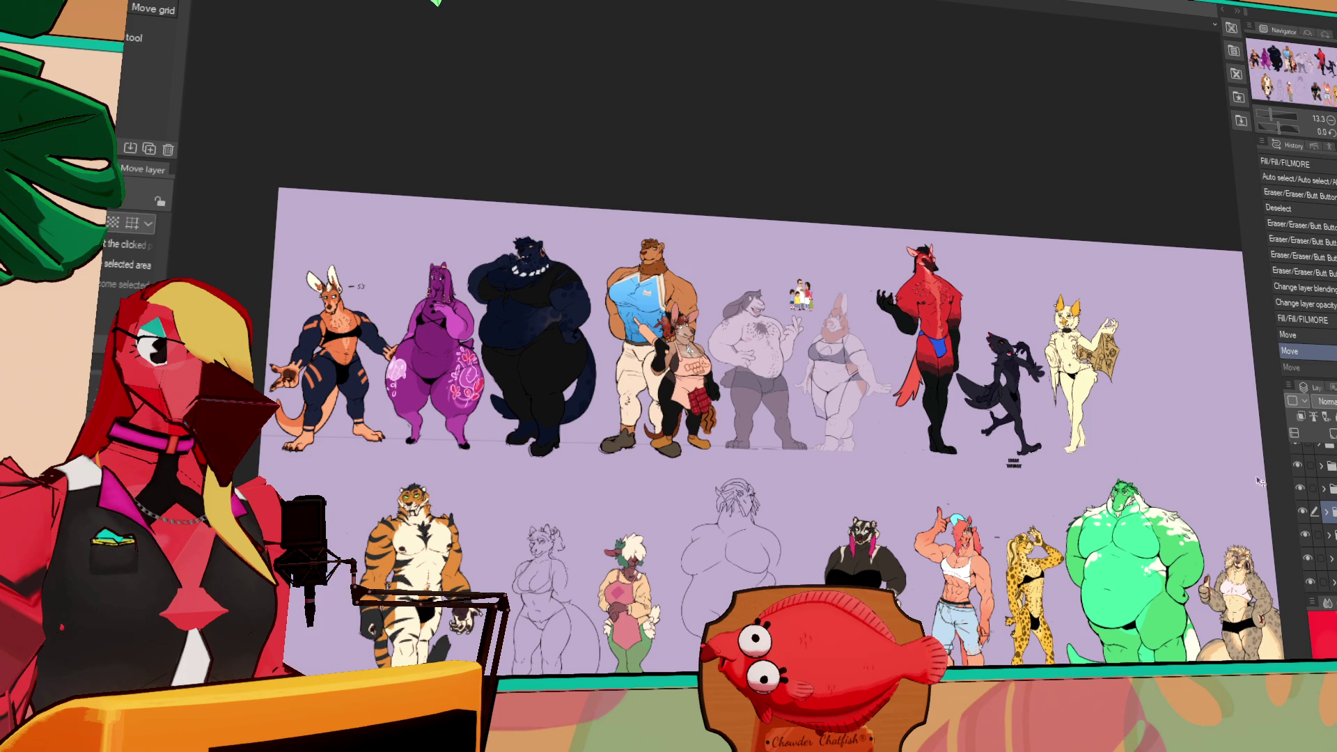
- Move the navy figure to the right end of the top row
{"action": "scroll", "coordinate": [1316, 515], "scroll_direction": "down", "scroll_amount": 2}
{"action": "left_click", "coordinate": [1315, 542]}
{"action": "left_click_drag", "start_coordinate": [527, 389], "coordinate": [1164, 428]}
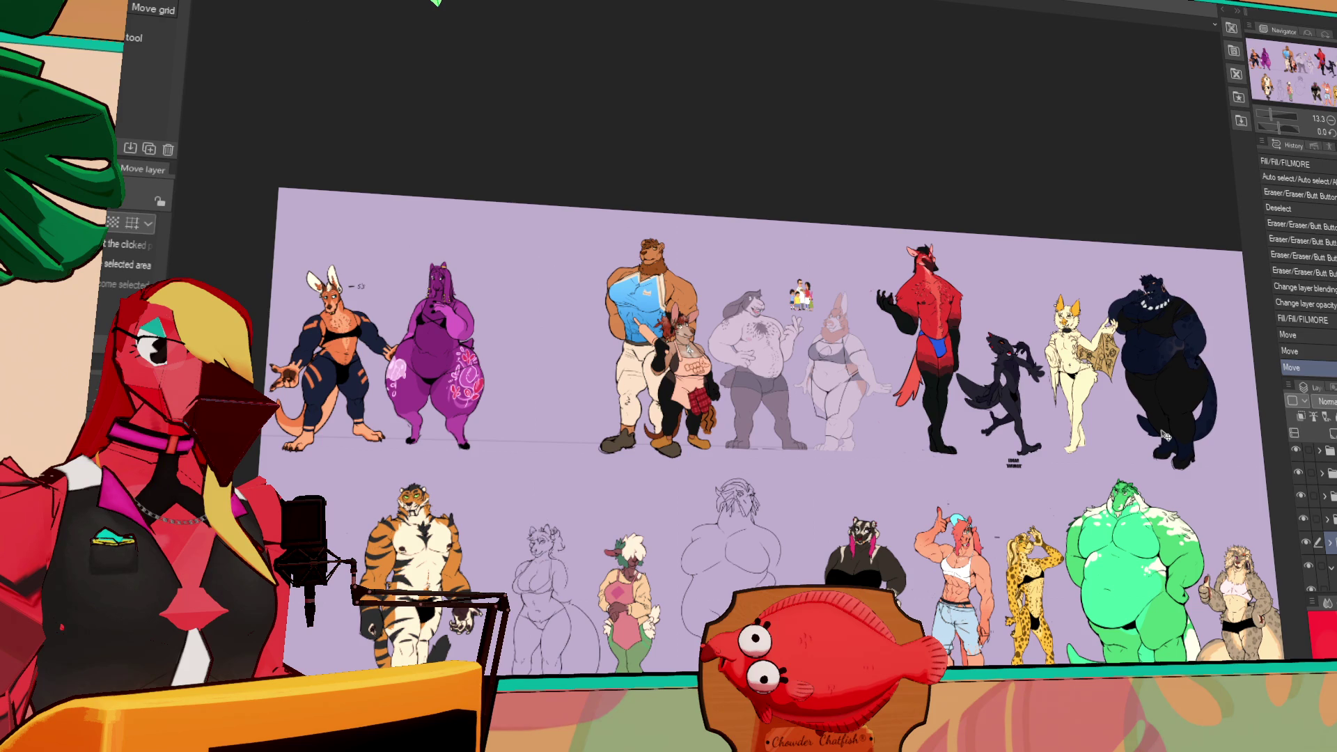
{"action": "key", "text": "ctrl+z"}
{"action": "key", "text": "ctrl+y"}
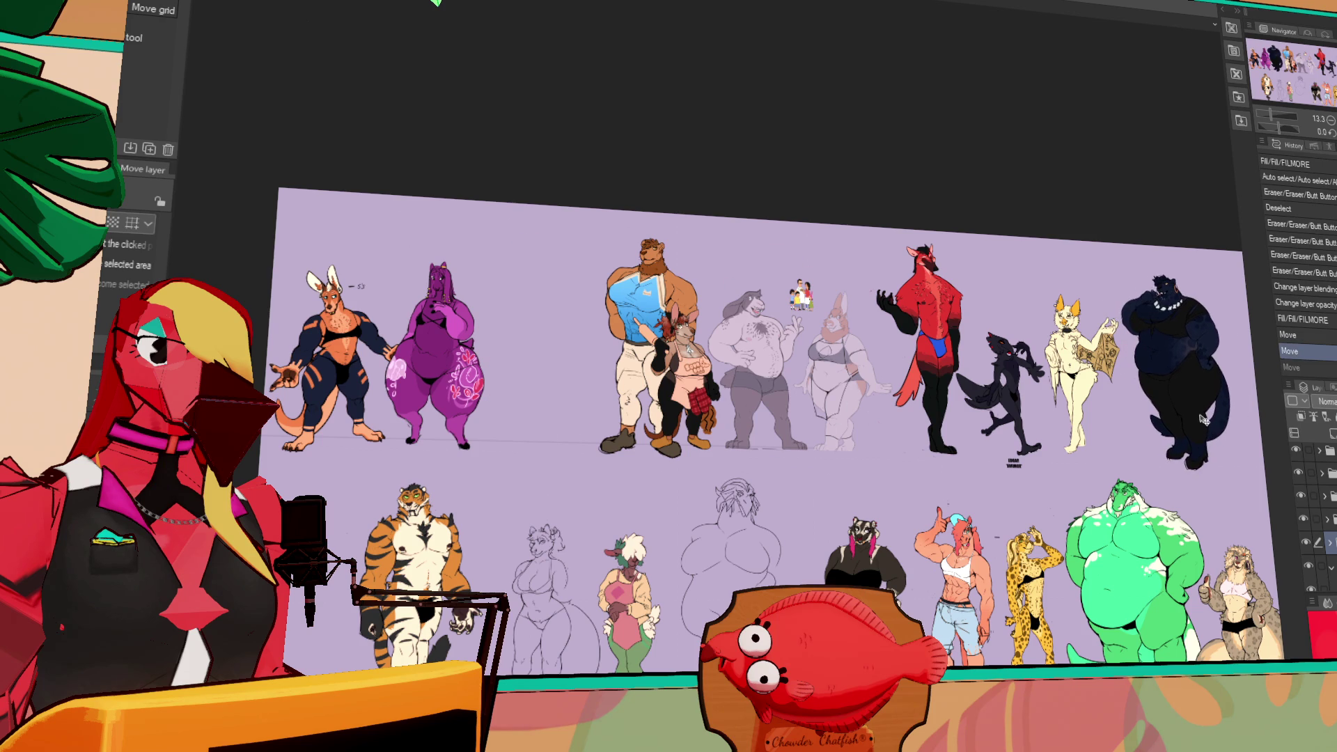
- Slide the lion and the kangaroo-to-dragon group left, then reorder a layer in the stack
{"action": "scroll", "coordinate": [1316, 532], "scroll_direction": "up", "scroll_amount": 2}
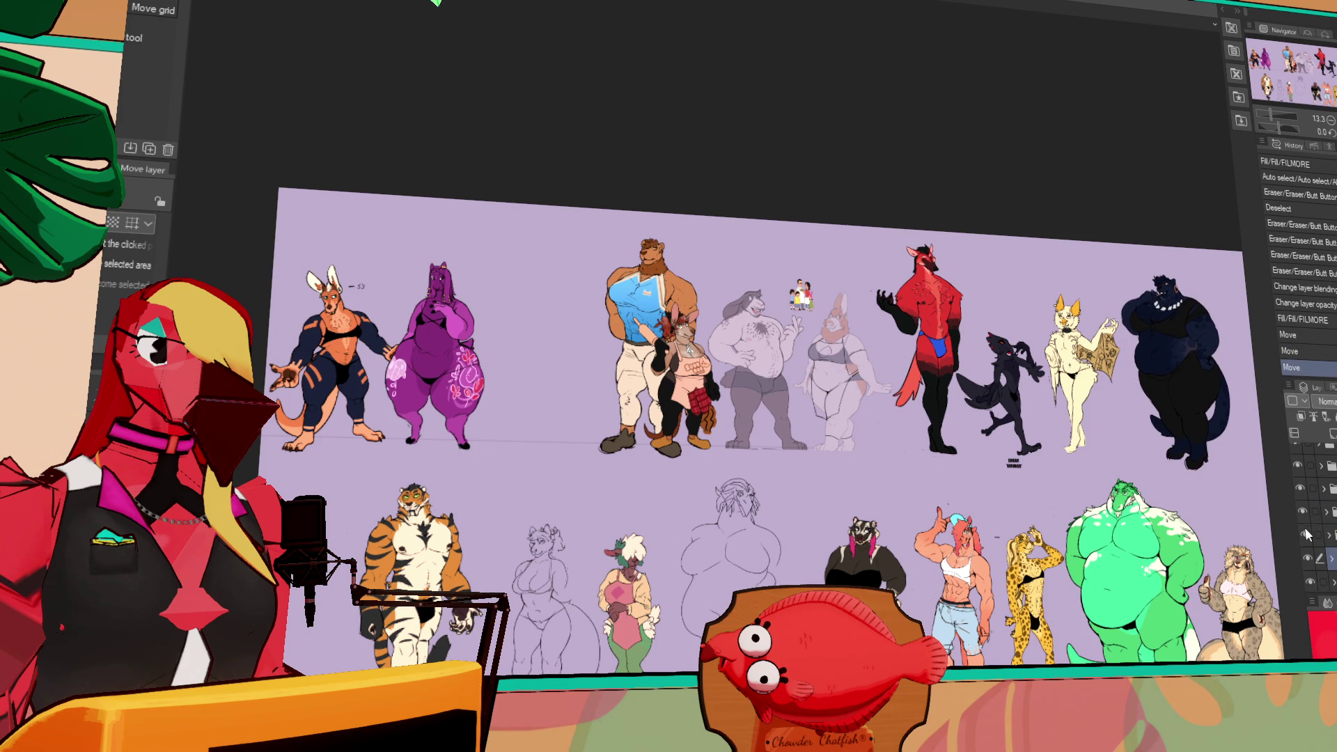
{"action": "left_click", "coordinate": [1309, 513]}
{"action": "mouse_move", "coordinate": [1007, 481]}
{"action": "left_mouse_down"}
{"action": "mouse_move", "coordinate": [887, 479]}
{"action": "mouse_move", "coordinate": [905, 477]}
{"action": "left_mouse_up"}
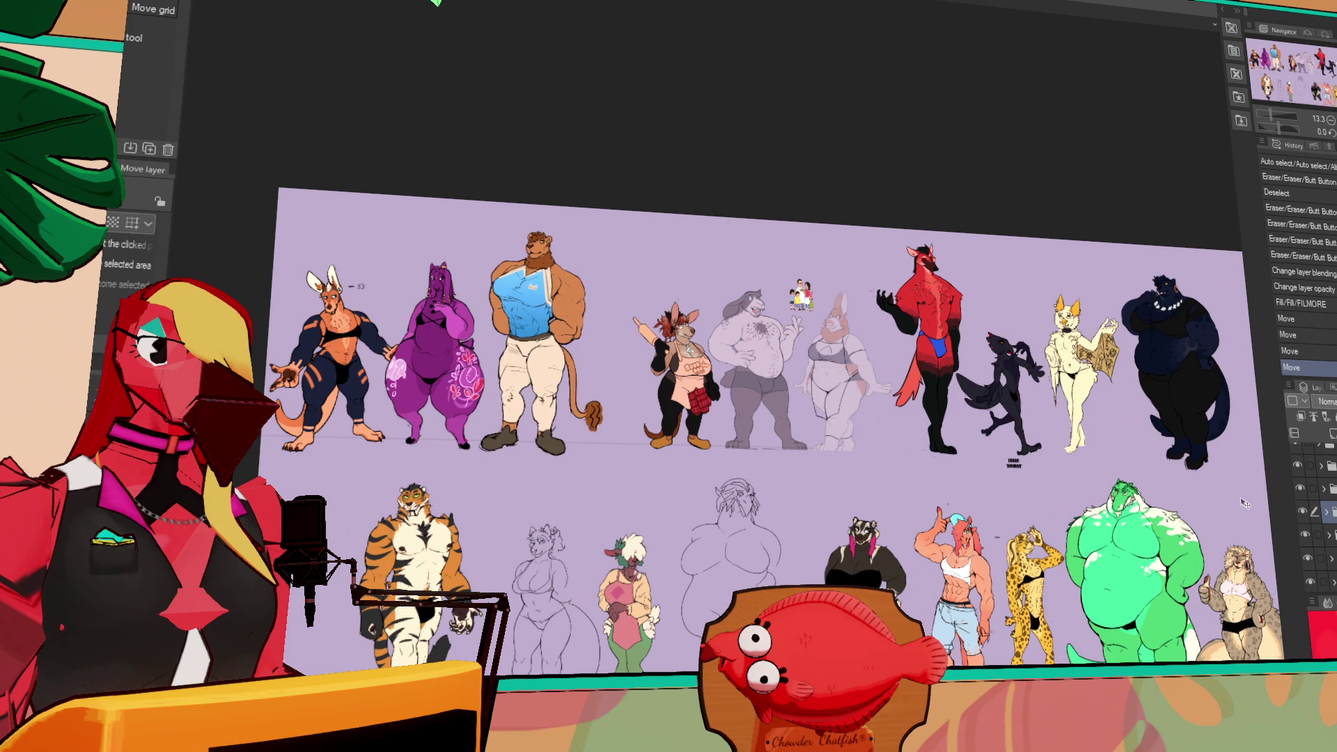
{"action": "left_click", "coordinate": [1319, 489]}
{"action": "left_click_drag", "start_coordinate": [1172, 480], "coordinate": [1134, 480]}
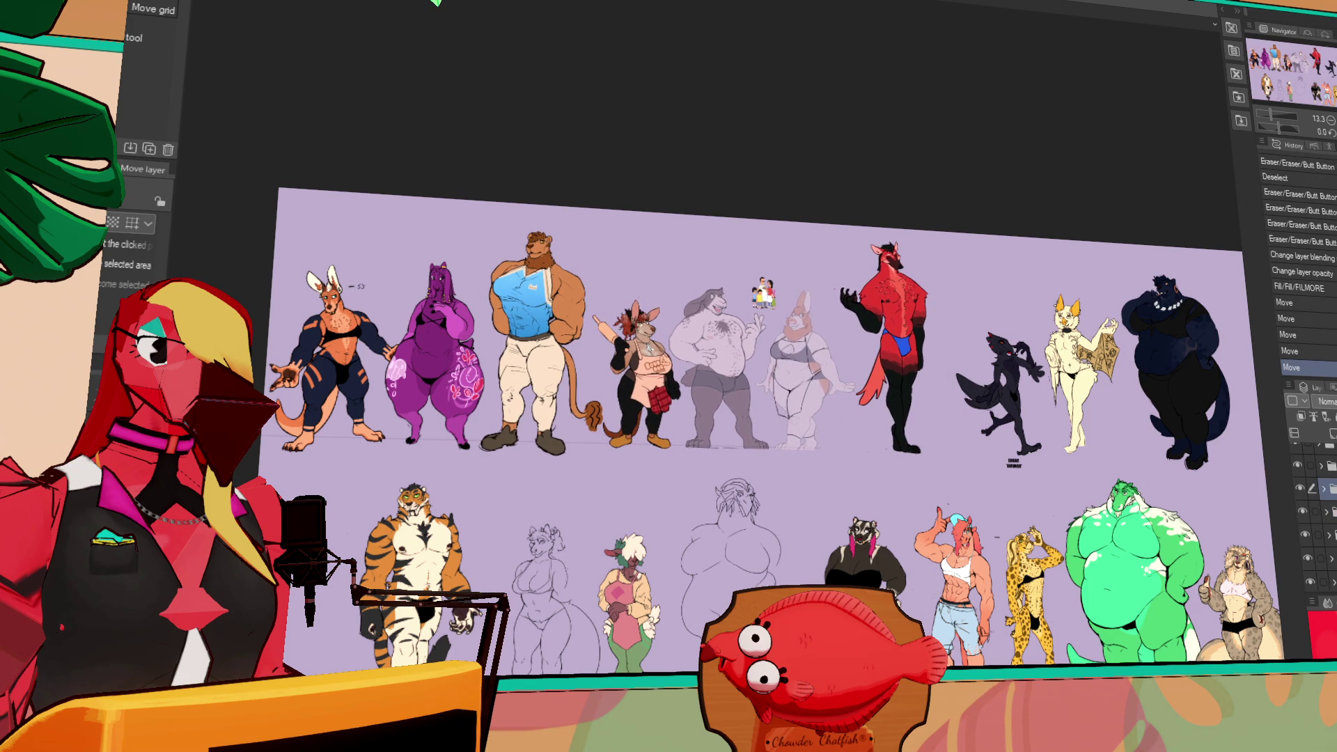
{"action": "mouse_move", "coordinate": [1319, 488]}
{"action": "left_mouse_down"}
{"action": "mouse_move", "coordinate": [1320, 459]}
{"action": "mouse_move", "coordinate": [1319, 488]}
{"action": "mouse_move", "coordinate": [1319, 478]}
{"action": "left_mouse_up"}
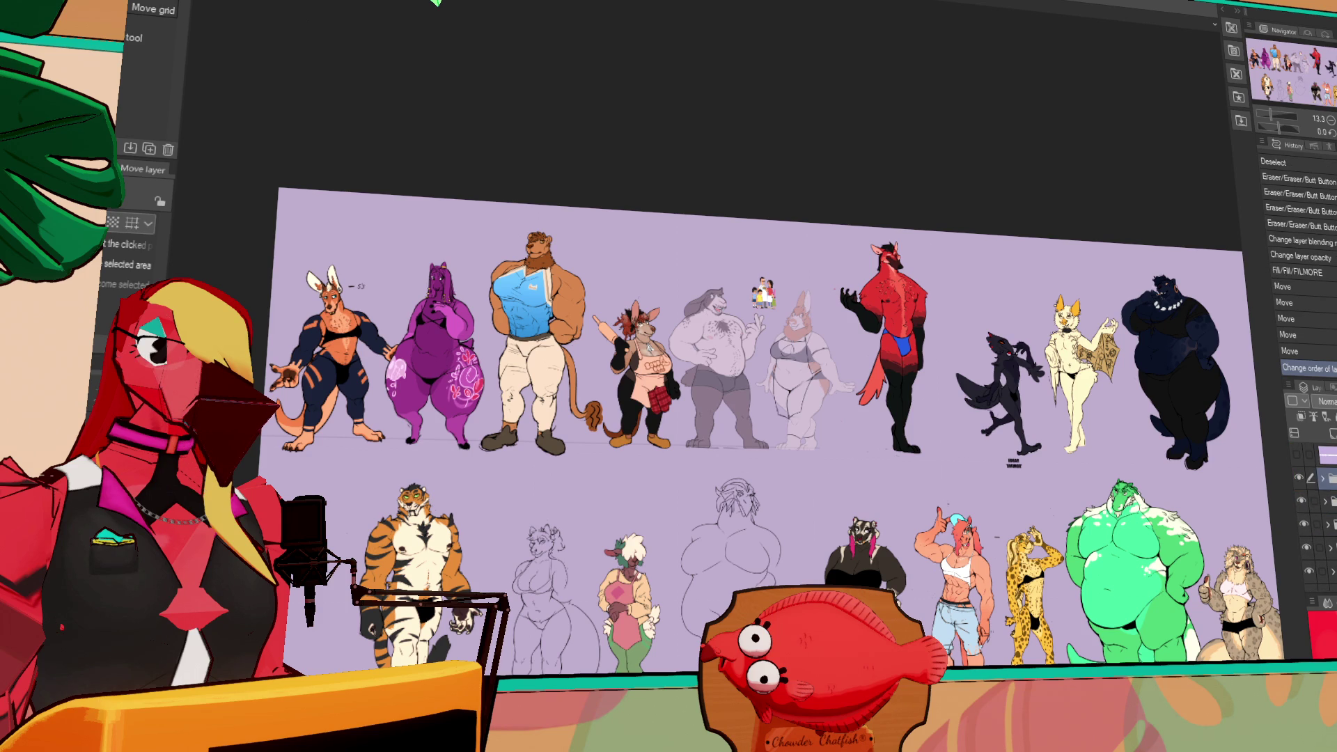
- Create a new layer folder, move a layer into it and reorder the stack
{"action": "key", "text": "ctrl+g"}
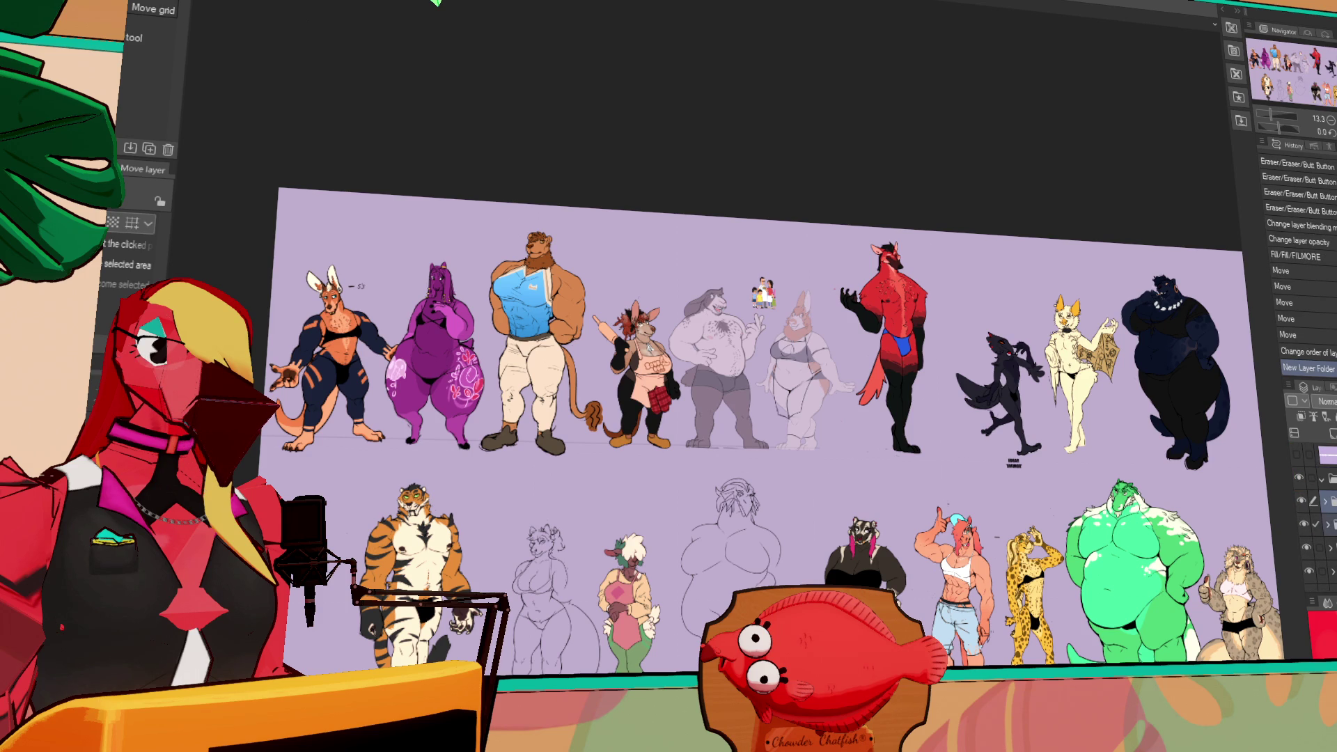
{"action": "left_click_drag", "start_coordinate": [1320, 500], "coordinate": [1319, 481]}
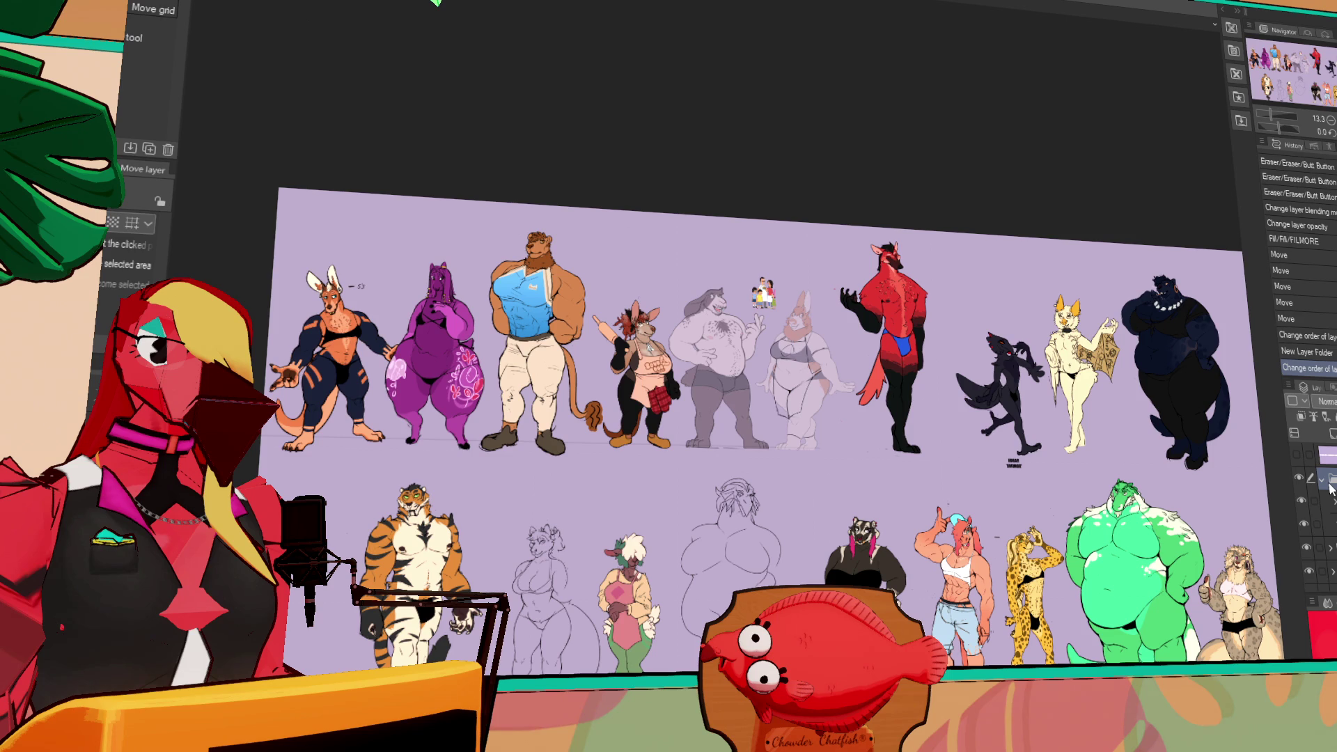
{"action": "key", "text": "Return"}
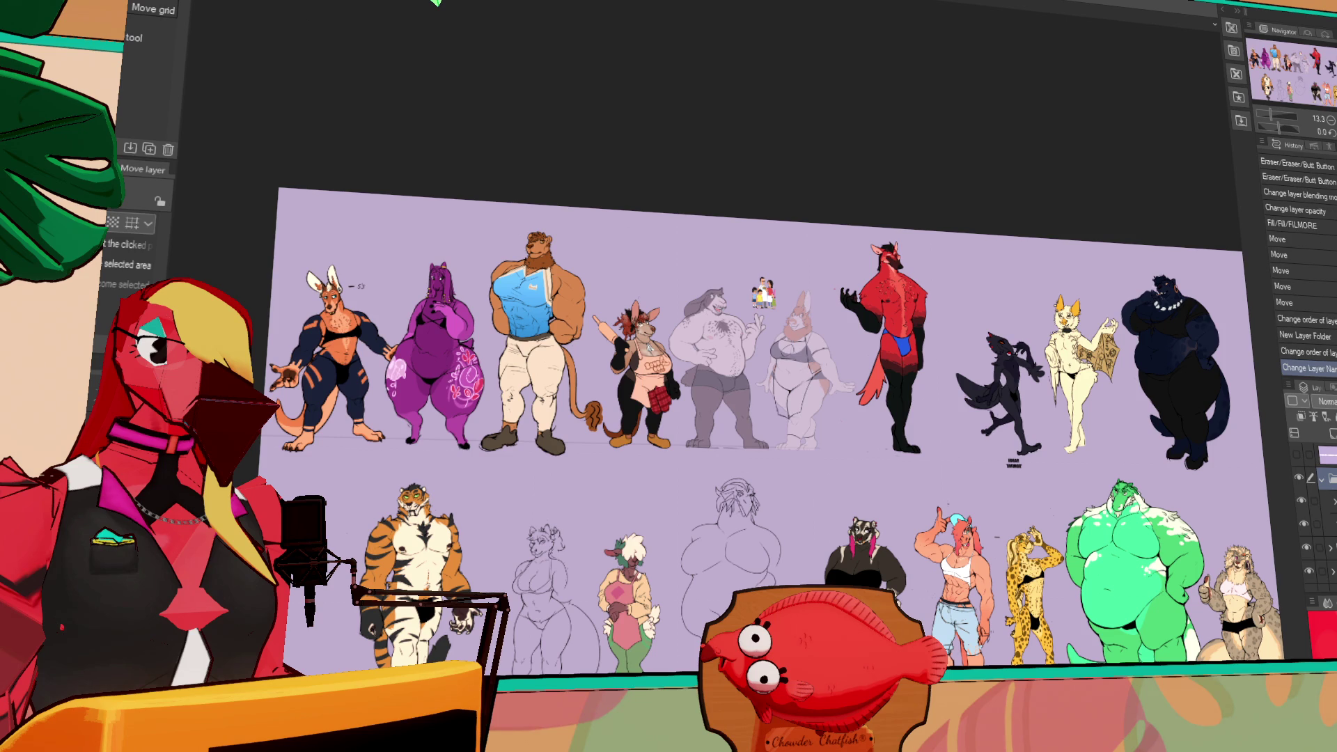
{"action": "left_click_drag", "start_coordinate": [1319, 477], "coordinate": [1319, 547]}
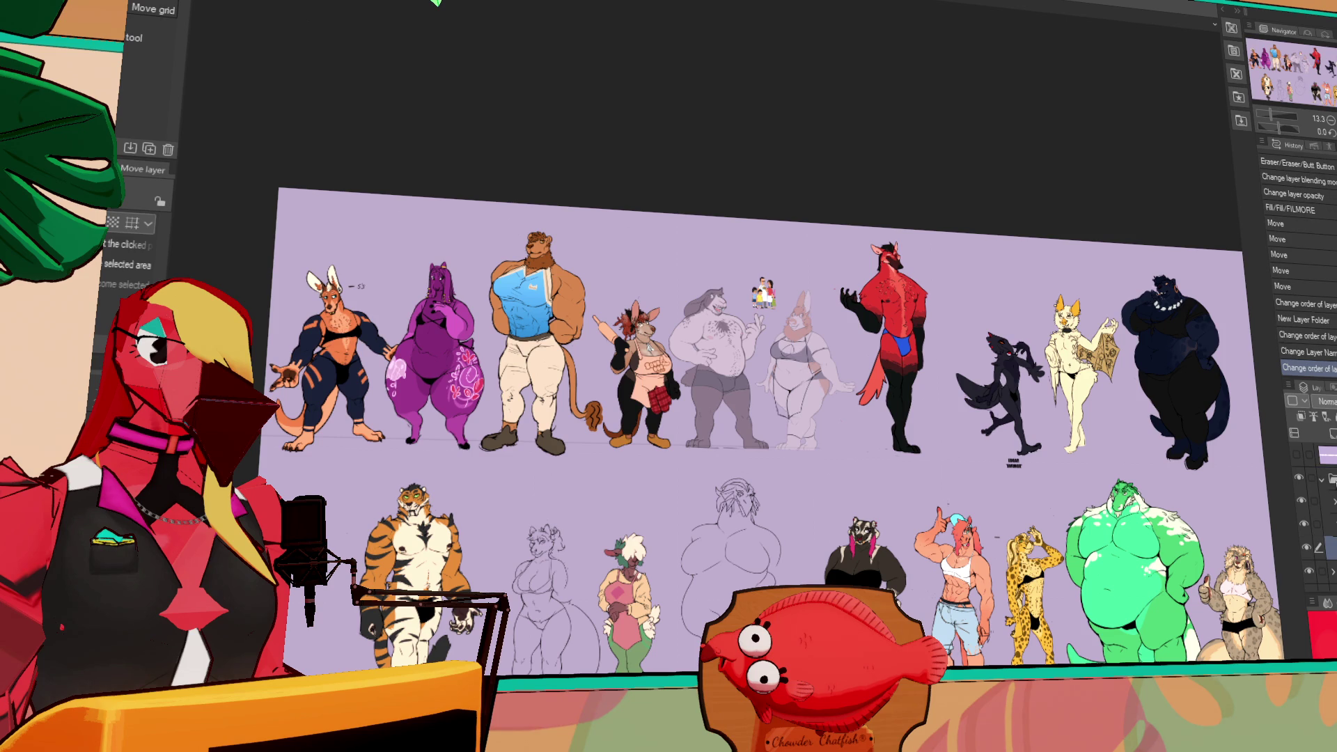
- Shift the three right-hand top-row characters left
{"action": "left_click", "coordinate": [1308, 480]}
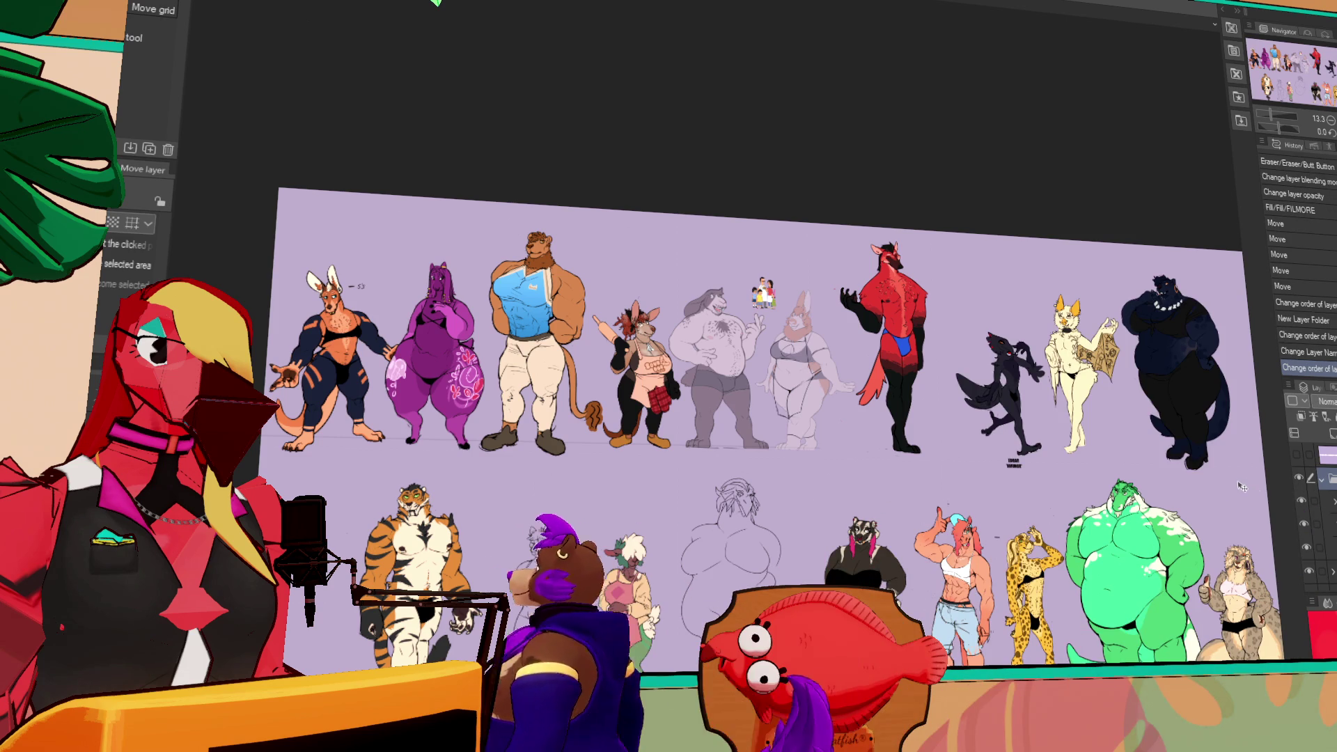
{"action": "mouse_move", "coordinate": [1242, 487]}
{"action": "left_mouse_down"}
{"action": "mouse_move", "coordinate": [1193, 485]}
{"action": "mouse_move", "coordinate": [1210, 468]}
{"action": "left_mouse_up"}
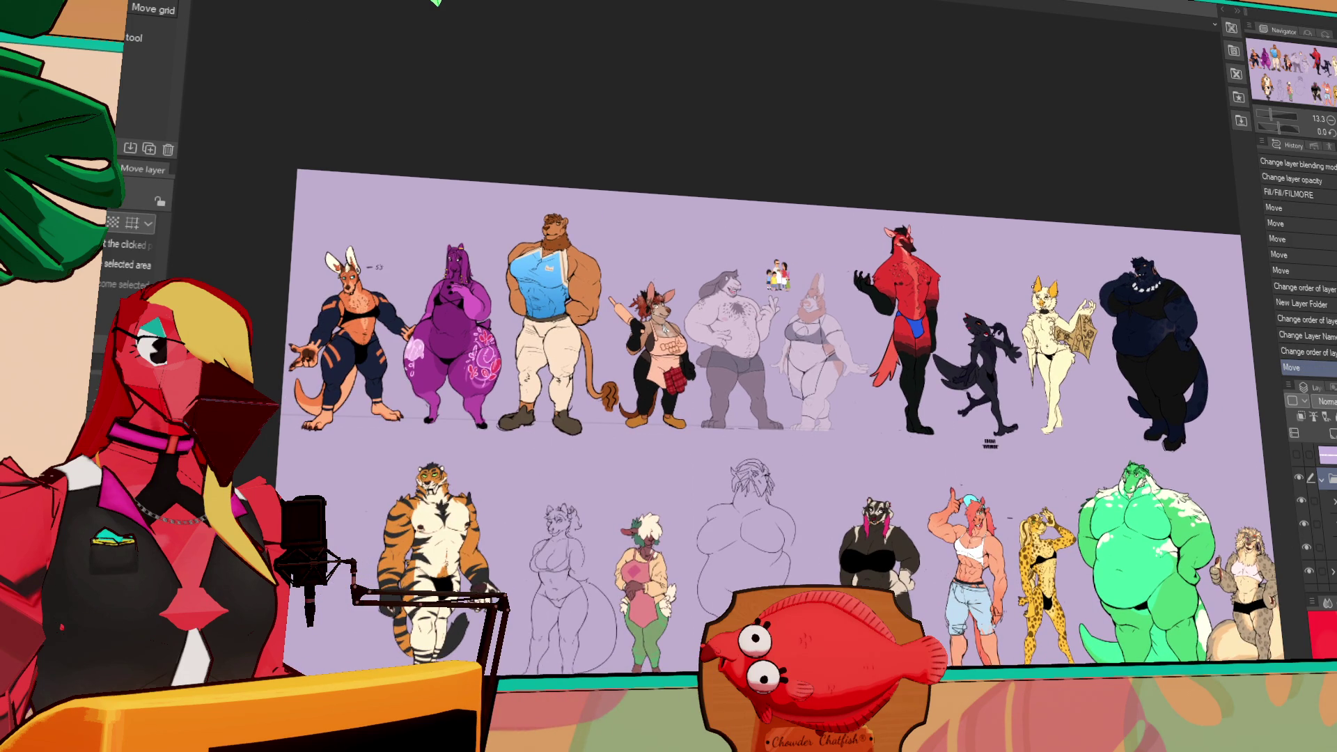
{"action": "left_click", "coordinate": [1320, 479]}
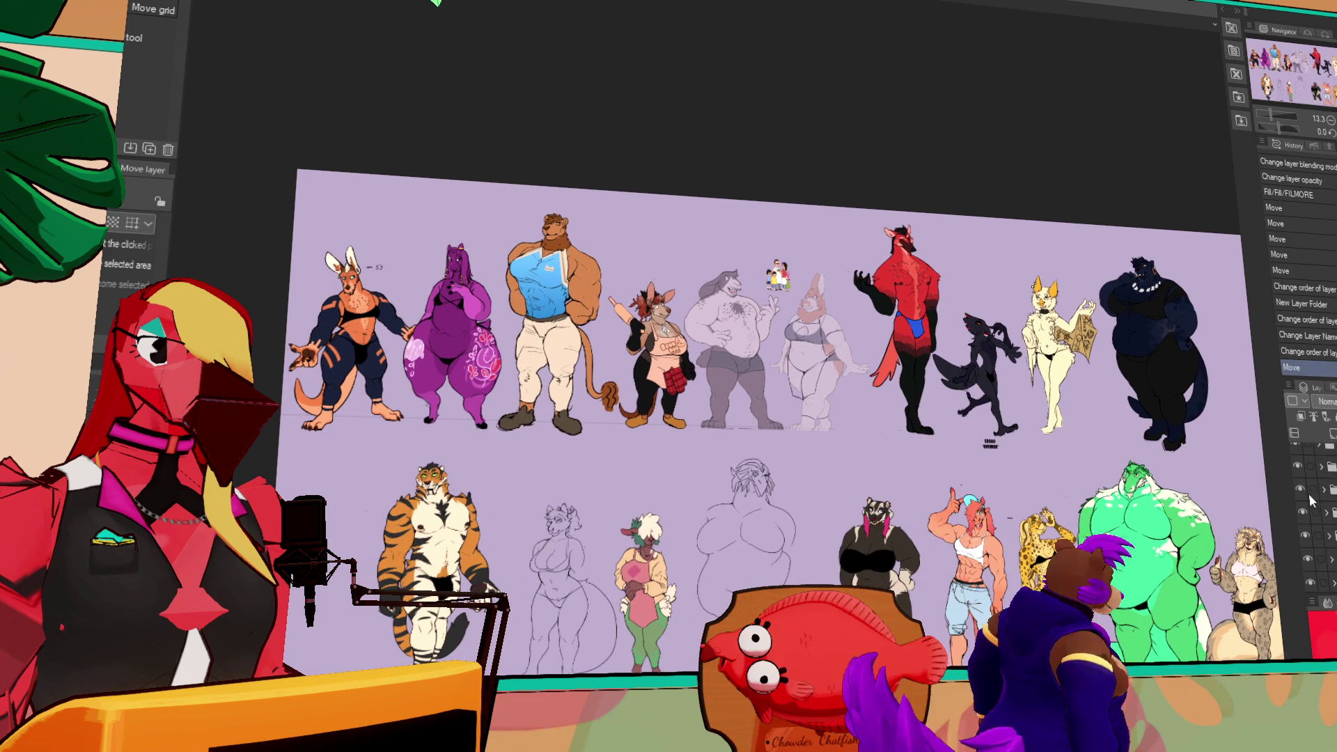
- Select three layers, reorder them, and test a leftward bottom-row shift before undoing it
{"action": "left_click", "coordinate": [1311, 489]}
{"action": "left_click", "coordinate": [1314, 512]}
{"action": "left_click", "coordinate": [1315, 535]}
{"action": "scroll", "coordinate": [1316, 487], "scroll_direction": "down", "scroll_amount": 1}
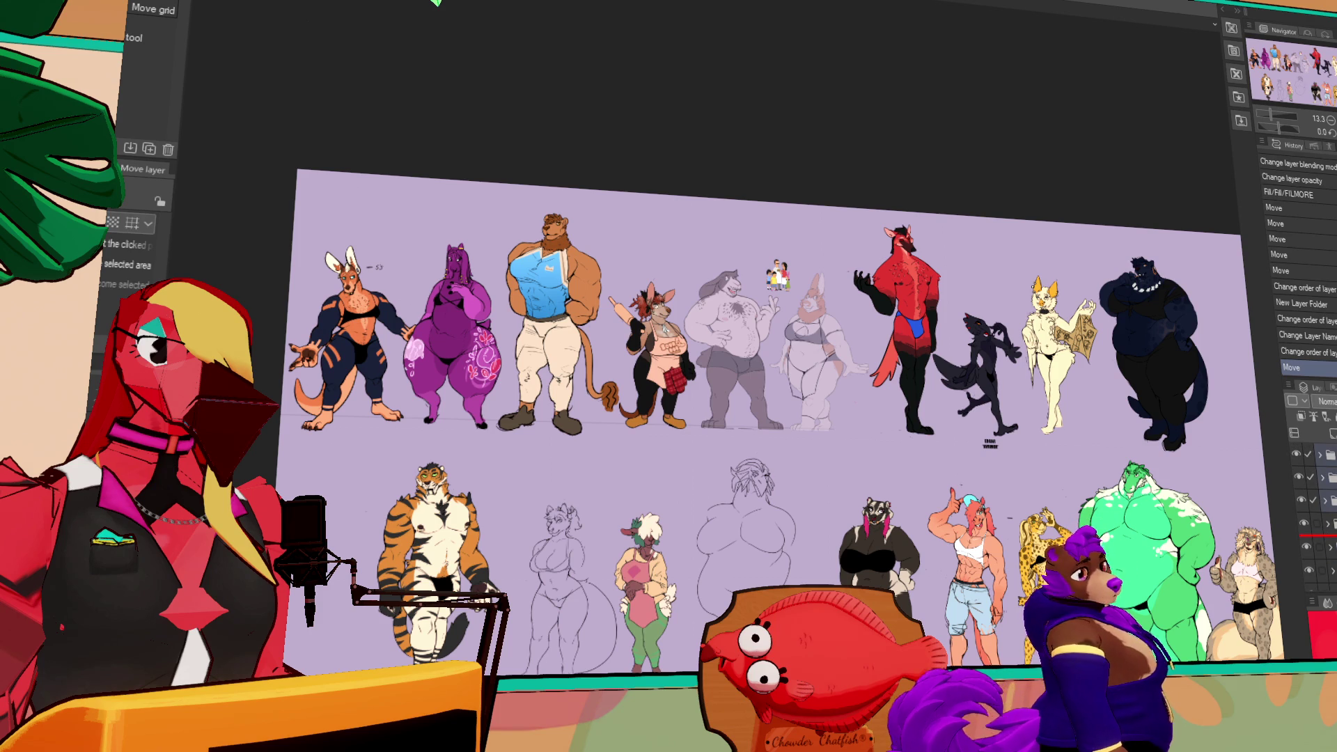
{"action": "left_click_drag", "start_coordinate": [1319, 559], "coordinate": [1319, 505]}
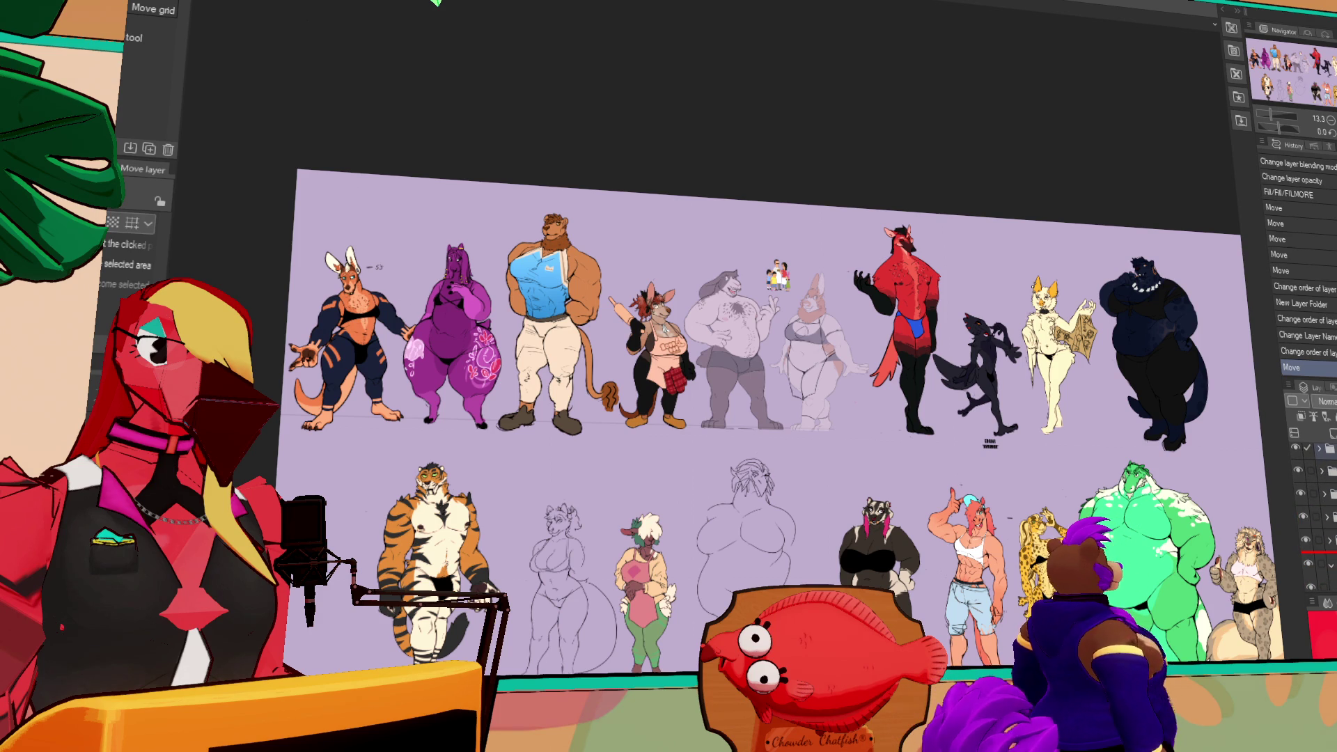
{"action": "left_click_drag", "start_coordinate": [1320, 553], "coordinate": [1319, 553]}
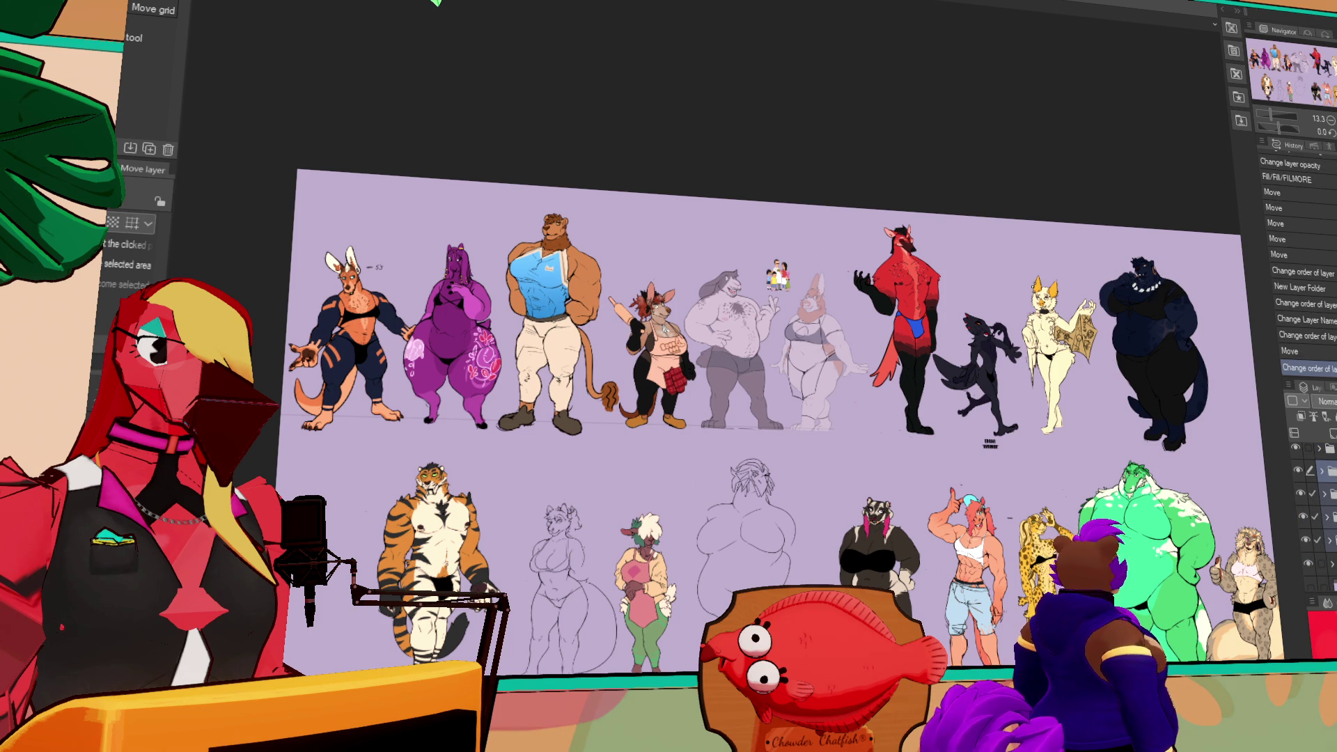
{"action": "left_click_drag", "start_coordinate": [1254, 594], "coordinate": [1209, 594]}
{"action": "key", "text": "ctrl+z"}
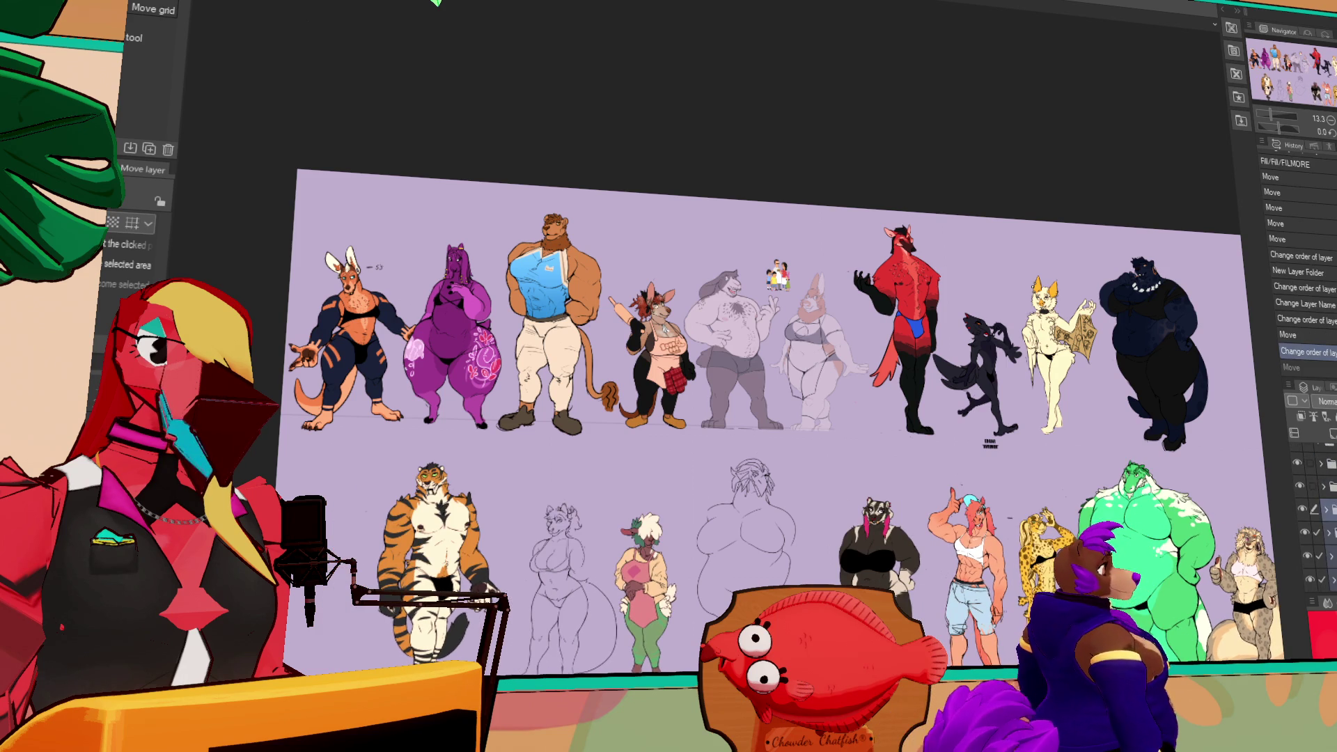
- Find the middle characters' layer, move it lower, and slide the whole bottom row left
{"action": "left_click", "coordinate": [1323, 503]}
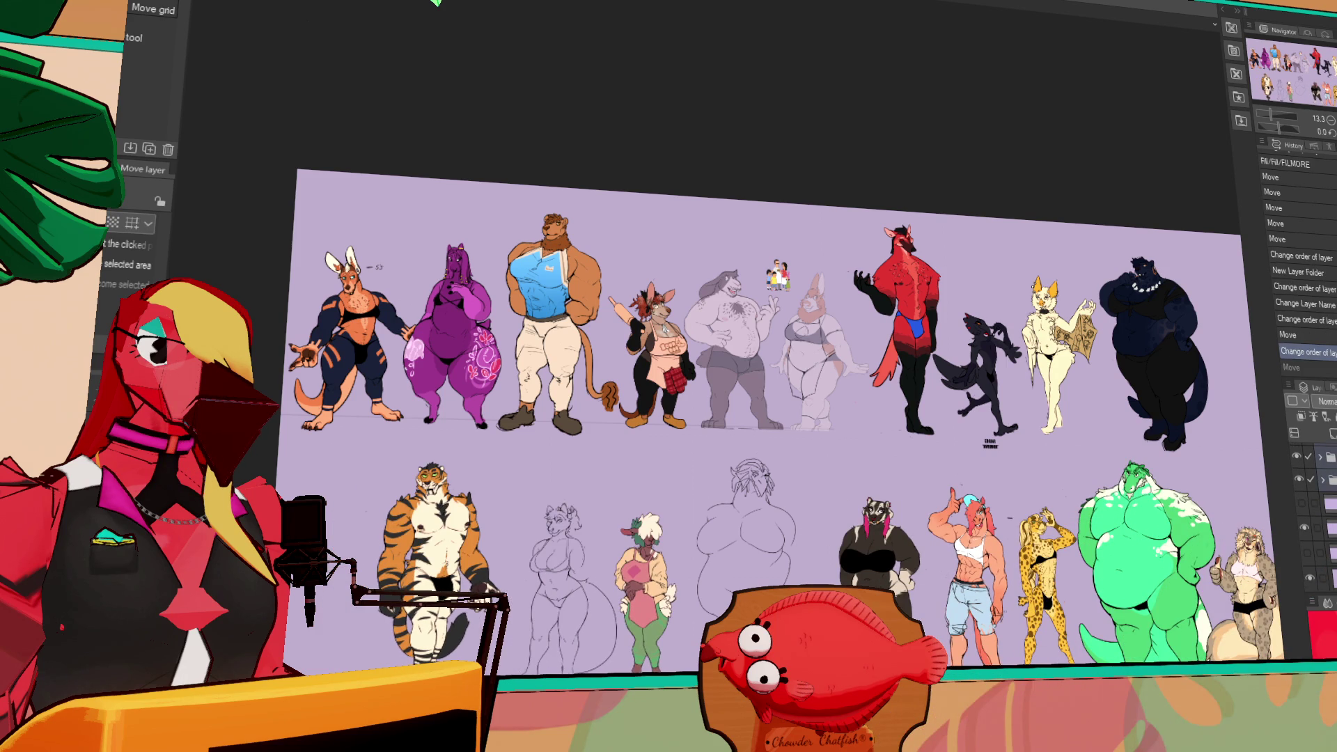
{"action": "scroll", "coordinate": [1306, 532], "scroll_direction": "up", "scroll_amount": 3}
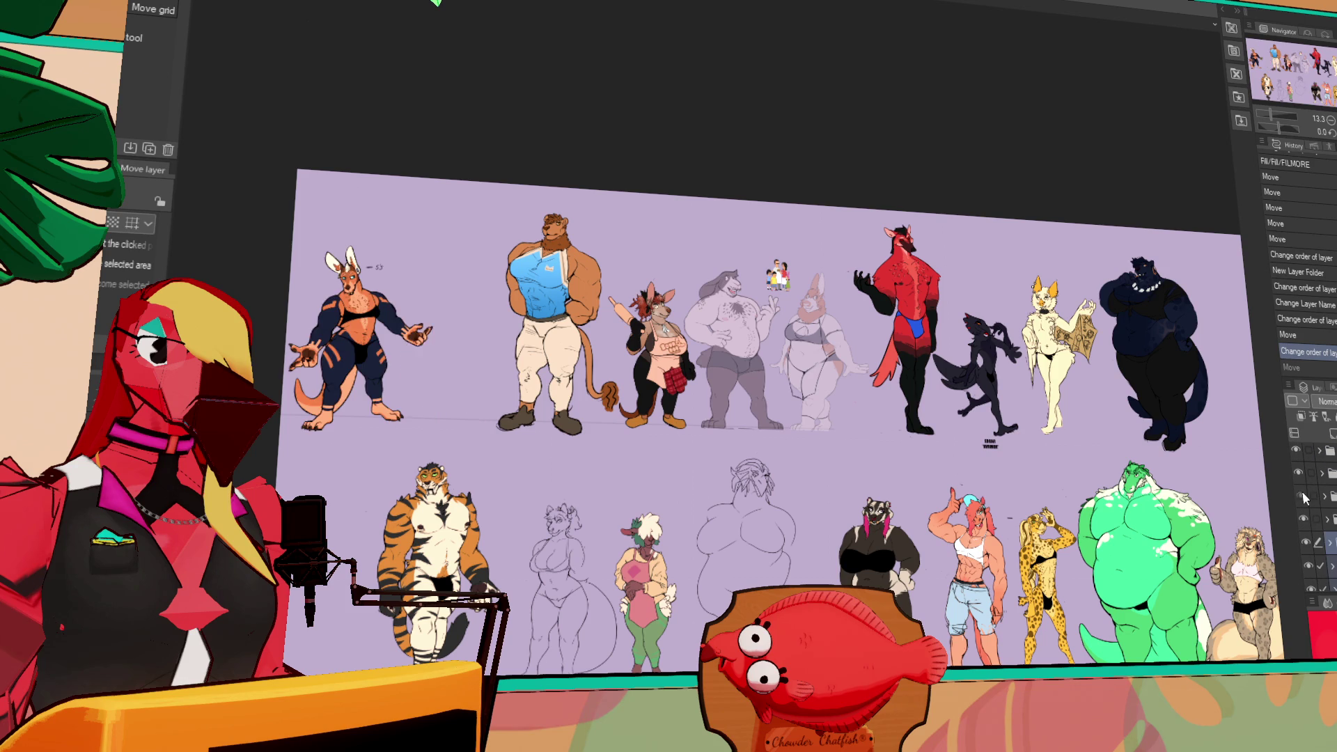
{"action": "scroll", "coordinate": [1300, 480], "scroll_direction": "up", "scroll_amount": 1}
{"action": "left_click", "coordinate": [1301, 479]}
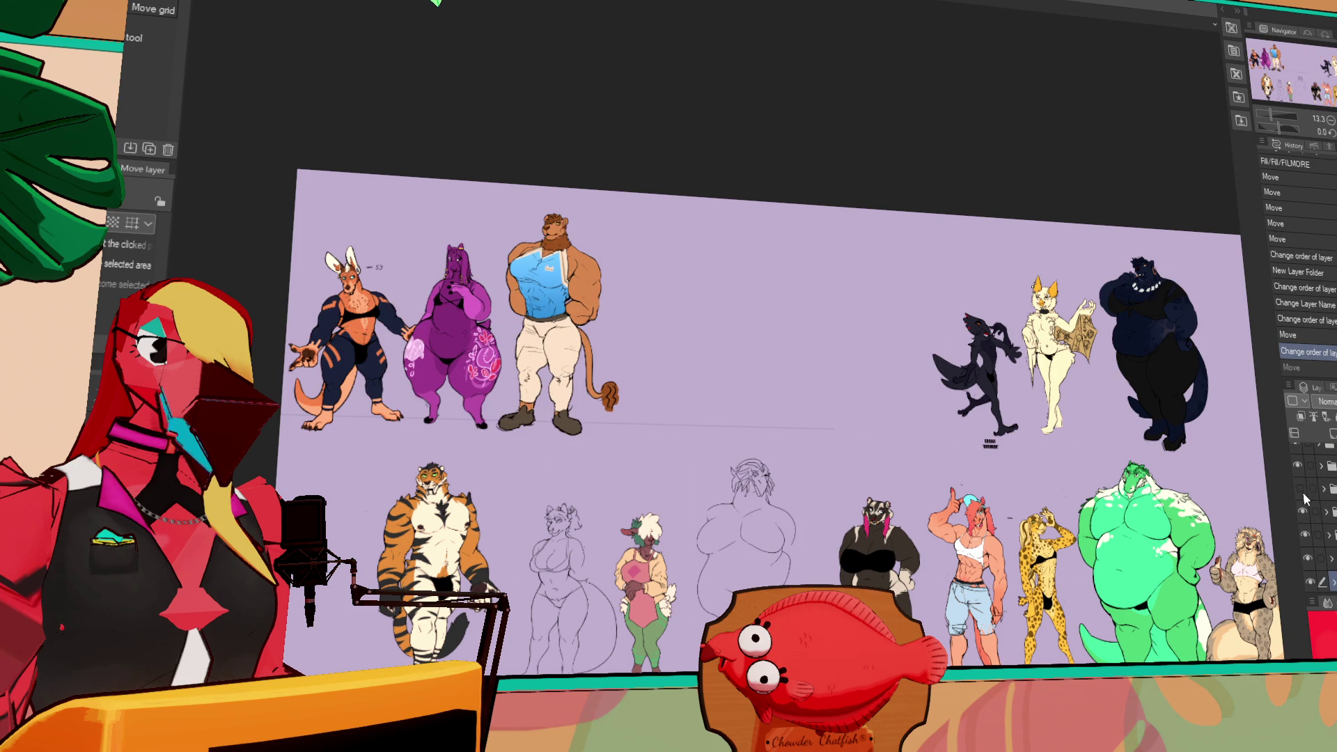
{"action": "left_click", "coordinate": [1298, 467]}
{"action": "left_click", "coordinate": [1313, 465]}
{"action": "mouse_move", "coordinate": [1316, 465]}
{"action": "left_mouse_down"}
{"action": "mouse_move", "coordinate": [1316, 569]}
{"action": "mouse_move", "coordinate": [1316, 558]}
{"action": "left_mouse_up"}
{"action": "scroll", "coordinate": [1316, 515], "scroll_direction": "down", "scroll_amount": 1}
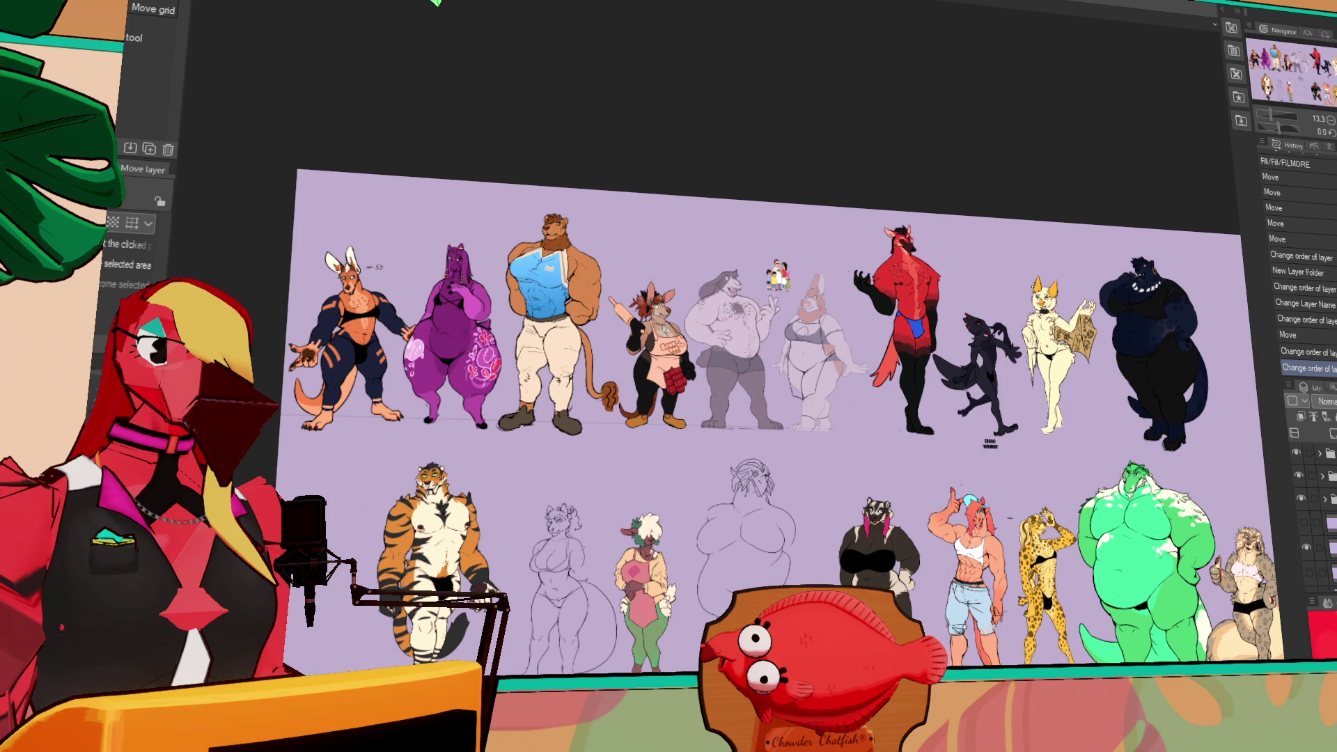
{"action": "left_click_drag", "start_coordinate": [1140, 580], "coordinate": [1076, 582]}
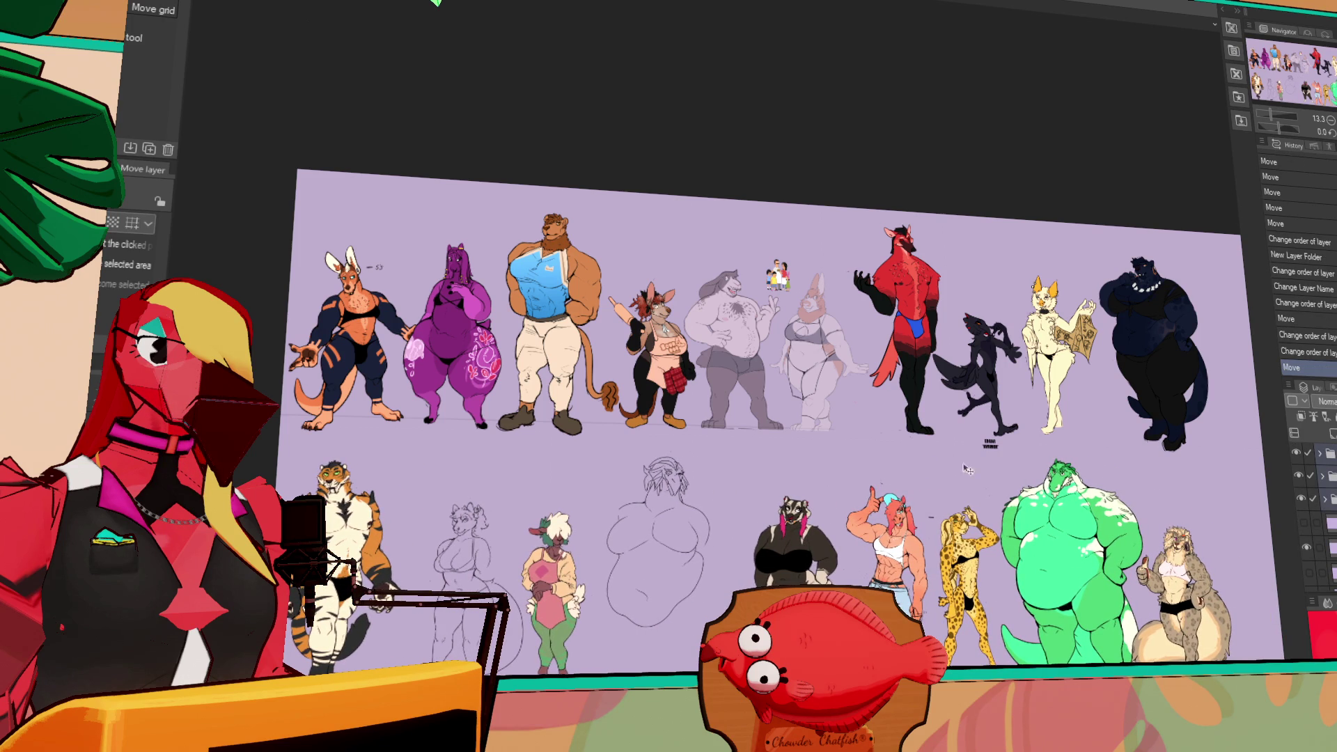
- Zoom in and pan to frame the cream bat character in the top row
{"action": "scroll", "coordinate": [947, 480], "scroll_direction": "up", "scroll_amount": 3}
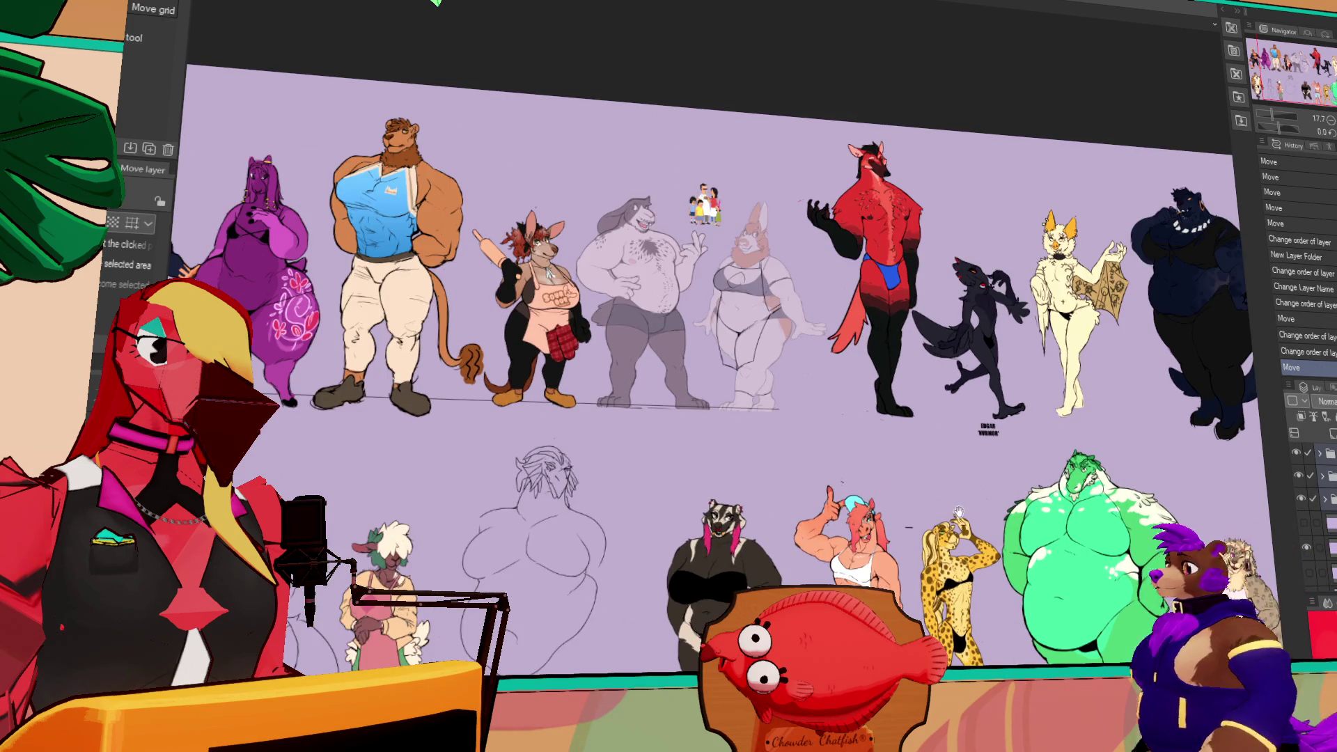
{"action": "scroll", "coordinate": [962, 504], "scroll_direction": "right", "scroll_amount": 3}
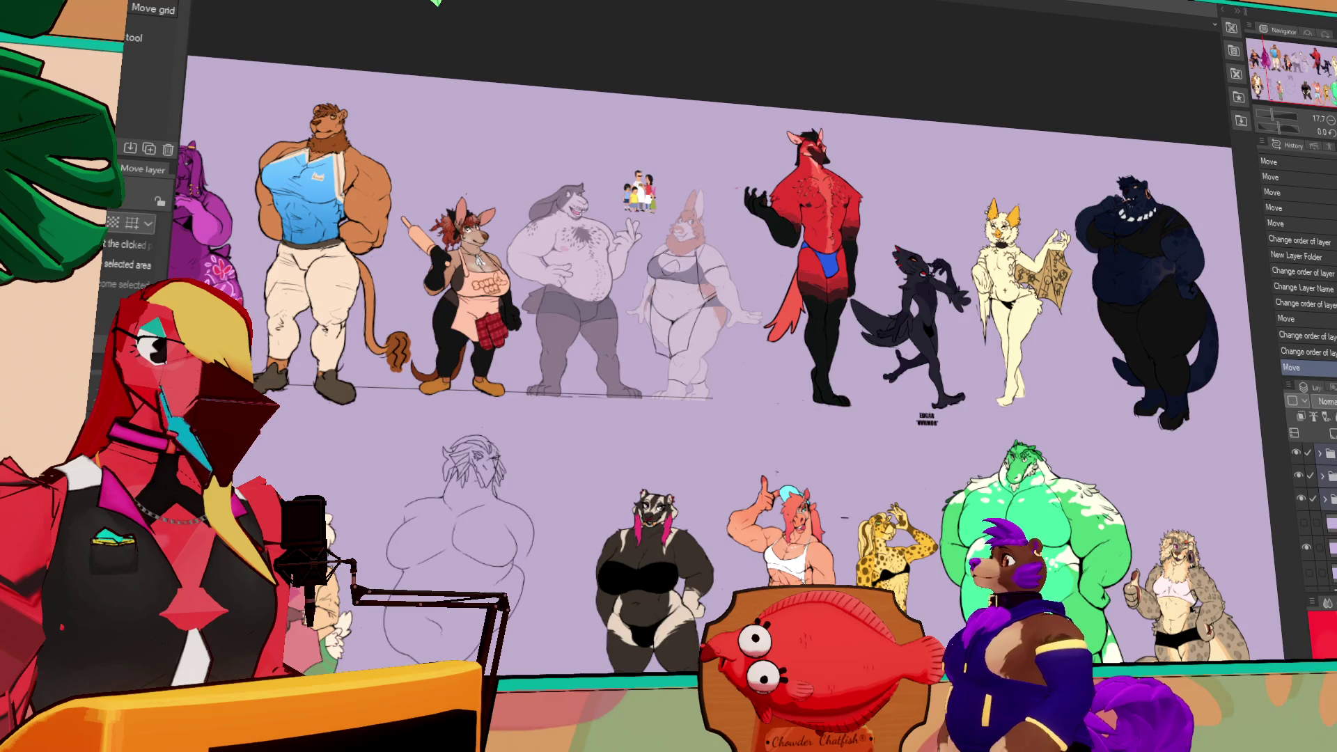
{"action": "scroll", "coordinate": [992, 476], "scroll_direction": "down", "scroll_amount": 2}
{"action": "scroll", "coordinate": [992, 476], "scroll_direction": "up", "scroll_amount": 2}
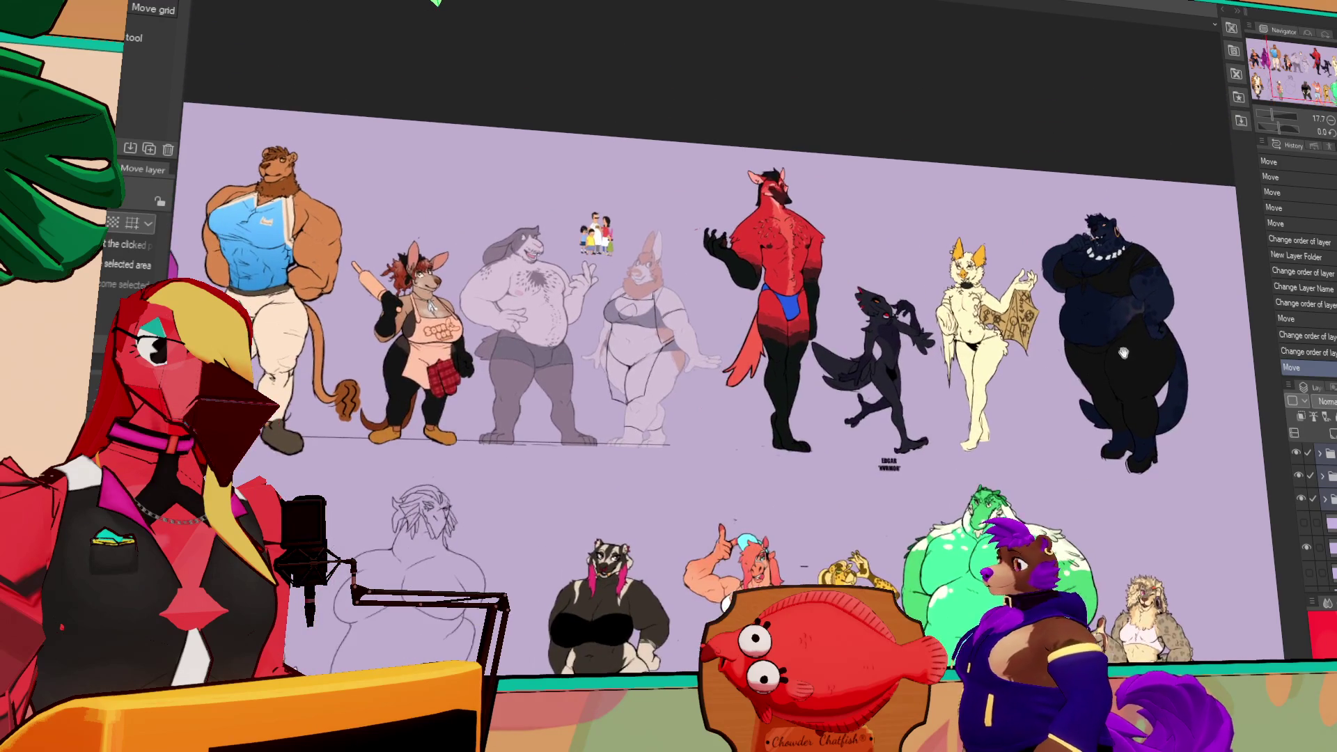
{"action": "scroll", "coordinate": [1091, 380], "scroll_direction": "up", "scroll_amount": 4}
{"action": "mouse_move", "coordinate": [1023, 493]}
{"action": "left_mouse_down"}
{"action": "mouse_move", "coordinate": [921, 441]}
{"action": "mouse_move", "coordinate": [965, 456]}
{"action": "mouse_move", "coordinate": [969, 382]}
{"action": "left_mouse_up"}
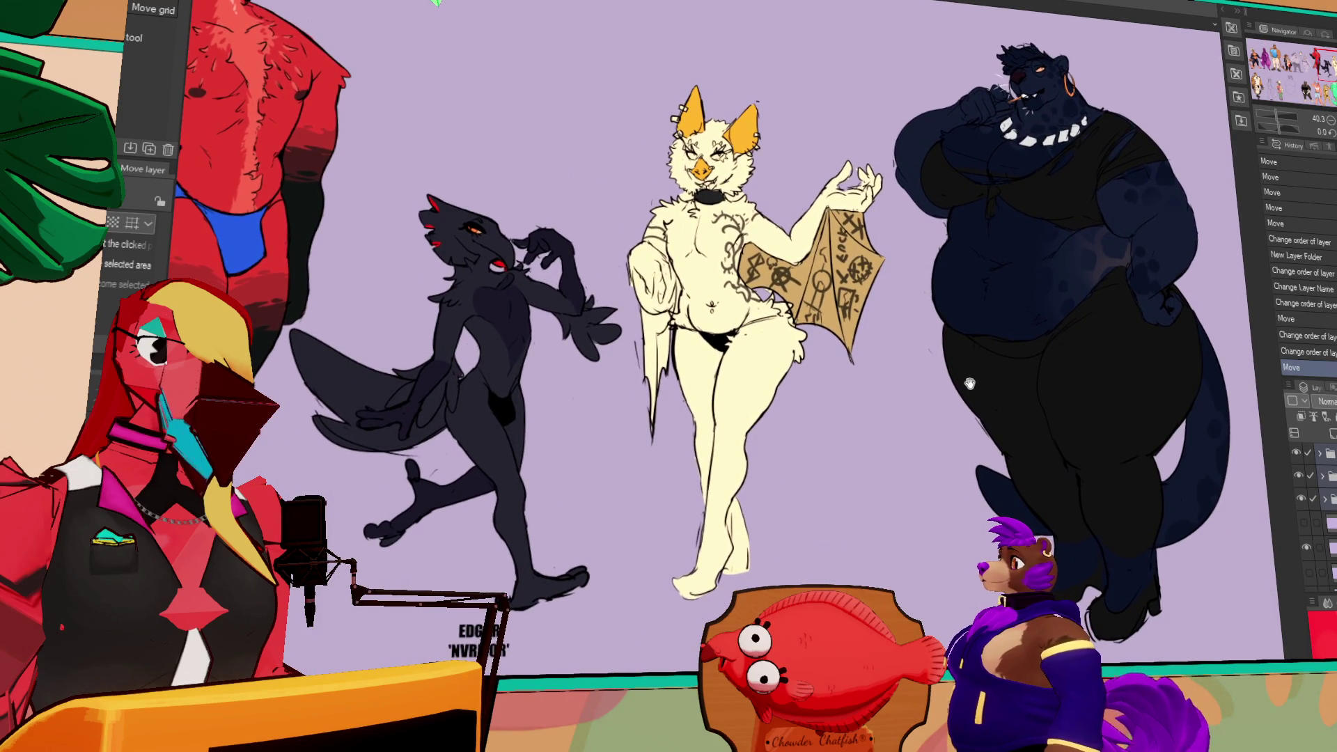
{"action": "left_click", "coordinate": [1323, 456]}
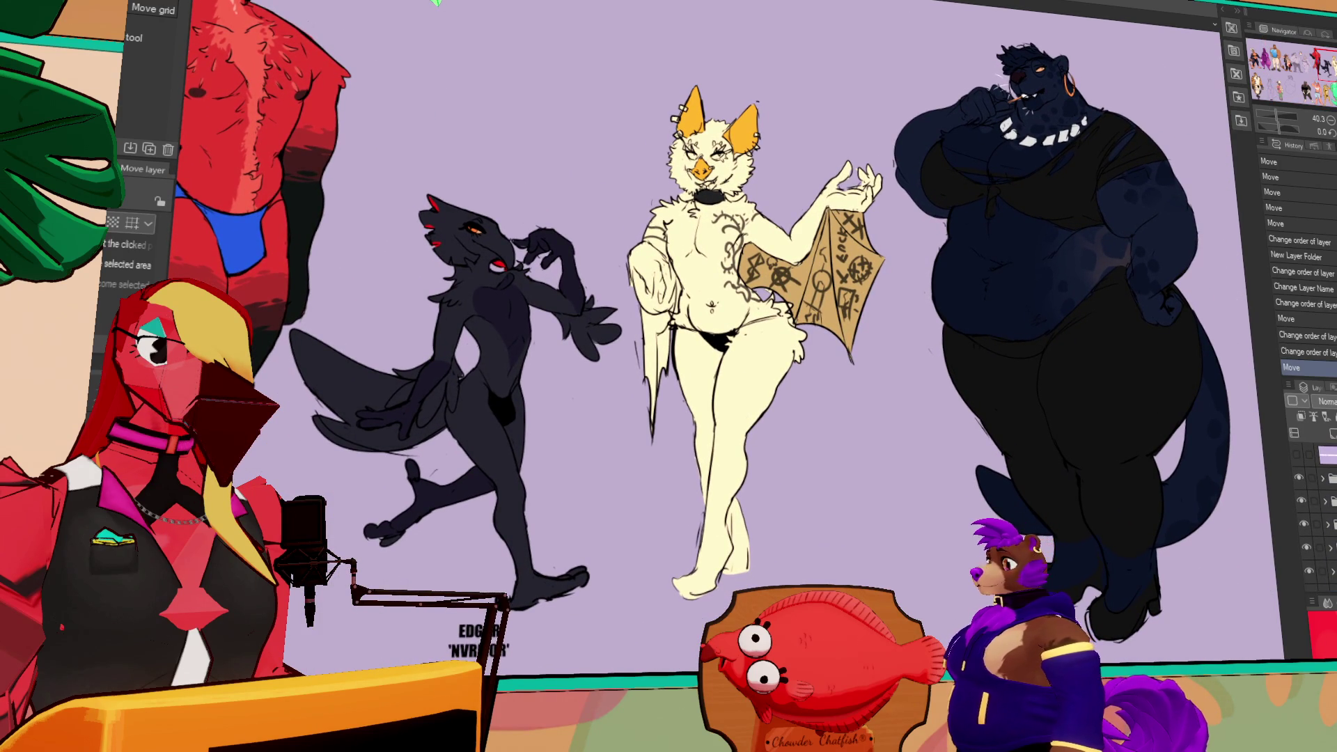
{"action": "scroll", "coordinate": [1316, 515], "scroll_direction": "down", "scroll_amount": 1}
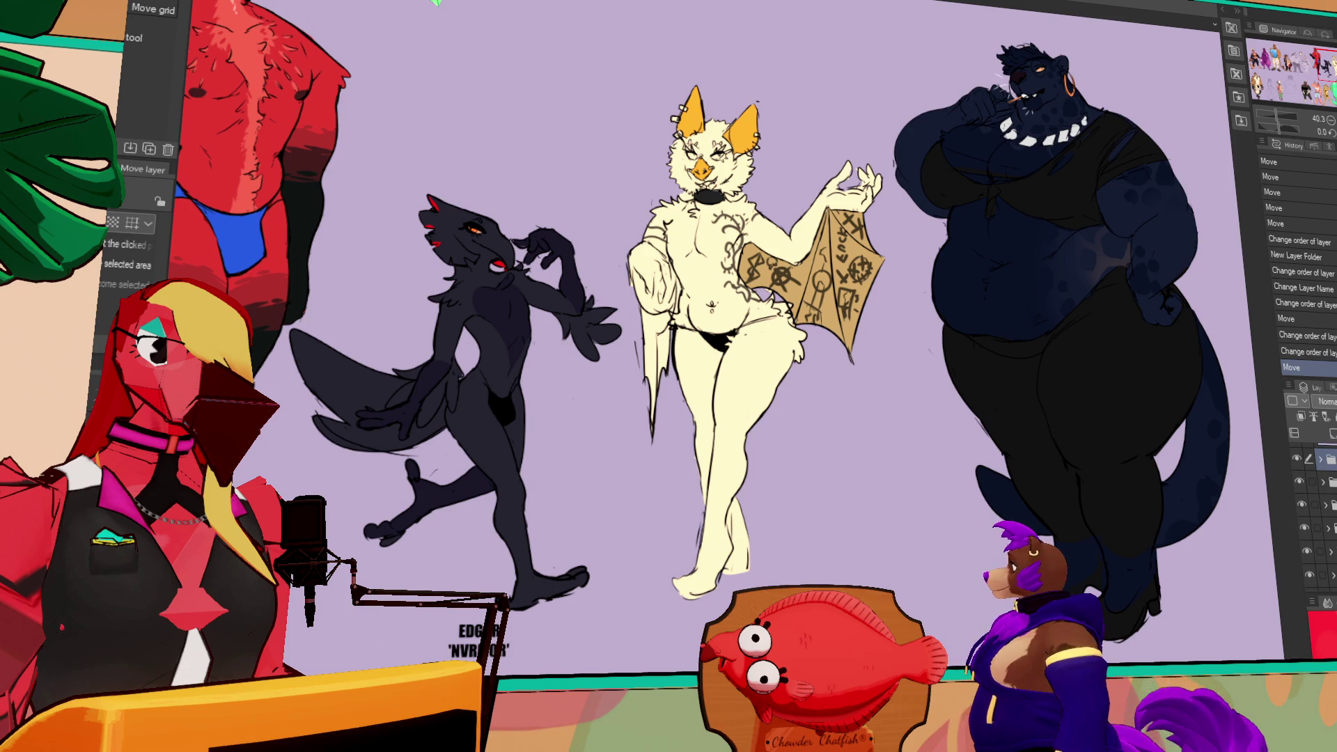
{"action": "scroll", "coordinate": [1316, 515], "scroll_direction": "down", "scroll_amount": 1}
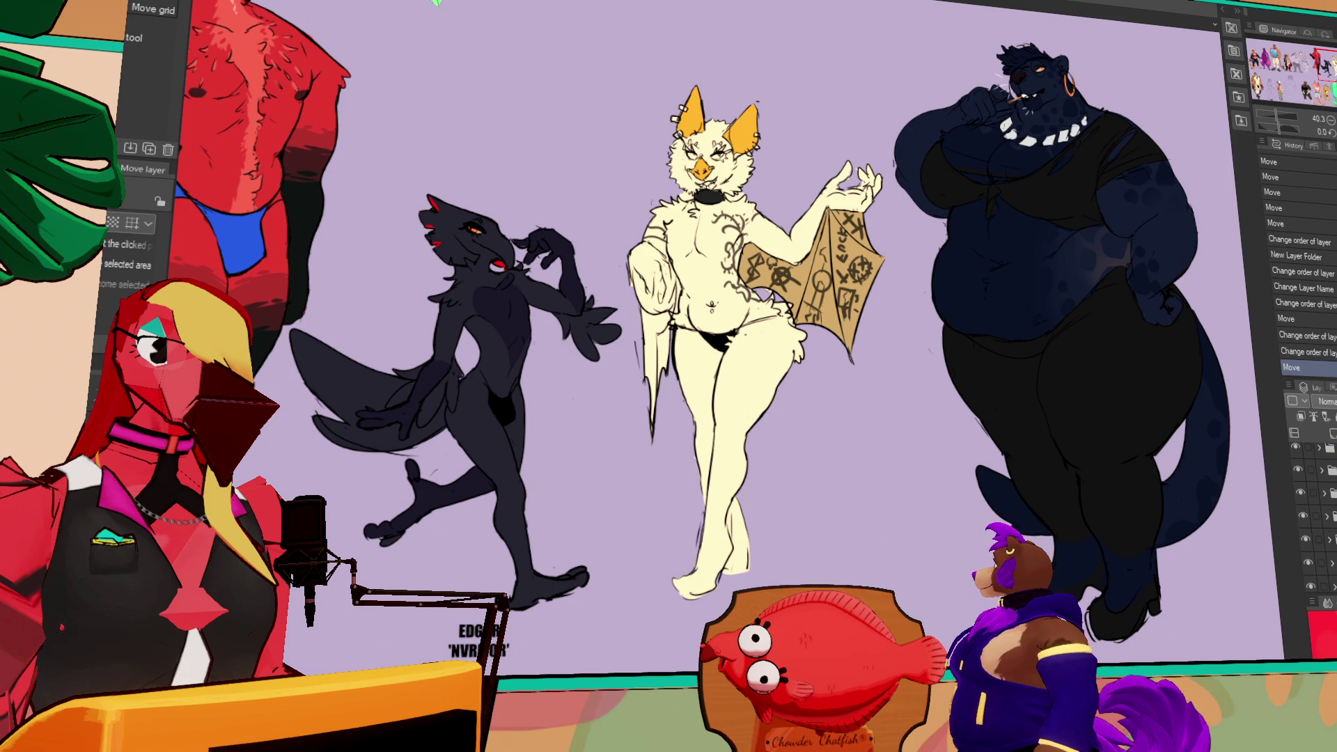
{"action": "scroll", "coordinate": [1316, 515], "scroll_direction": "up", "scroll_amount": 1}
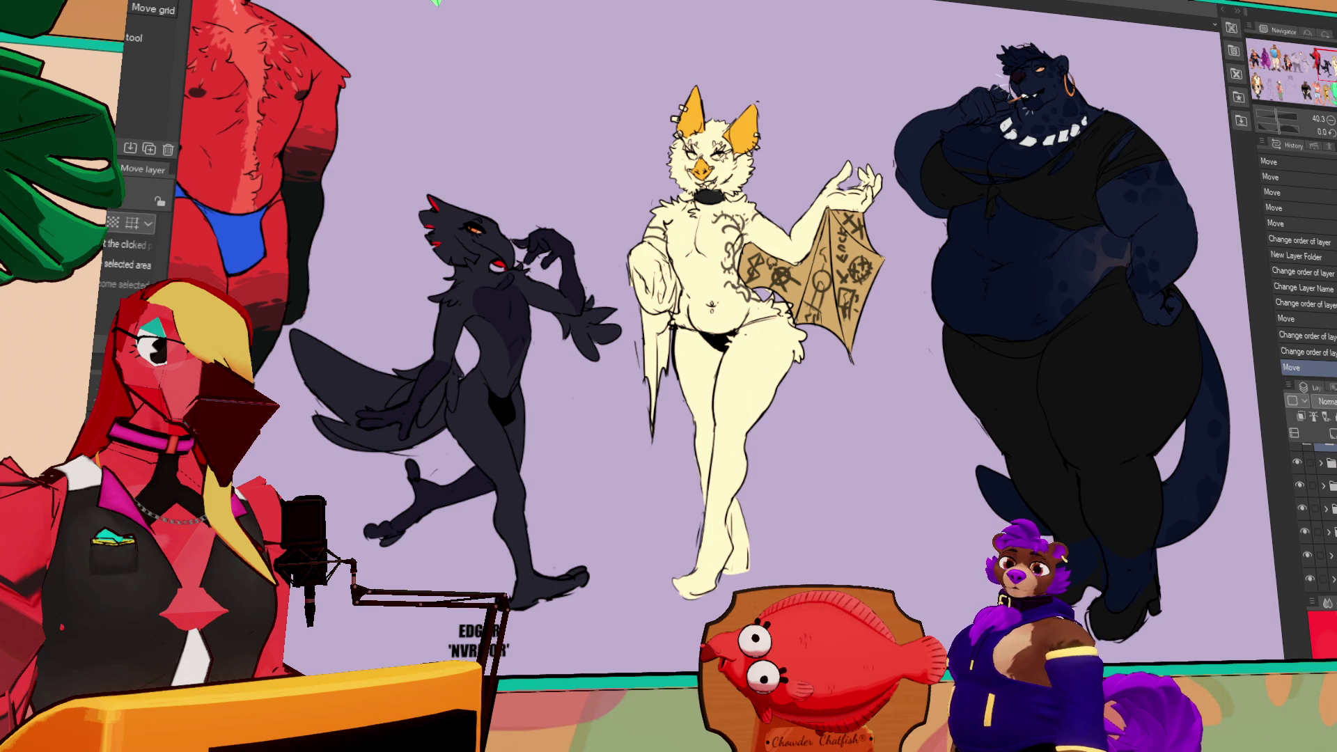
{"action": "scroll", "coordinate": [1316, 515], "scroll_direction": "up", "scroll_amount": 1}
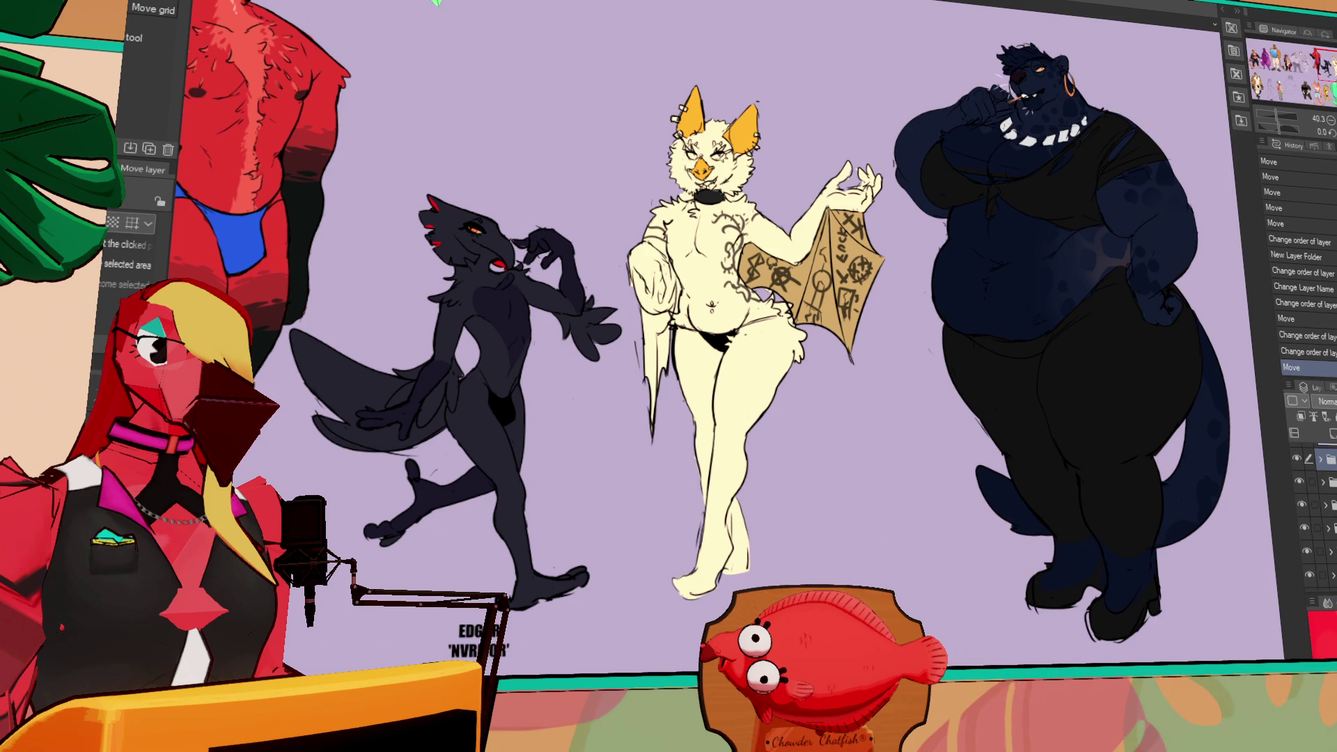
- Expand the top folder and nudge the navy figure's layer slightly left toward the bat
{"action": "left_click", "coordinate": [1320, 462]}
{"action": "left_click", "coordinate": [1318, 482]}
{"action": "left_click_drag", "start_coordinate": [1230, 493], "coordinate": [1211, 493]}
{"action": "left_click", "coordinate": [1319, 460]}
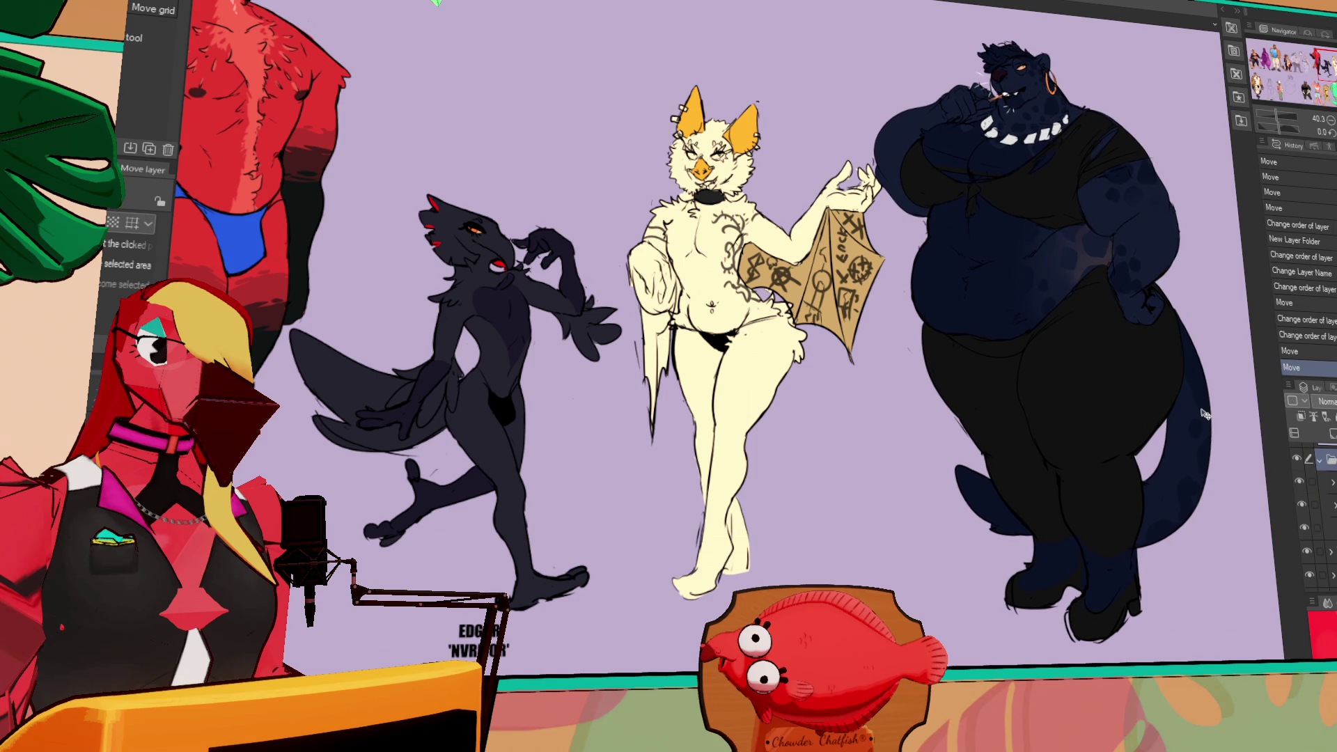
{"action": "scroll", "coordinate": [703, 303], "scroll_direction": "up", "scroll_amount": 2}
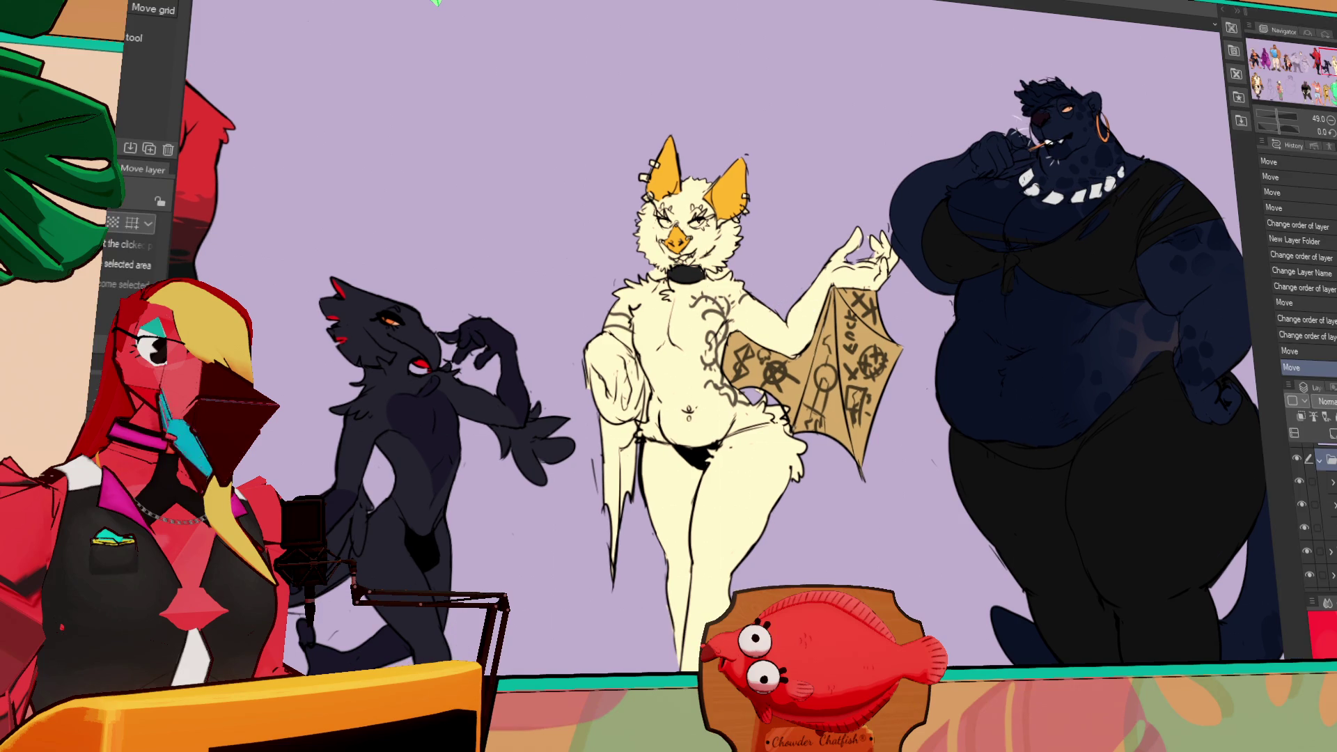
- Scale the cream bat down slightly by pulling its top-right corner inward, then commit
{"action": "key", "text": "o"}
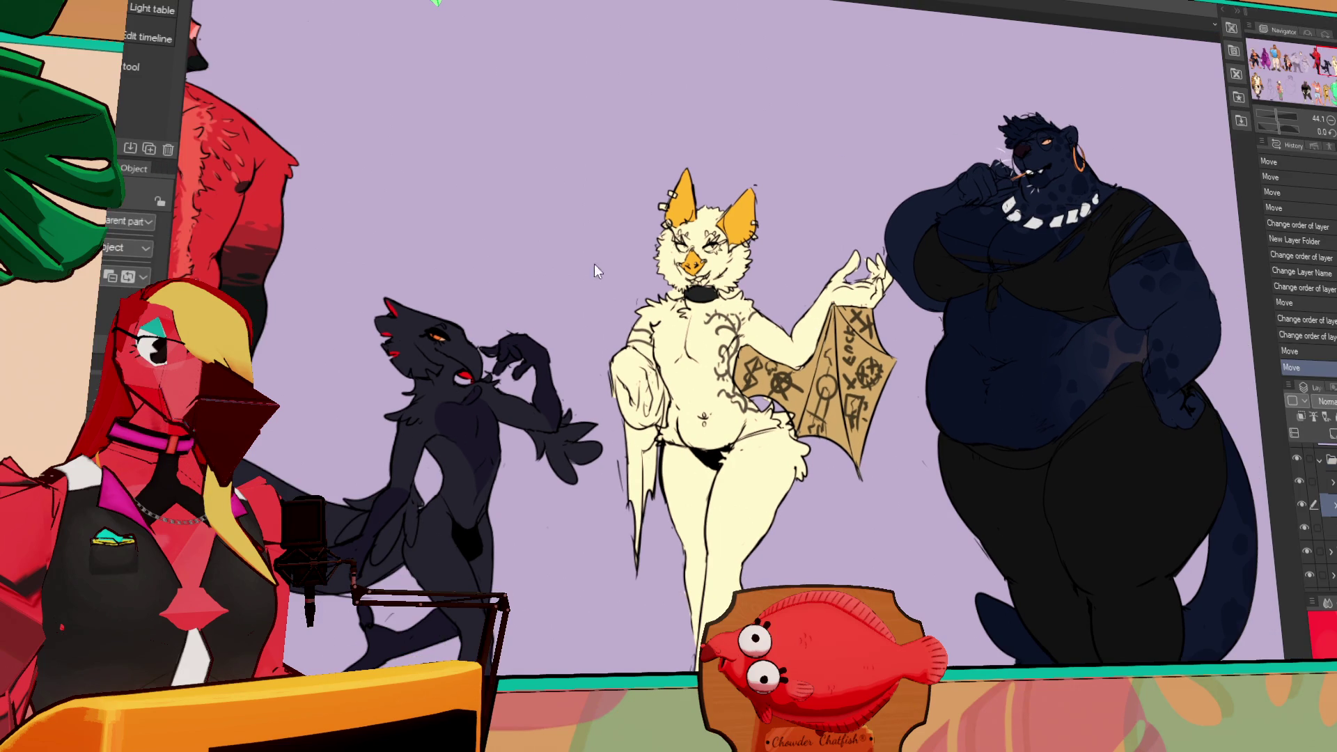
{"action": "key", "text": "ctrl+t"}
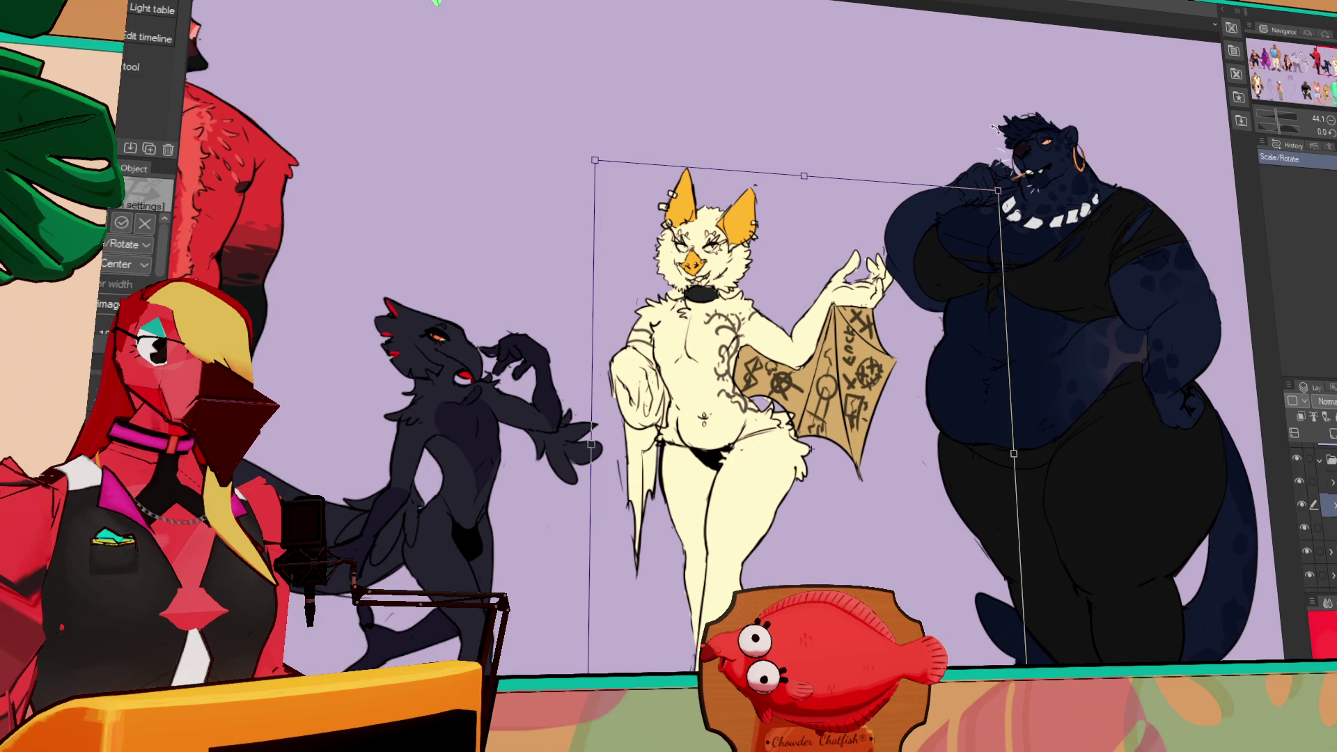
{"action": "left_click_drag", "start_coordinate": [1002, 183], "coordinate": [977, 219]}
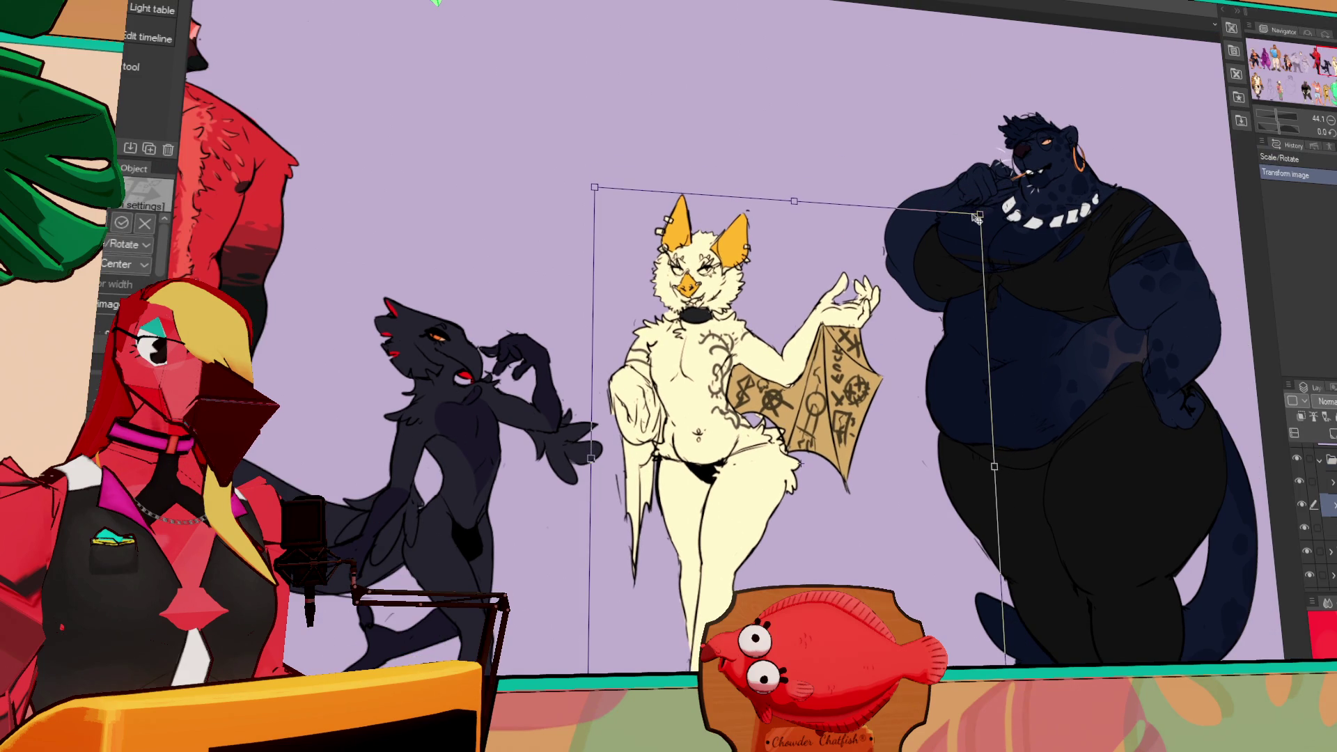
{"action": "key", "text": "Return"}
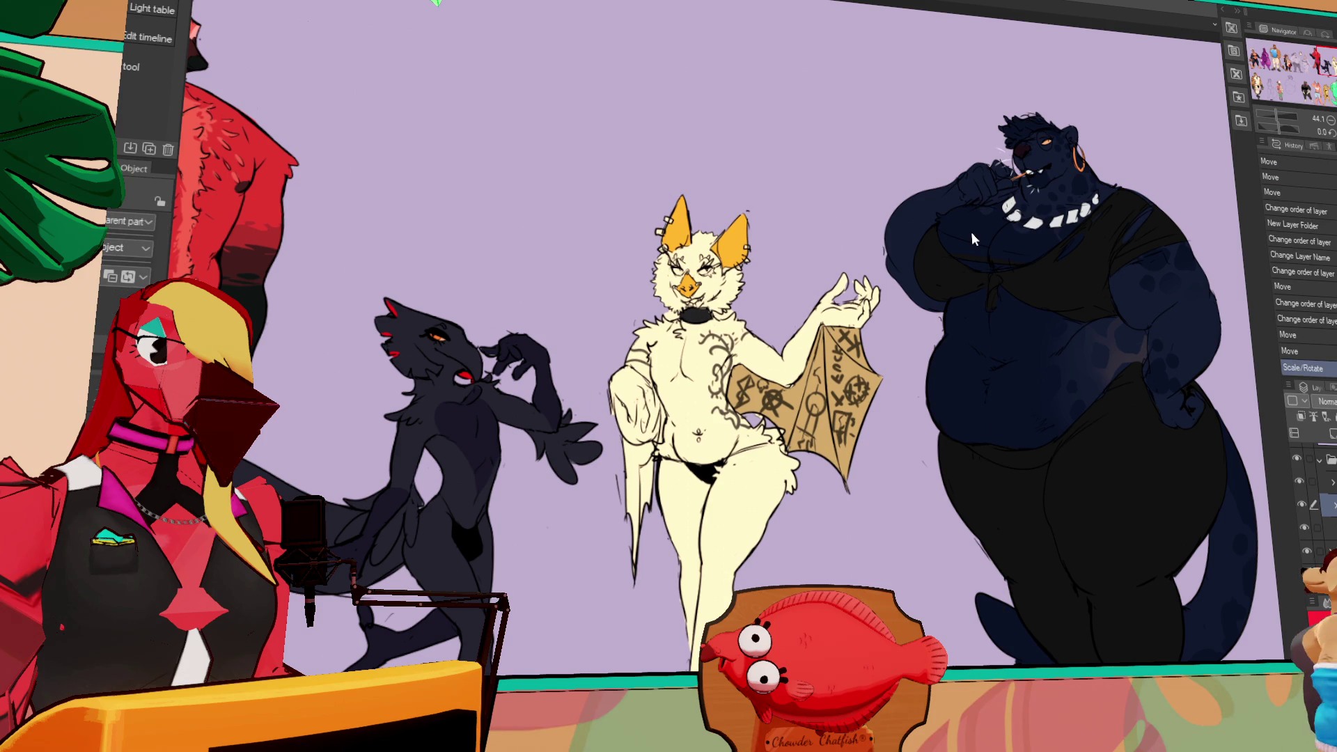